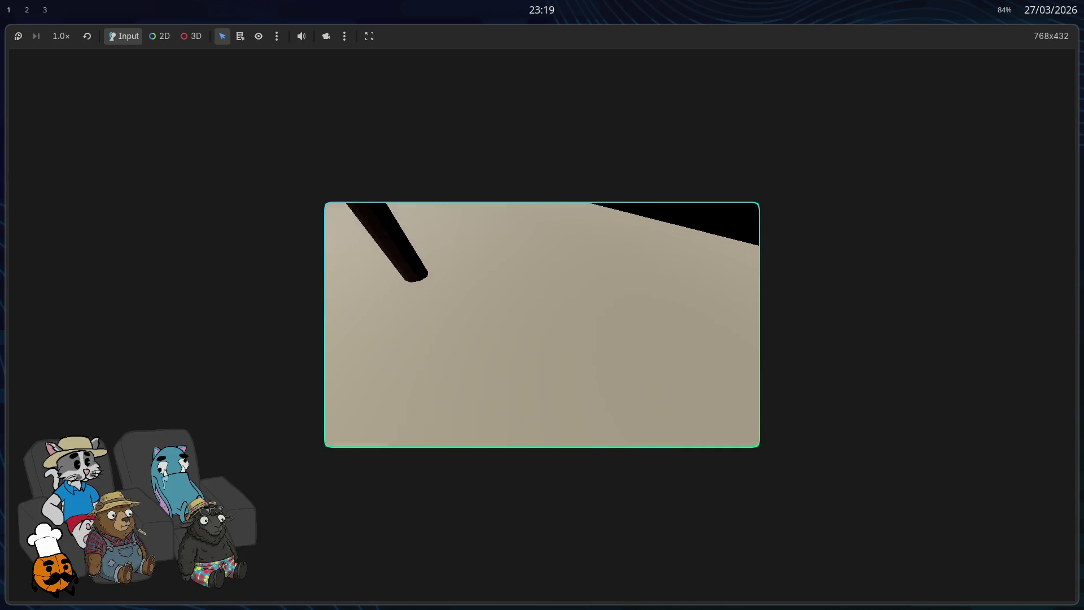
Step: Stop the running game with F8 to return to the Godot editor
key("F8")
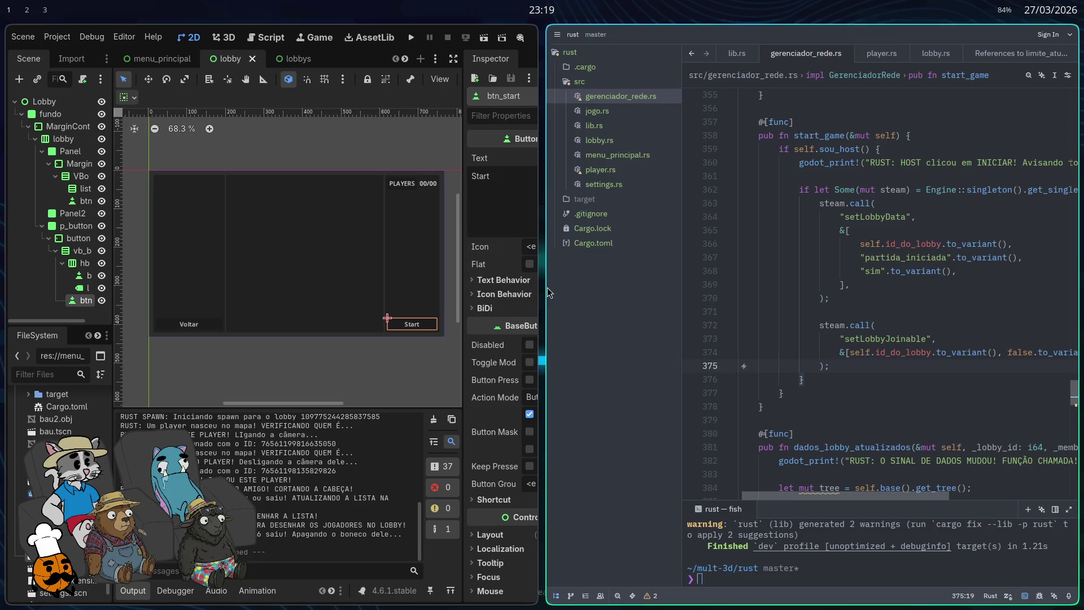
Step: Search gerenciador_rede.rs for 'lista' and scroll to the desenhar_lista_jogadores function
key("ctrl+f")
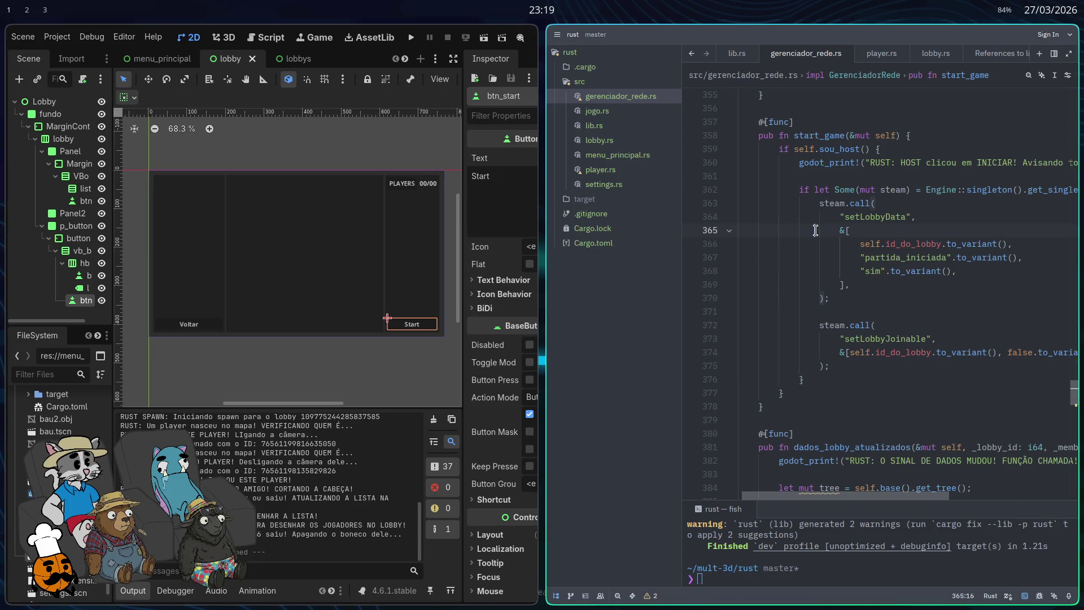
type("lista")
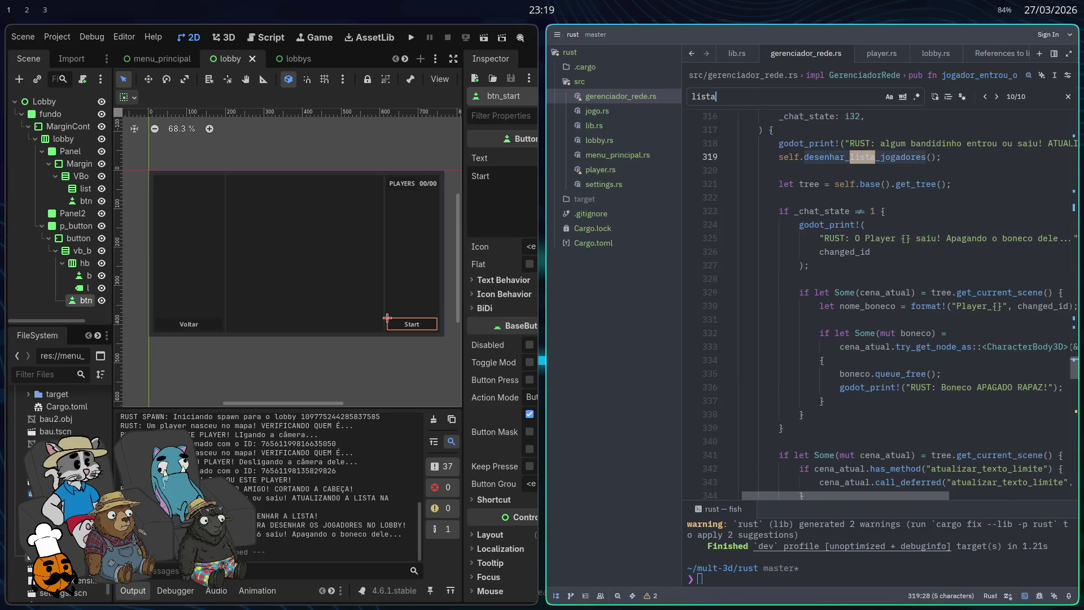
key("Return")
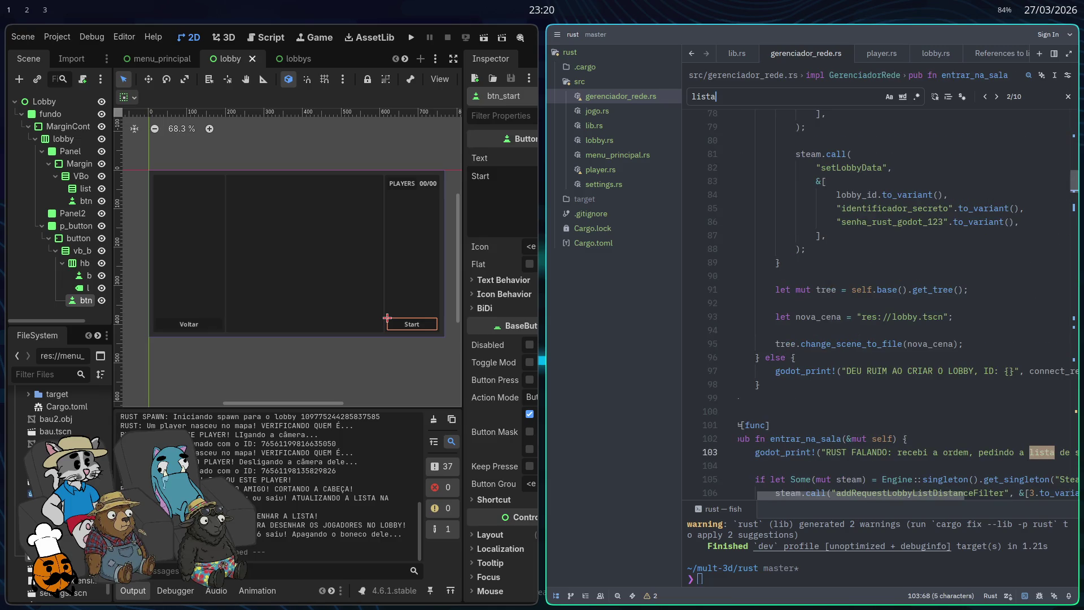
key("Return")
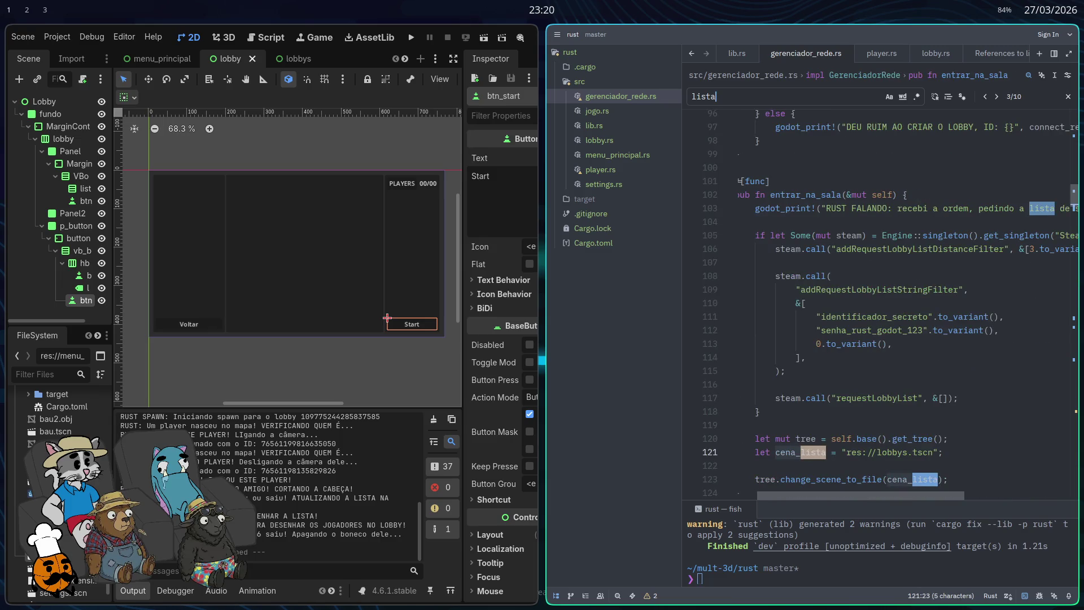
key("Return")
key("Return")
key("Return")
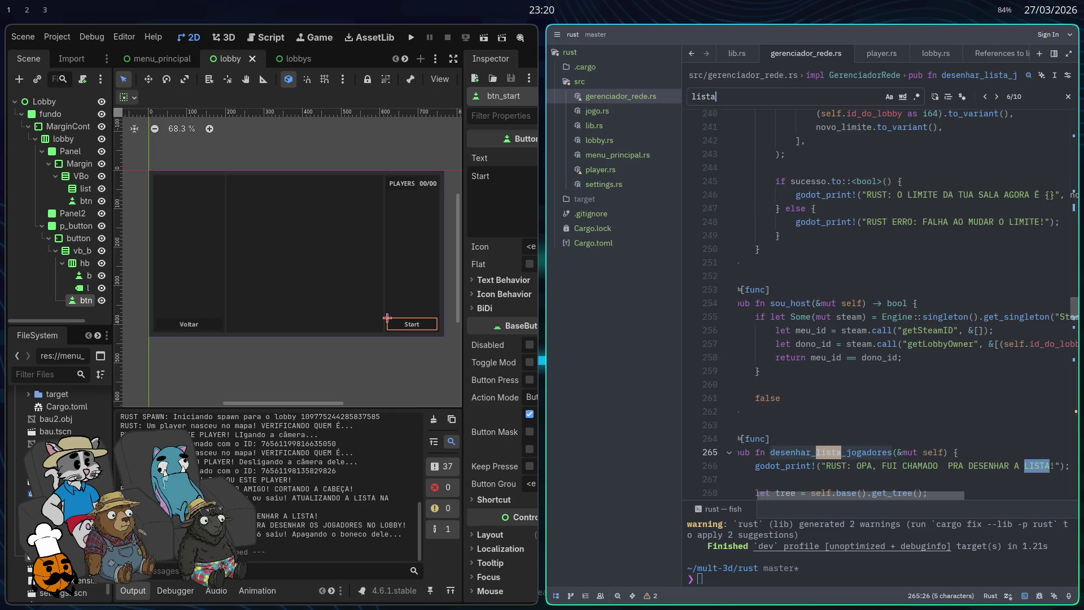
scroll(898, 291, "down", 8)
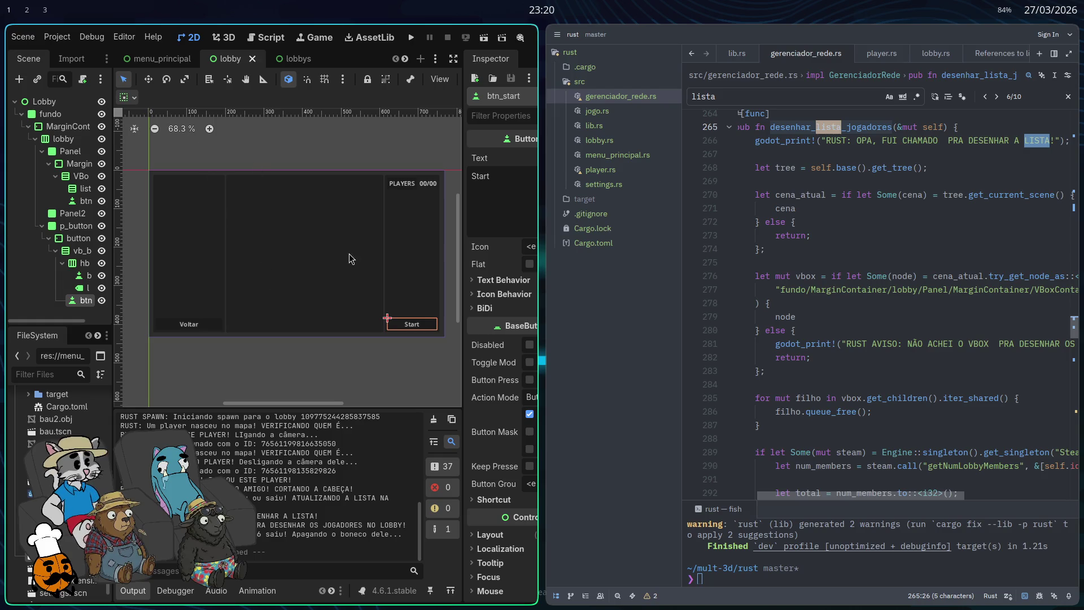
key("super+f")
Step: In the lobbys scene, rename the VBoxContainer under Panel to salas
left_click(376, 33)
scroll(346, 244, "down", 3)
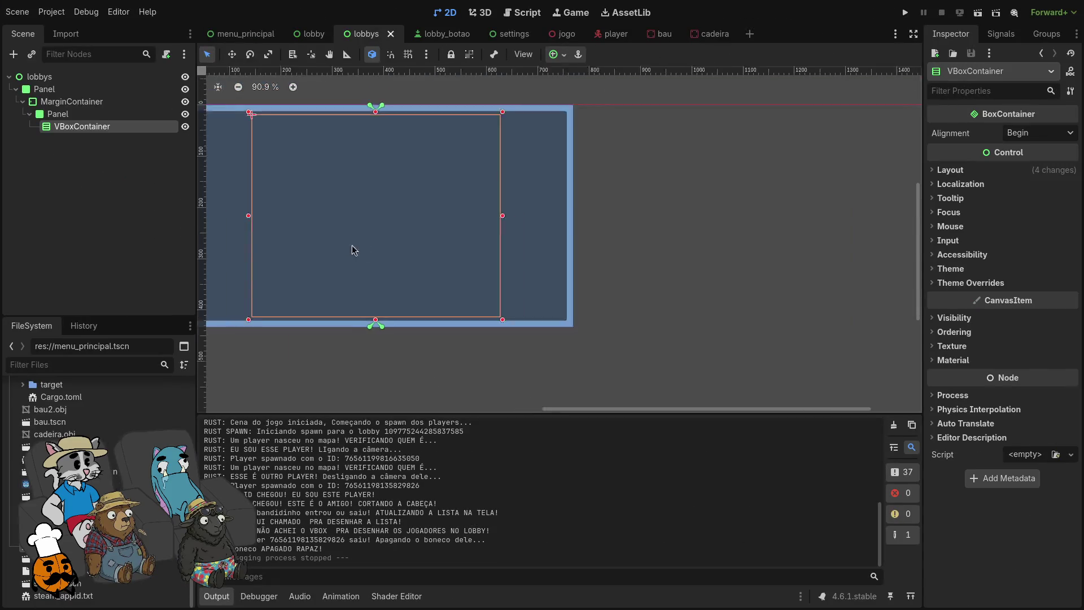
scroll(395, 256, "up", 2)
scroll(311, 233, "up", 2)
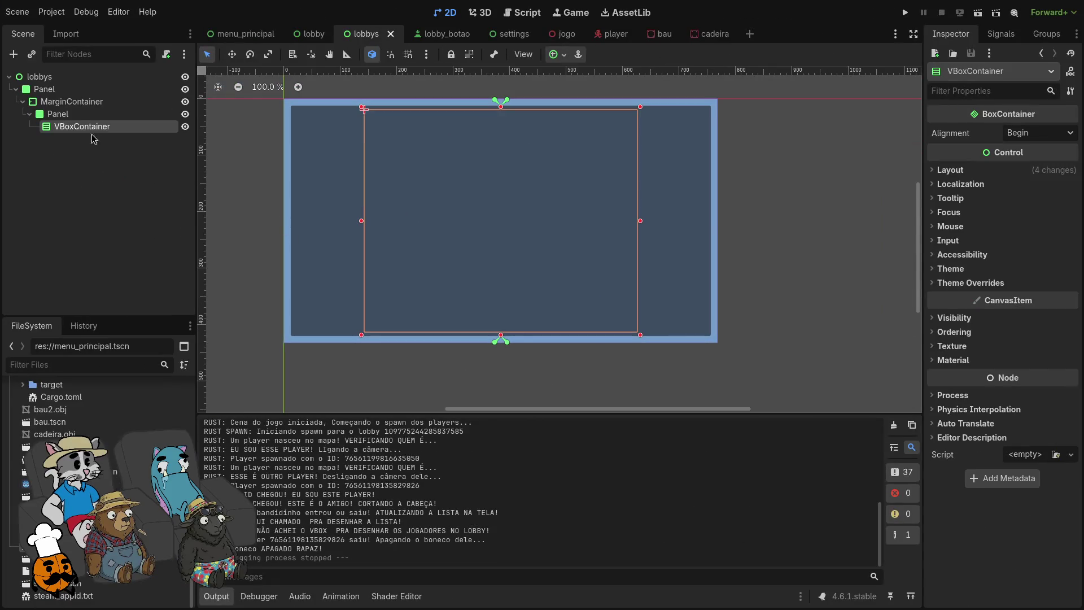
left_click(71, 114)
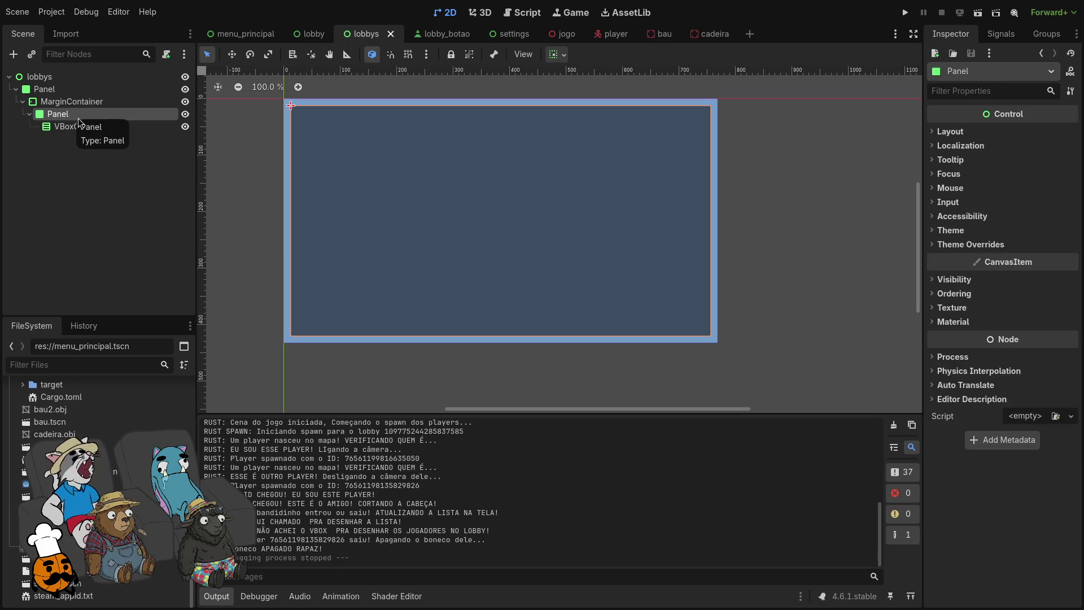
left_click(79, 129)
left_click(79, 130)
type("alas")
key("Return")
Step: Add an HBoxContainer child to Panel and move salas inside it
left_click(92, 116)
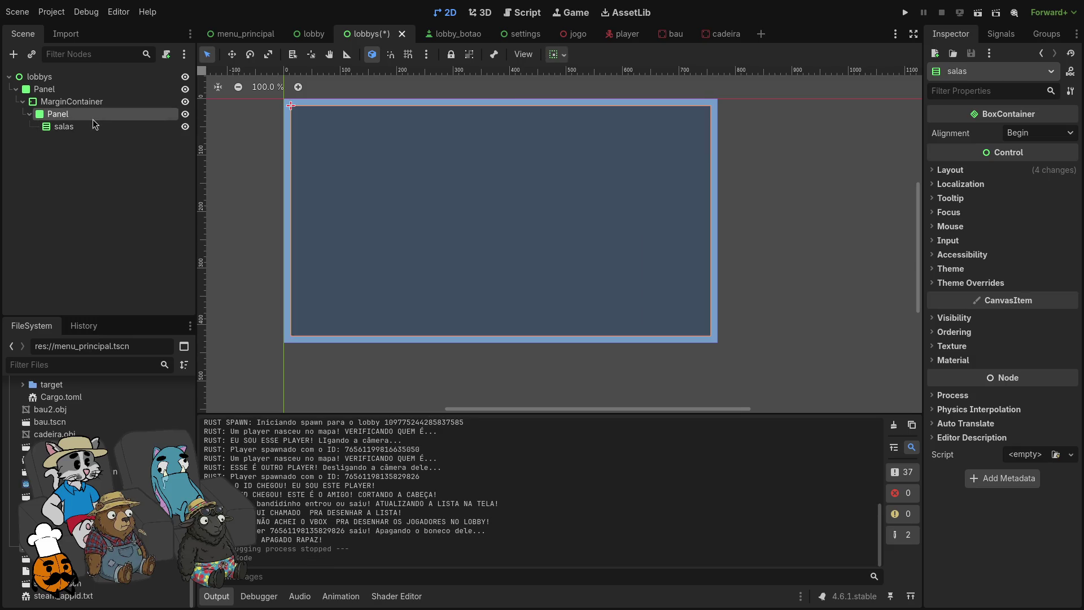
right_click(92, 117)
left_click(135, 130)
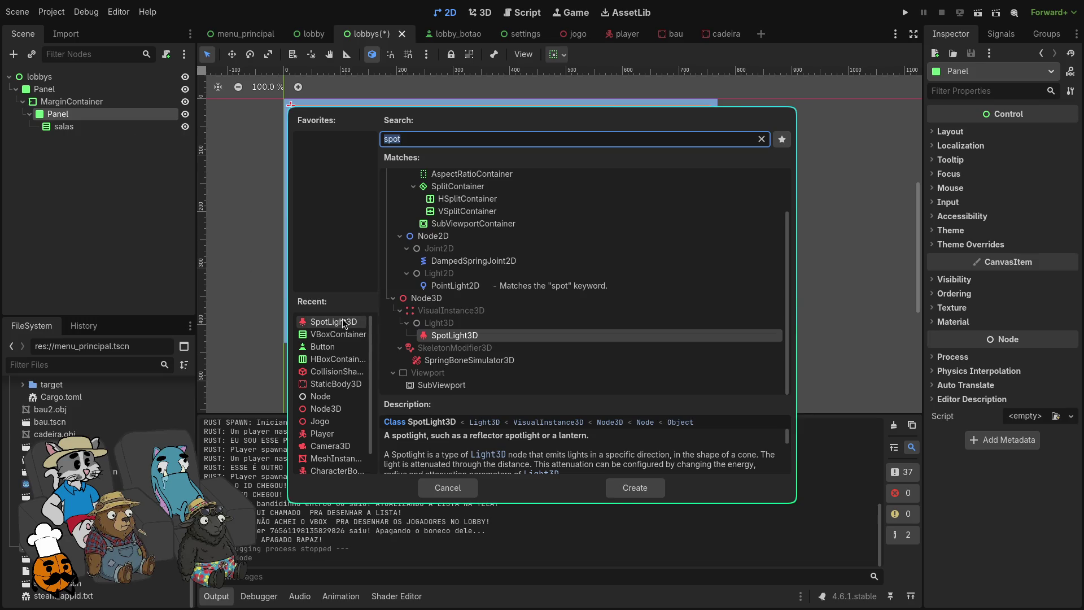
type("hbox")
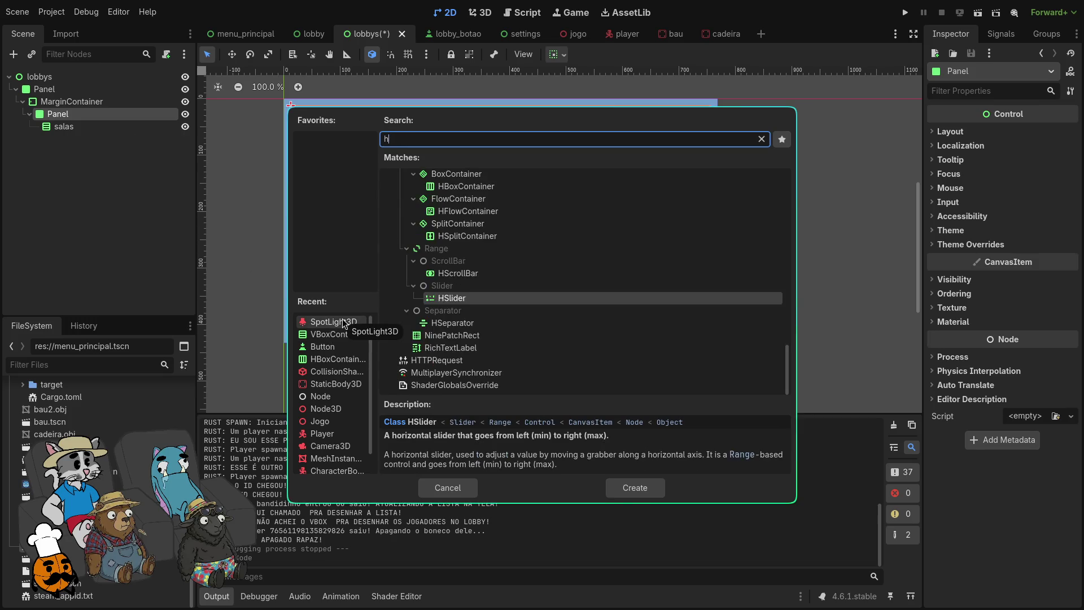
key("Return")
left_click_drag(85, 126, 103, 137)
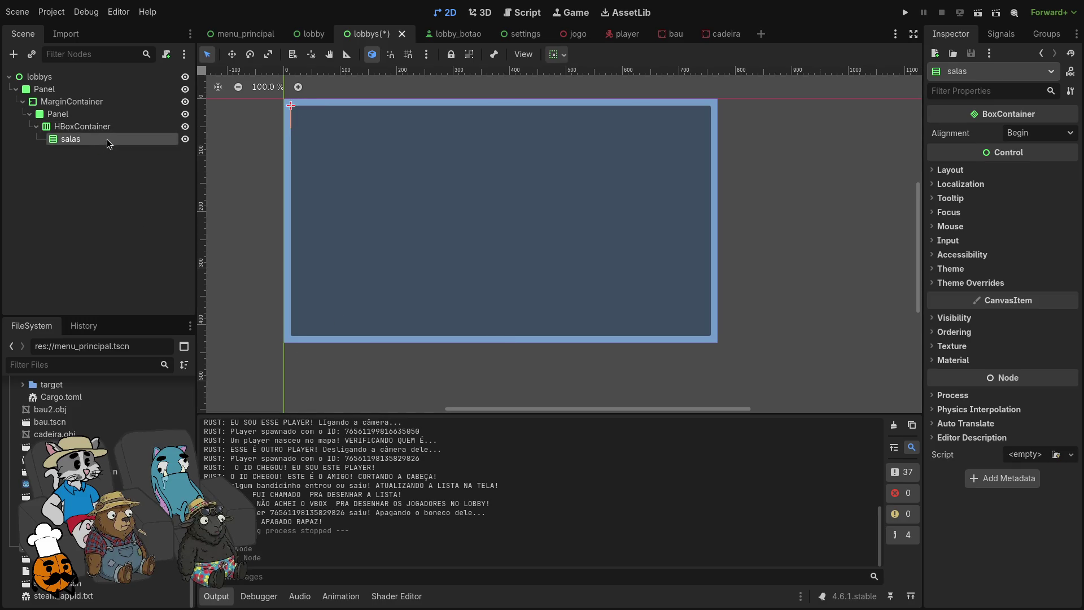
Step: Try different horizontal and vertical alignments for salas in Container Sizing
left_click(561, 55)
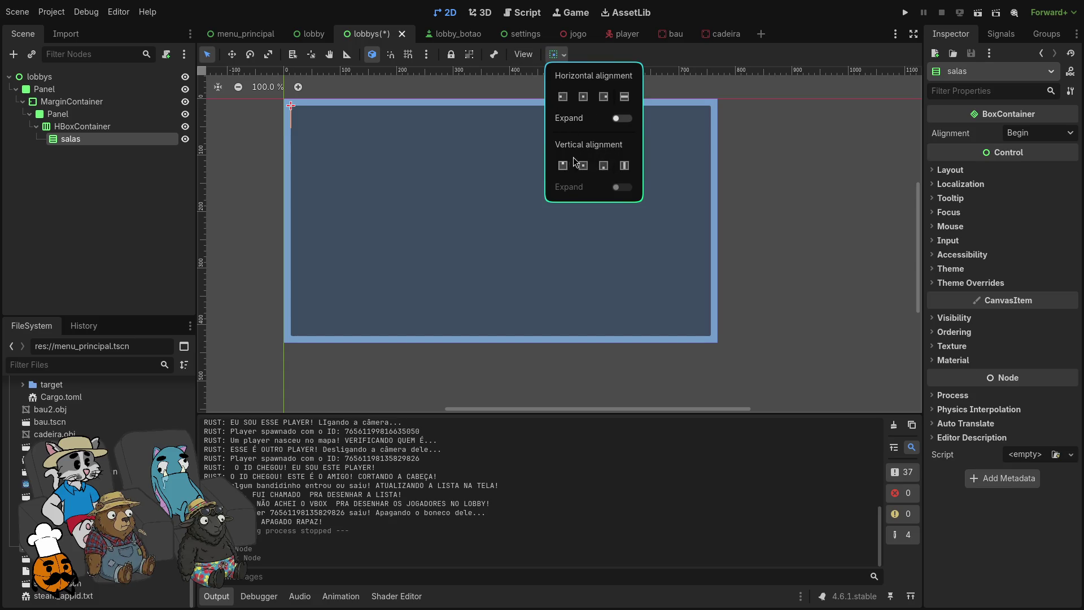
left_click(584, 97)
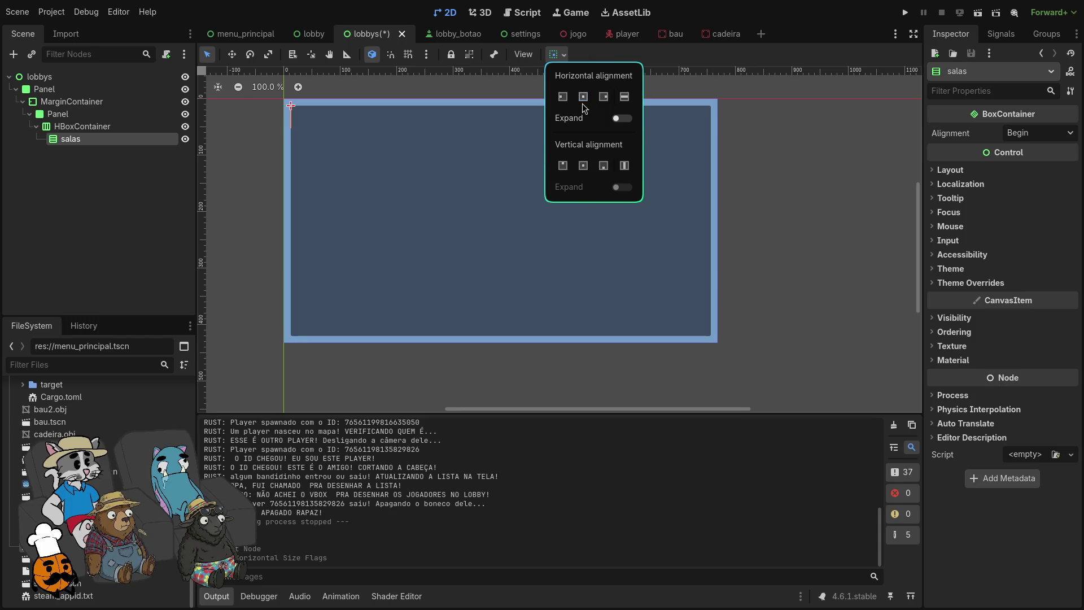
left_click(585, 166)
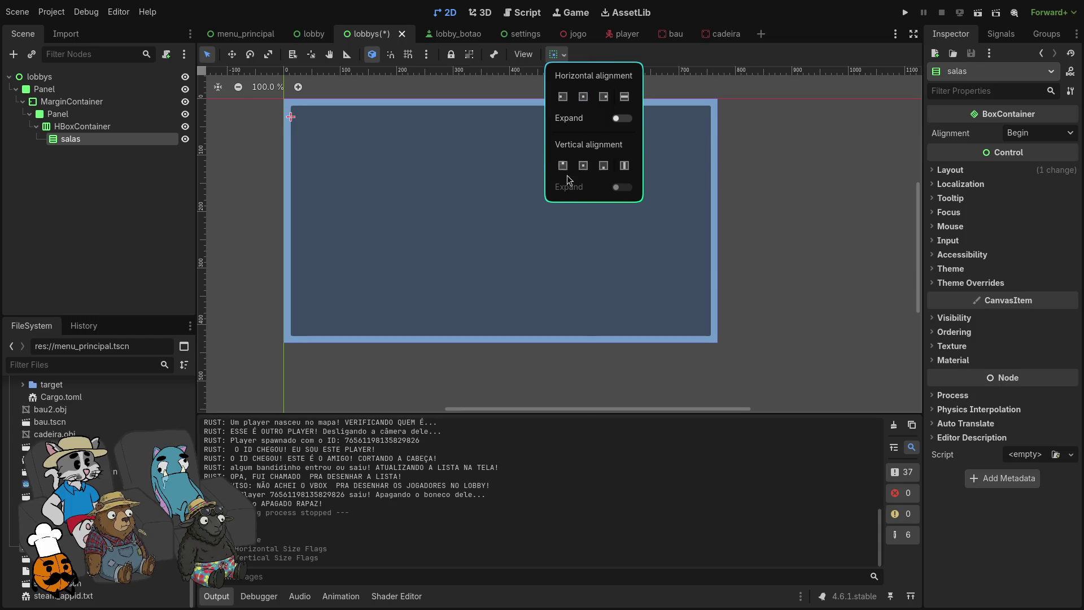
left_click(123, 130)
left_click(121, 140)
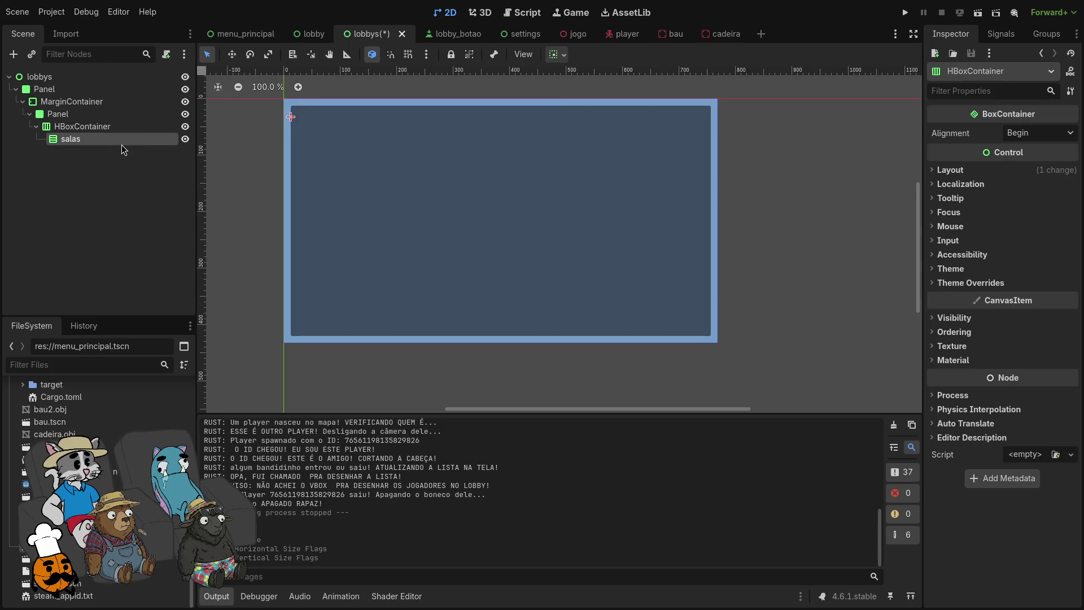
Step: Rework salas's fill, expand and alignment flags on both axes
left_click(557, 54)
left_click(624, 166)
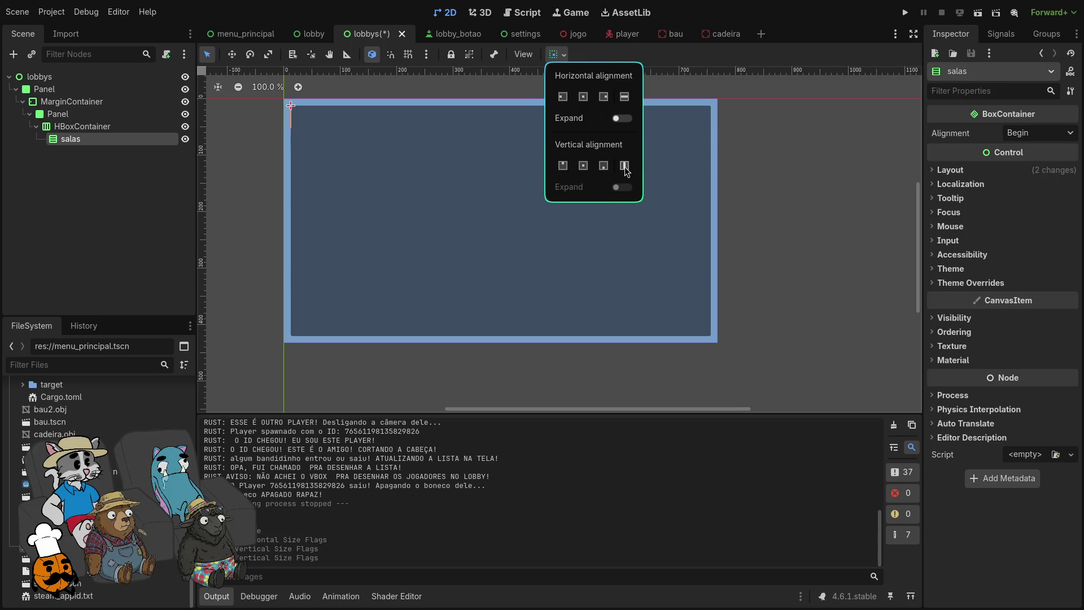
left_click(624, 96)
left_click(624, 119)
left_click(624, 120)
left_click(624, 164)
left_click(601, 100)
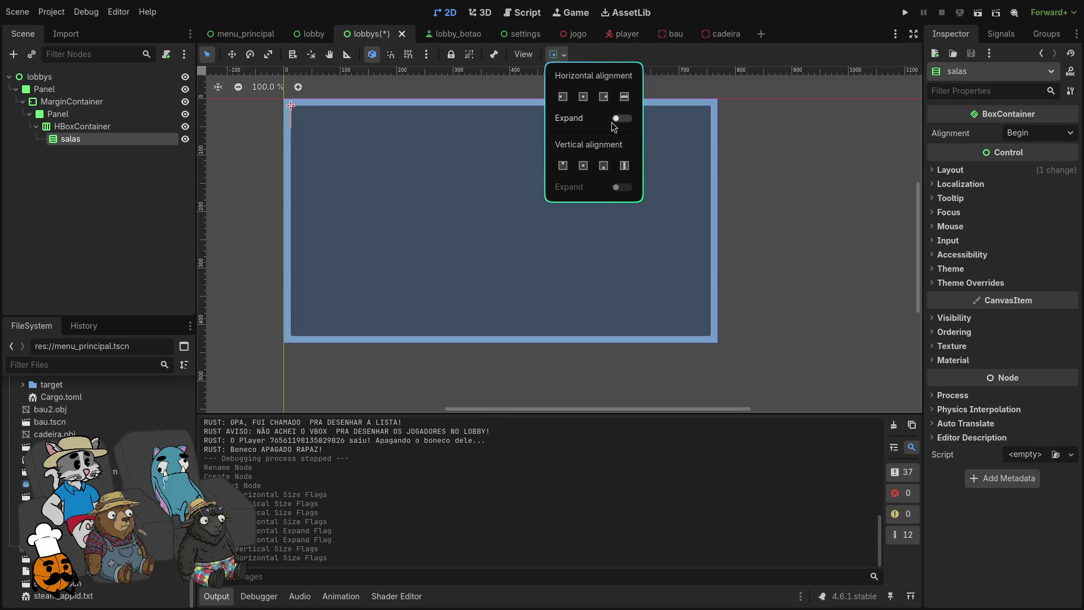
left_click(604, 166)
left_click(604, 96)
left_click(603, 165)
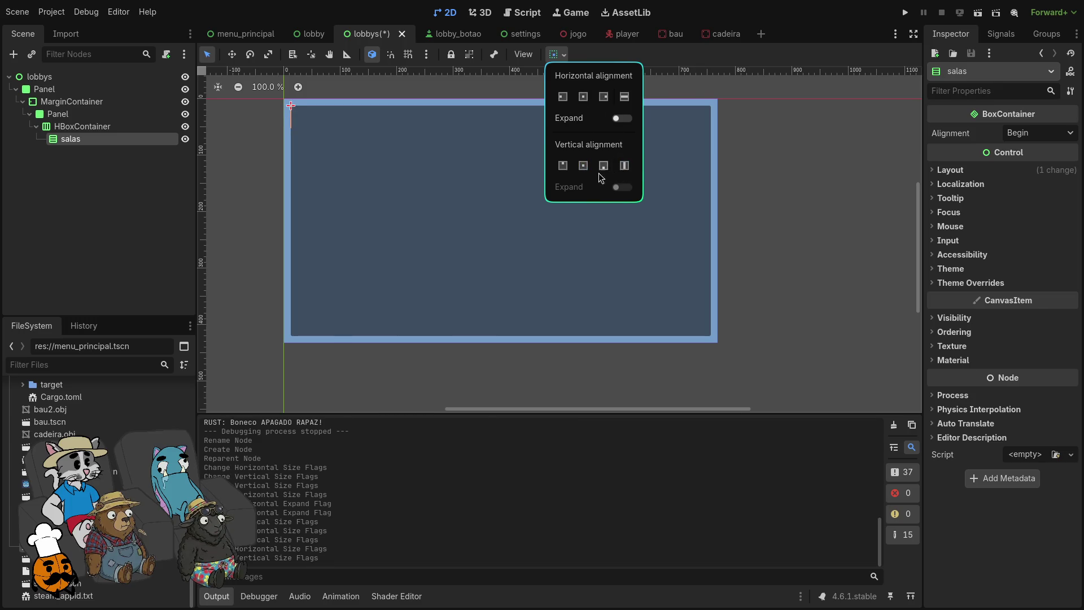
left_click(117, 135)
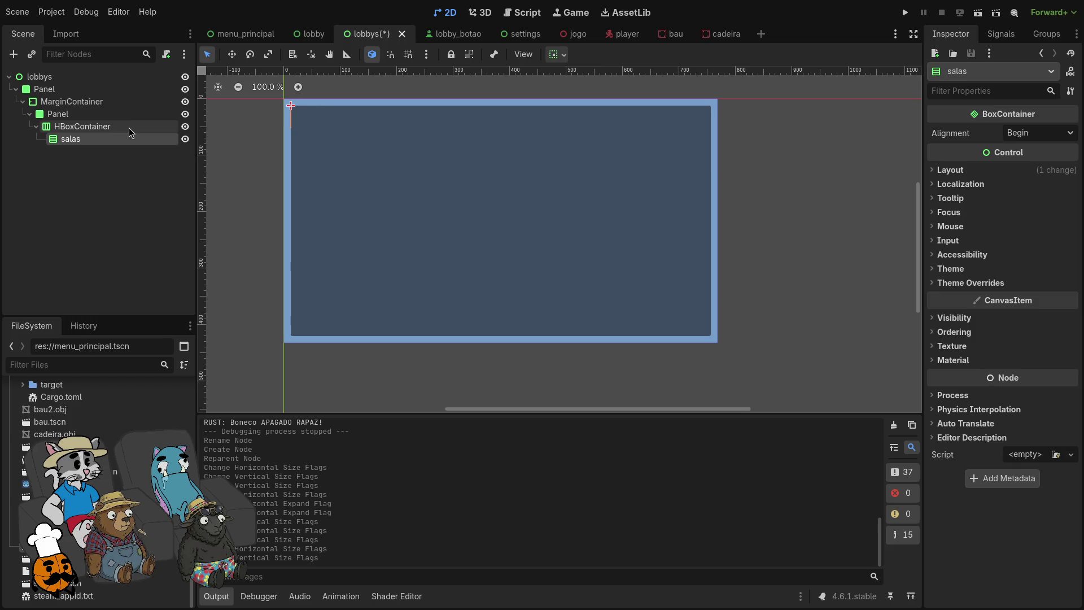
Step: Add a Panel child node under the HBoxContainer
right_click(129, 128)
left_click(167, 136)
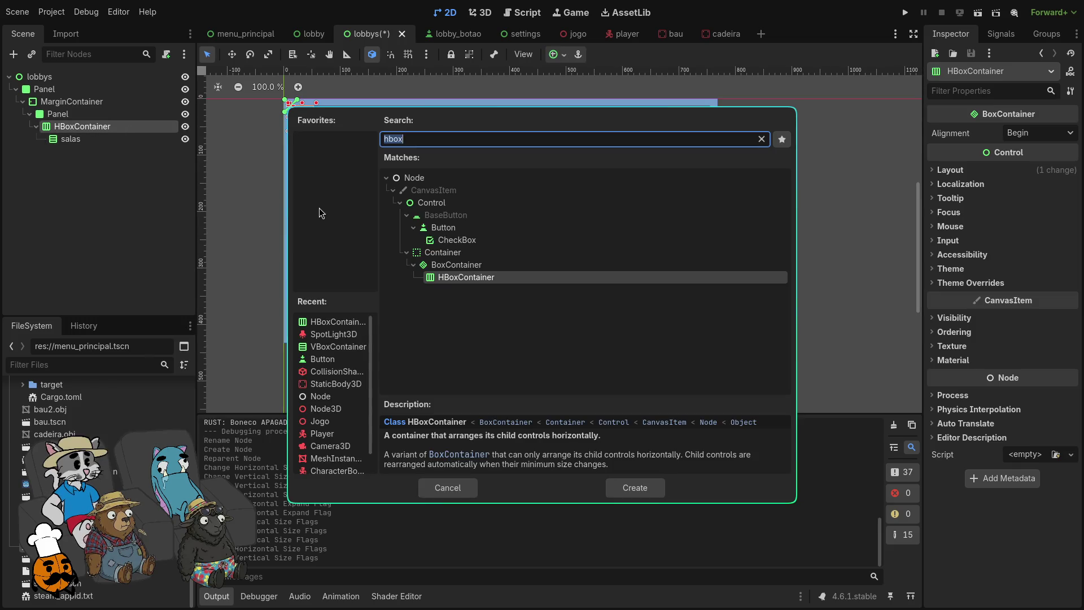
type("panel")
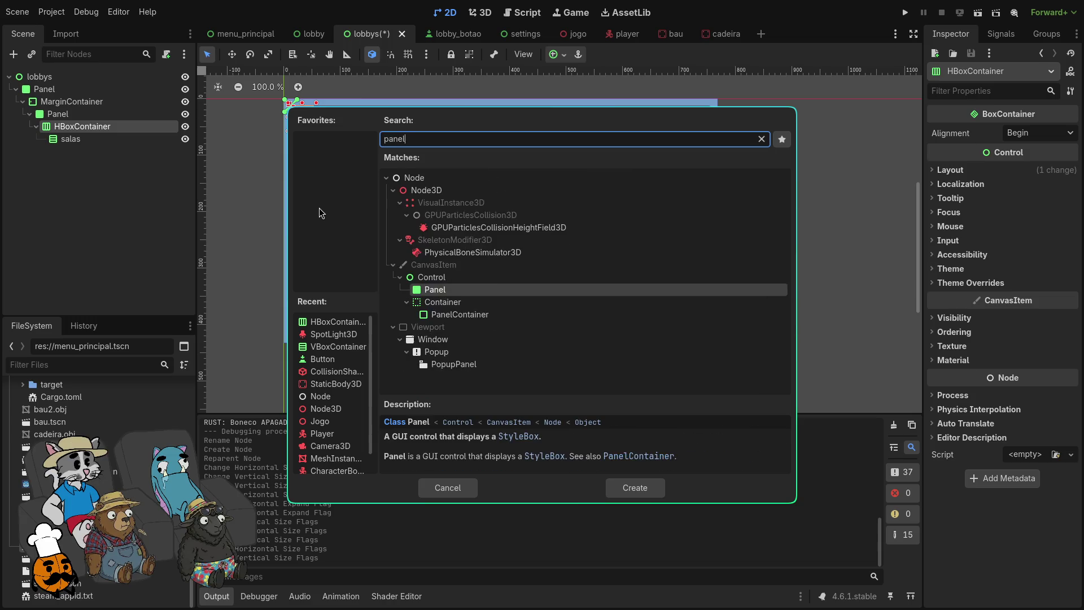
key("Return")
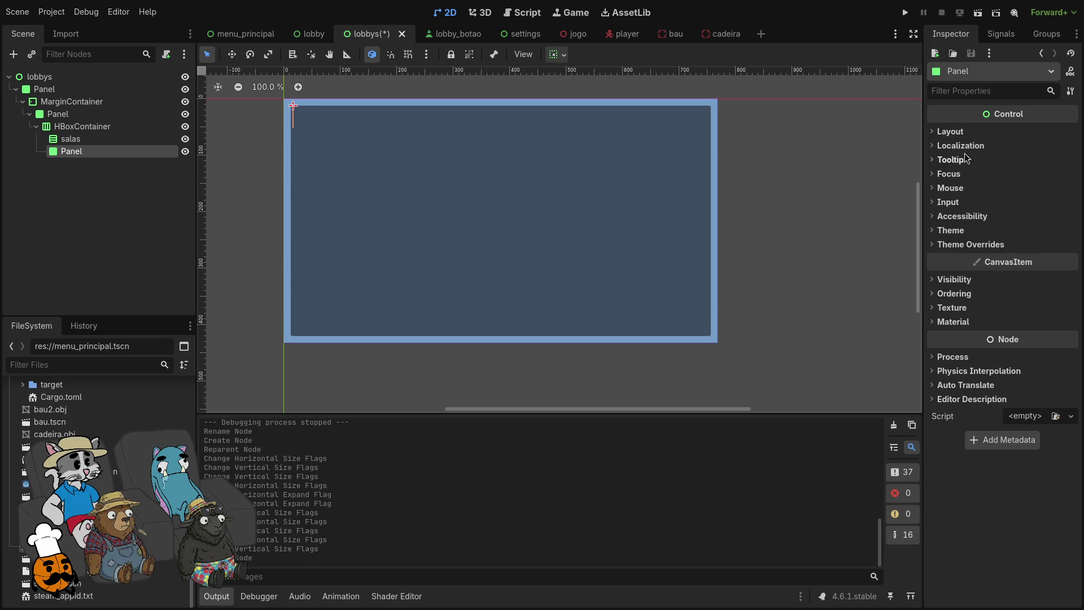
Step: Give the new Panel a custom minimum size of 213.46 × 405.205 px
left_click(960, 244)
left_click(960, 258)
left_click(1030, 272)
left_click(1043, 273)
left_click(956, 258)
left_click(940, 132)
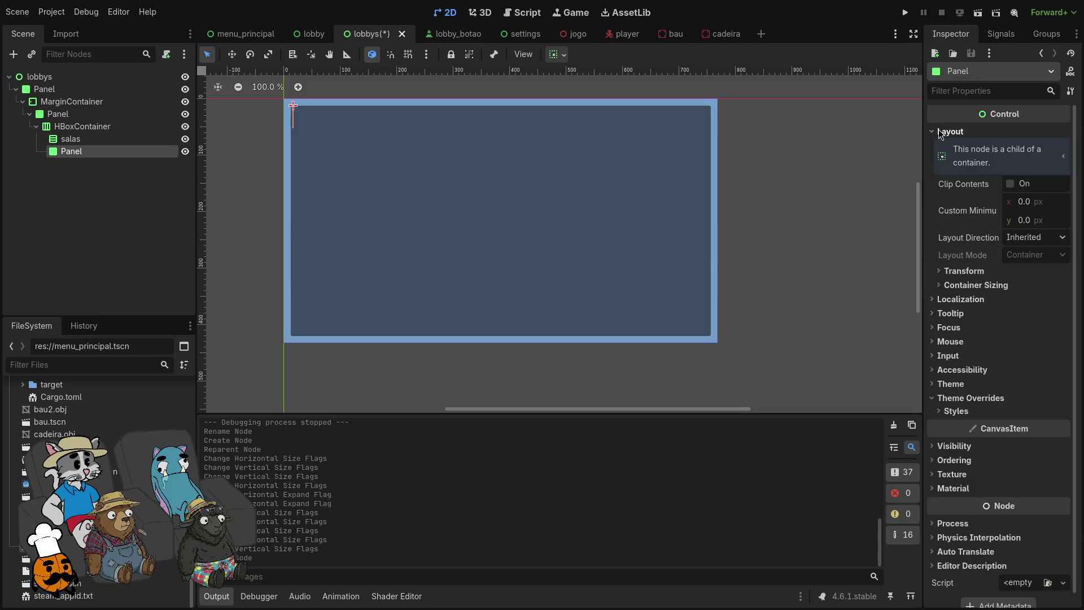
mouse_move(1031, 207)
left_mouse_down()
mouse_move(1068, 202)
mouse_move(1032, 224)
mouse_move(1081, 225)
left_mouse_up()
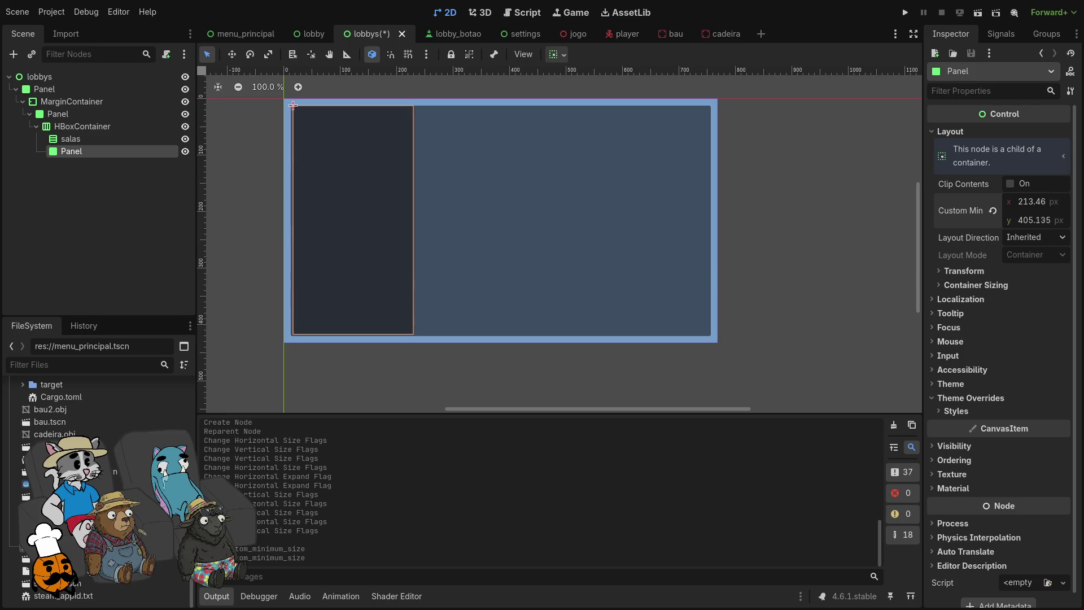
Step: Move the new Panel above salas in the HBoxContainer
left_click(83, 138)
left_click(83, 126)
left_click_drag(79, 152, 87, 142)
left_click(158, 151)
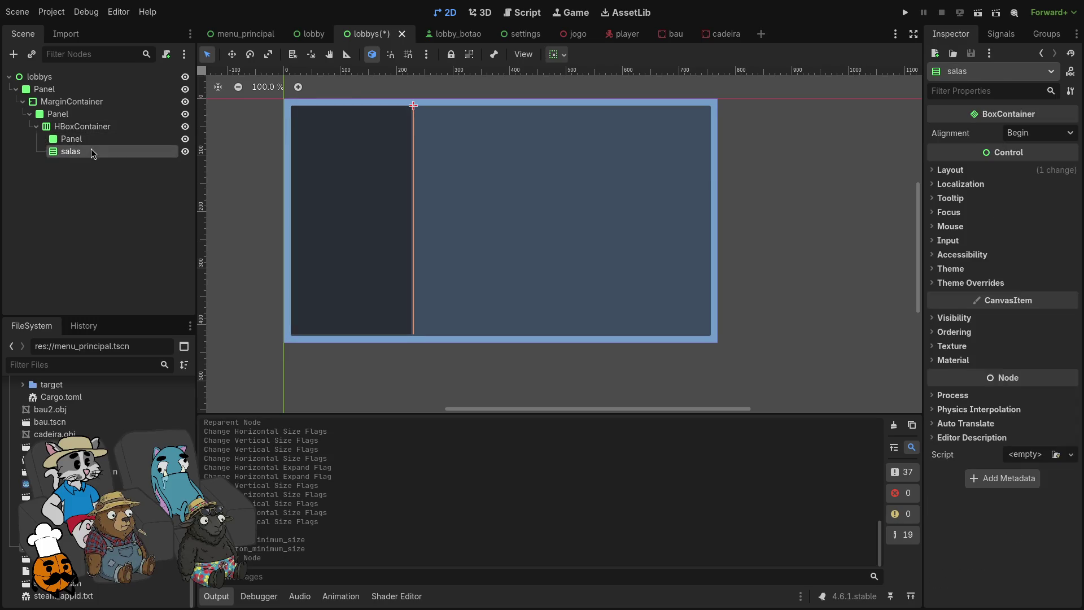
left_click(109, 139)
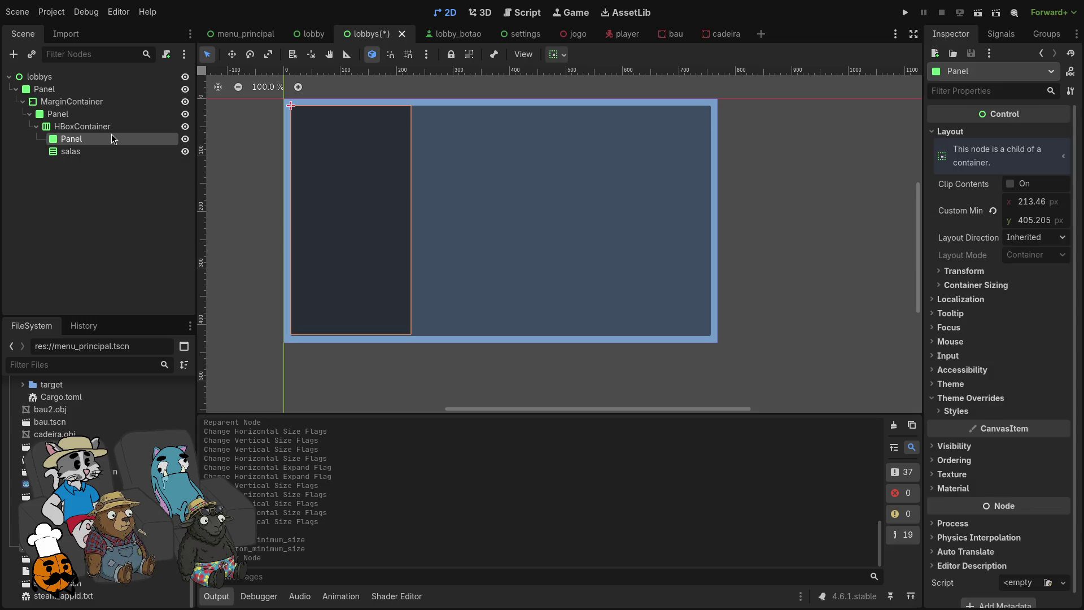
right_click(107, 141)
left_click(153, 155)
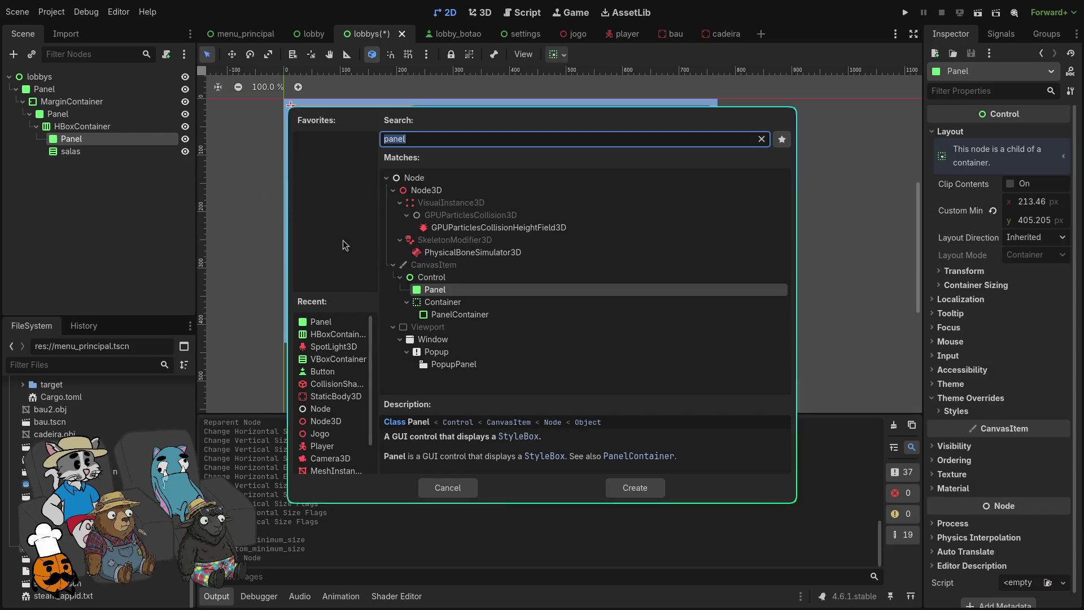
Step: Undo the stray VBoxContainer and add a MarginContainer under the left Panel
type("vbox")
key("Return")
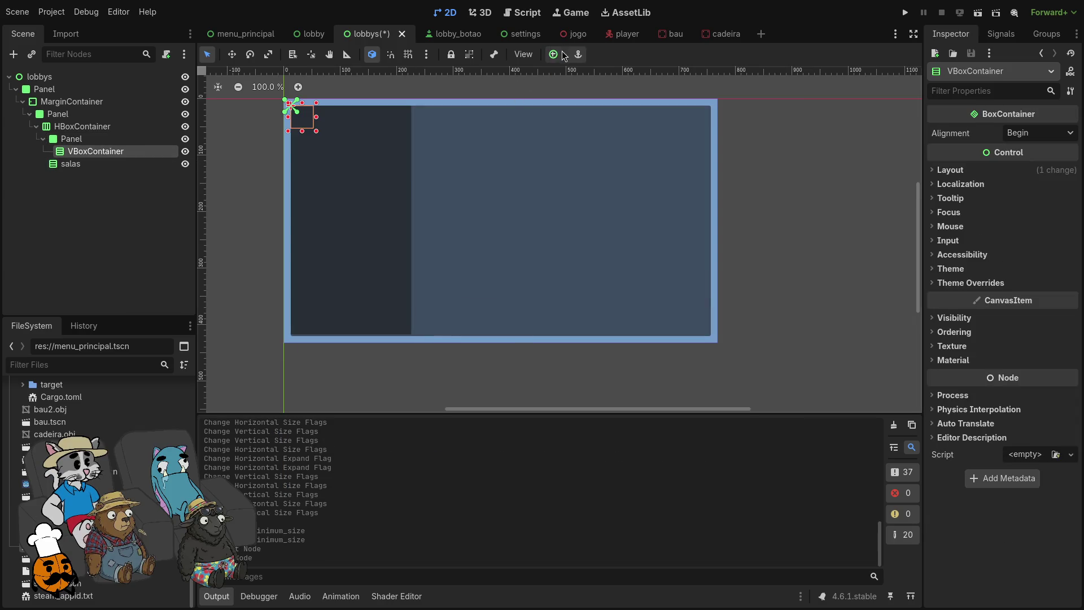
key("ctrl+z")
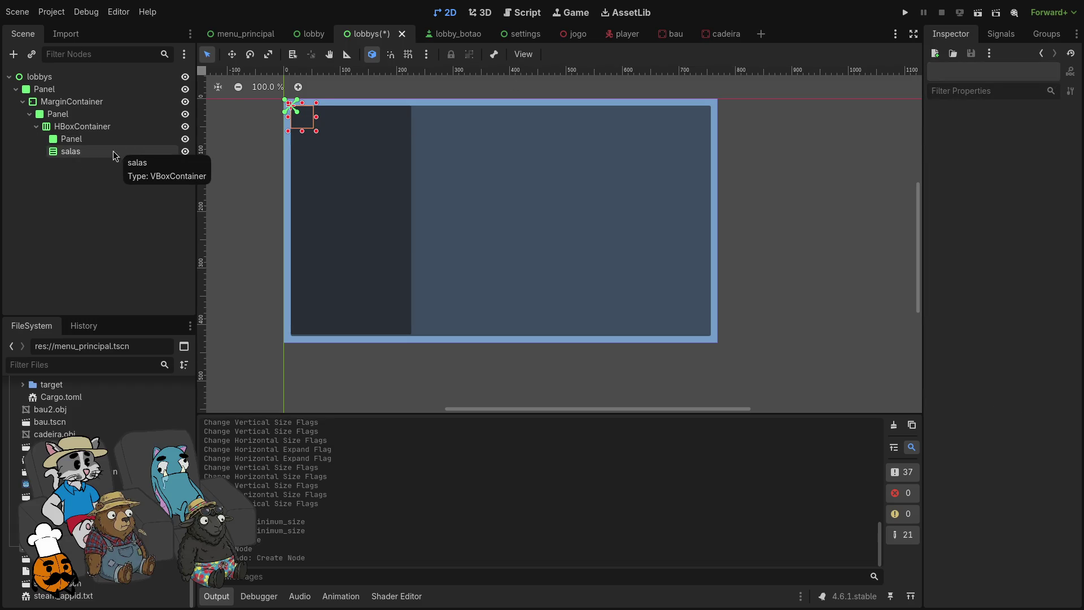
right_click(102, 144)
left_click(133, 157)
type("margin")
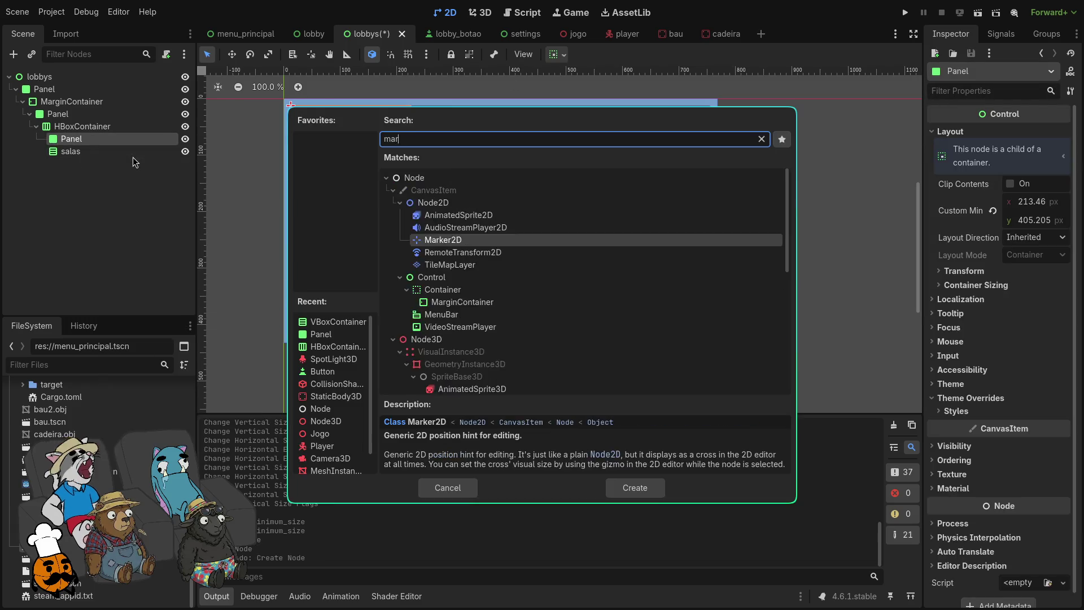
key("Return")
Step: Nest a VBoxContainer in the MarginContainer and anchor the MarginContainer Full Rect
right_click(133, 157)
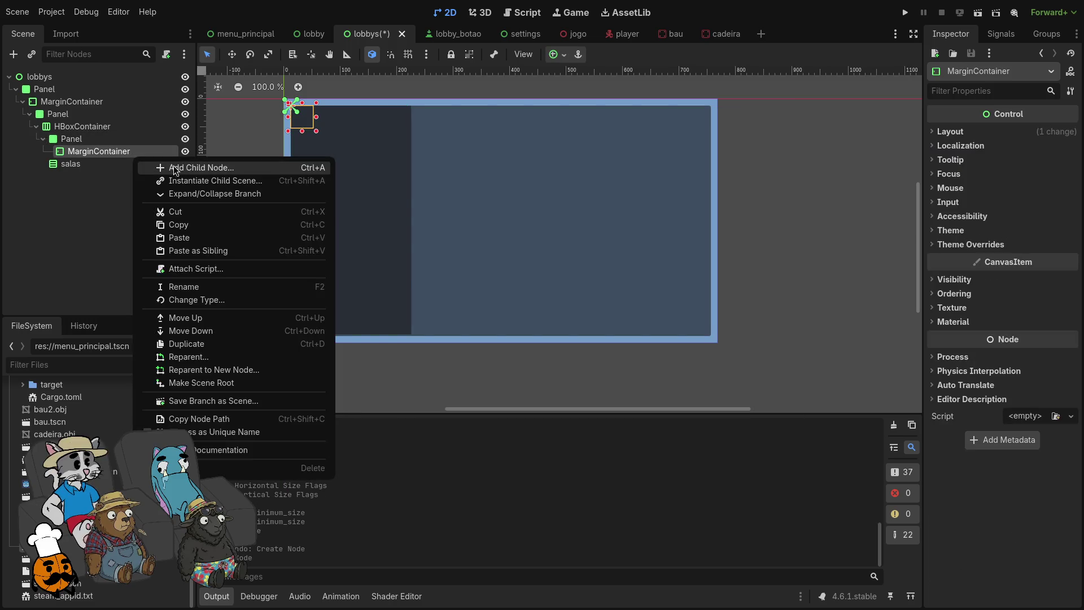
left_click(175, 165)
type("vb")
key("Return")
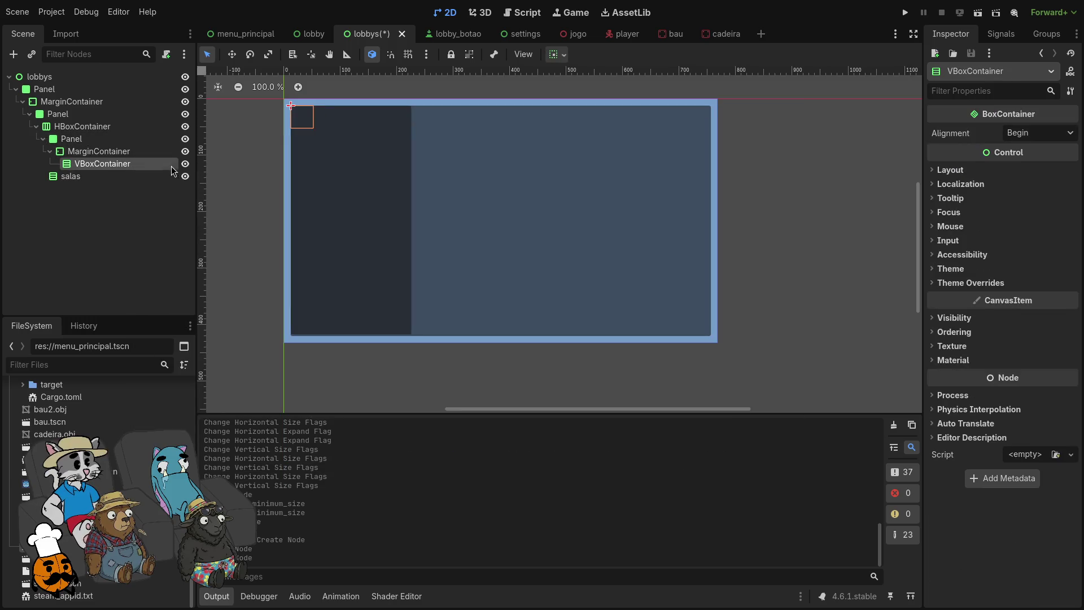
left_click(139, 156)
left_click(565, 55)
left_click(621, 158)
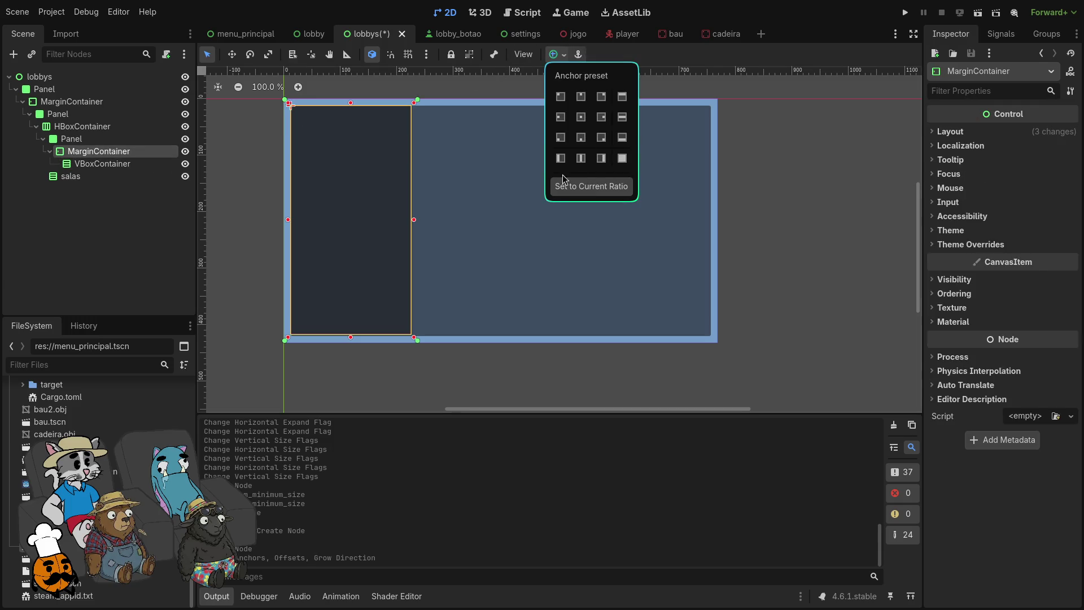
Step: Set the VBoxContainer to fill horizontally and vertically, keeping its name
left_click(116, 163)
left_click(565, 55)
left_click(624, 167)
left_click(584, 98)
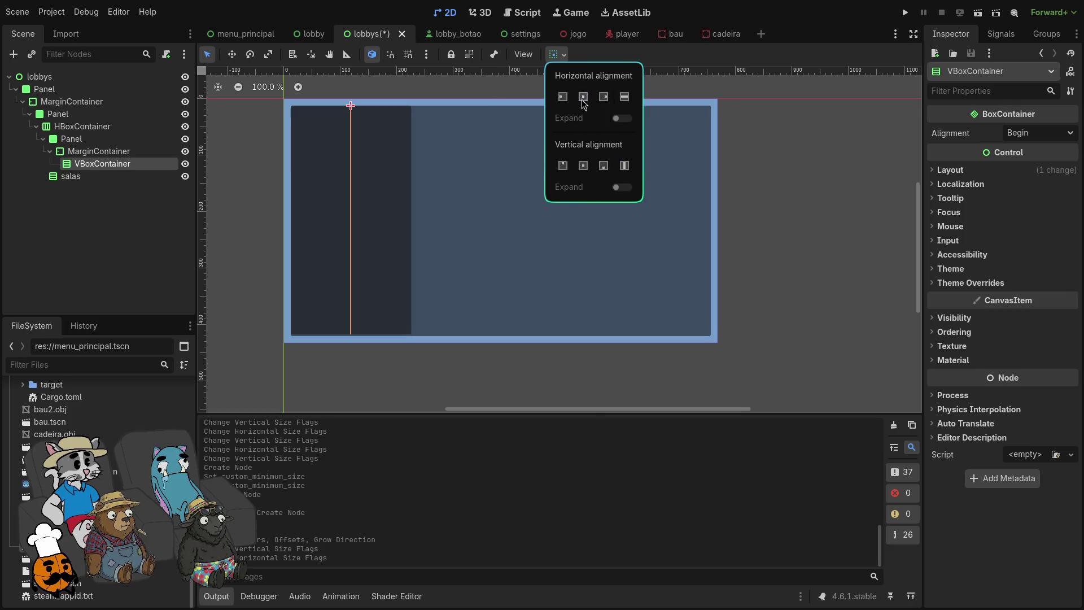
left_click(626, 104)
left_click(625, 165)
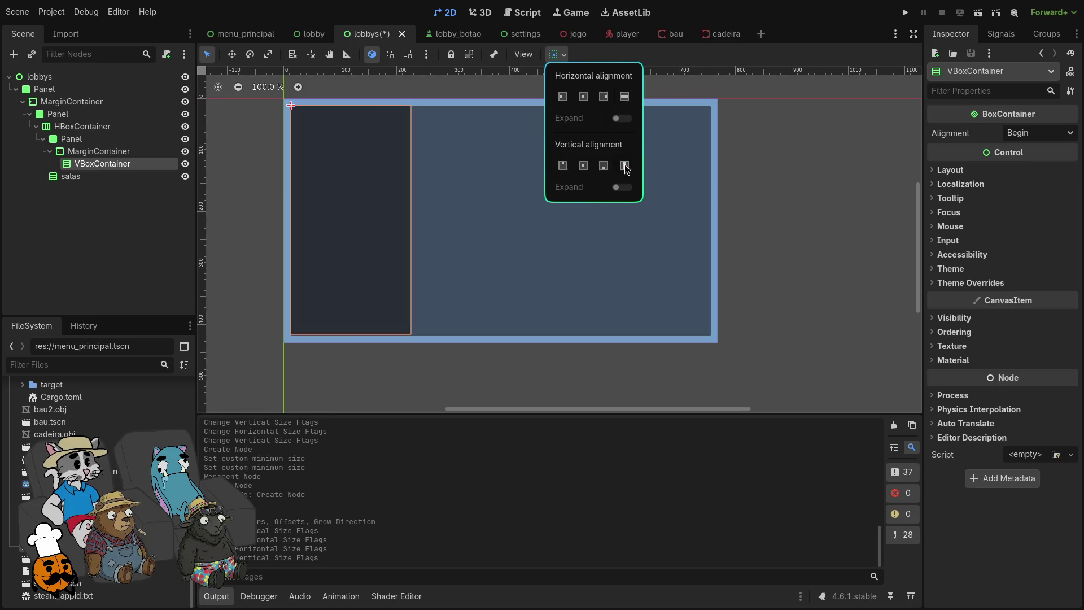
left_click(94, 217)
left_click(113, 151)
left_click(116, 164)
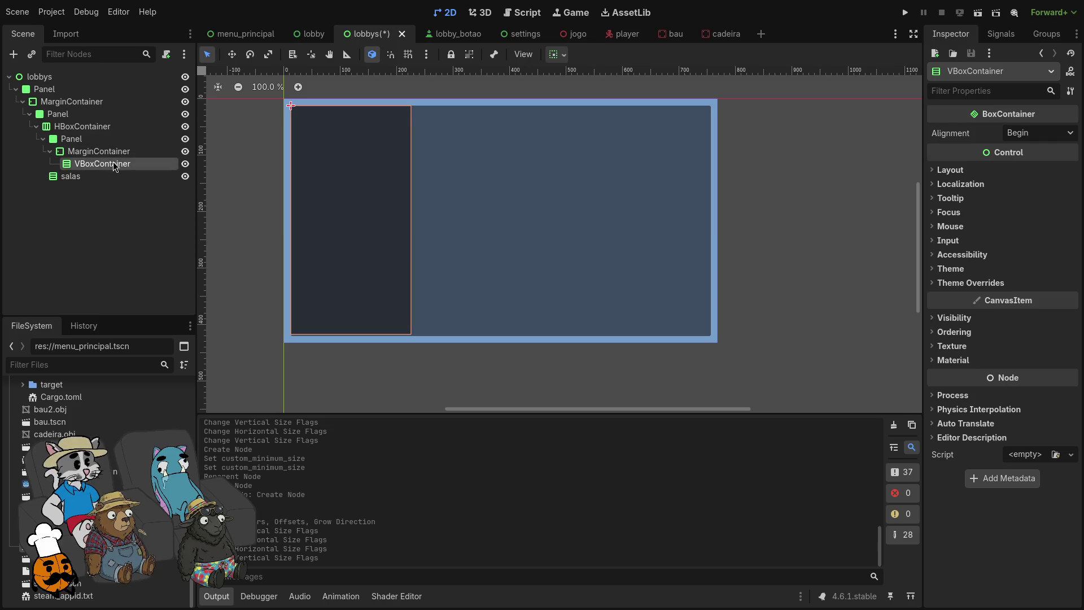
double_click(117, 164)
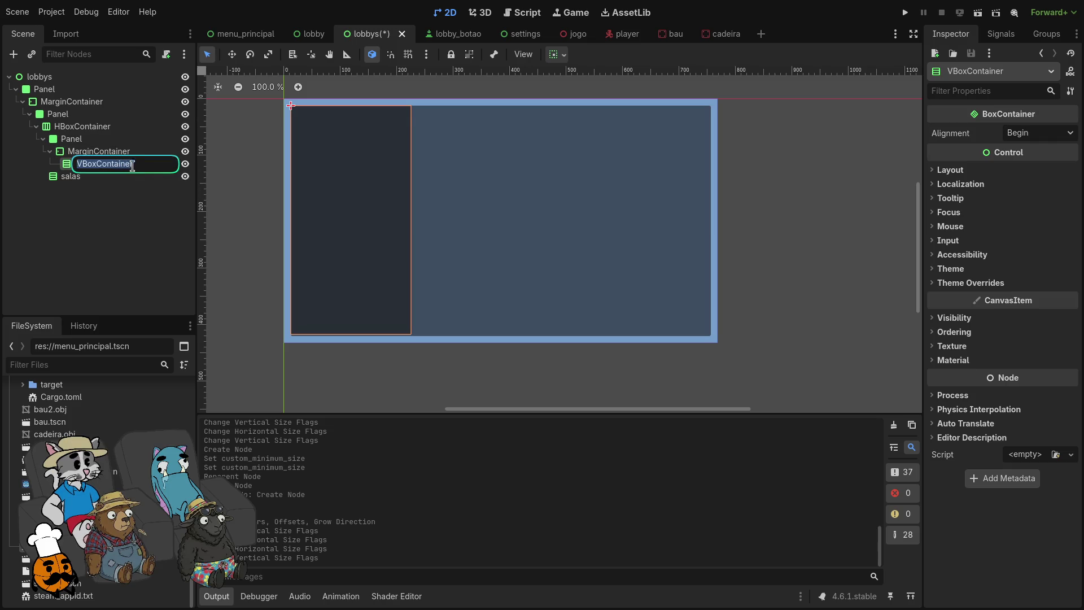
key("Return")
Step: Keep salas's alignment at Begin
left_click(113, 180)
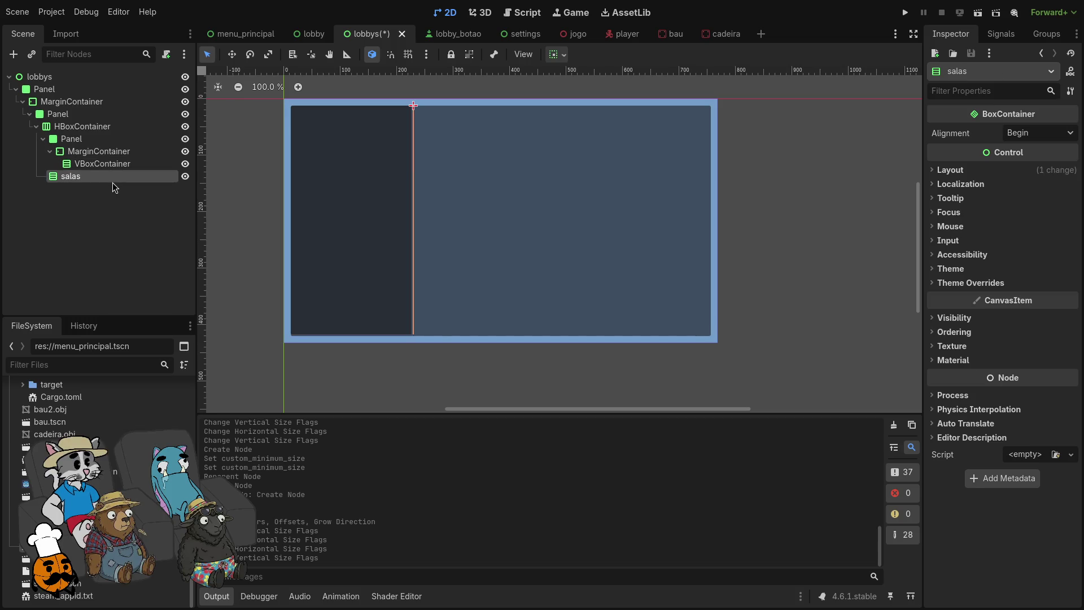
left_click(1039, 133)
left_click(1033, 150)
left_click(1037, 133)
left_click(1033, 149)
right_click(100, 185)
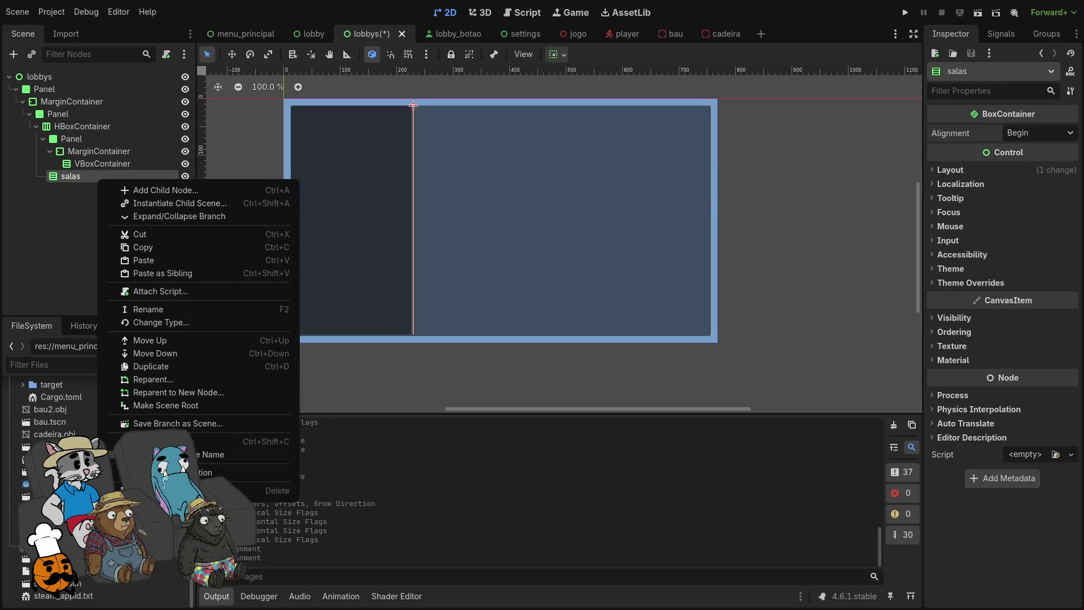
key("super+f")
key("super+f")
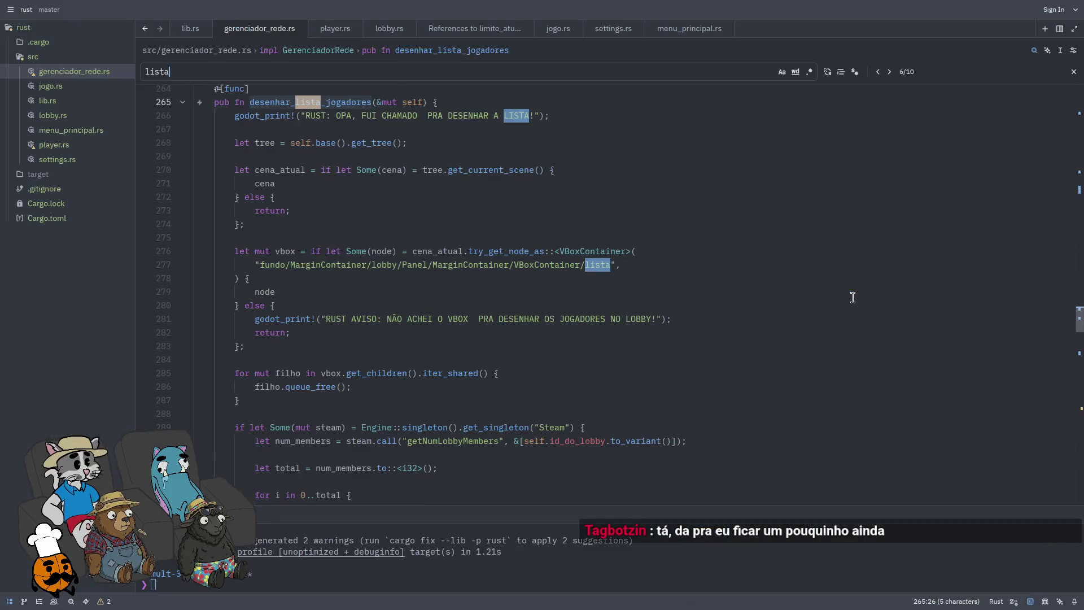
key("Return")
key("Return")
left_click_drag(613, 264, 257, 265)
type("Panel/MarginContainer/Panel/HBoxContainer/salas")
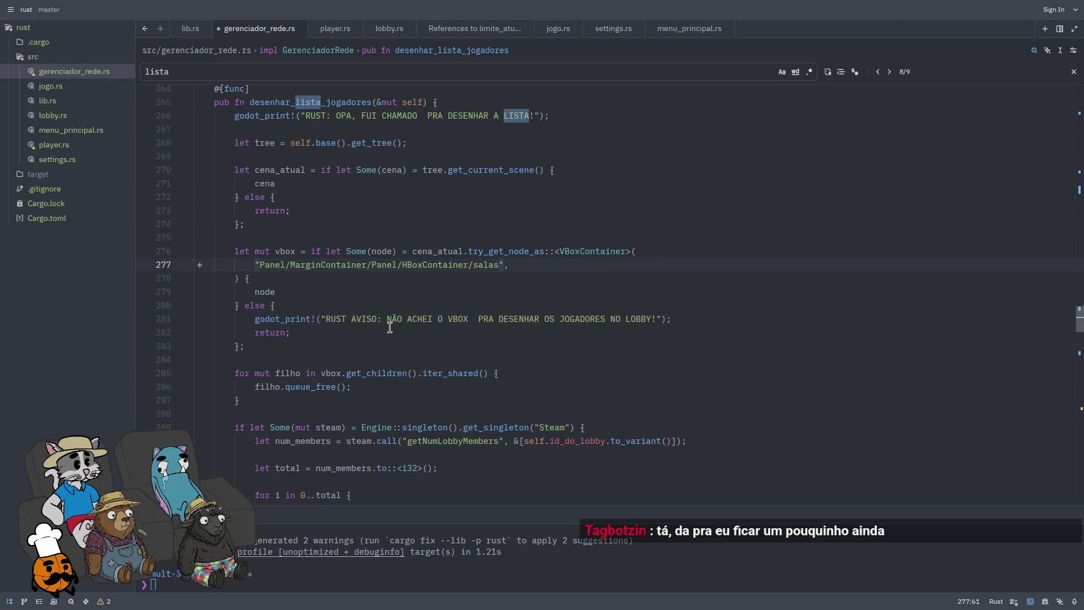
key("ctrl+s")
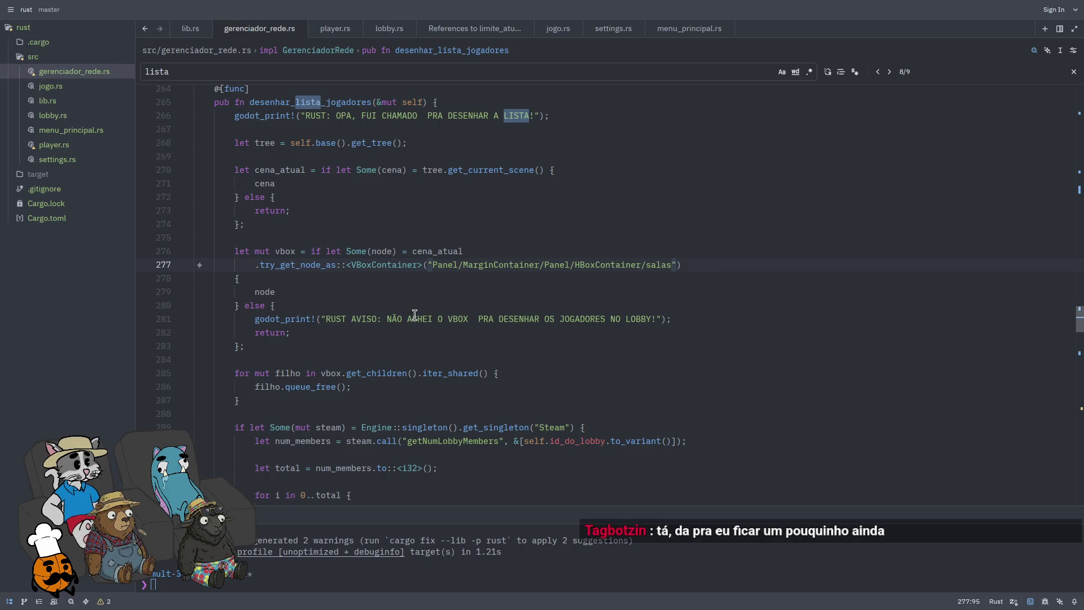
key("ctrl+z")
key("ctrl+z")
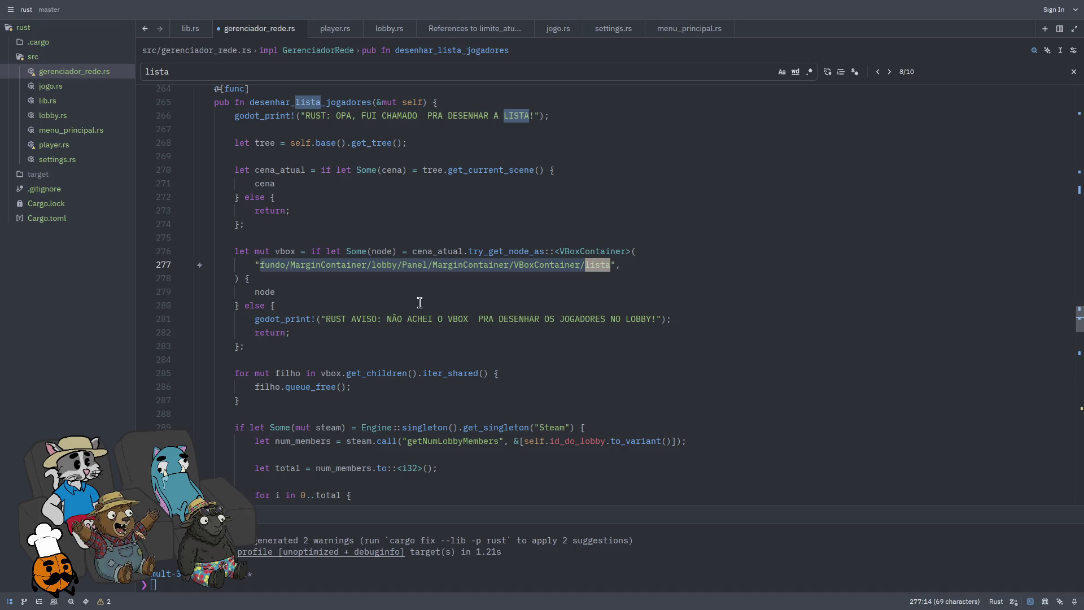
key("ctrl+z")
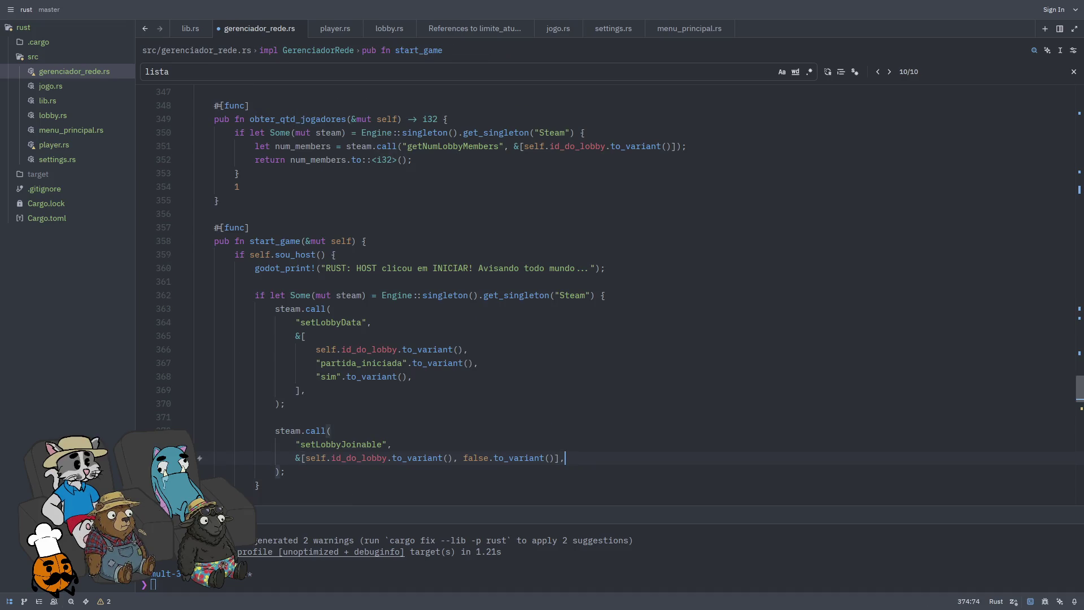
key("ctrl+z")
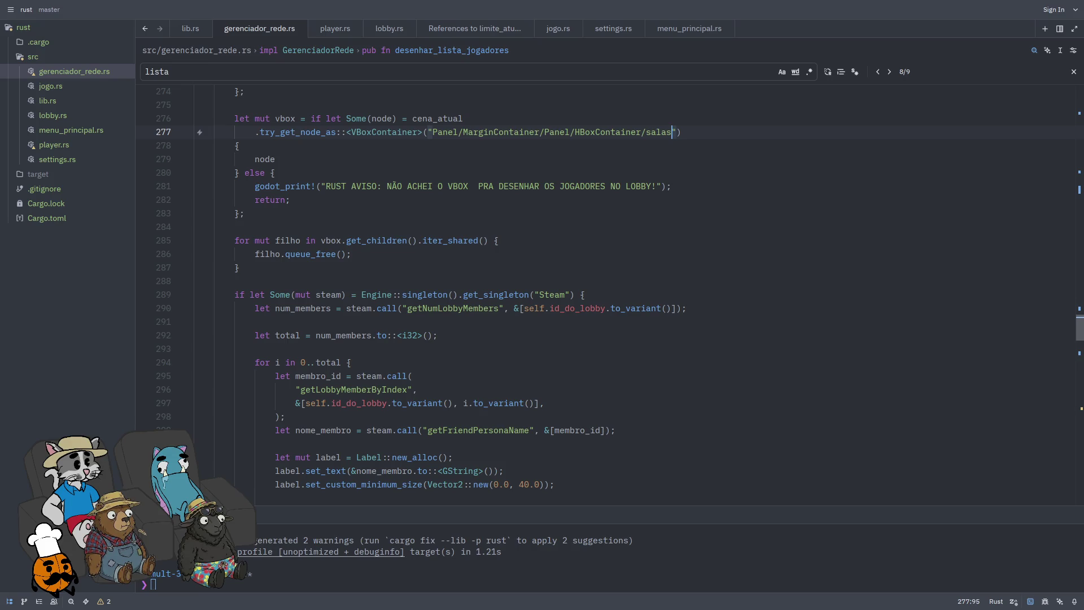
left_click(531, 146)
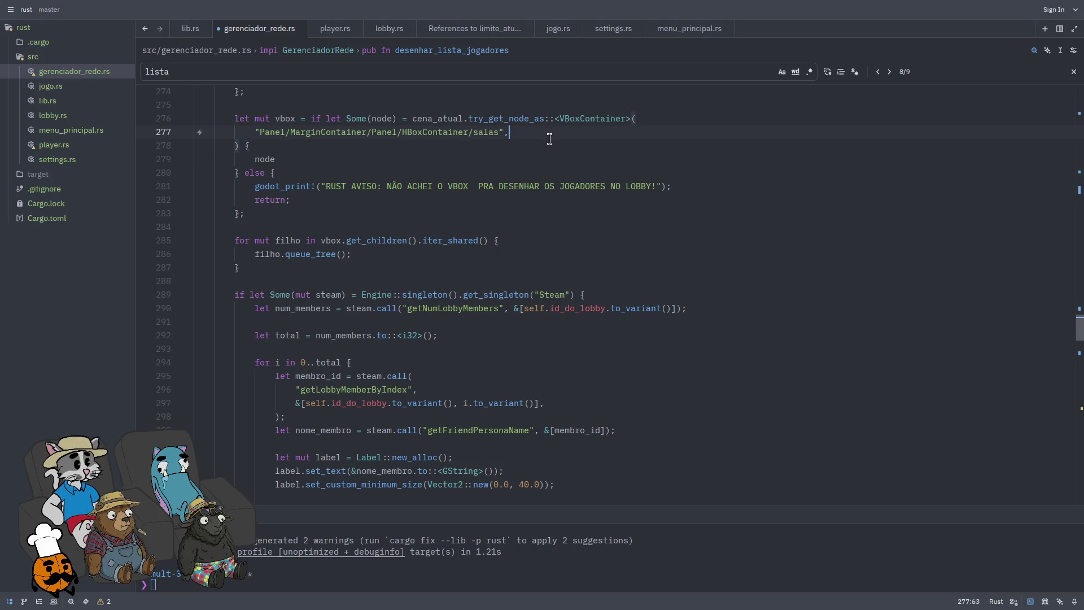
key("ctrl+shift+z")
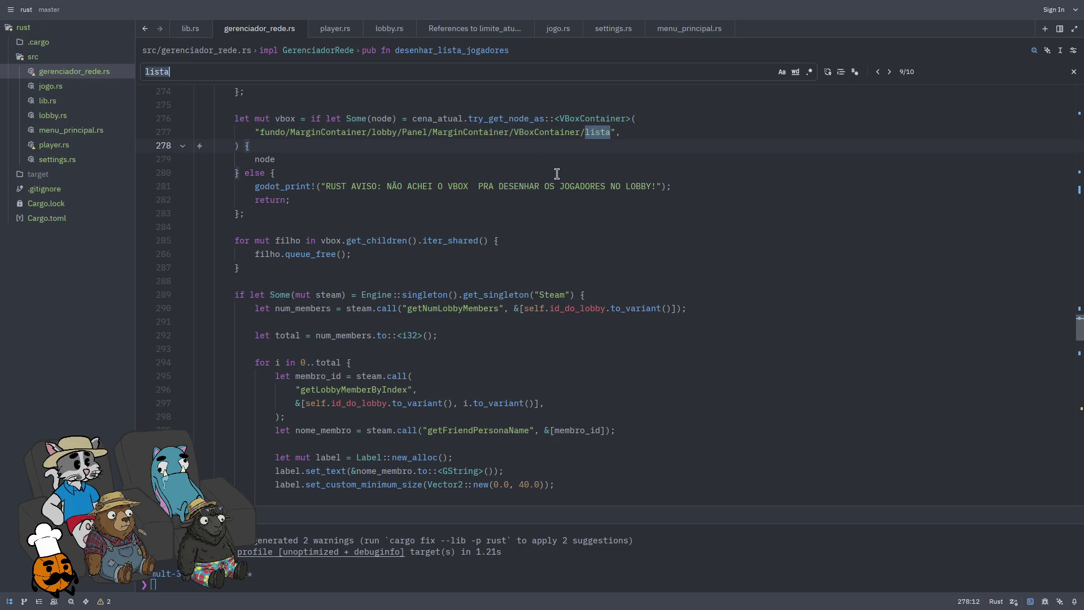
key("super+f")
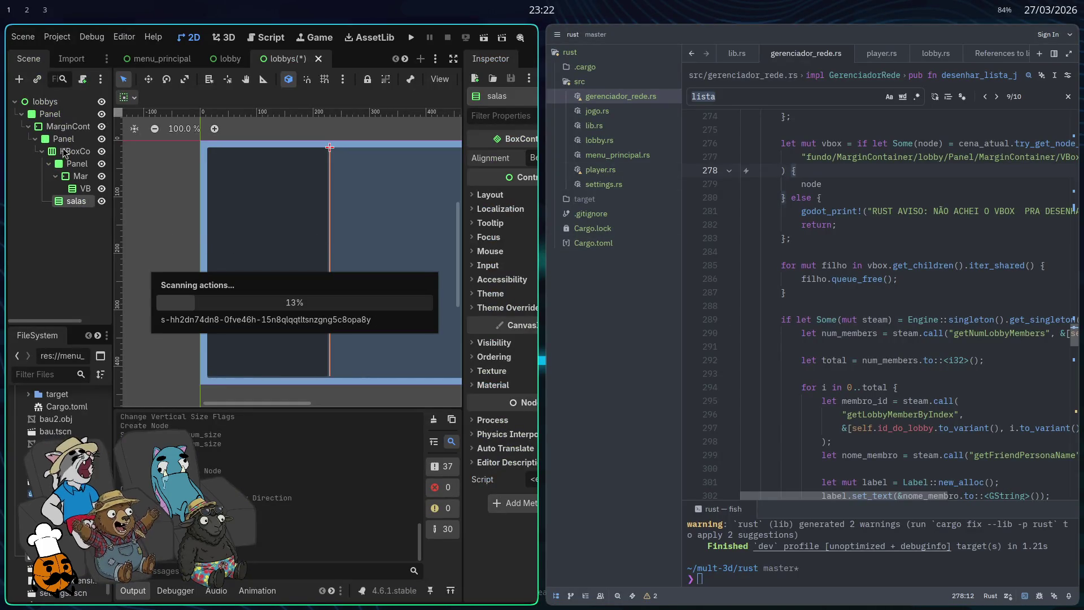
Step: Search for 'lobbys' to reach the res://lobbys.tscn load on line 121
key("super+f")
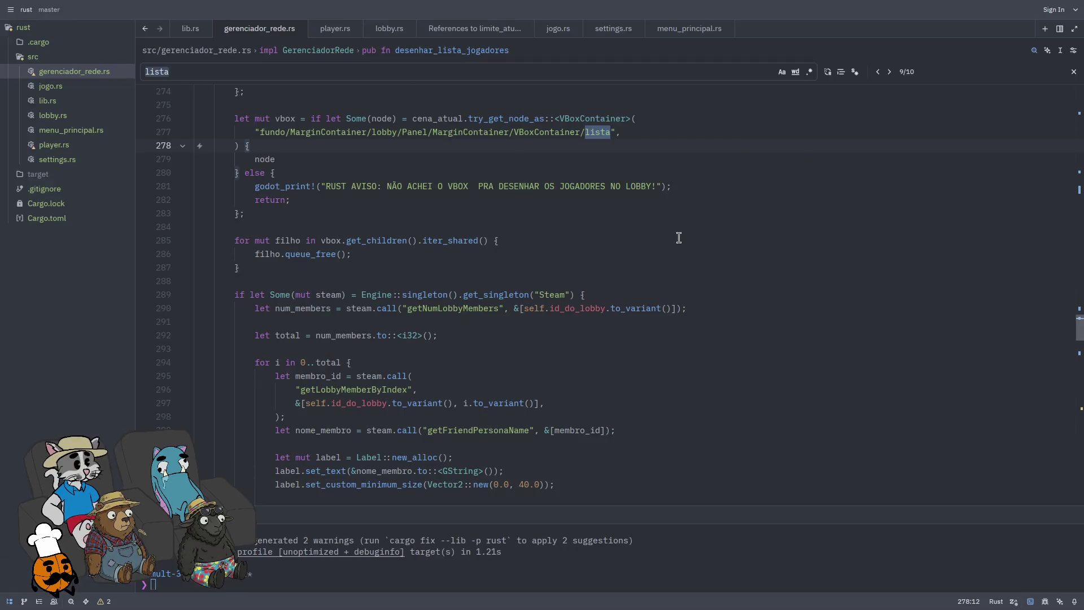
left_click(463, 75)
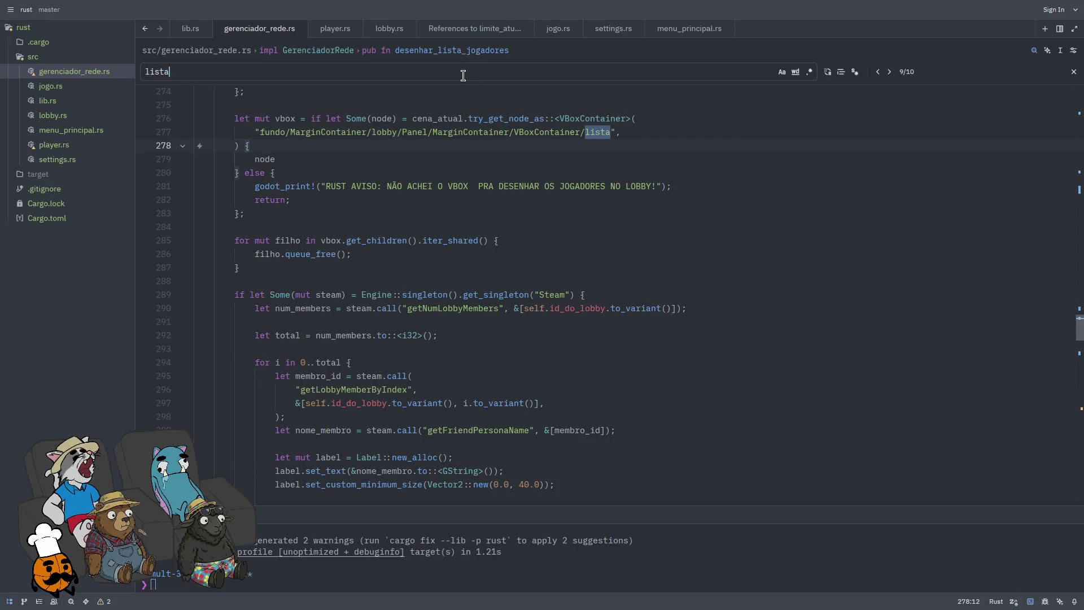
key("BackSpace")
key("BackSpace")
key("BackSpace")
type("obbys")
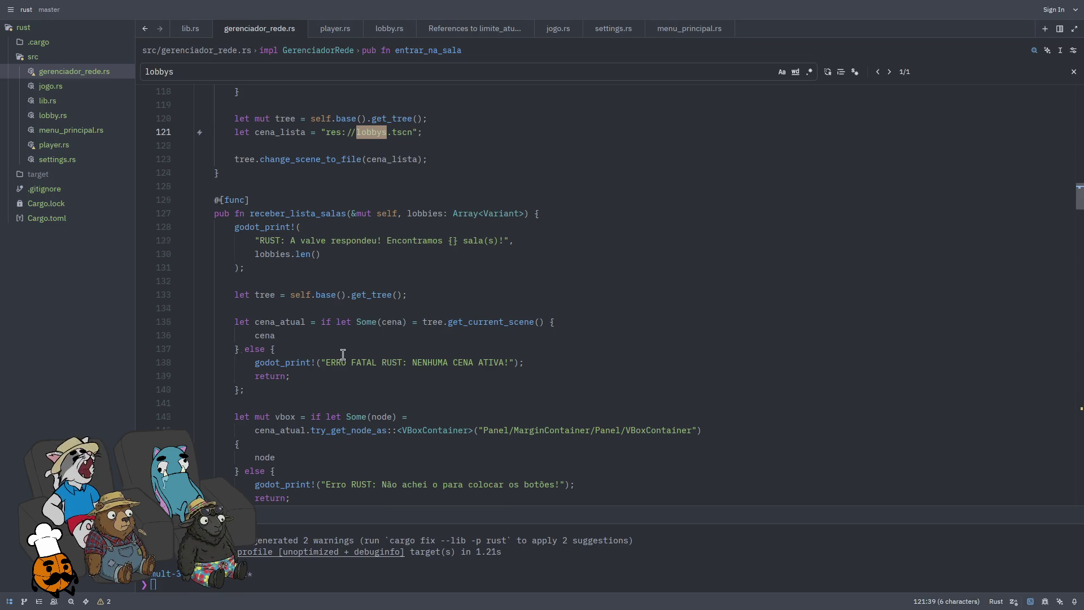
Step: Search 'clicad' to show receber_lista_salas connecting pressed to entrar_nesse_lobby_clicado, beside Godot
scroll(343, 357, "down", 2)
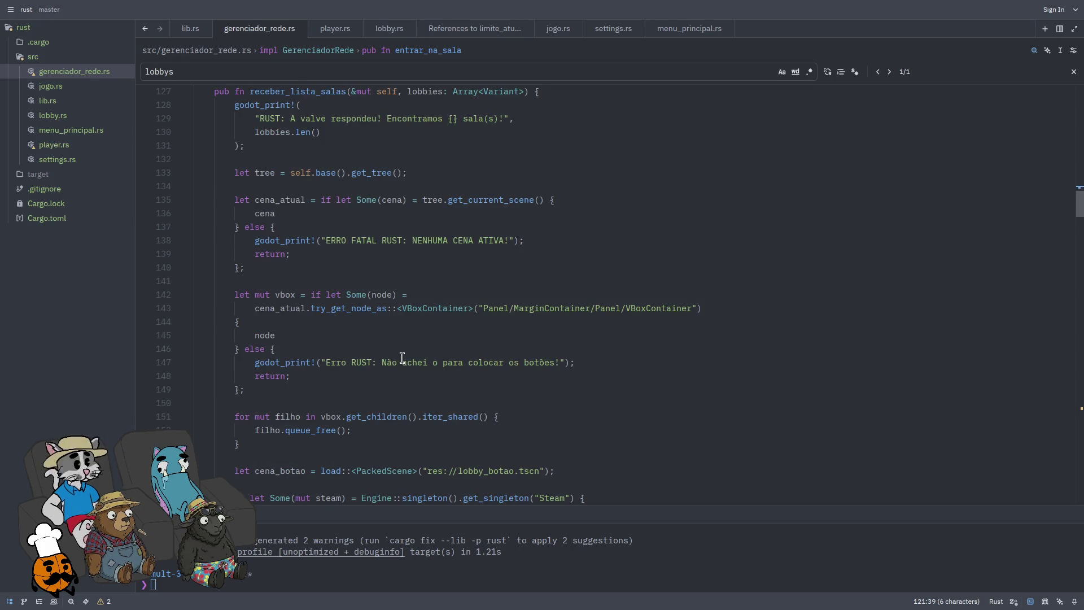
left_click(477, 283)
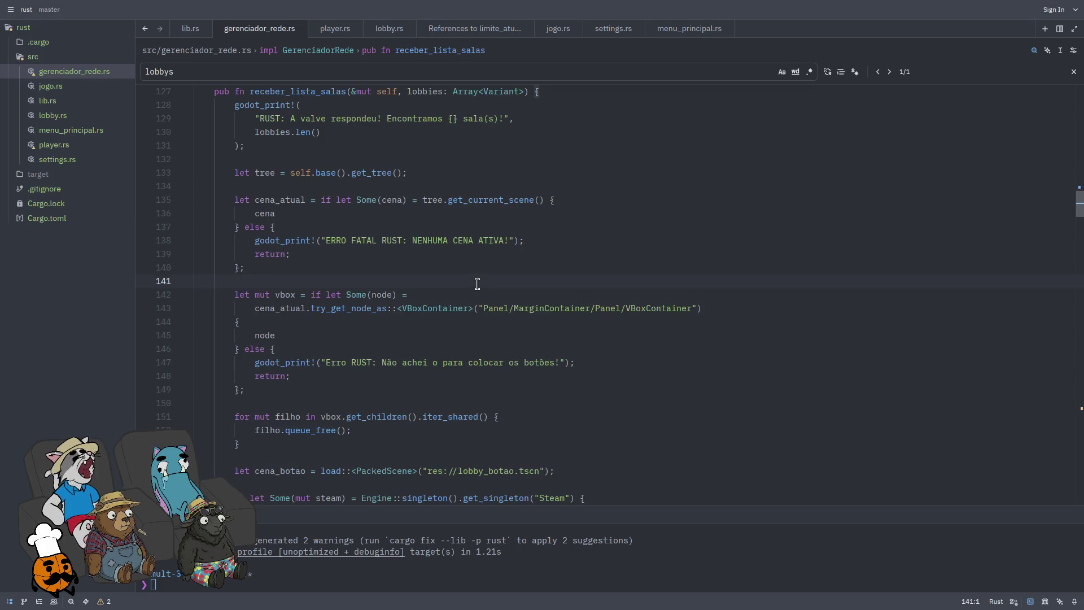
key("ctrl+f")
type("clicad")
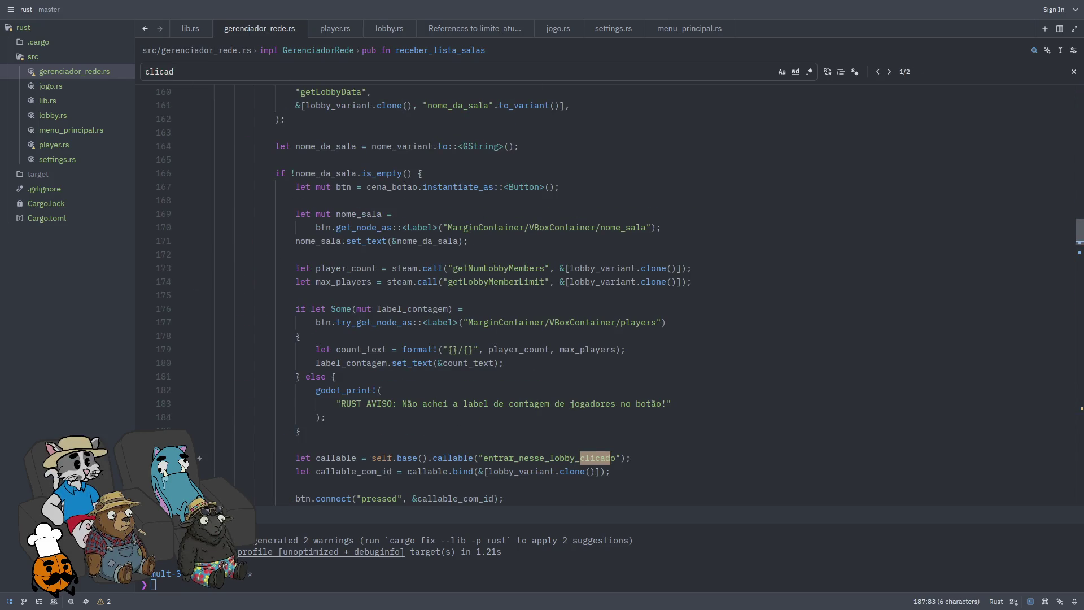
scroll(483, 305, "down", 3)
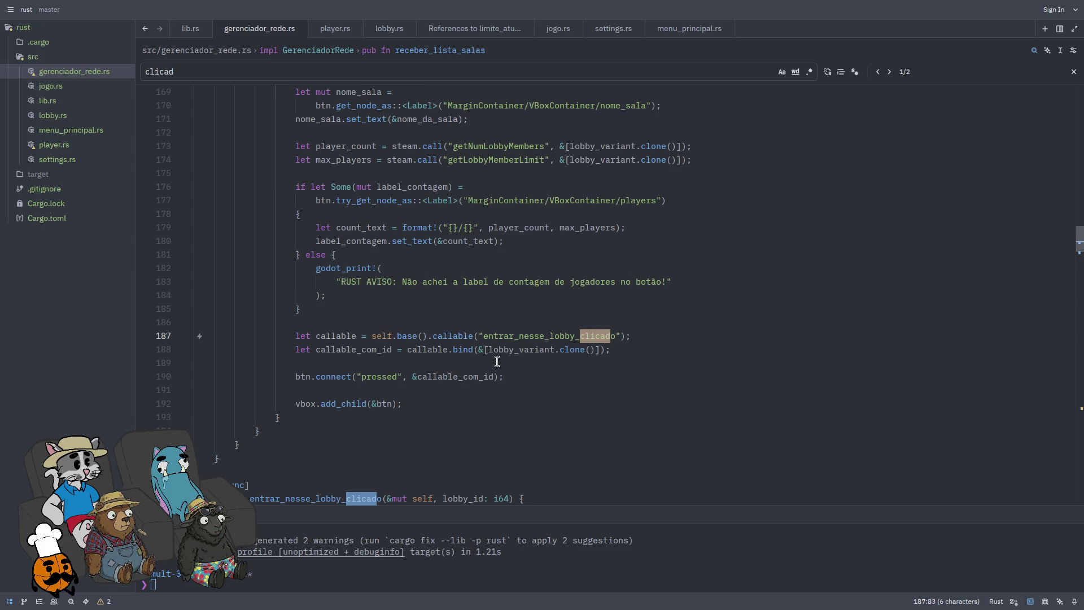
scroll(497, 364, "up", 5)
key("ctrl+m")
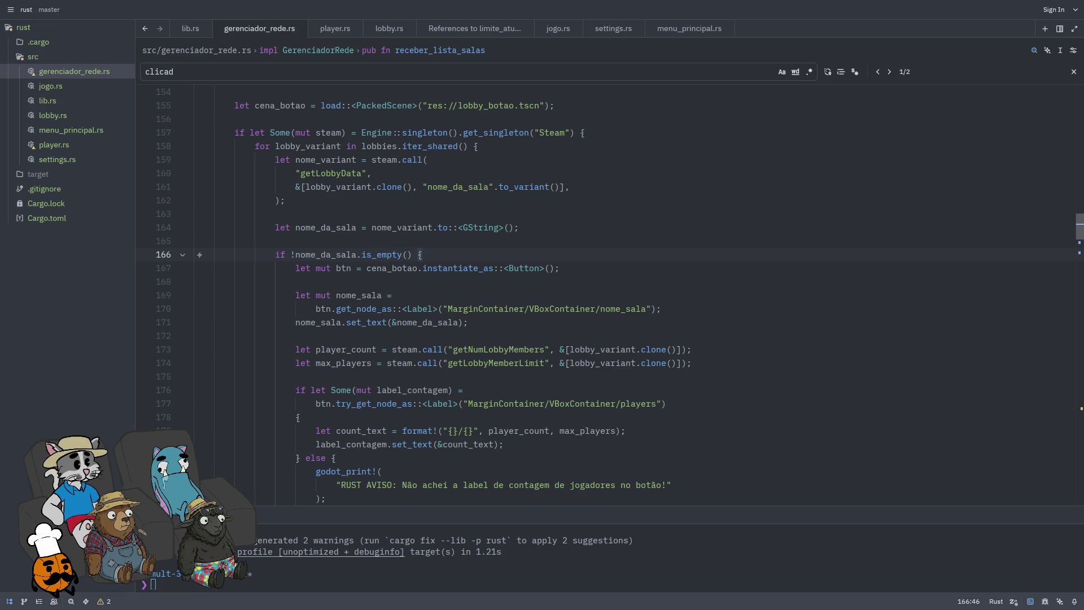
key("super+f")
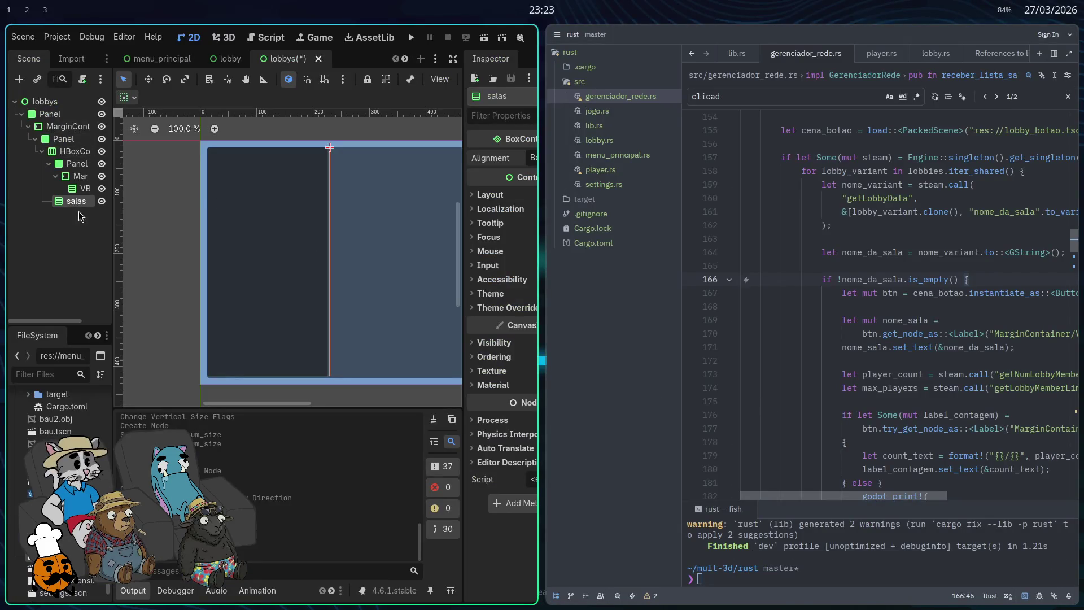
Step: Run the project, host a game to view the lobbys screen, then stop it
key("super+f")
left_click(99, 151)
left_click(109, 164)
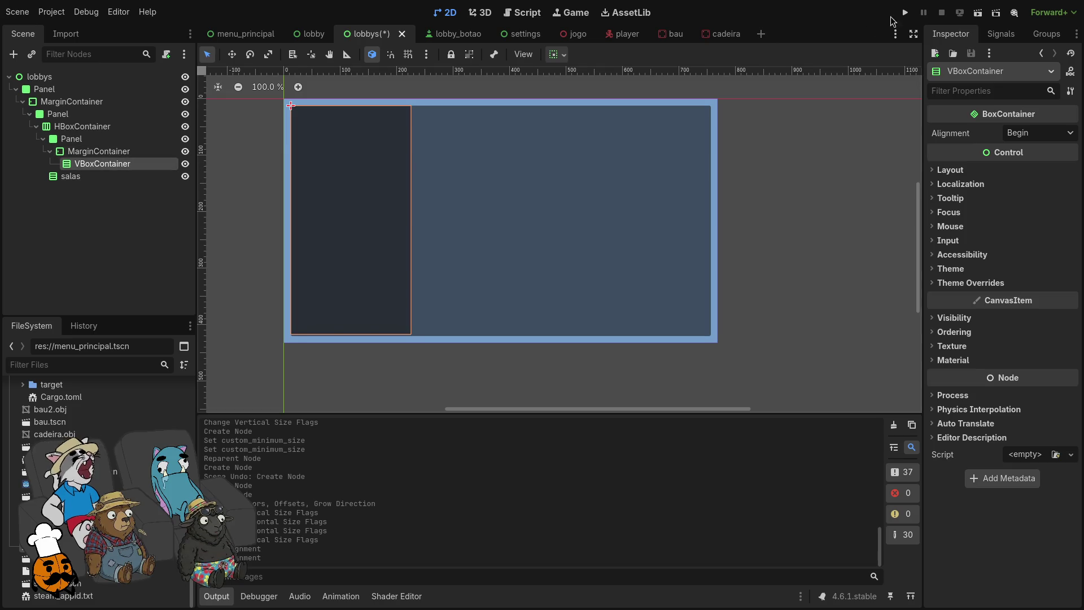
key("F5")
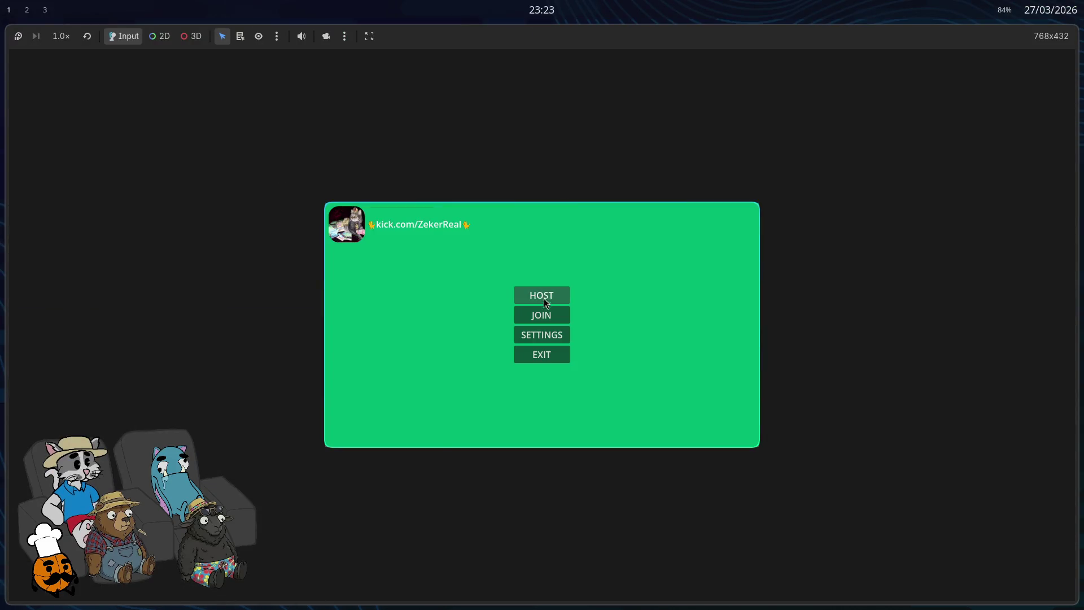
left_click(544, 297)
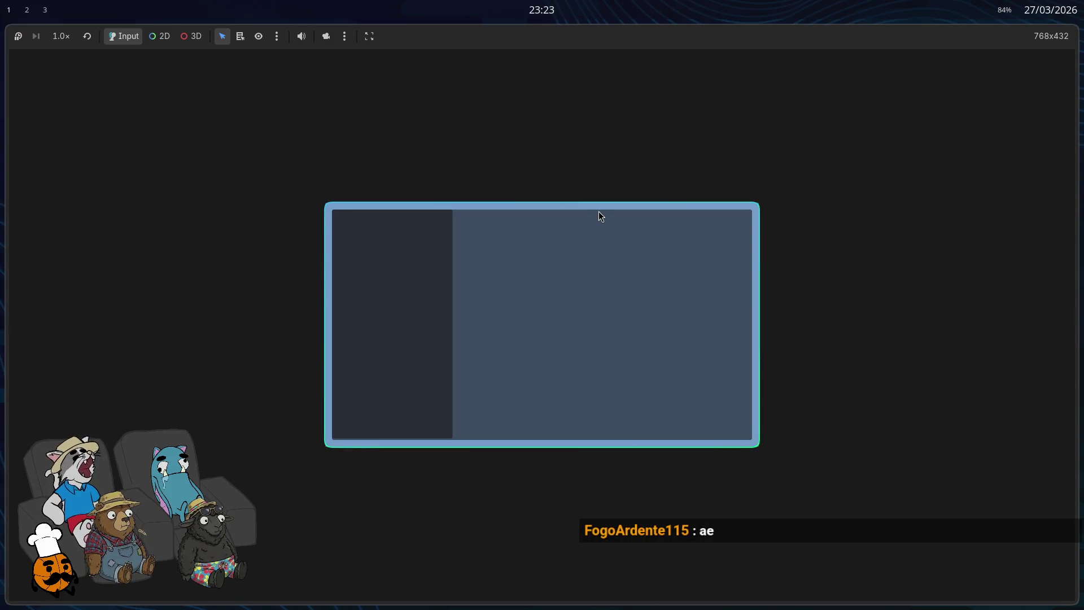
key("F8")
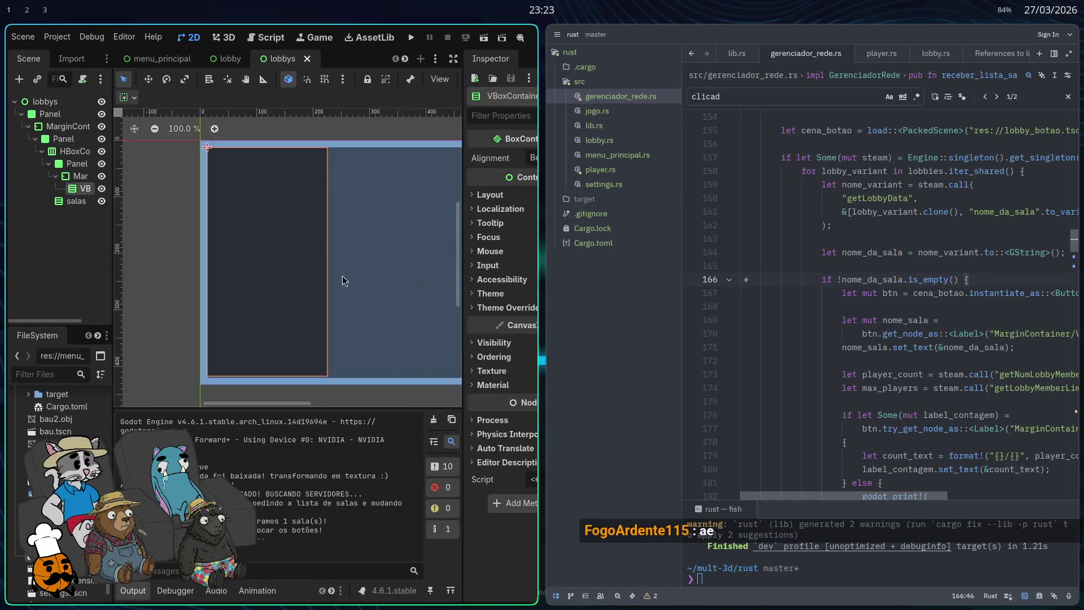
Step: Run the project again and join a lobby from the main menu
left_click(411, 37)
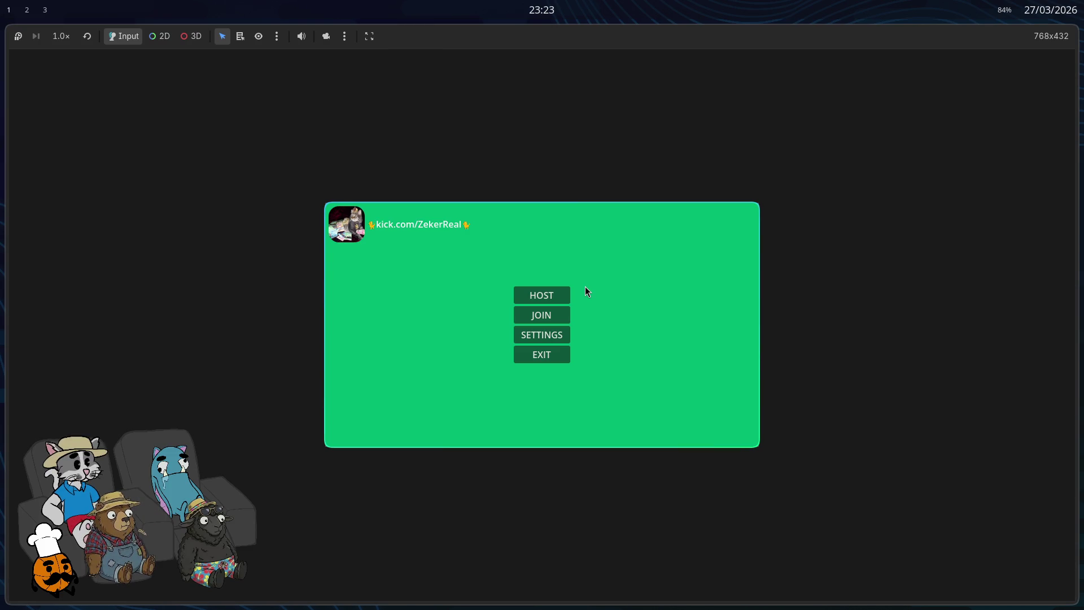
left_click(553, 315)
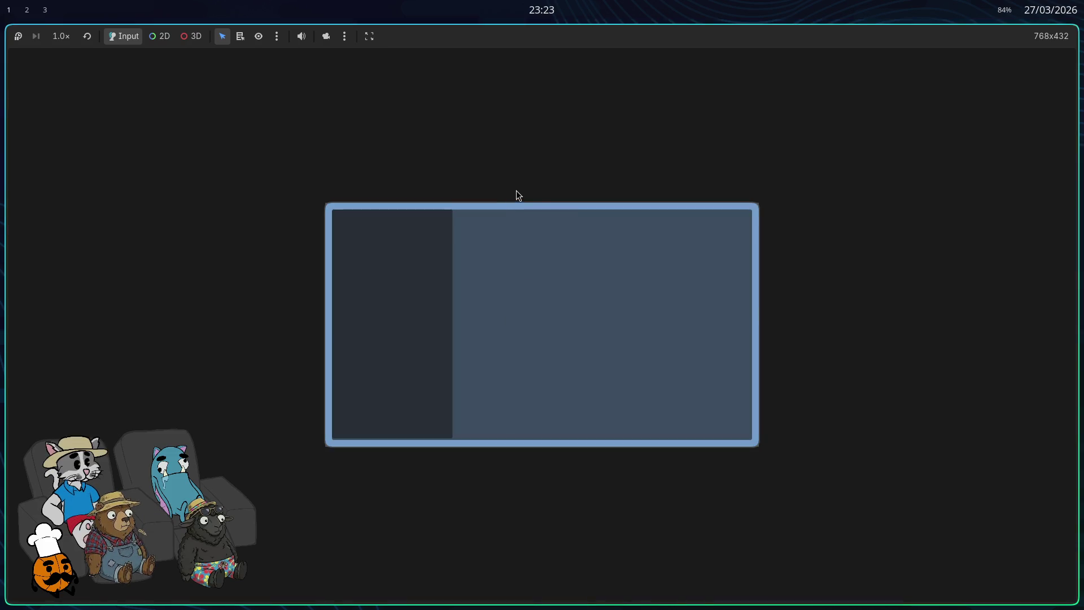
key("ctrl+z")
key("ctrl+z")
key("ctrl+z")
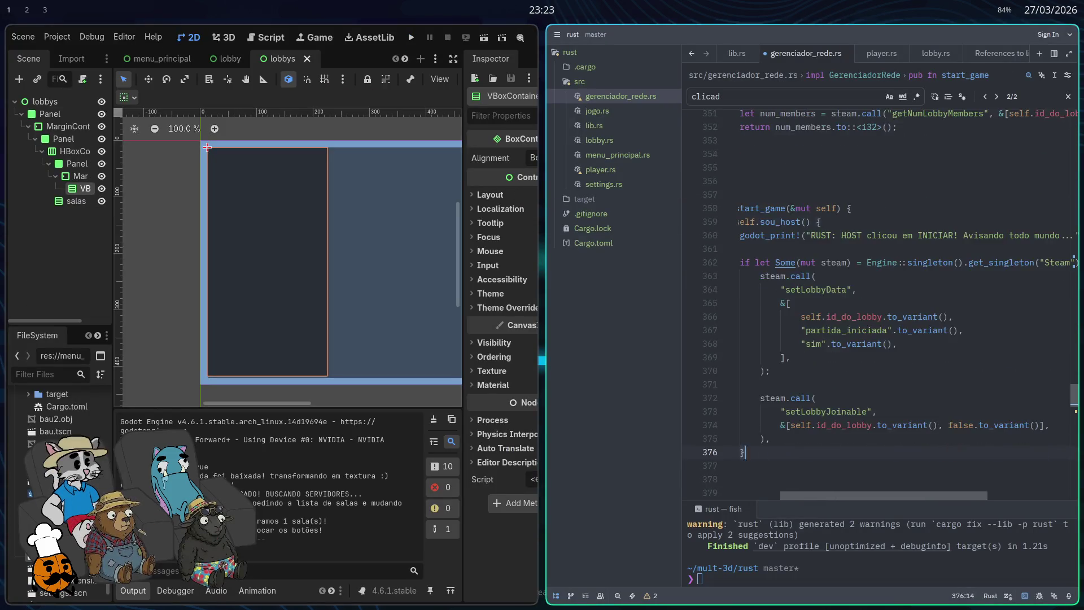
Step: Revert line 277 to the fundo/MarginContainer/lobby/Panel/MarginContainer/VBoxContainer/lista path and save
key("ctrl+z")
key("ctrl+z")
key("ctrl+z")
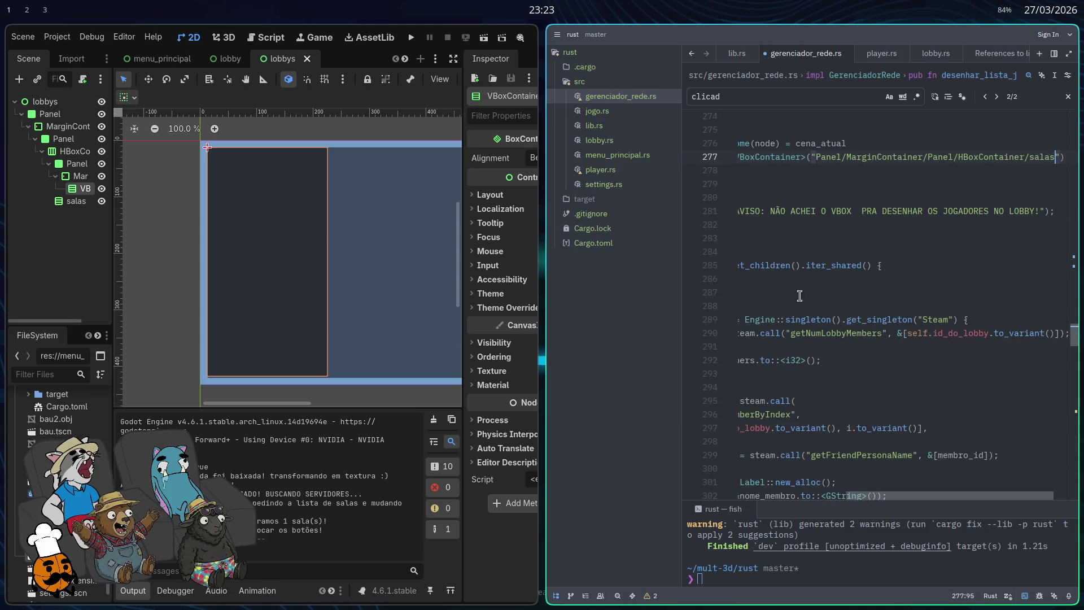
key("super+f")
key("ctrl+z")
key("ctrl+z")
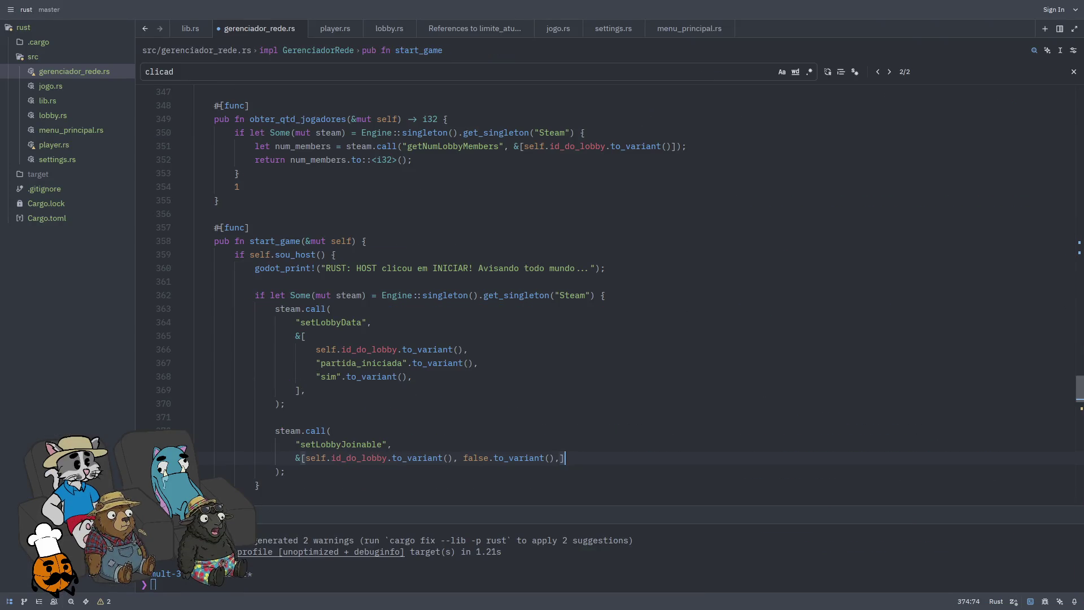
key("ctrl+shift+z")
key("ctrl+shift+z")
key("ctrl+shift+z")
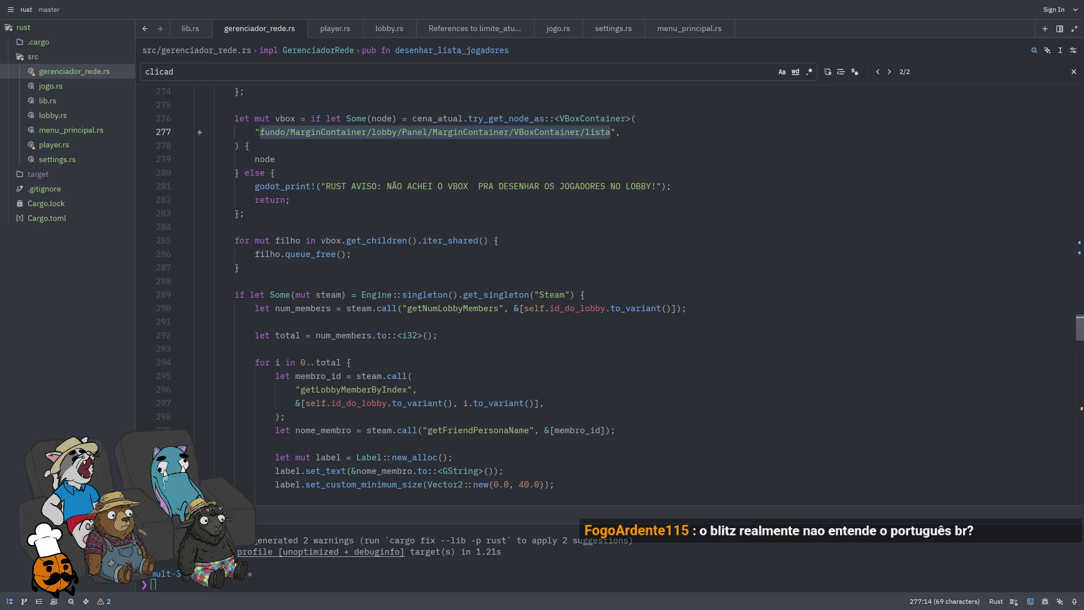
key("ctrl+shift+z")
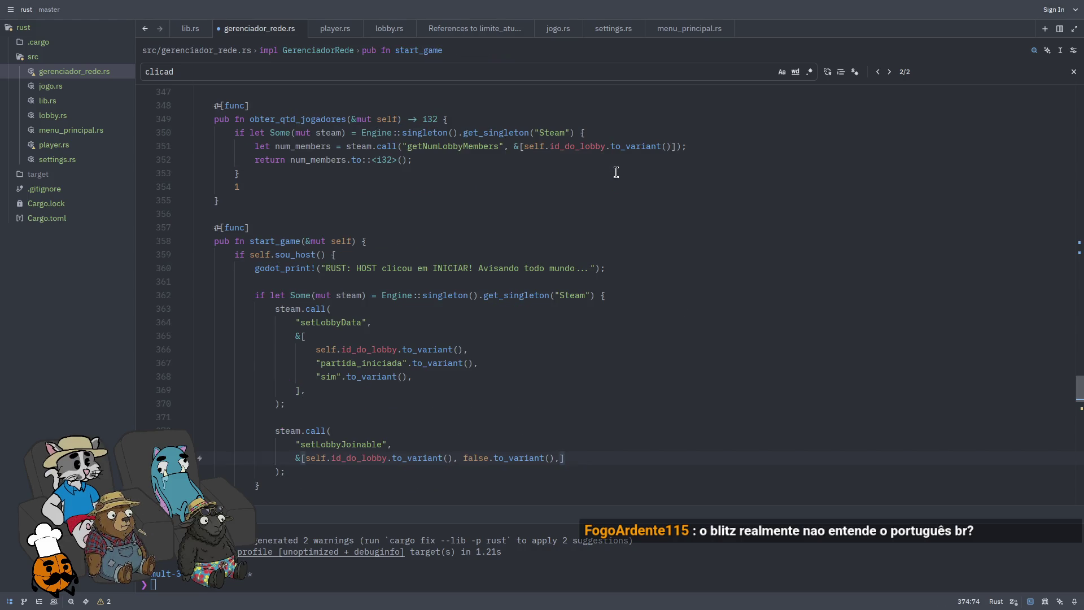
key("ctrl+z")
key("ctrl+shift+z")
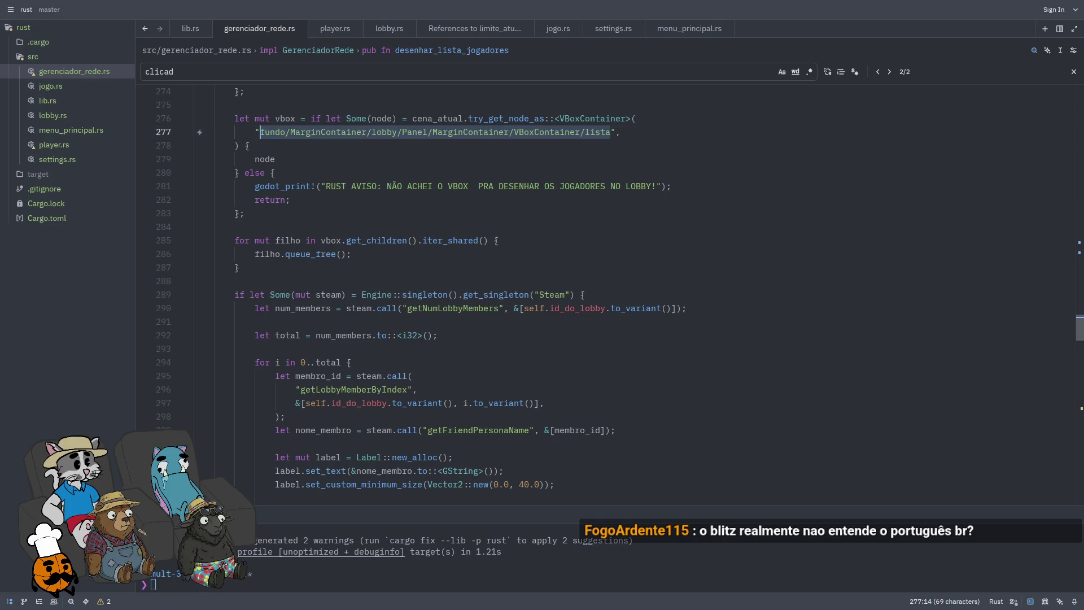
key("ctrl+s")
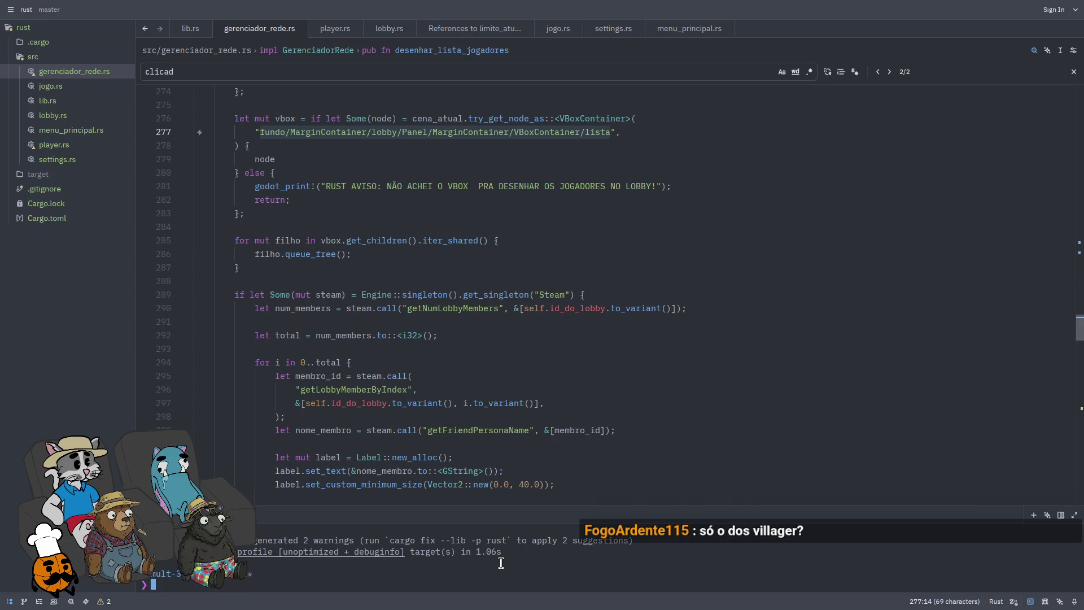
key("super+f")
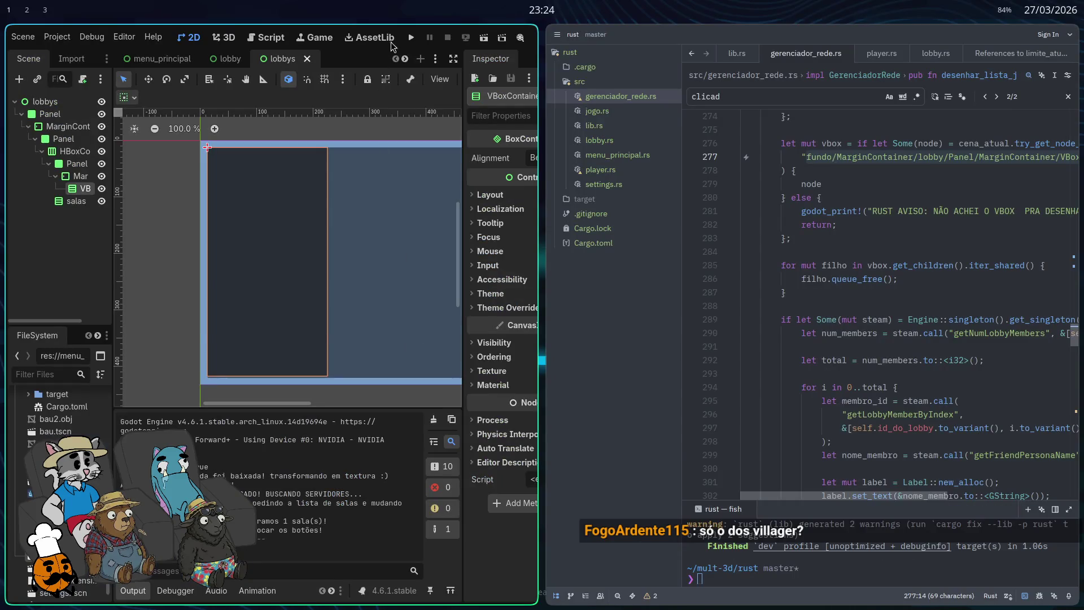
Step: Run the game, join a lobby to view the empty two-column rooms screen, then quit
left_click(415, 39)
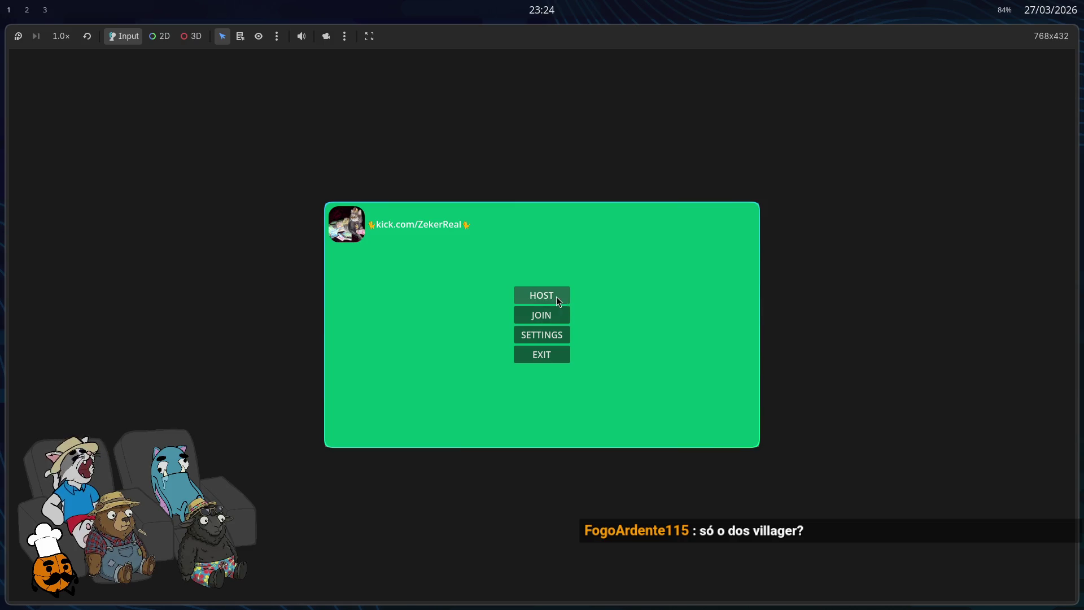
left_click(545, 311)
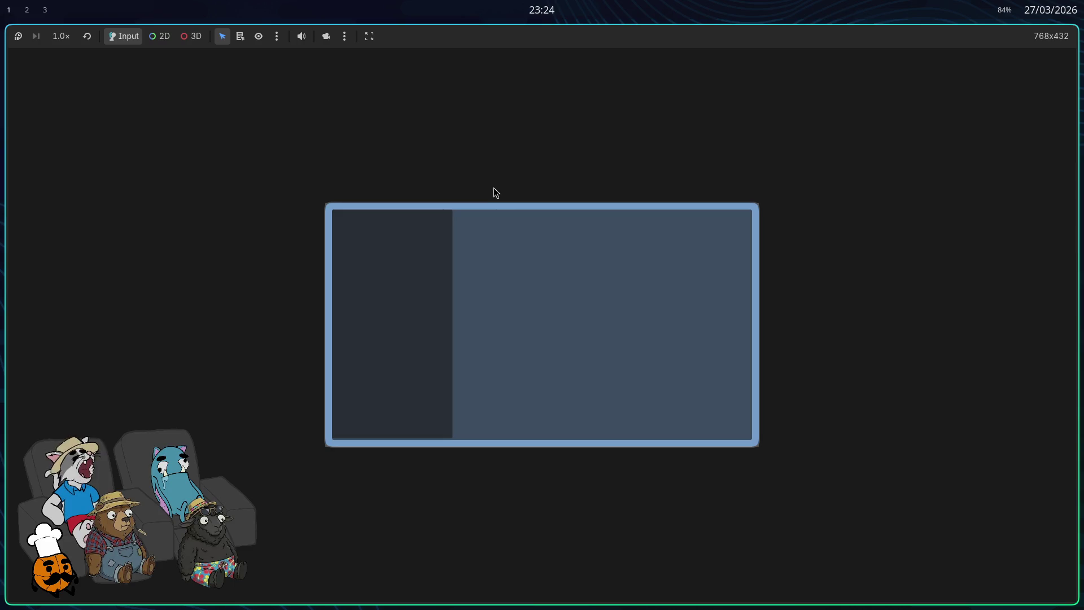
key("super+q")
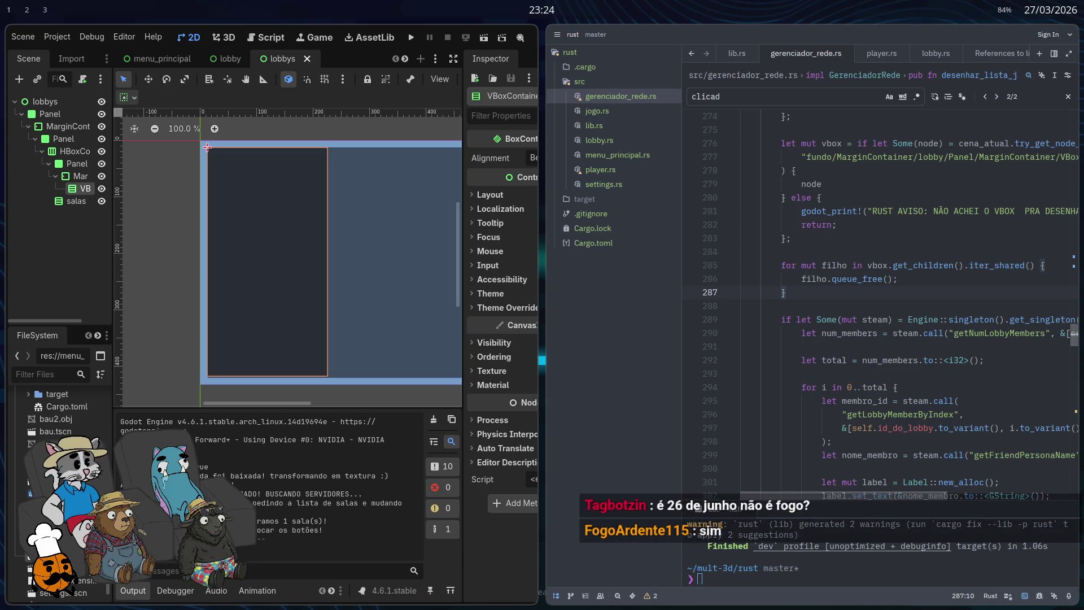
Step: Dismiss the salas node menu and briefly view the Rust code full screen in Zed
right_click(78, 202)
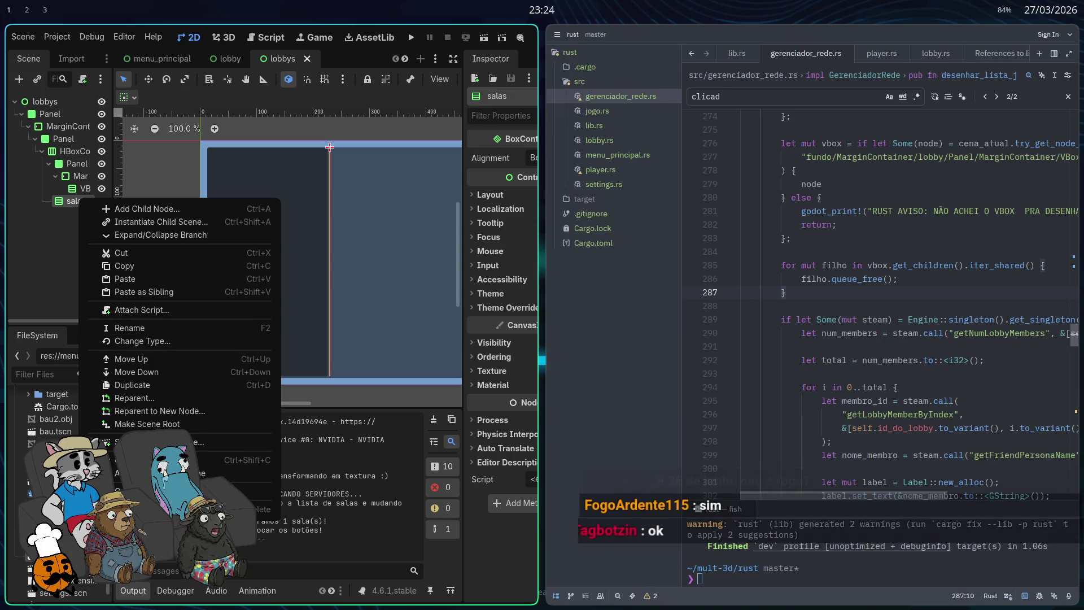
key("Escape")
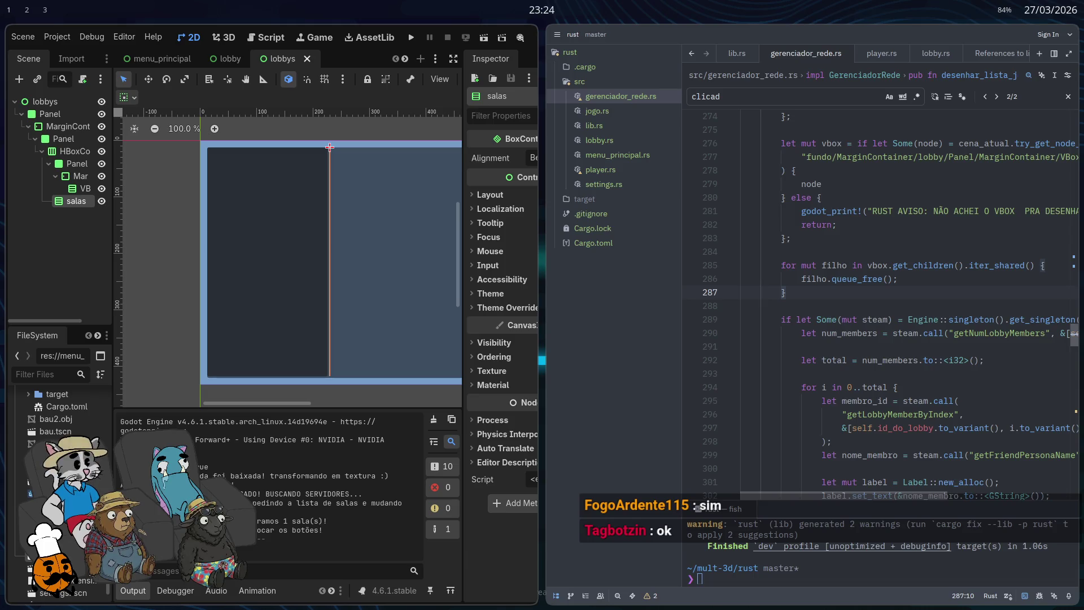
key("ctrl+a")
key("super+f")
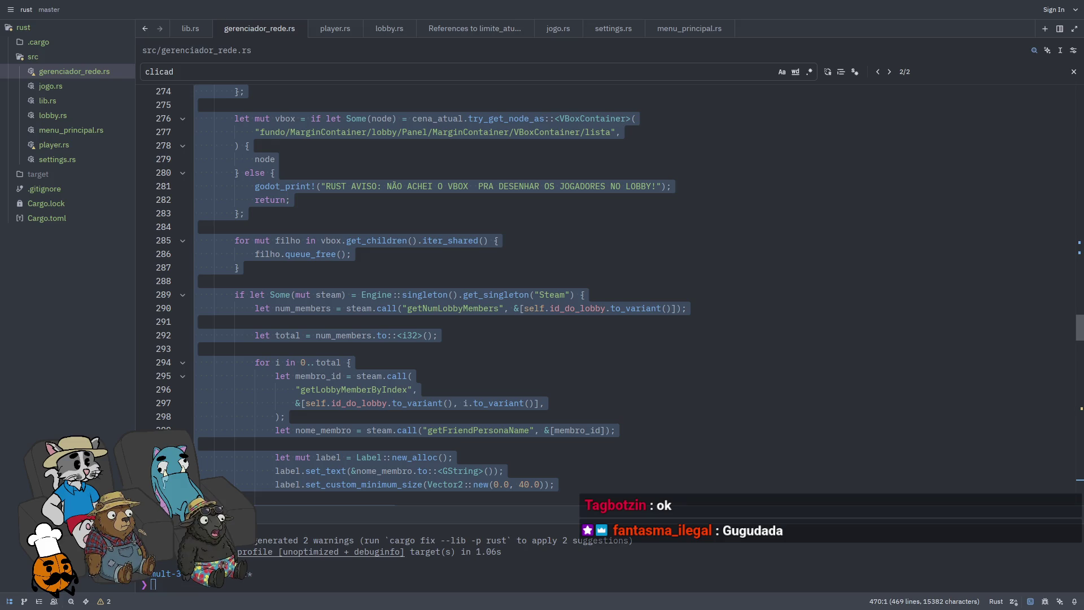
left_click(649, 268)
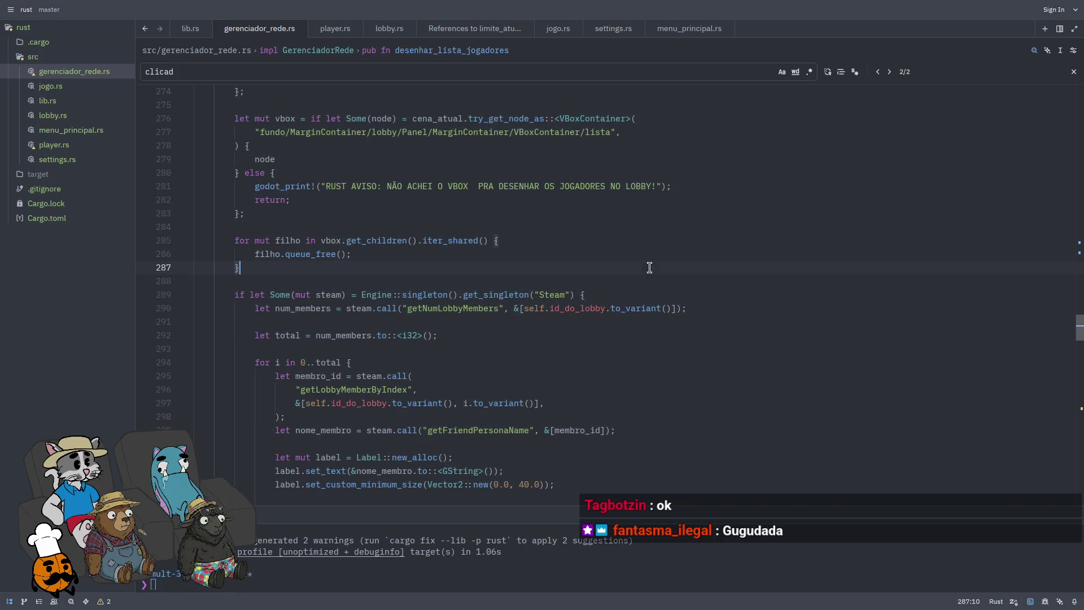
key("super+f")
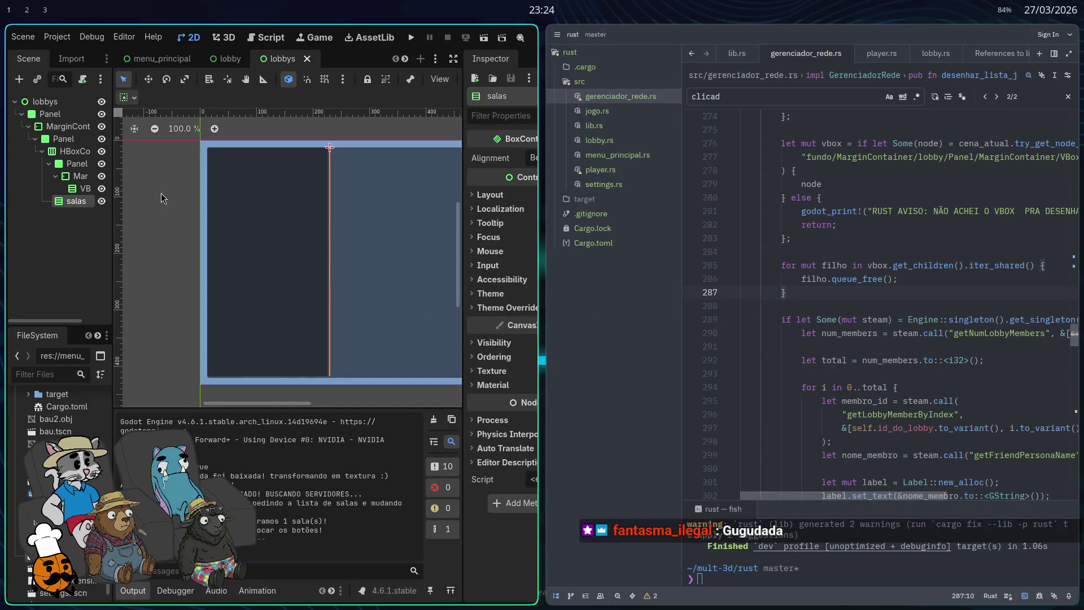
Step: Maximise Godot and inspect the VBoxContainer, Panel and HBoxContainer nesting in the Scene tree
key("super+f")
left_click(89, 178)
left_click(112, 138)
left_click(110, 126)
left_click(110, 114)
left_click(110, 126)
left_click(109, 115)
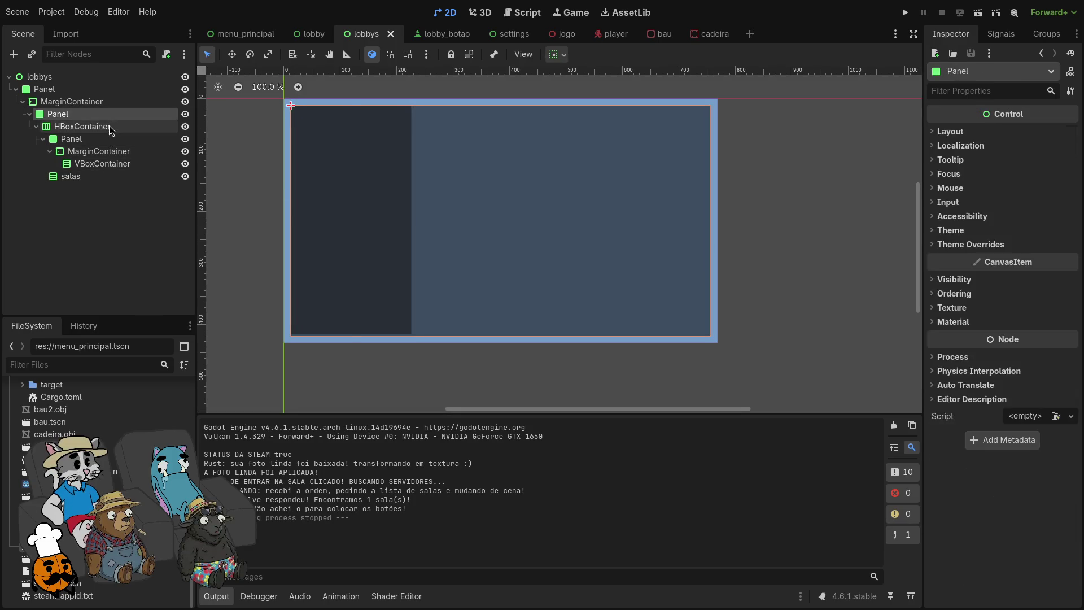
Step: Select HBoxContainer and stretch its right edge across the full lobby panel width
left_click(110, 126)
left_click(104, 139)
left_click(104, 127)
left_click_drag(411, 221, 712, 222)
Step: Run the game and join a lobby to check the rooms screen, then stop it
left_click(905, 13)
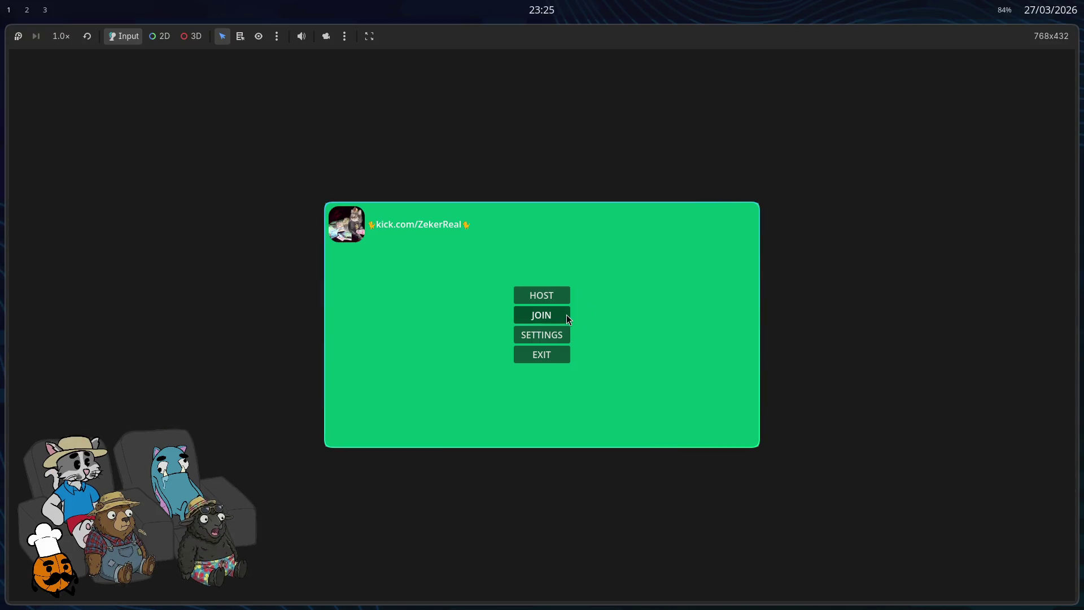
left_click(567, 315)
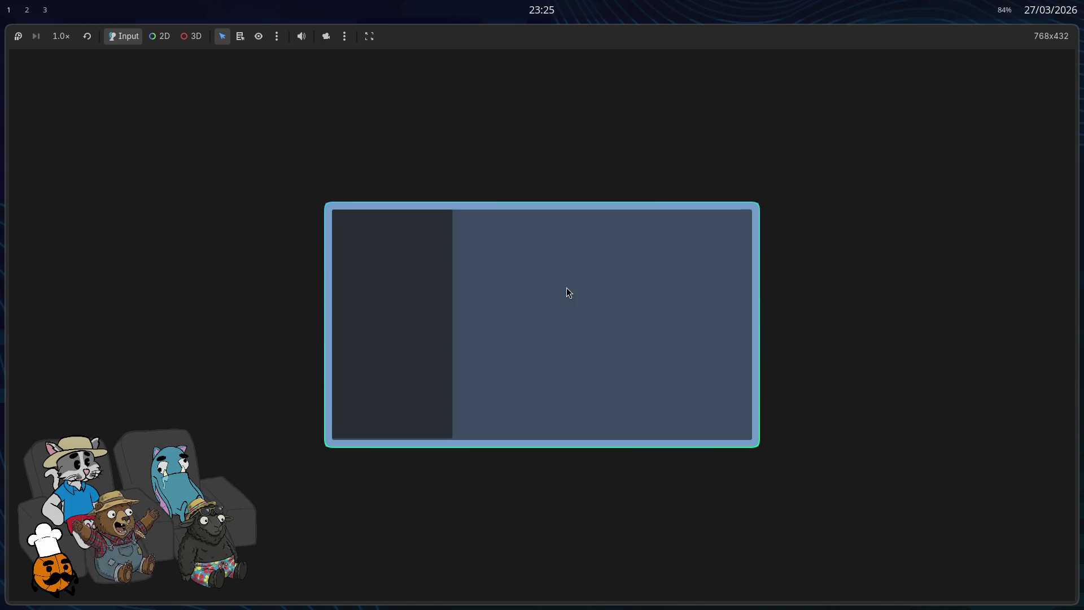
key("F8")
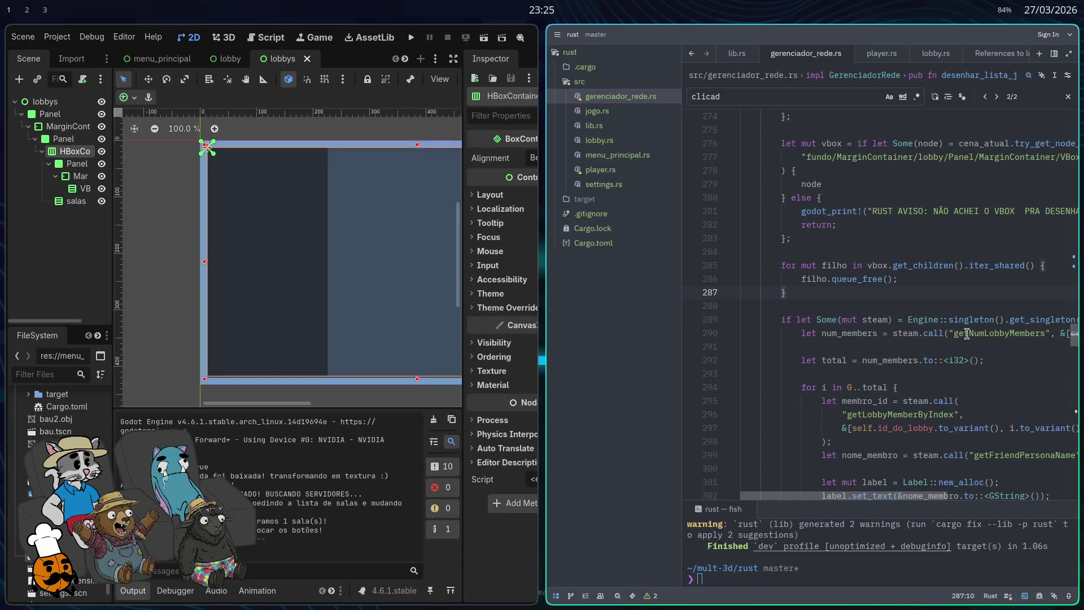
Step: Search the Rust code in full-screen Zed for 'receber'
key("super+f")
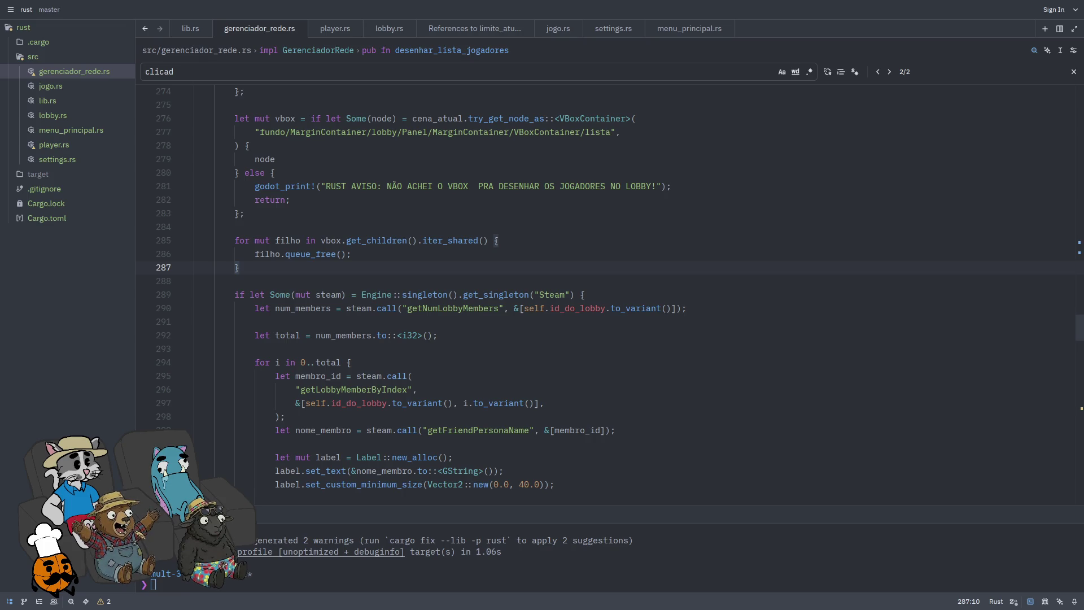
key("ctrl+f")
type("receber")
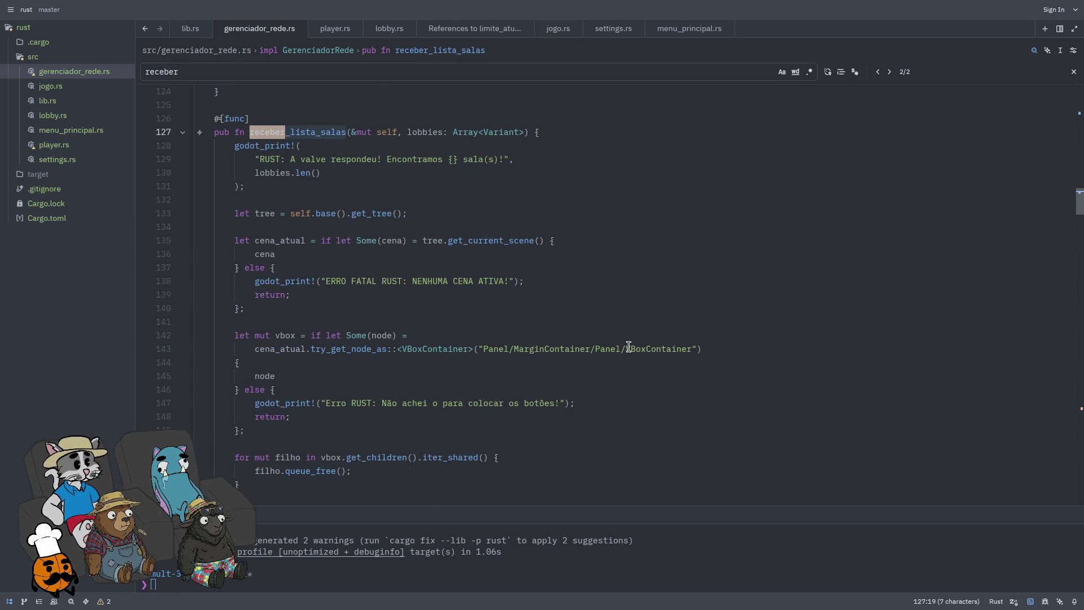
Step: Replace line 143's container path with Panel/MarginContainer/Panel/HBoxContainer/salas and save
key("super+f")
right_click(75, 201)
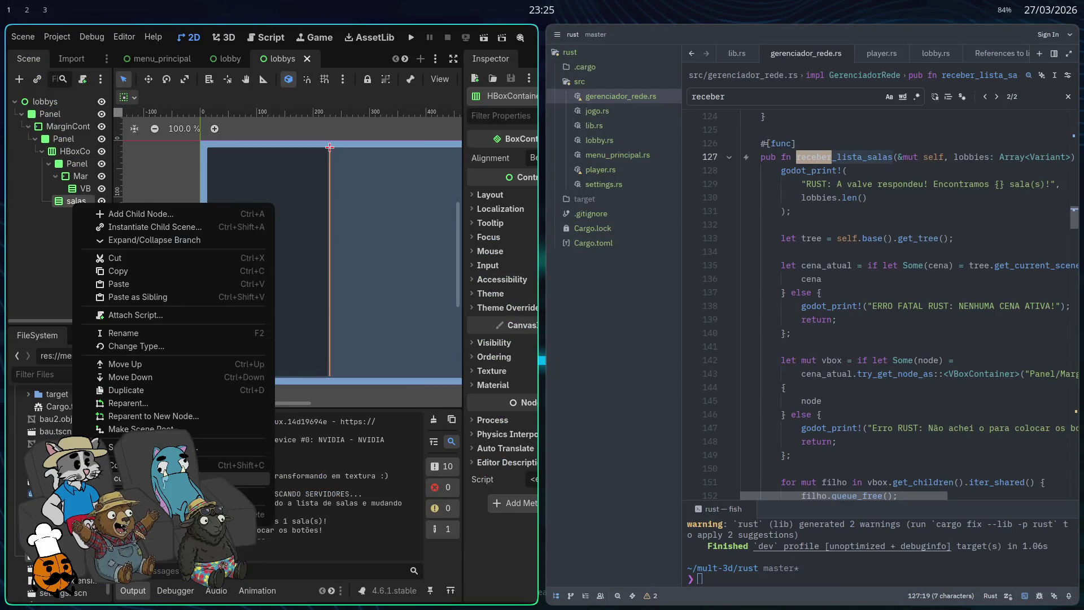
key("Escape")
key("super+f")
double_click(595, 349)
left_click_drag(688, 345, 484, 349)
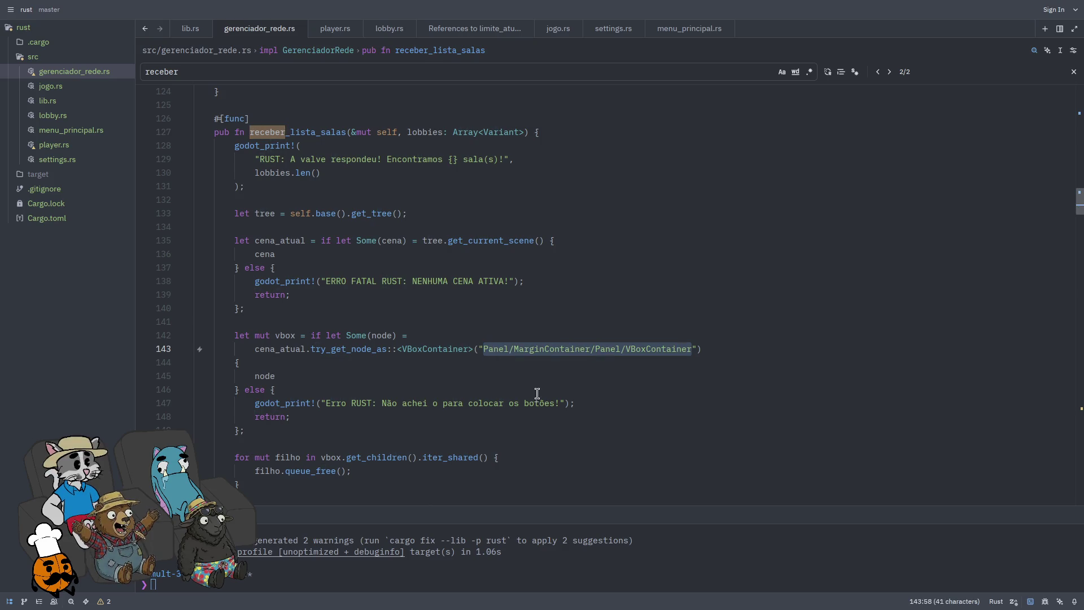
type("Panel/MarginContainer/Panel/HBoxContainer/salas")
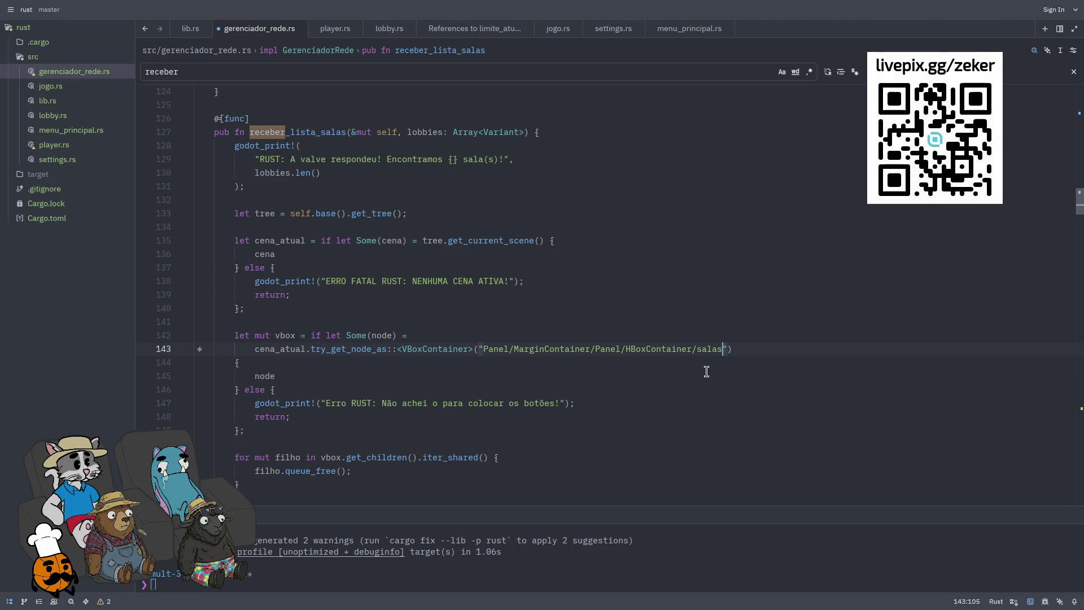
left_click(621, 362)
key("ctrl+s")
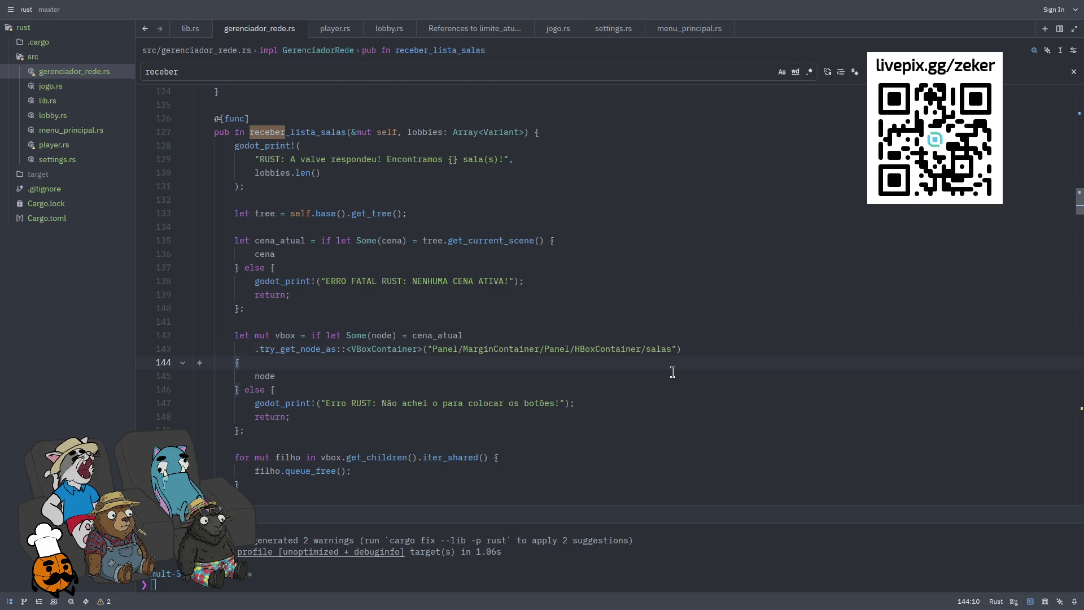
Step: Run cargo build in Zed's terminal to rebuild the Rust library
scroll(621, 374, "down", 1)
left_click(529, 548)
type("c")
key("Right")
key("Return")
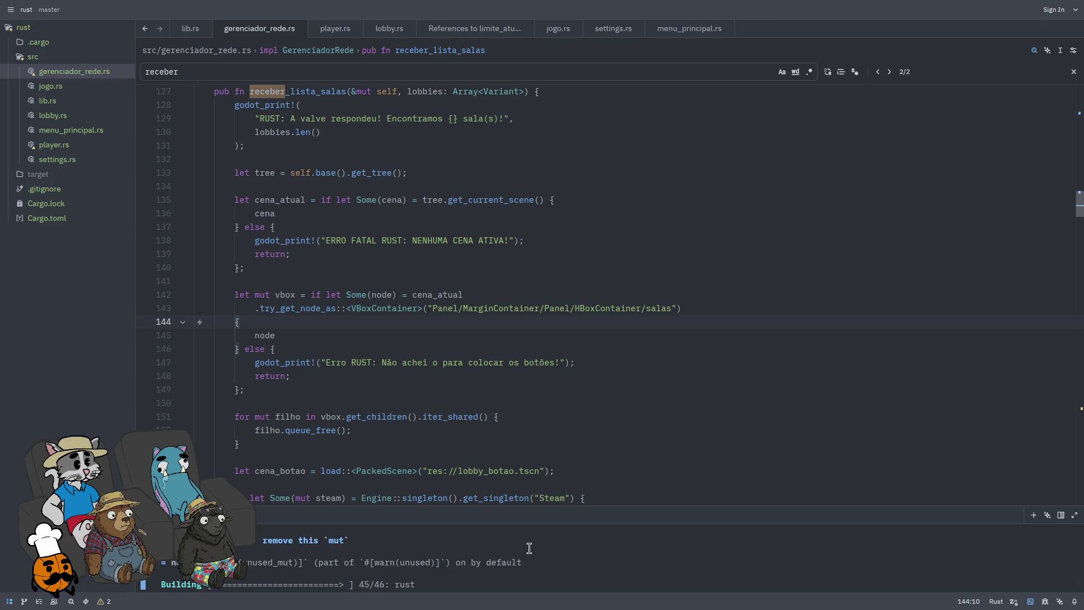
key("super+f")
key("super+f")
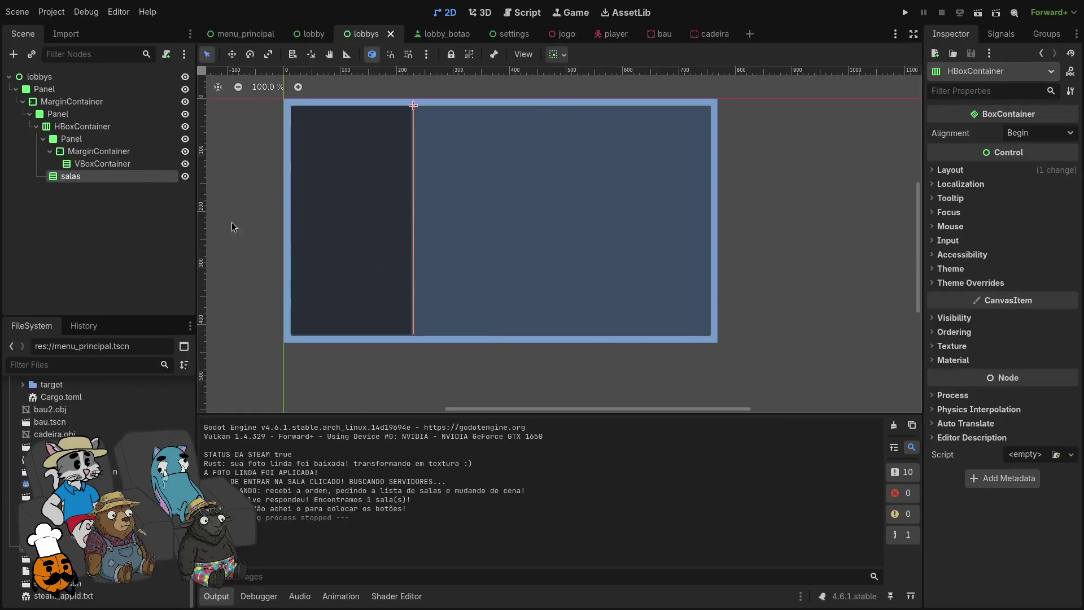
Step: Run the game, join the batatata lobby, and return to the main menu with Voltar
left_click(107, 130)
left_click(107, 136)
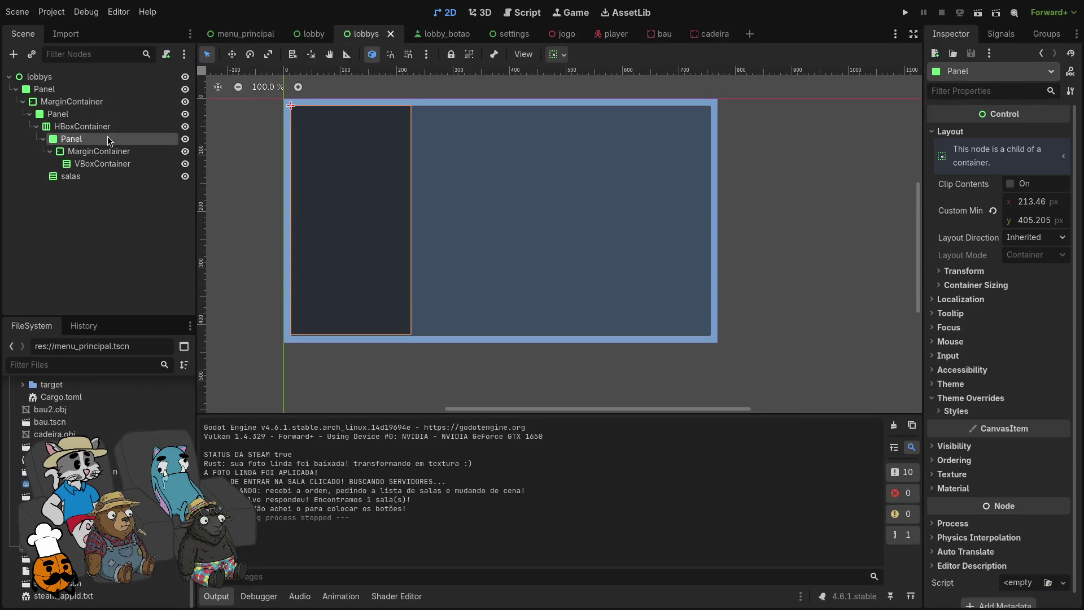
left_click(109, 126)
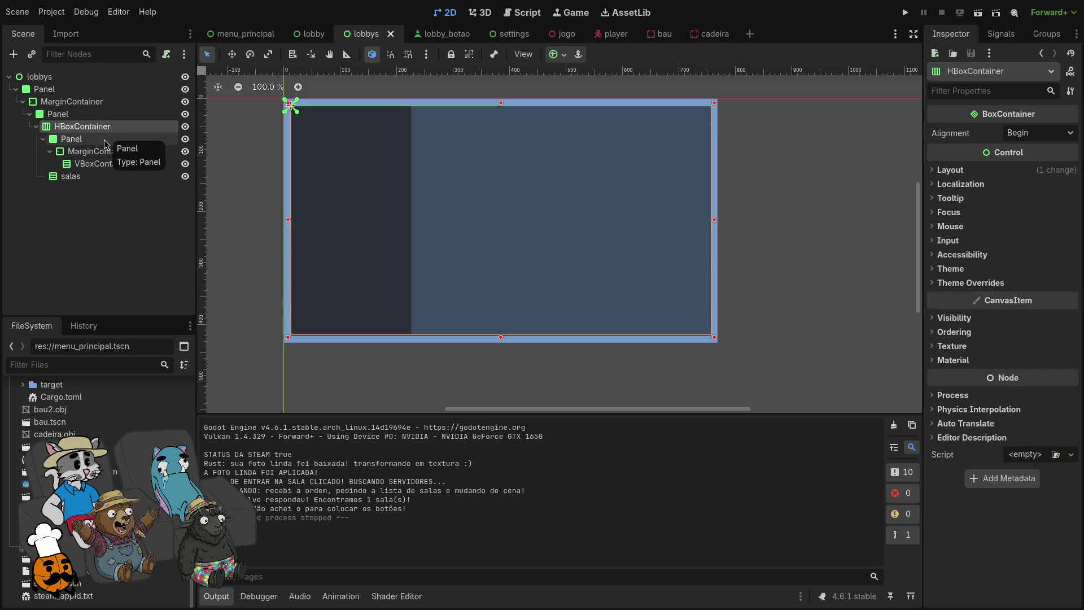
left_click(905, 12)
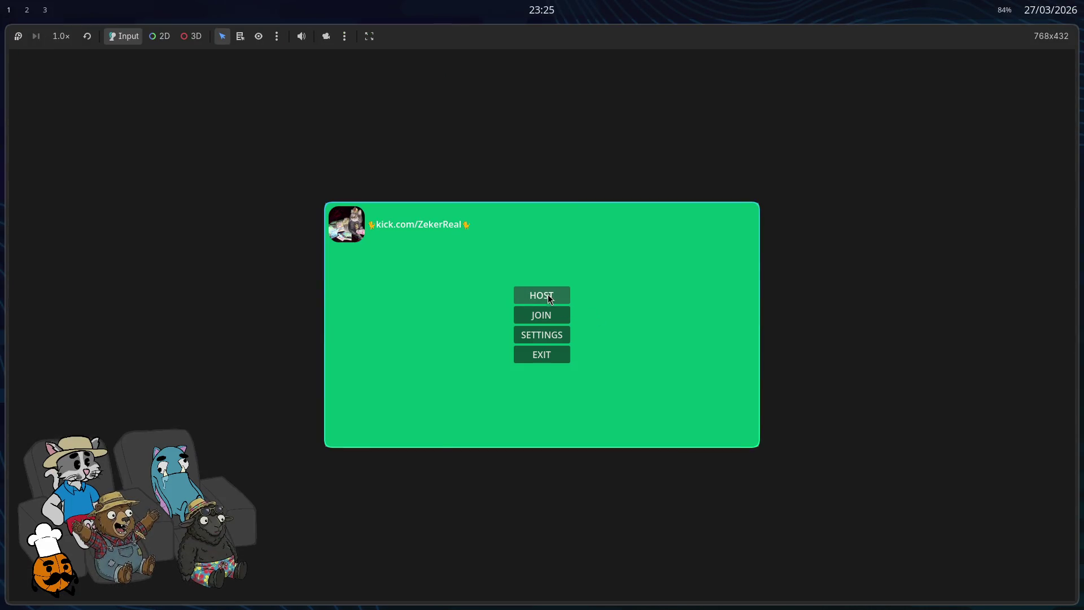
left_click(550, 315)
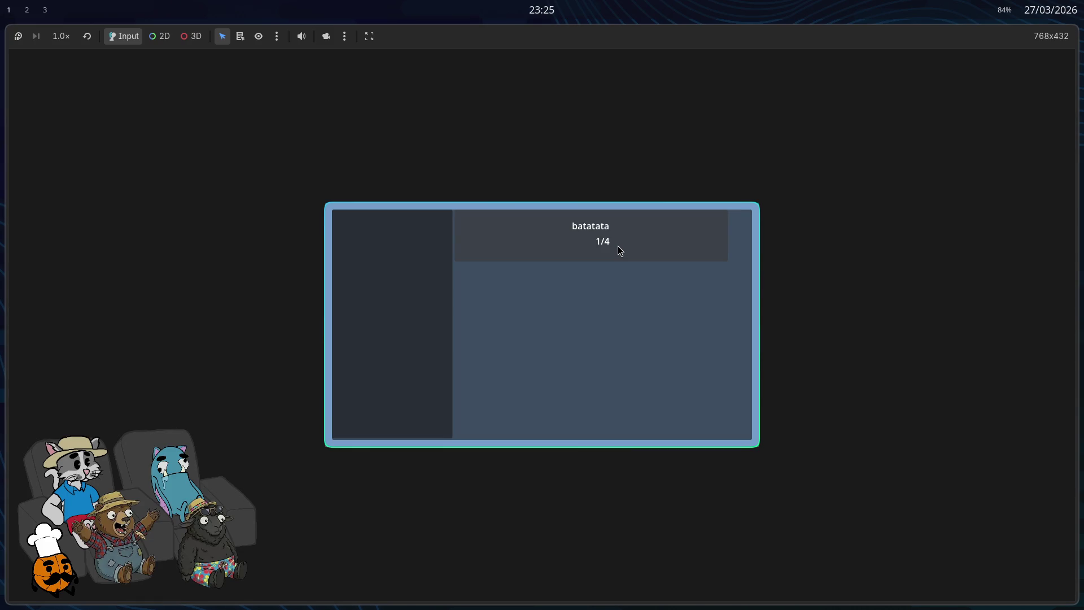
left_click(598, 258)
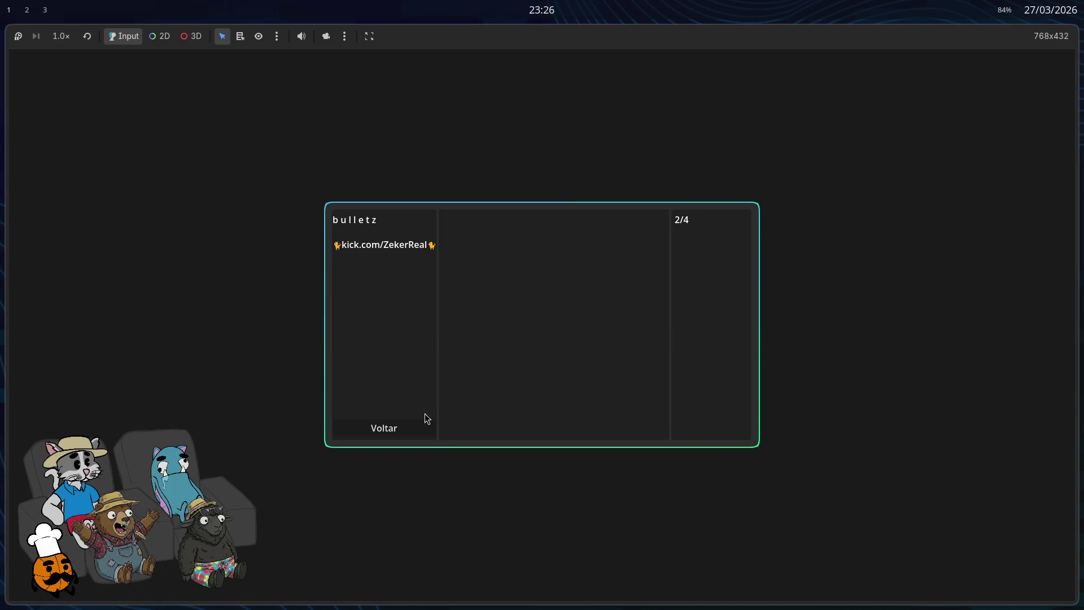
left_click(414, 431)
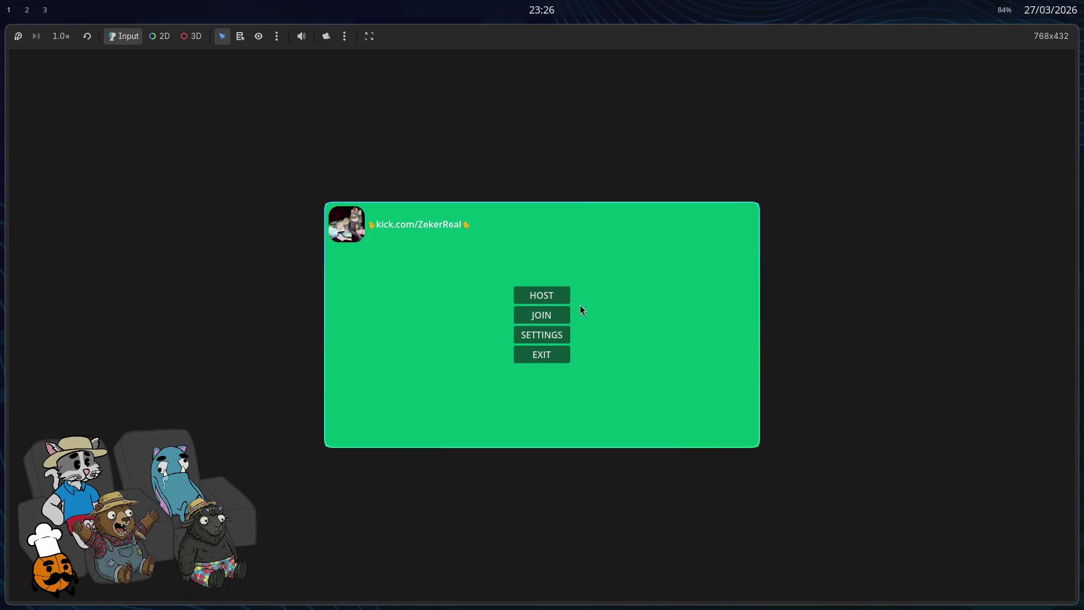
Step: Repeat joining the batatata lobby and returning to the main menu several times
left_click(558, 317)
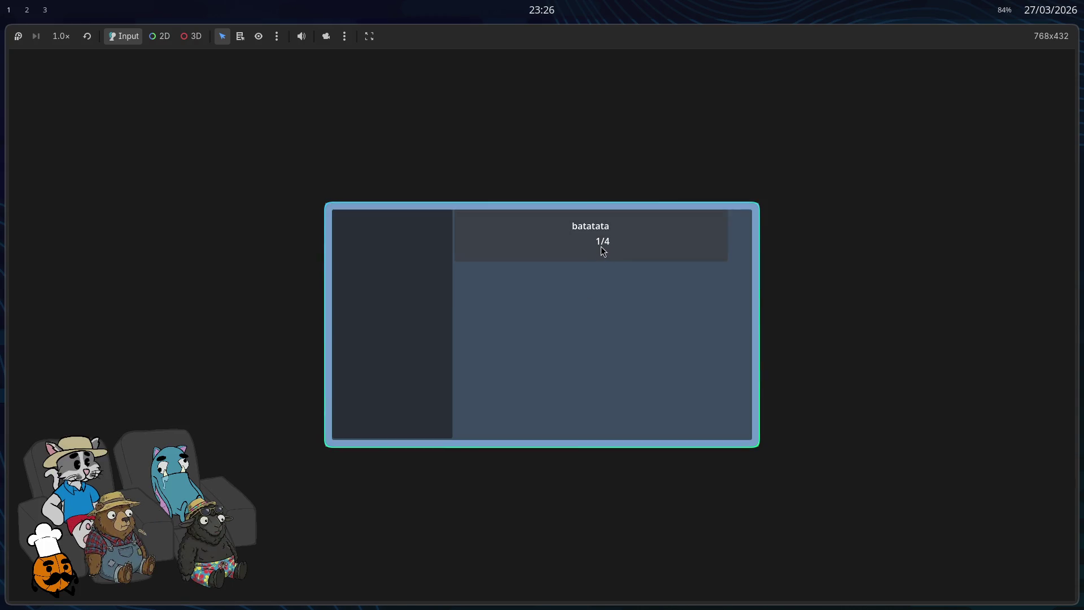
left_click(603, 251)
left_click(403, 428)
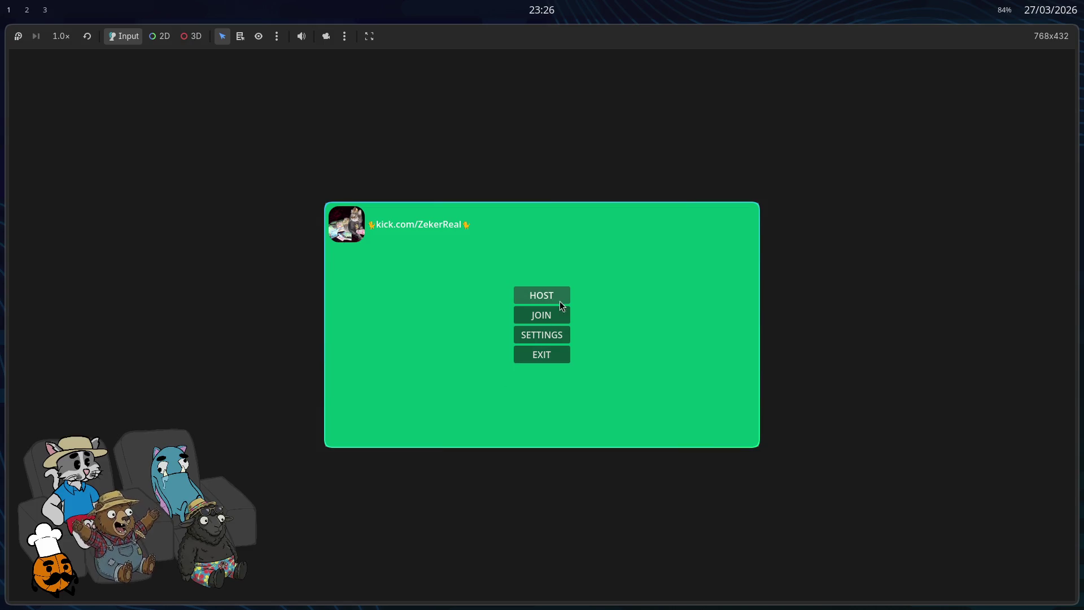
left_click(548, 317)
left_click(626, 249)
left_click(402, 432)
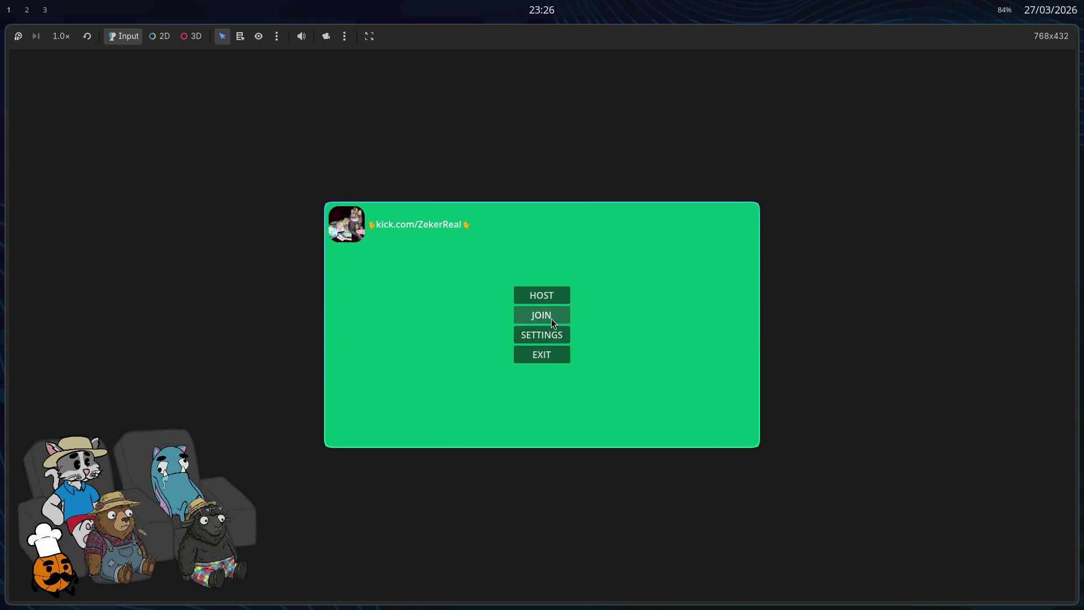
left_click(554, 323)
left_click(609, 257)
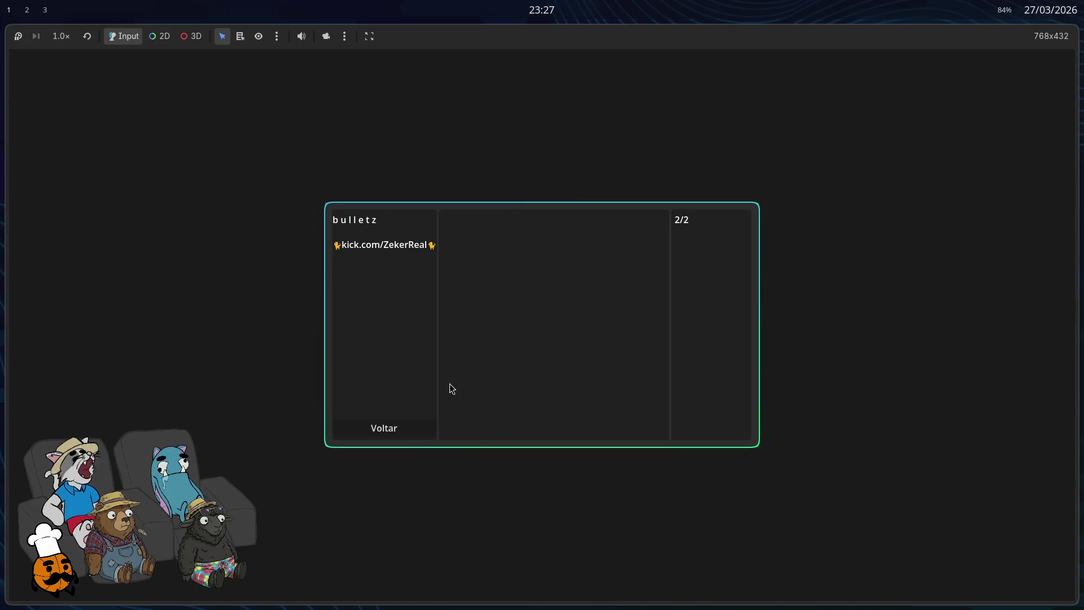
Step: Tile the game window, leave the lobby to the main menu, and close the game
key("super+f")
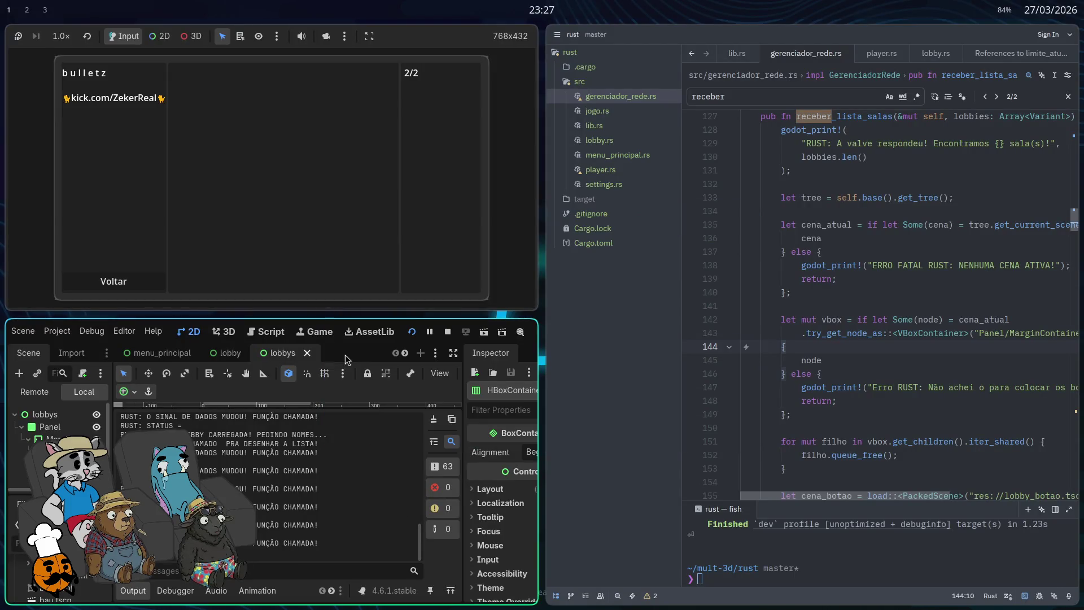
key("Return")
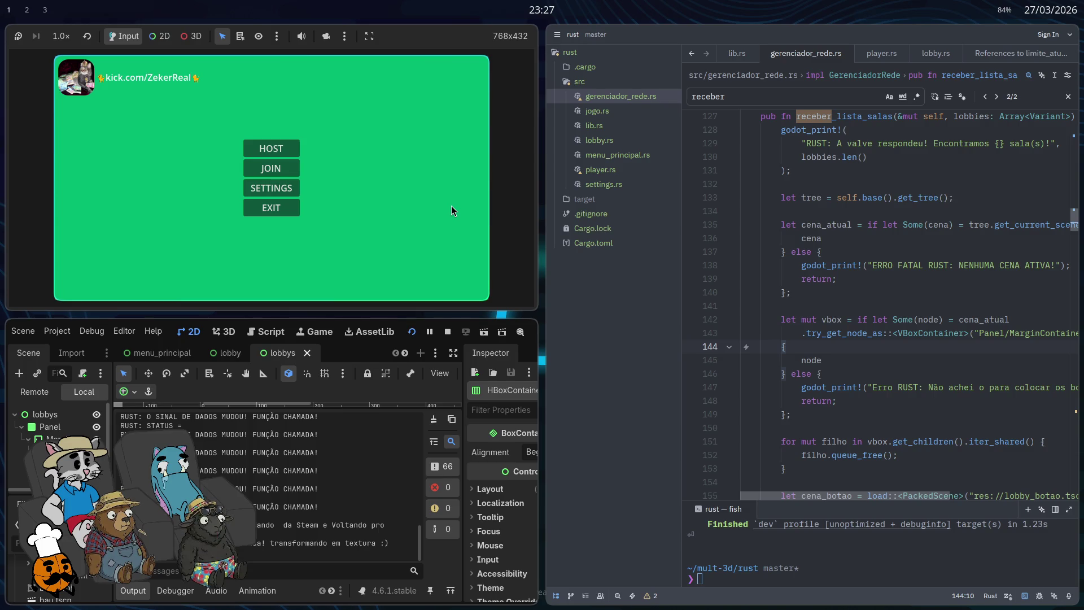
key("F8")
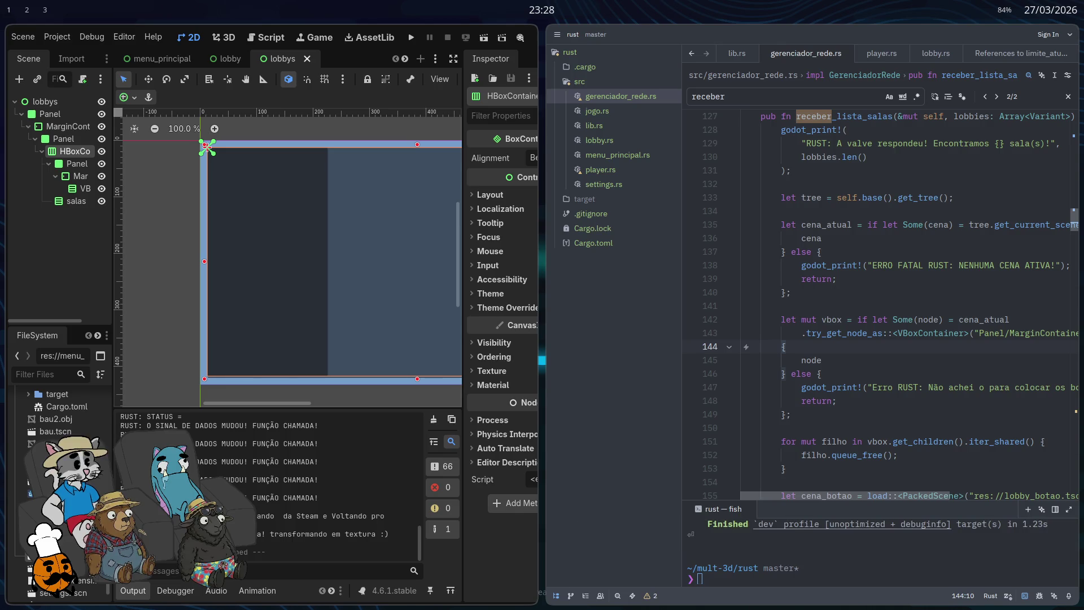
Step: Make the Godot editor showing the lobbys scene fill the whole screen
key("super+f")
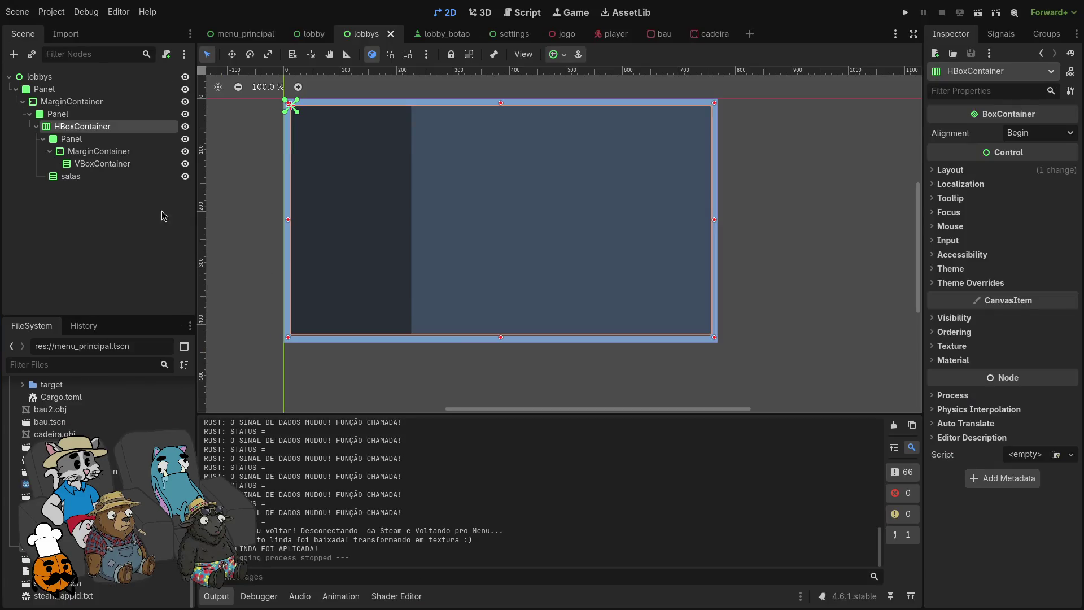
Step: Add a Button child node under the side panel's VBoxContainer
left_click(109, 151)
left_click(113, 144)
right_click(170, 164)
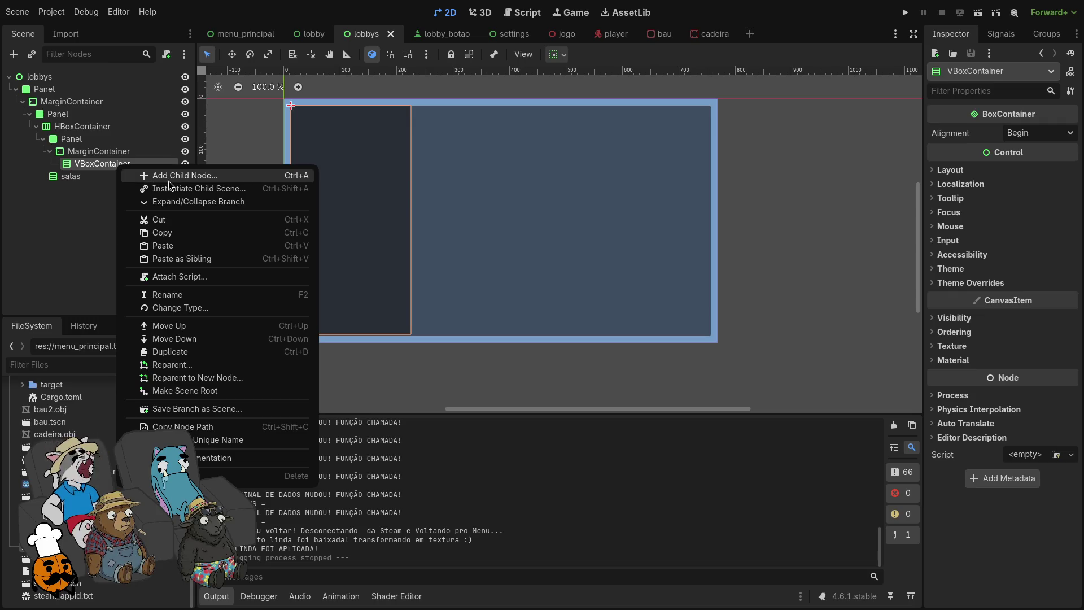
left_click(226, 171)
type("but")
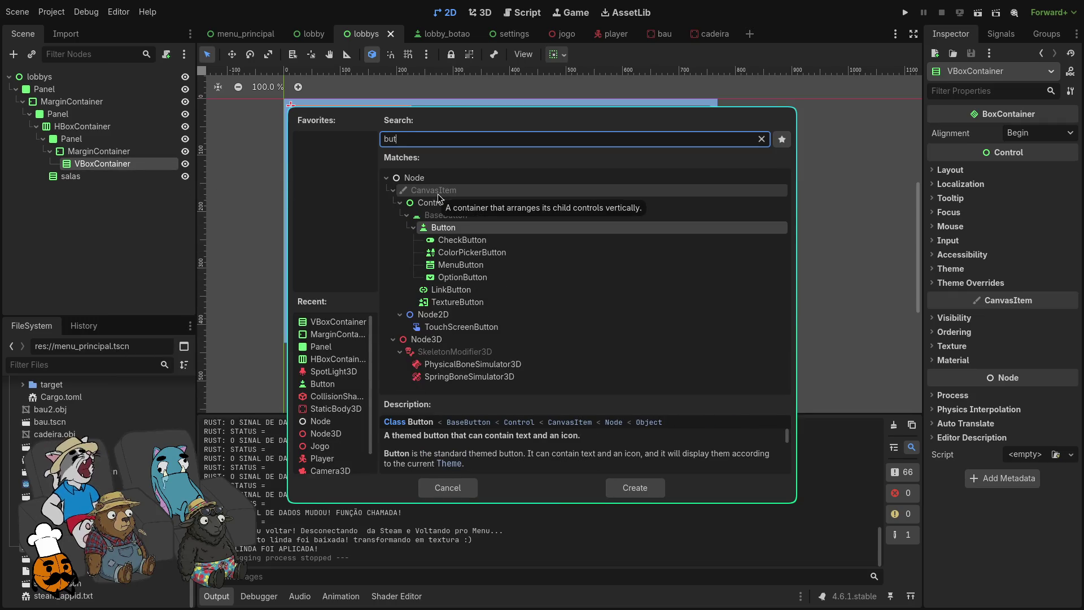
key("Escape")
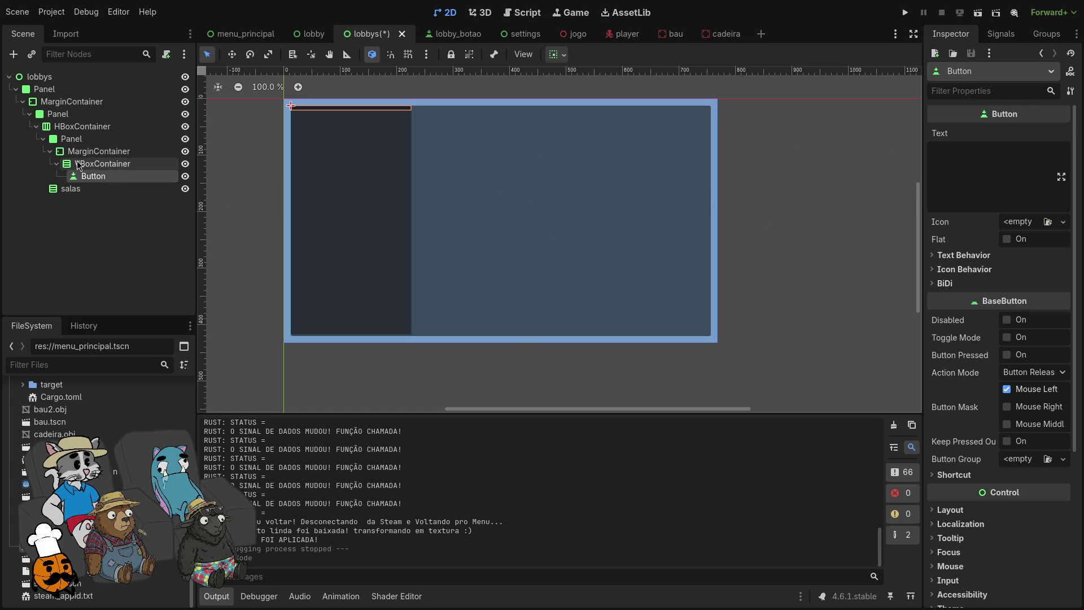
Step: Set the button's container sizing to Shrink End with Expand and its text to Voltar
left_click(559, 57)
left_click(604, 166)
left_click(622, 187)
left_click(119, 184)
left_click(939, 173)
type("Voltar")
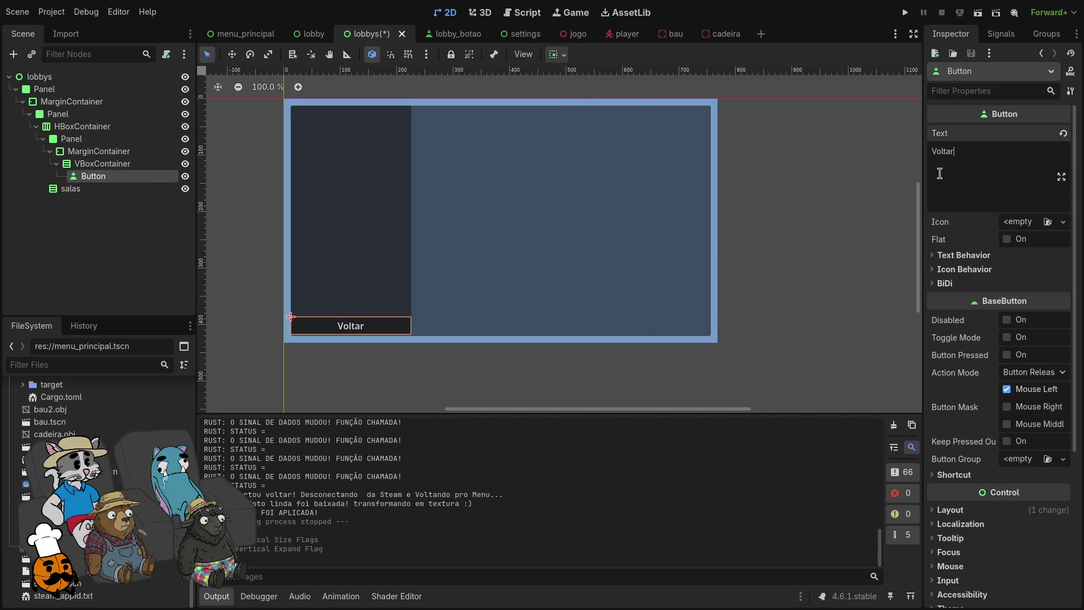
left_click(135, 164)
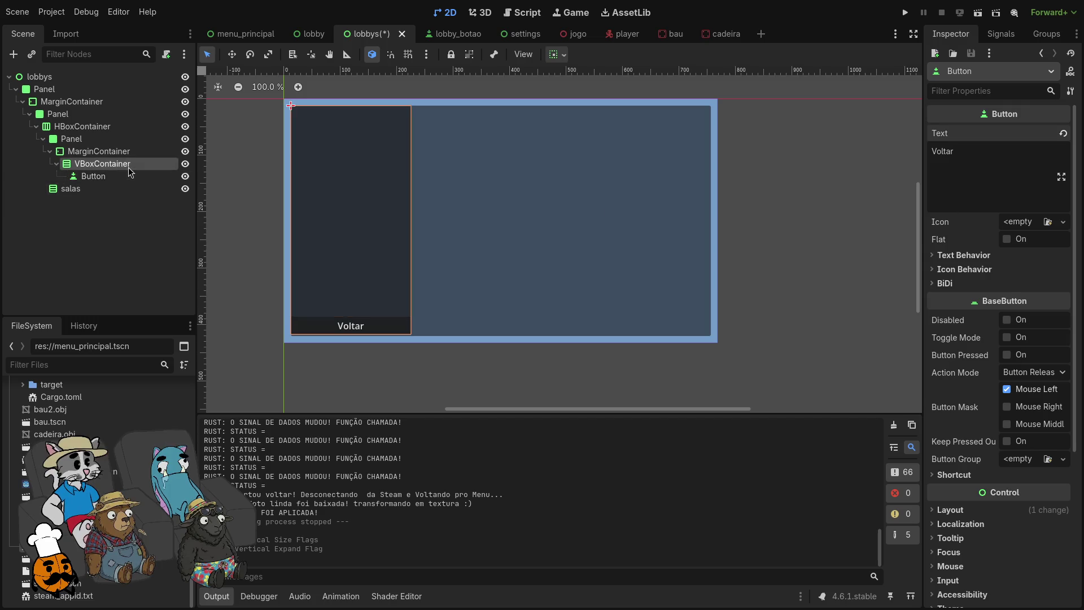
left_click(125, 176)
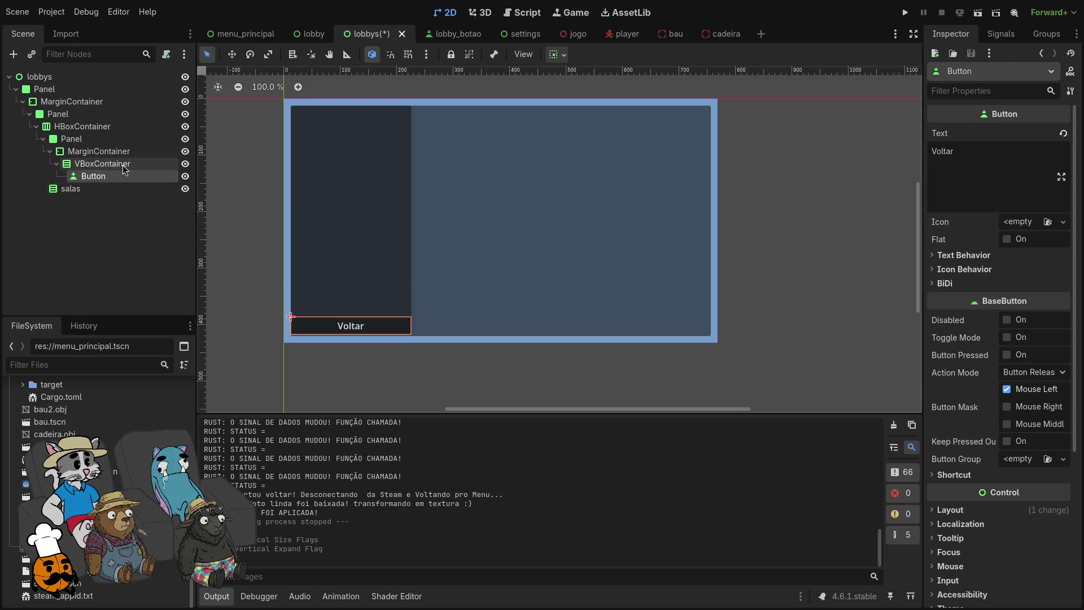
Step: Set the MarginContainer's theme override margin constants to 6
left_click(120, 156)
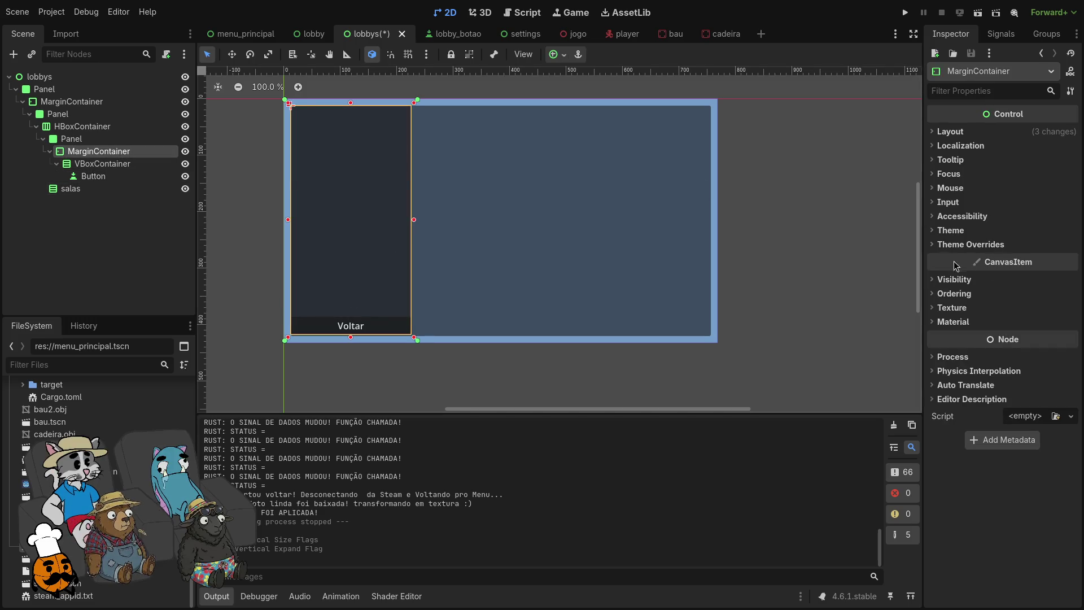
left_click(970, 244)
left_click(963, 257)
left_click(1037, 272)
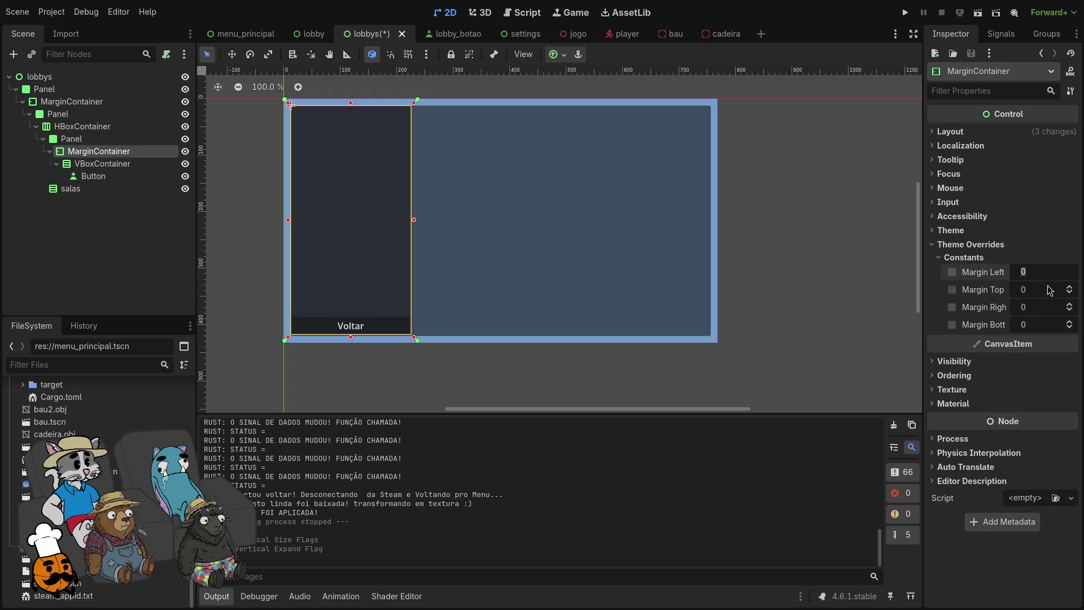
type("6")
left_click(1042, 291)
type("6")
key("Tab")
type("6")
key("Tab")
type("6")
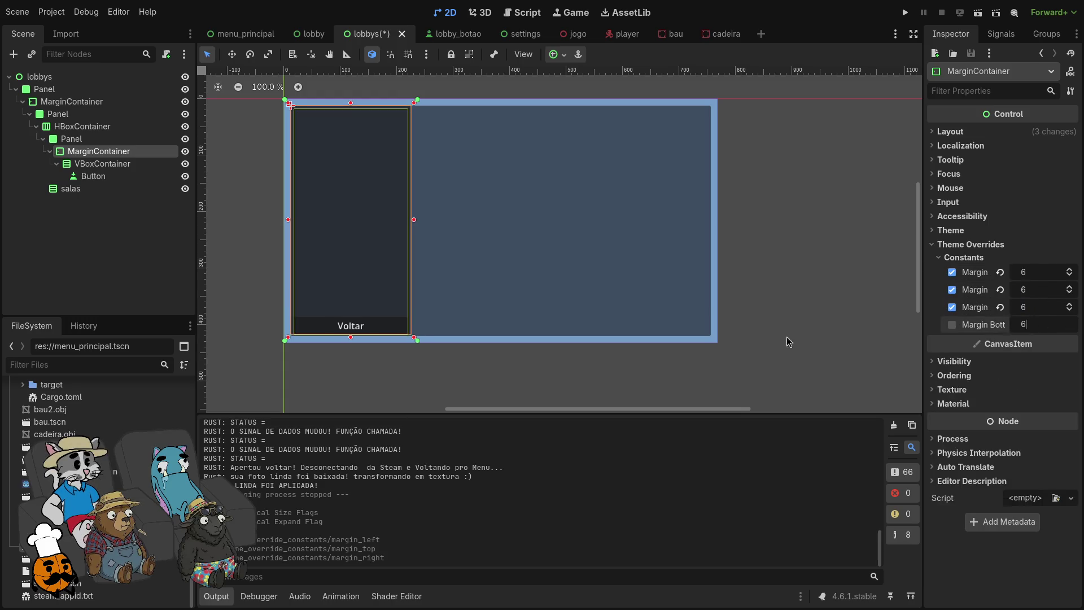
left_click(795, 338)
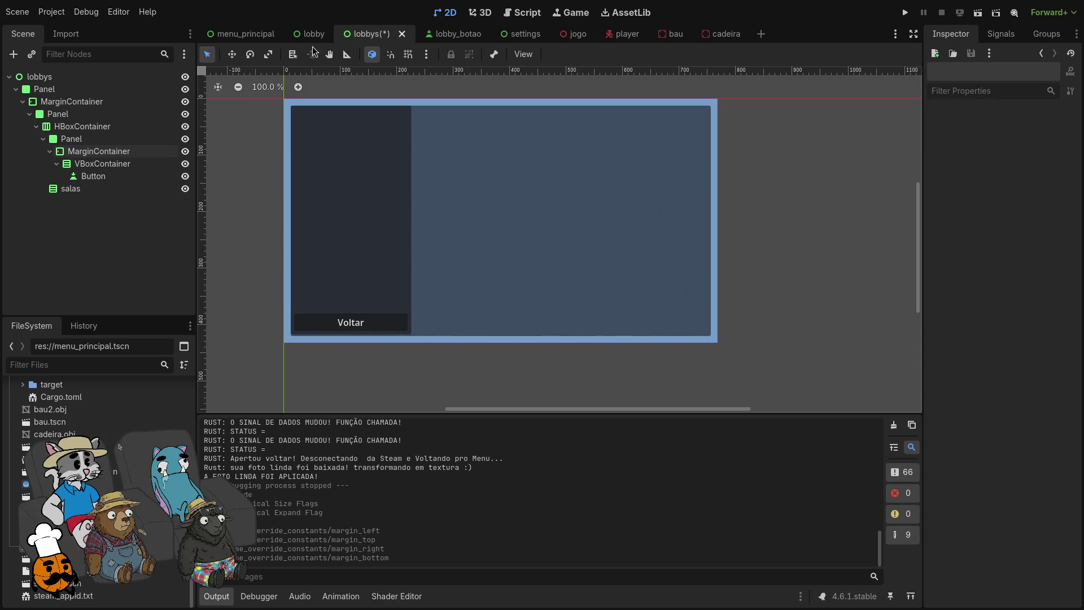
Step: Compare against the Voltar button in the lobby scene, then return to lobbys
left_click(314, 34)
scroll(271, 283, "up", 9)
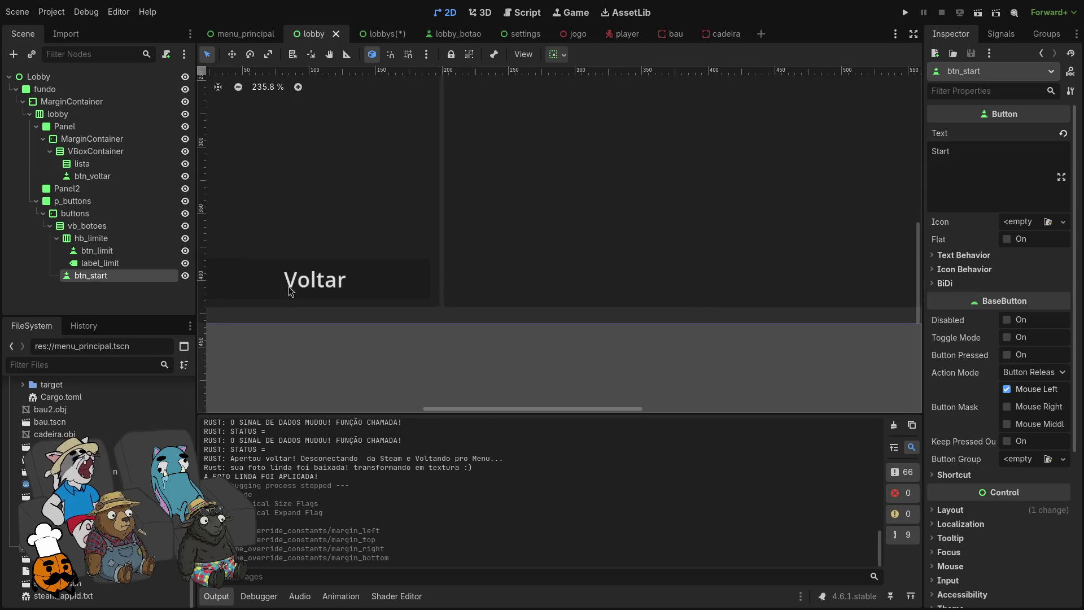
scroll(292, 289, "down", 10)
scroll(288, 298, "down", 9)
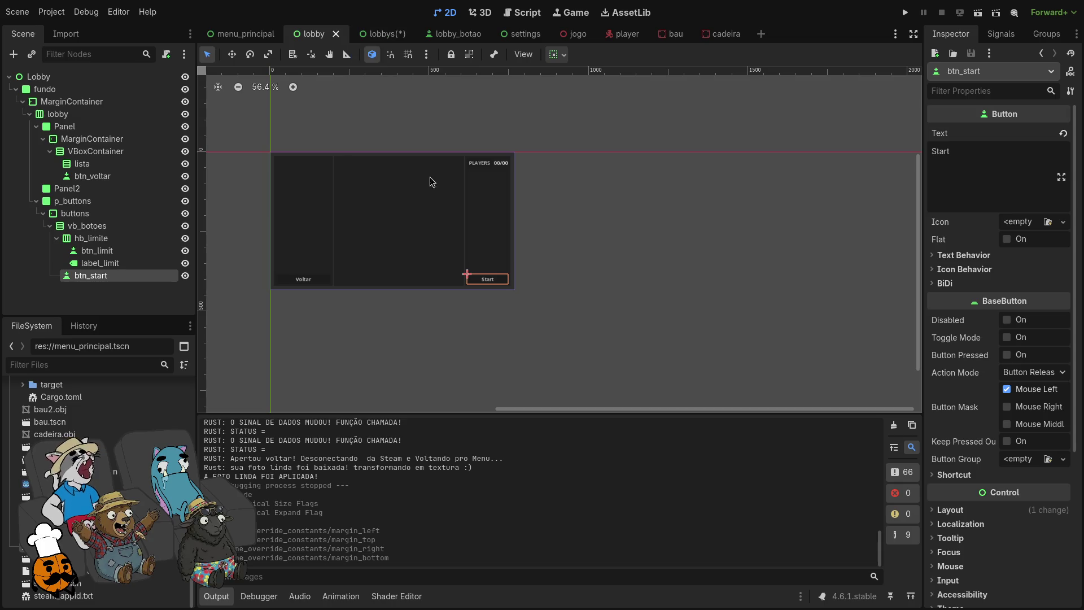
left_click(384, 34)
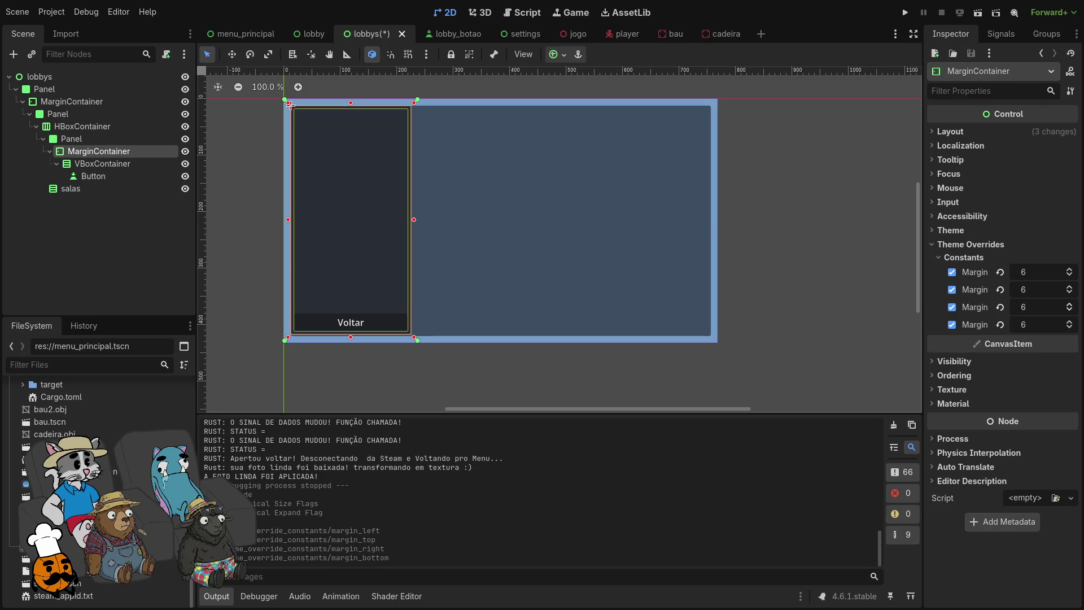
Step: Save the lobbys scene and open the src folder's menu in Zed
left_click(751, 247)
key("ctrl+s")
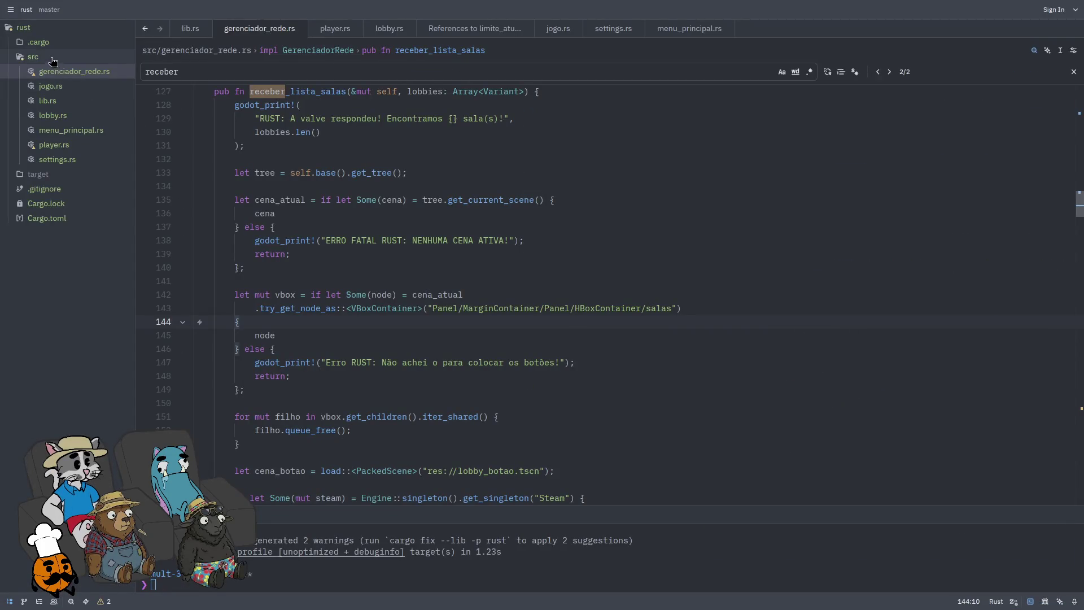
right_click(52, 61)
Step: Create a new file lobbies.rs inside src
left_click(73, 65)
type("lobbies.")
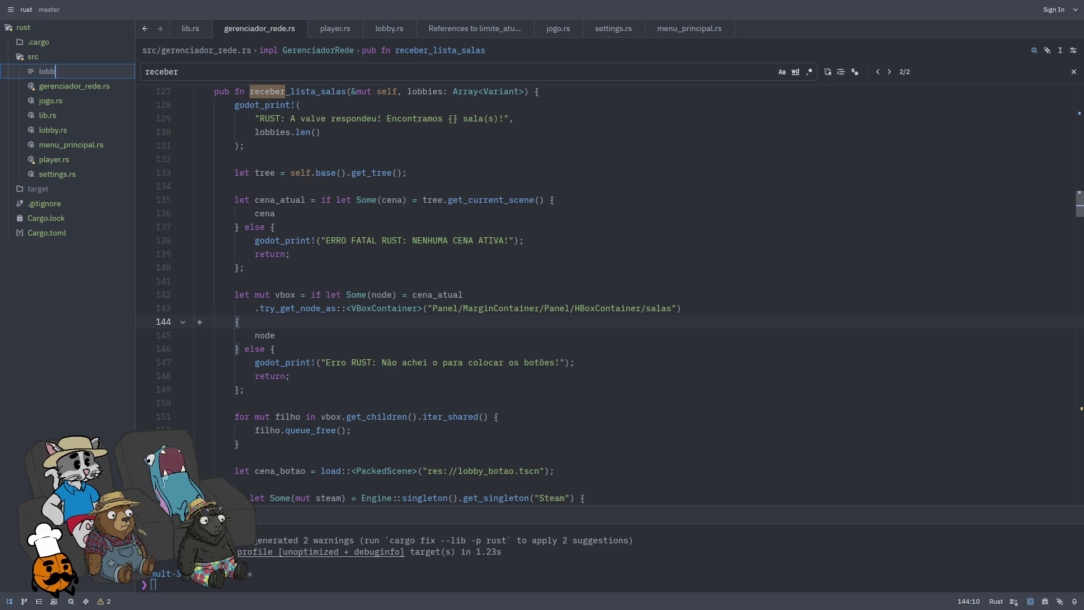
type("rs")
key("Return")
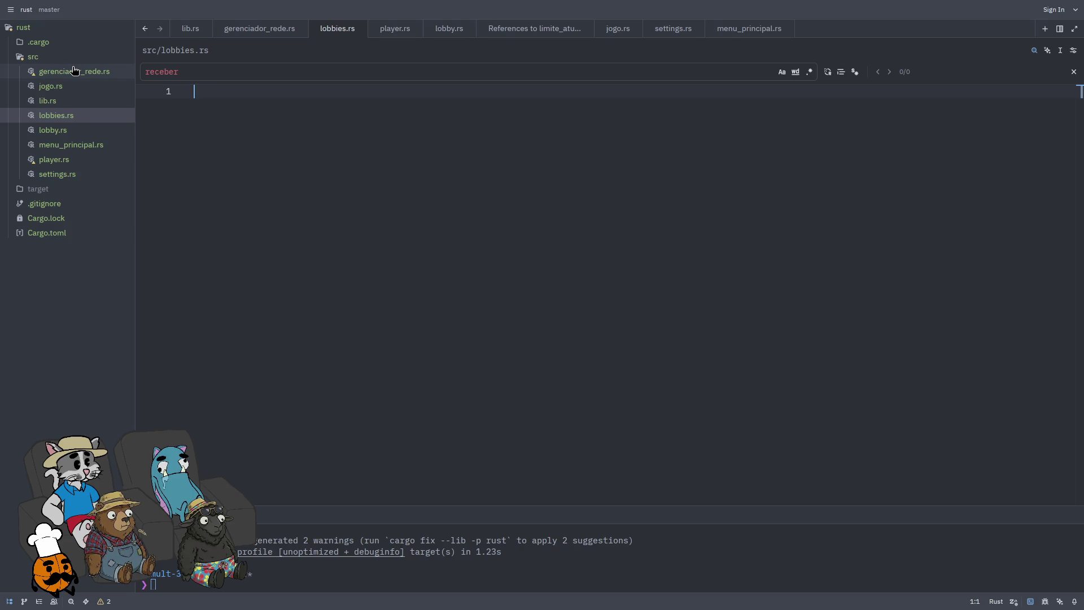
Step: Add 'mod lobbies;' below the settings module in lib.rs and save
left_click(85, 101)
left_click(76, 87)
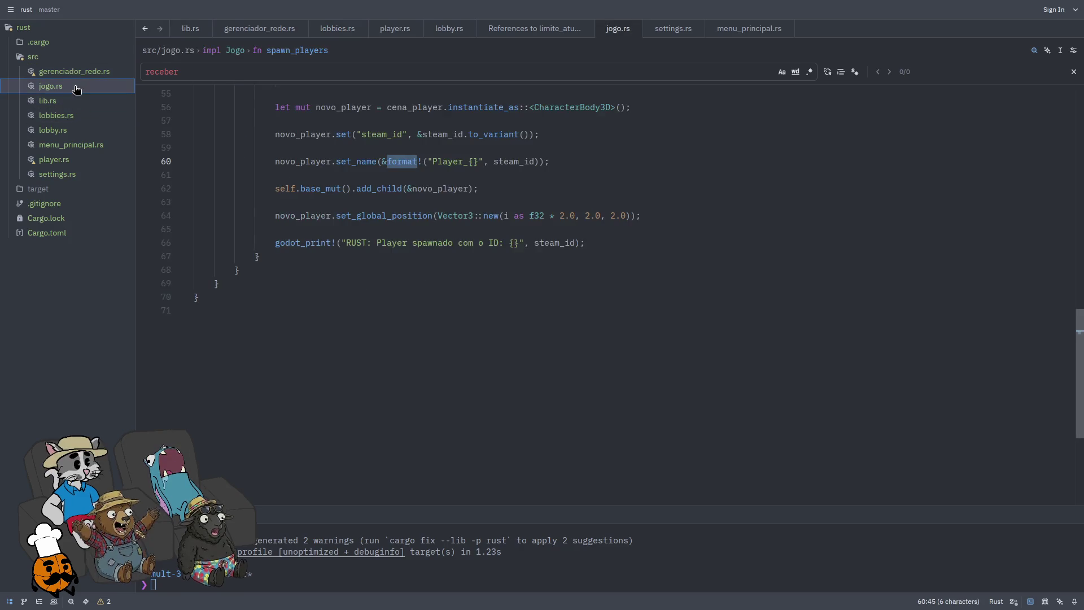
left_click(76, 100)
left_click(78, 116)
left_click(74, 102)
left_click(316, 199)
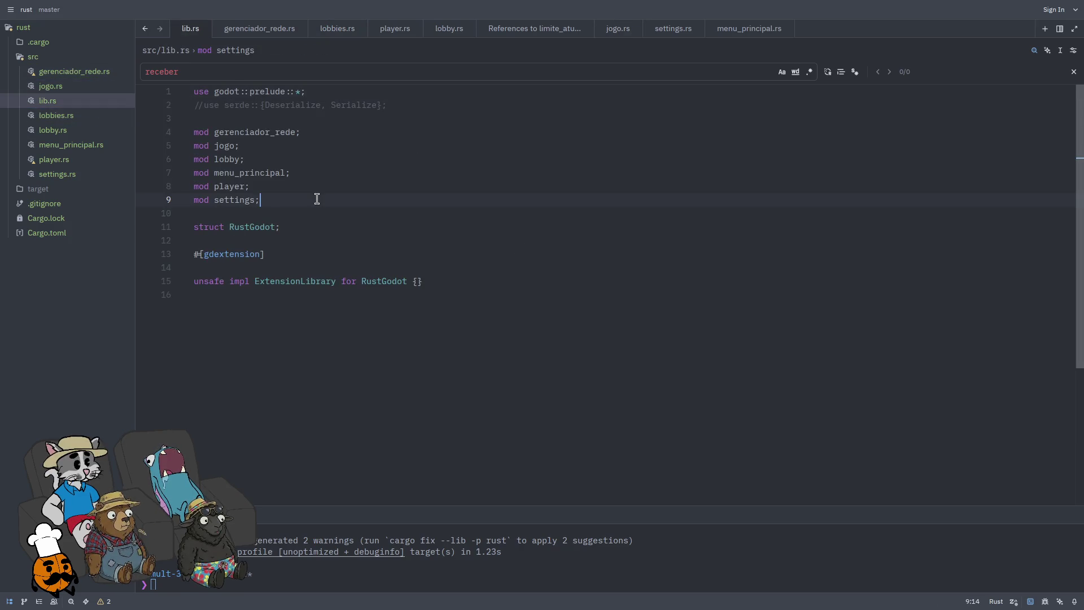
key("Return")
type("mod lobb")
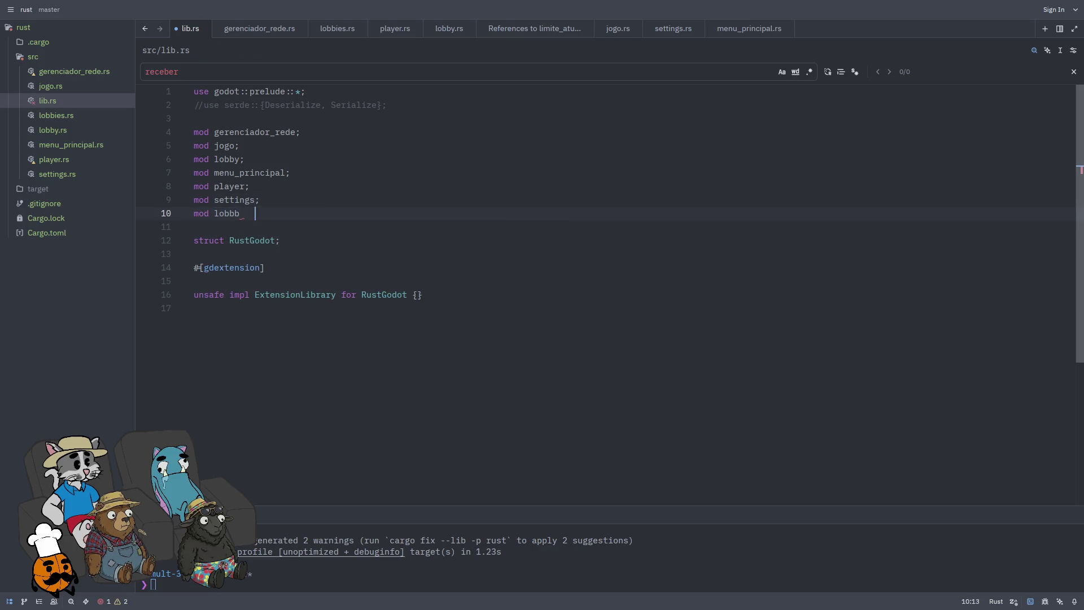
key("Tab")
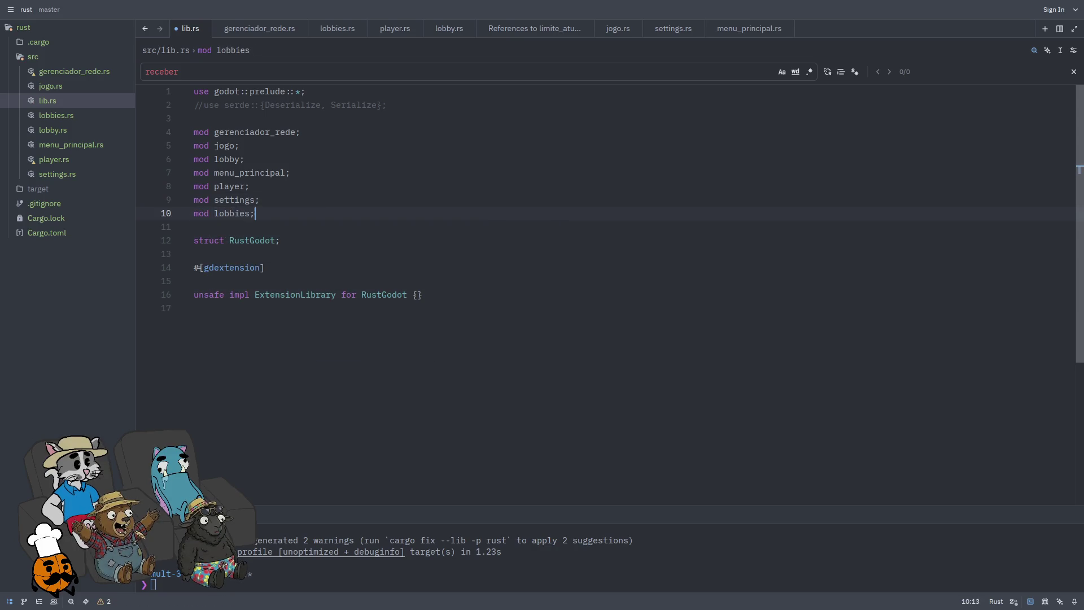
key("ctrl+s")
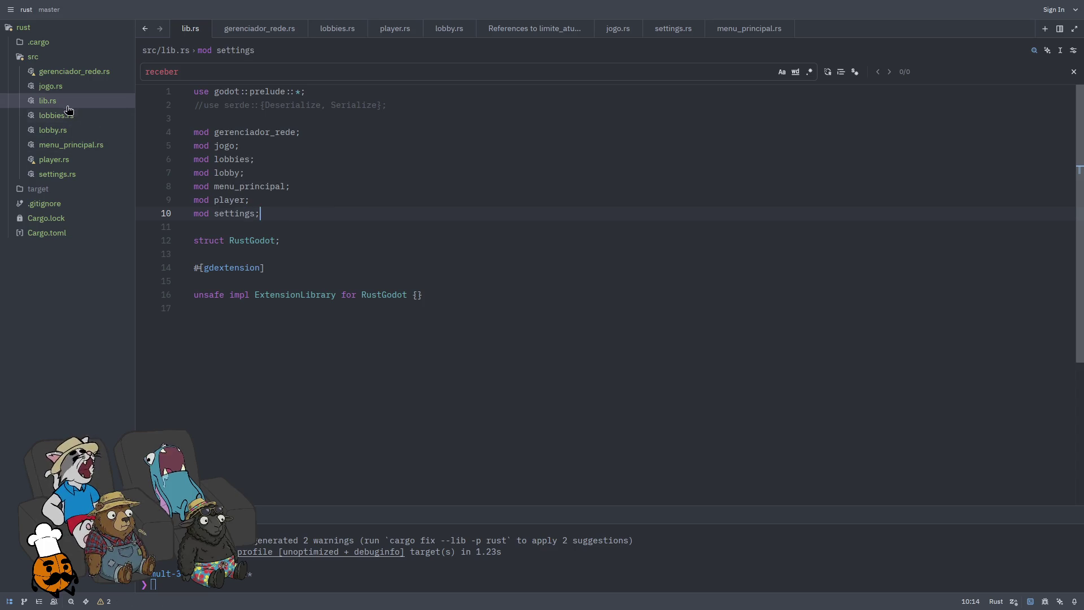
Step: Copy the Jogo struct definition from jogo.rs into the empty lobbies.rs
left_click(66, 116)
left_click(90, 91)
scroll(338, 129, "up", 10)
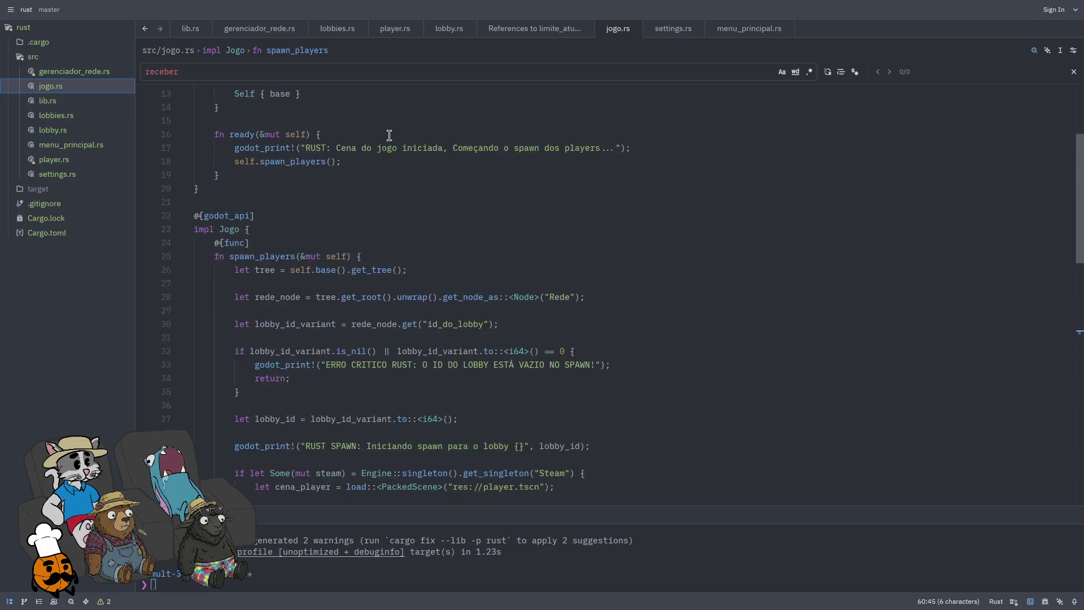
left_click_drag(308, 107, 212, 83)
left_click_drag(321, 187, 178, 96)
key("ctrl+c")
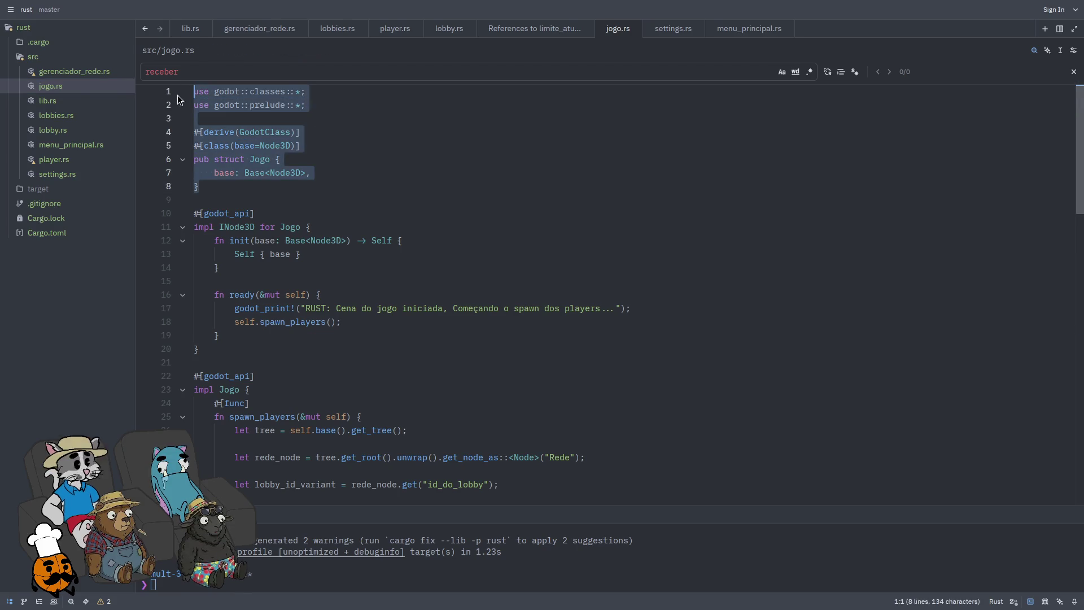
left_click(57, 115)
key("ctrl+v")
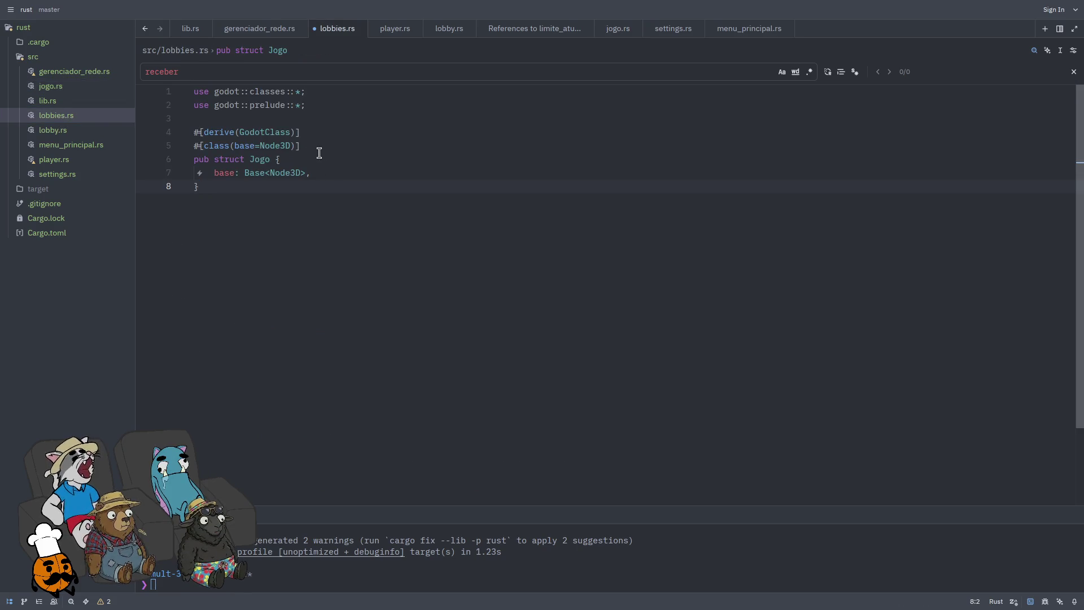
Step: Change the class attribute base to Control and rename the struct Jogo to Lobbies
double_click(277, 145)
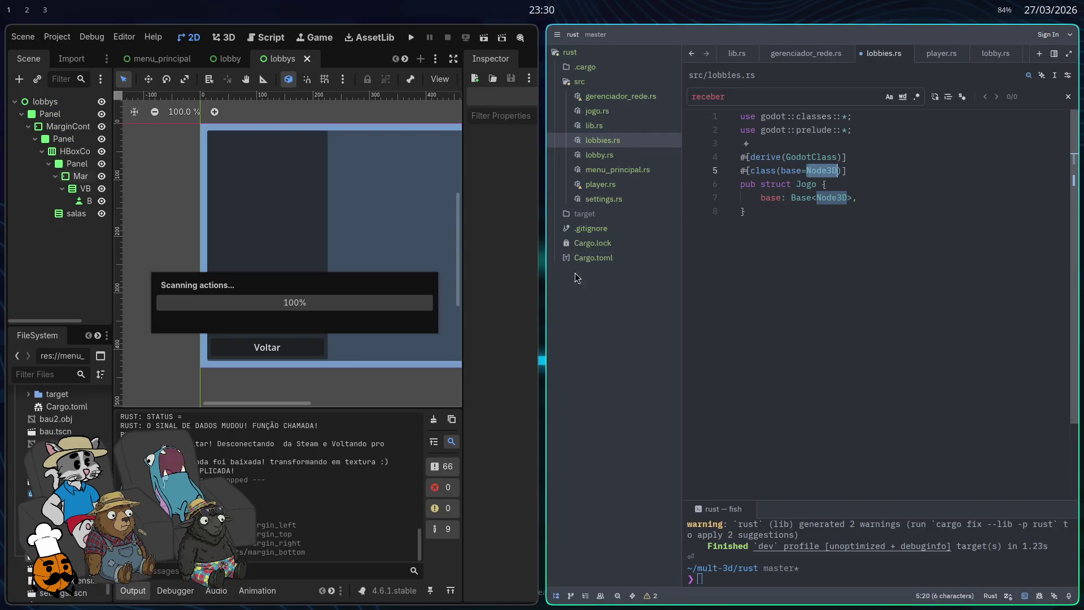
type("control")
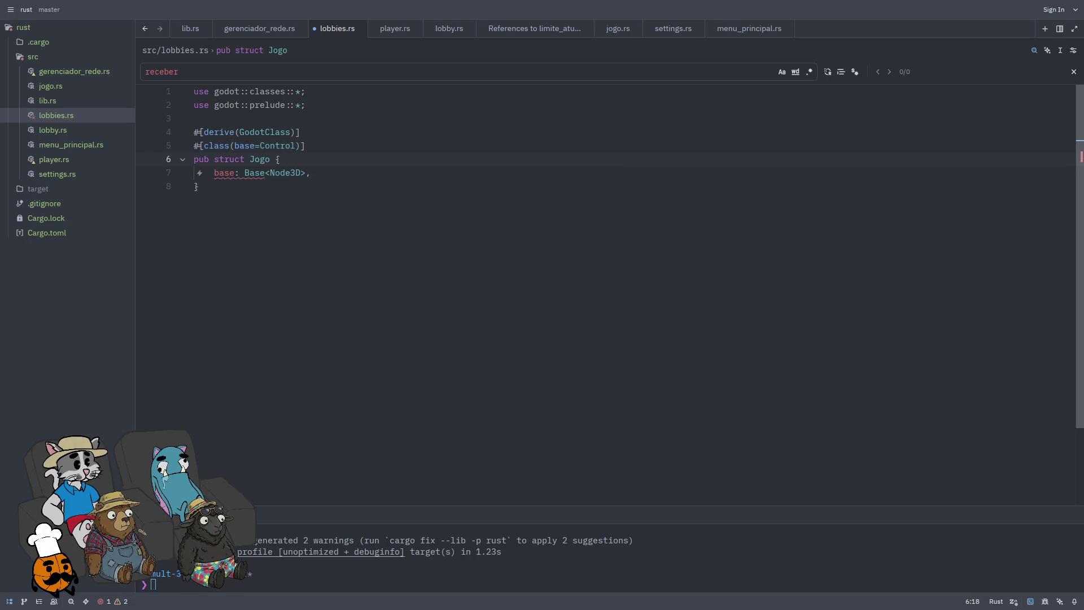
key("BackSpace")
key("BackSpace")
key("BackSpace")
type("Lob")
type("bies")
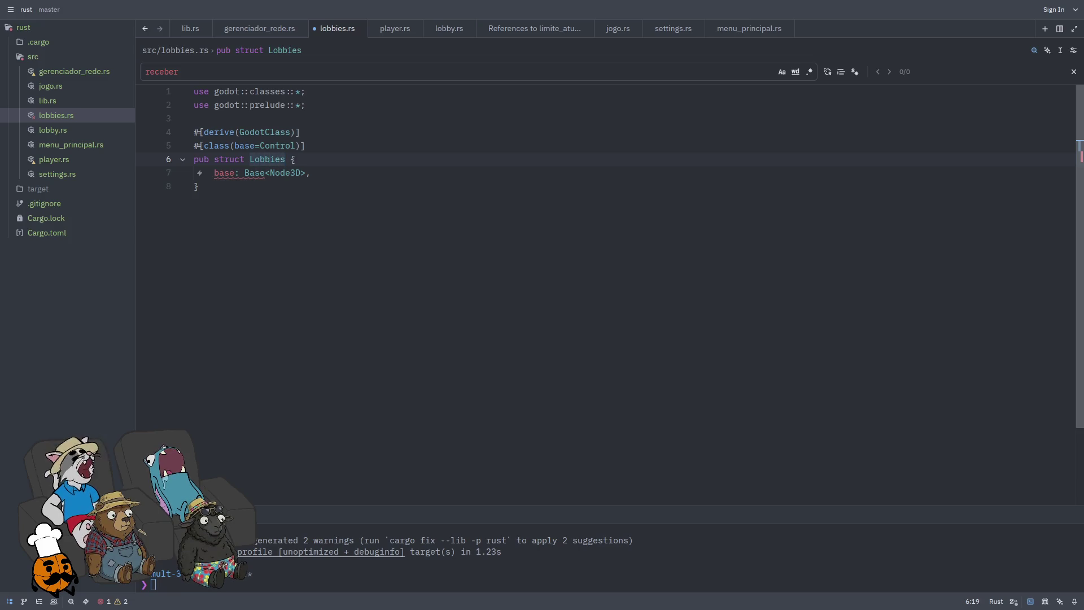
Step: Change the base field type from Base<Node3D> to Base<Control>
key("Down")
key("Right")
key("Right")
key("Right")
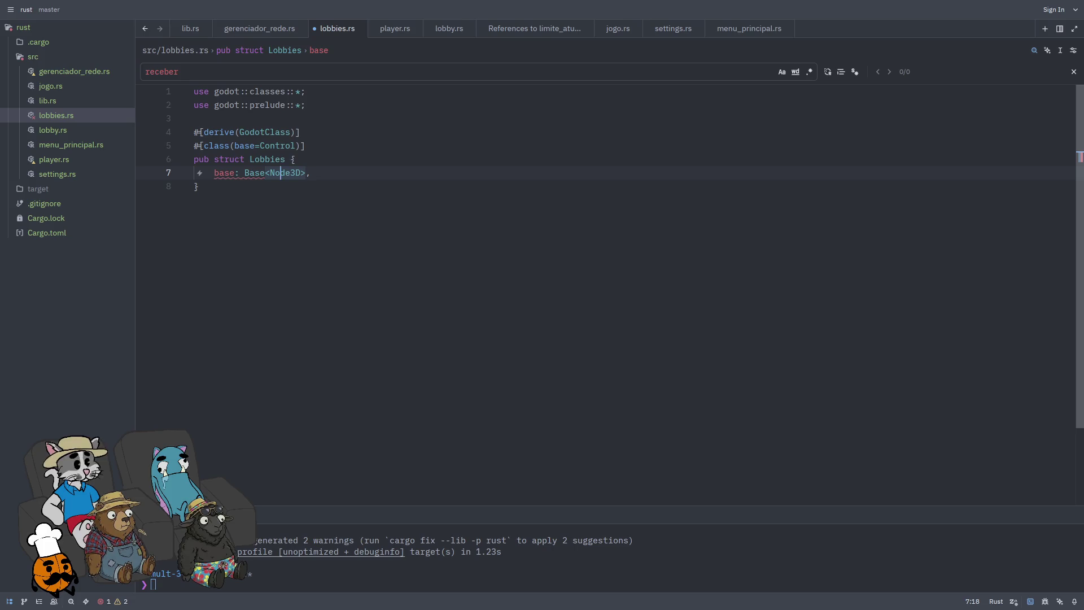
key("BackSpace")
key("BackSpace")
key("BackSpace")
type("Control")
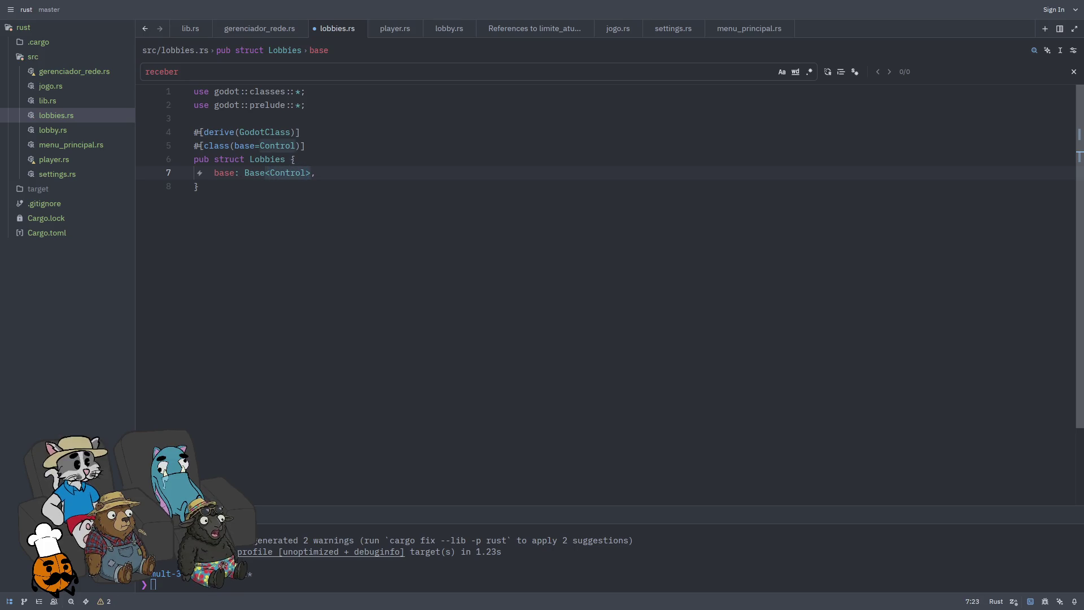
key("Down")
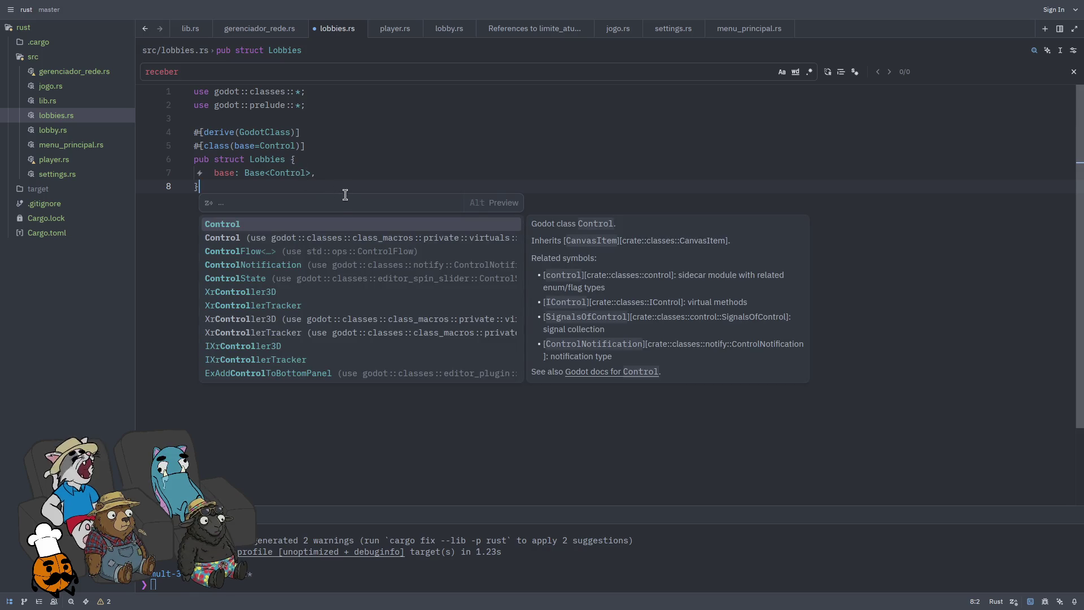
key("Escape")
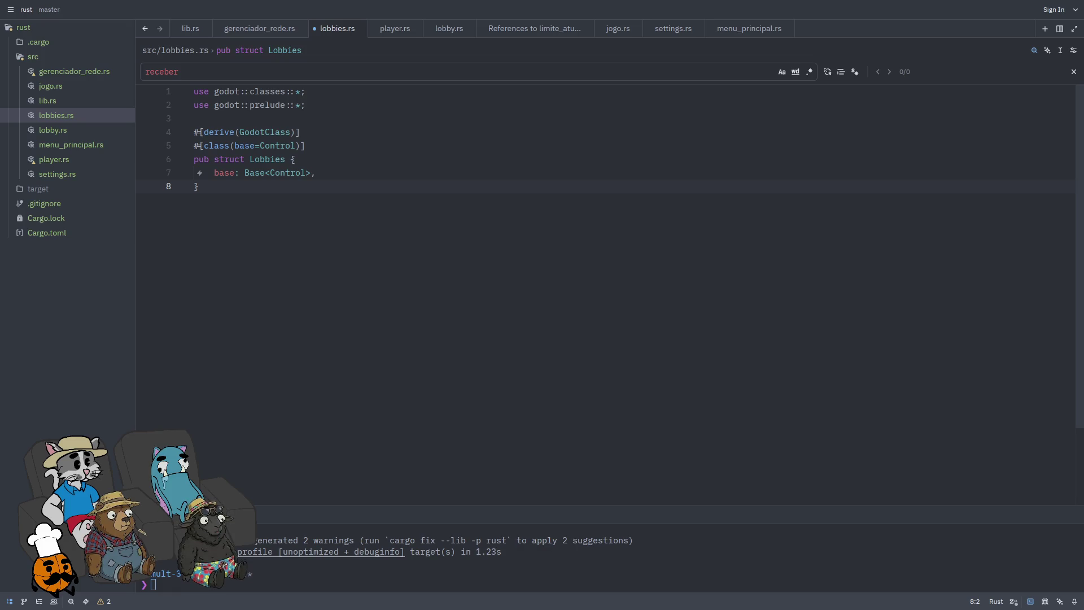
left_click(761, 213)
type("#go")
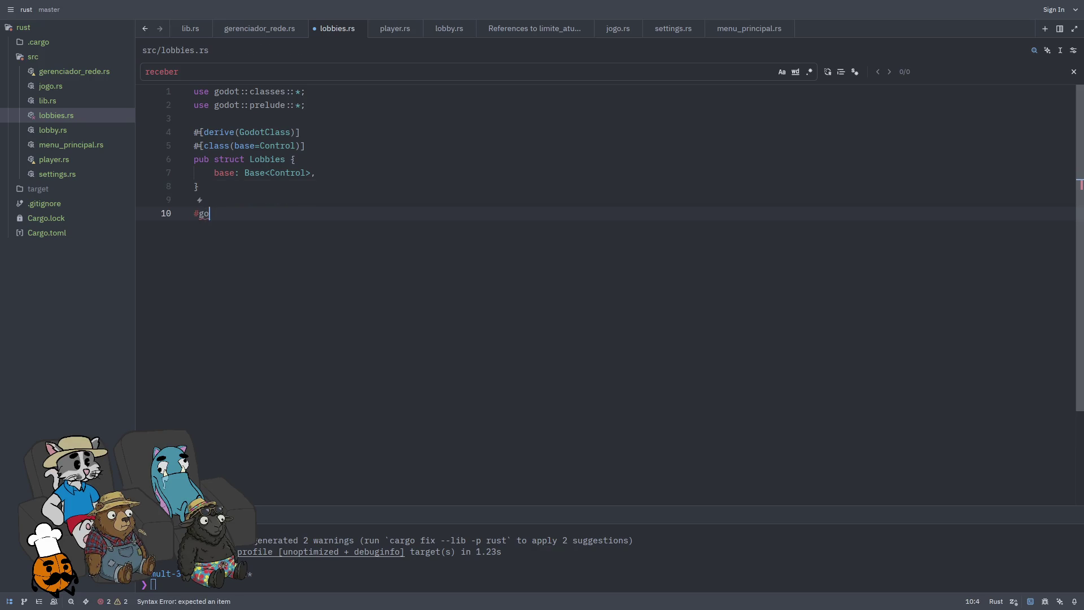
Step: Add a #[godot_api] attribute below the Lobbies struct
key("BackSpace")
key("BackSpace")
type("[godot_apoi")
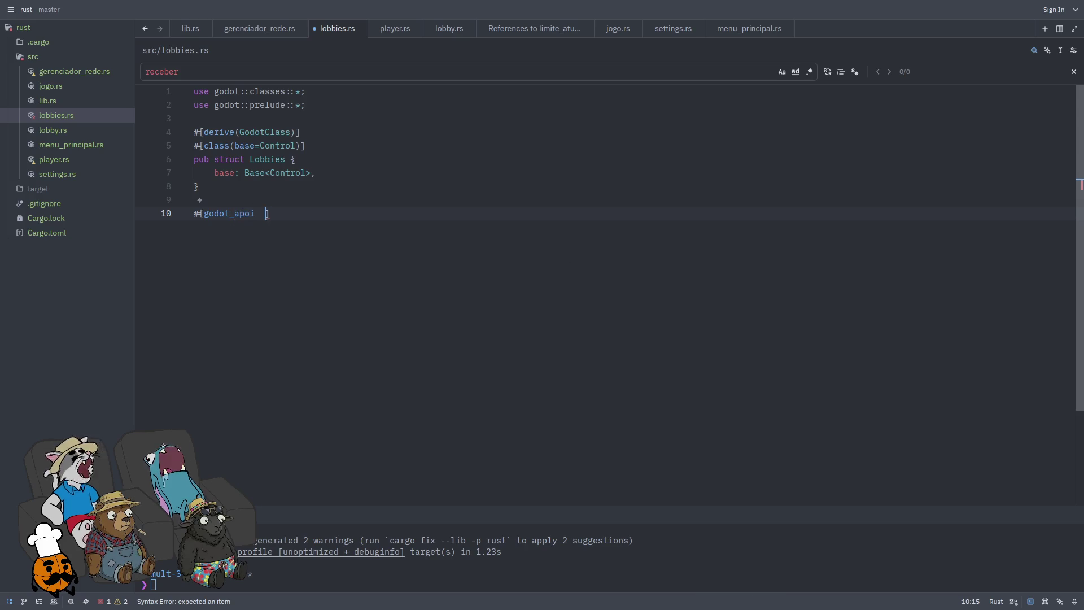
key("BackSpace")
key("BackSpace")
type("i")
key("End")
key("Return")
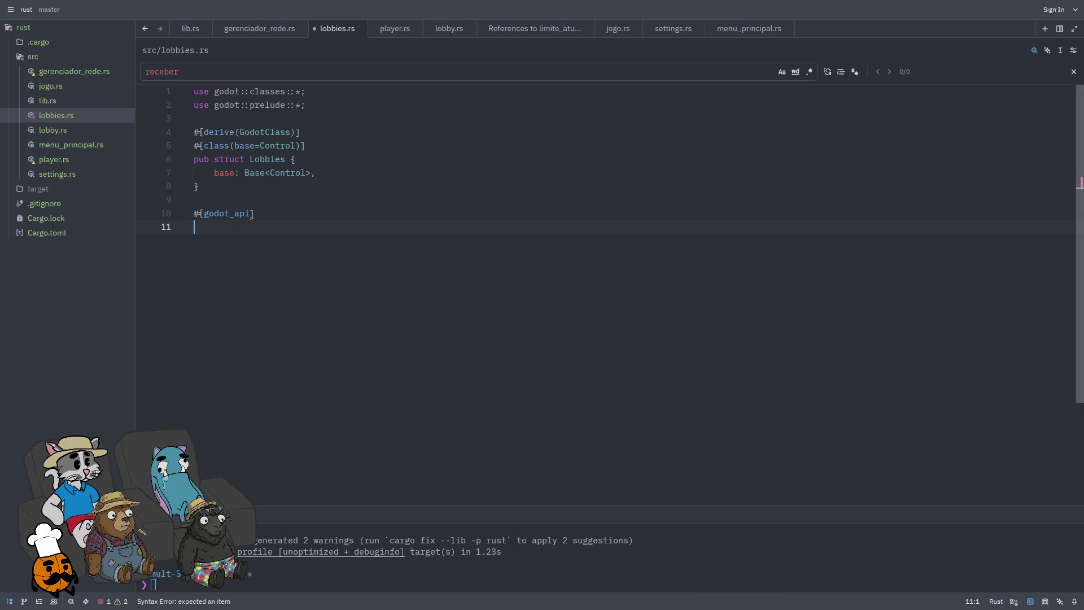
Step: Write the 'impl IControl for Lobbies {' block under the attribute
type("#impl")
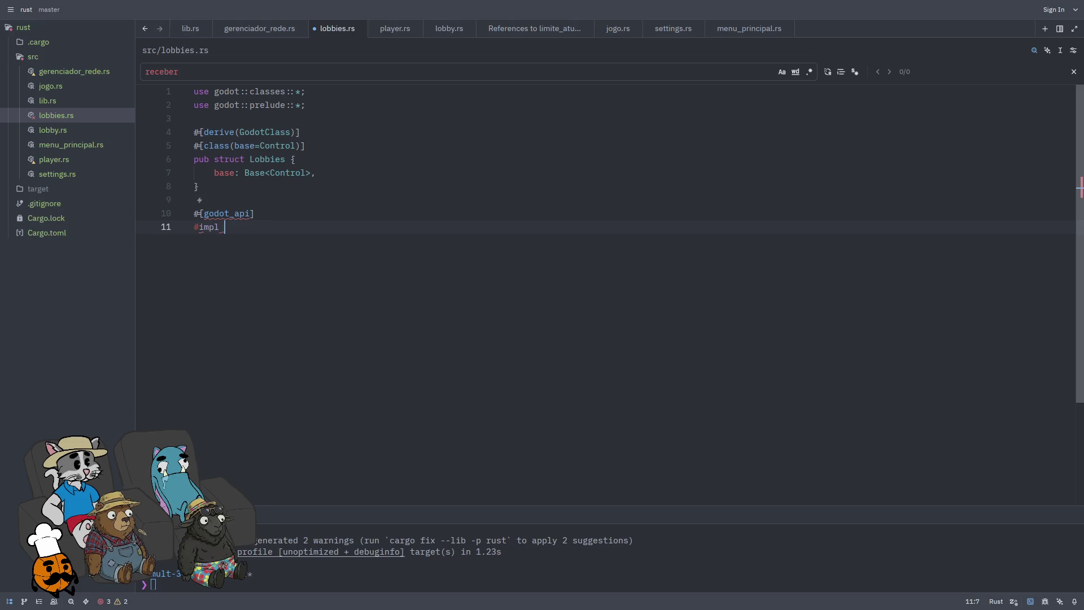
key("BackSpace")
key("BackSpace")
key("BackSpace")
type("Control")
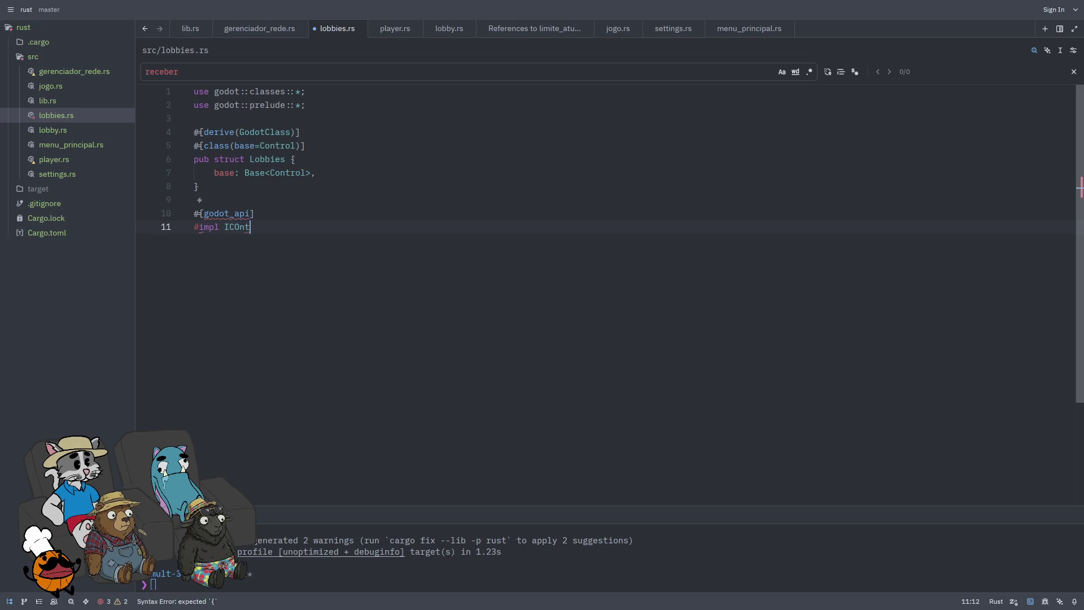
type(" for L")
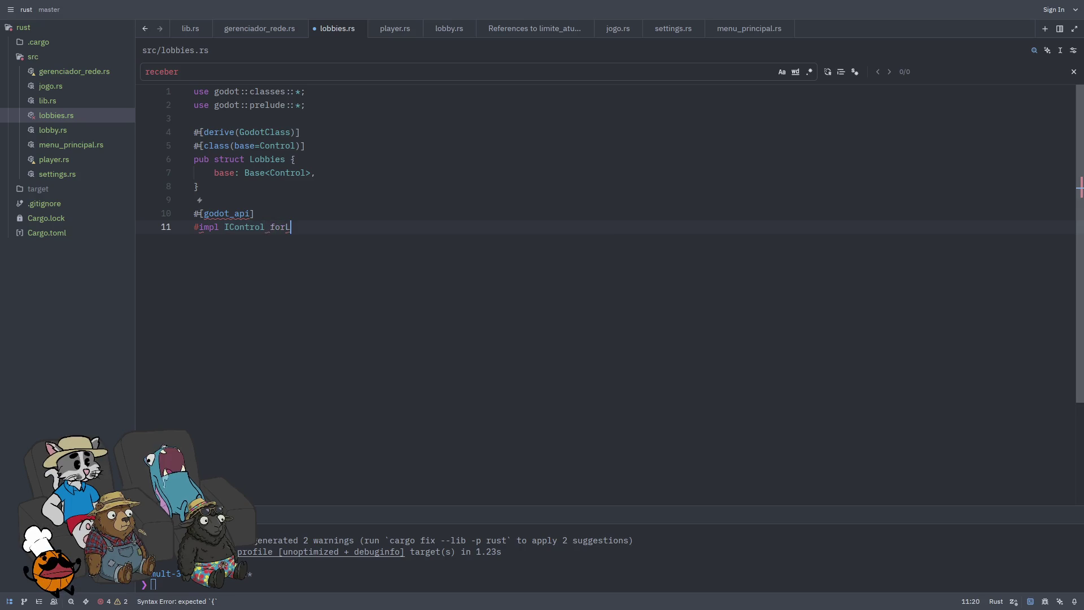
type("obbies{")
key("Return")
key("Return")
key("Return")
Step: Inside the impl, begin 'fn init(base: Base<Control>) -> Self{'
key("Up")
type("fn")
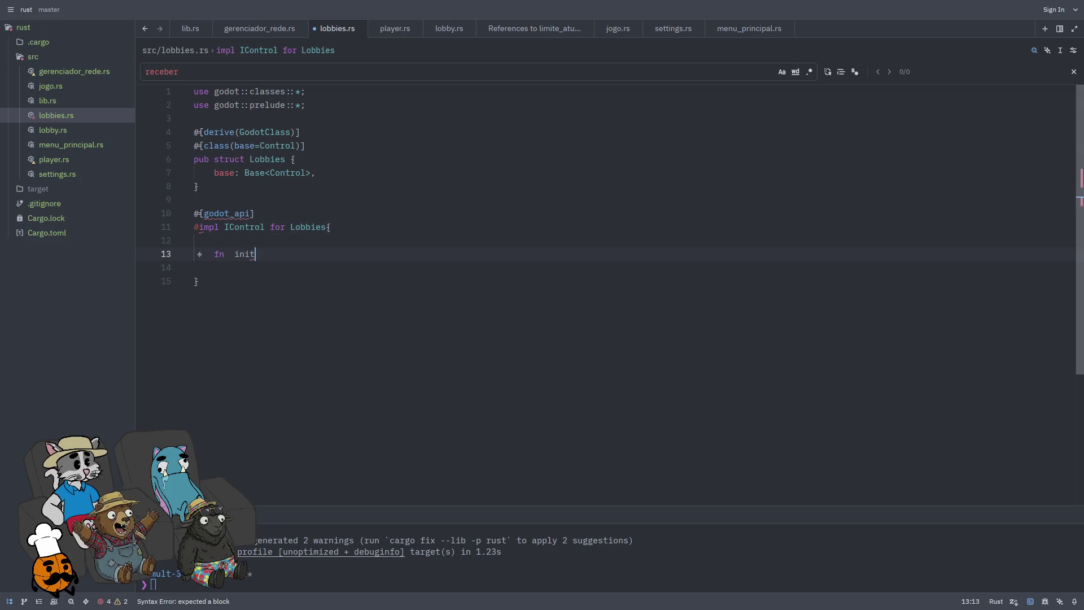
key("BackSpace")
key("BackSpace")
key("BackSpace")
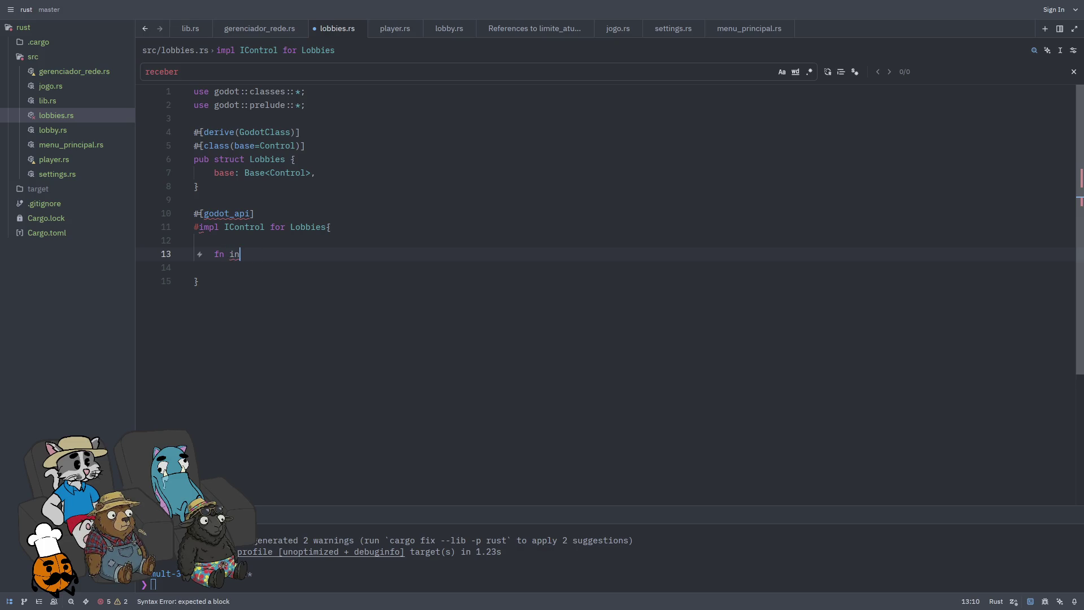
type("it")
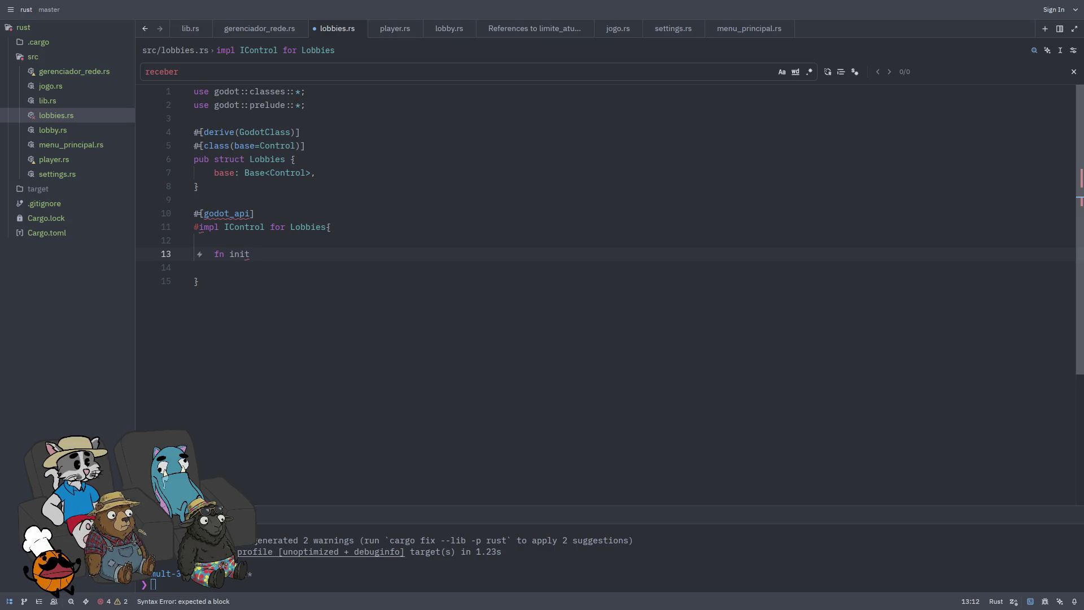
type("(base: B")
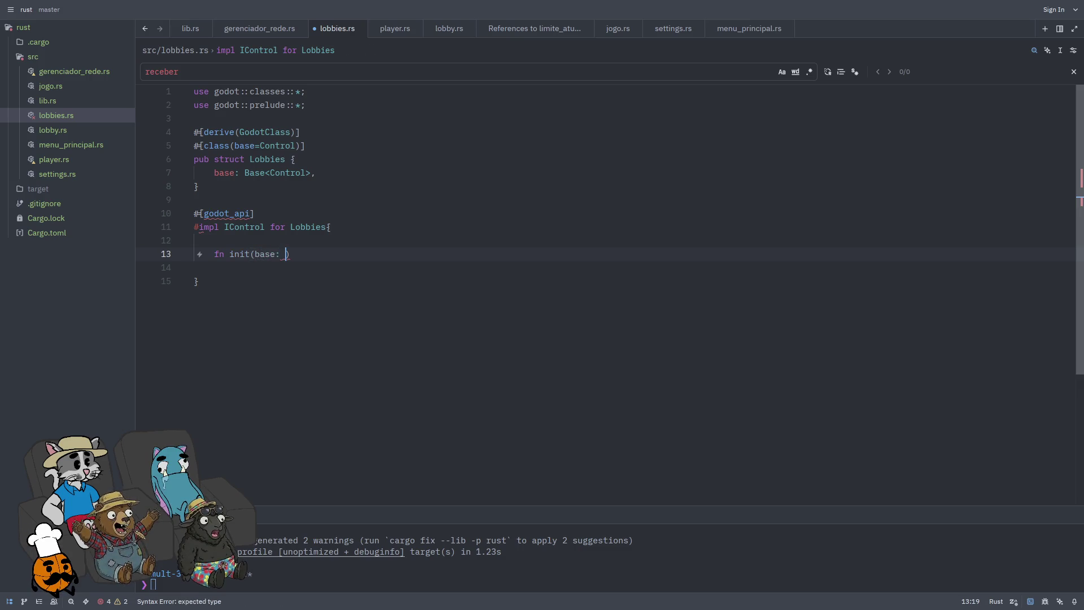
type("ase:")
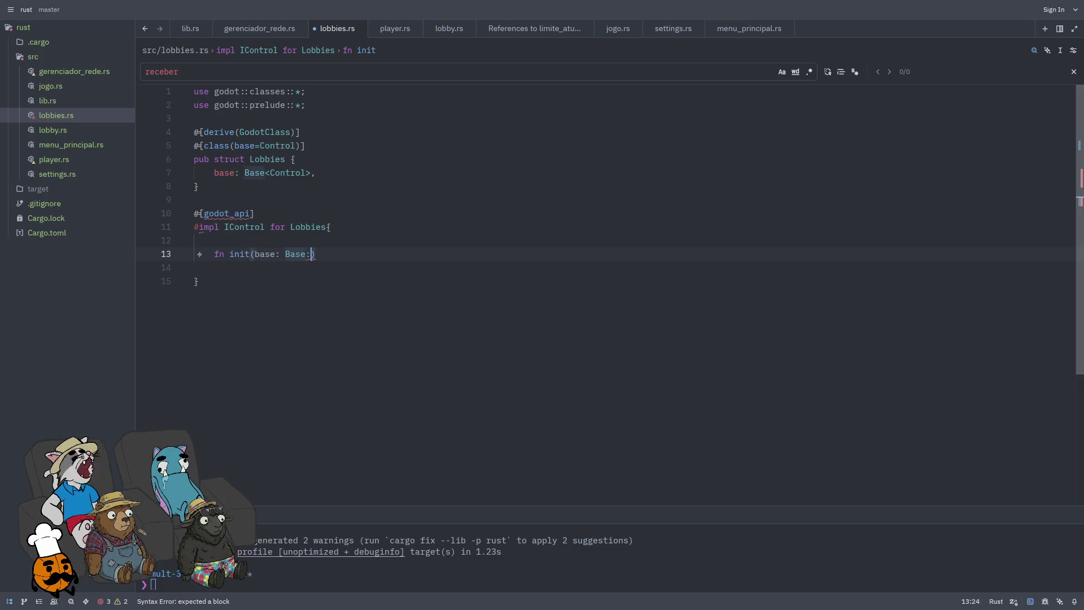
type("<Control>")
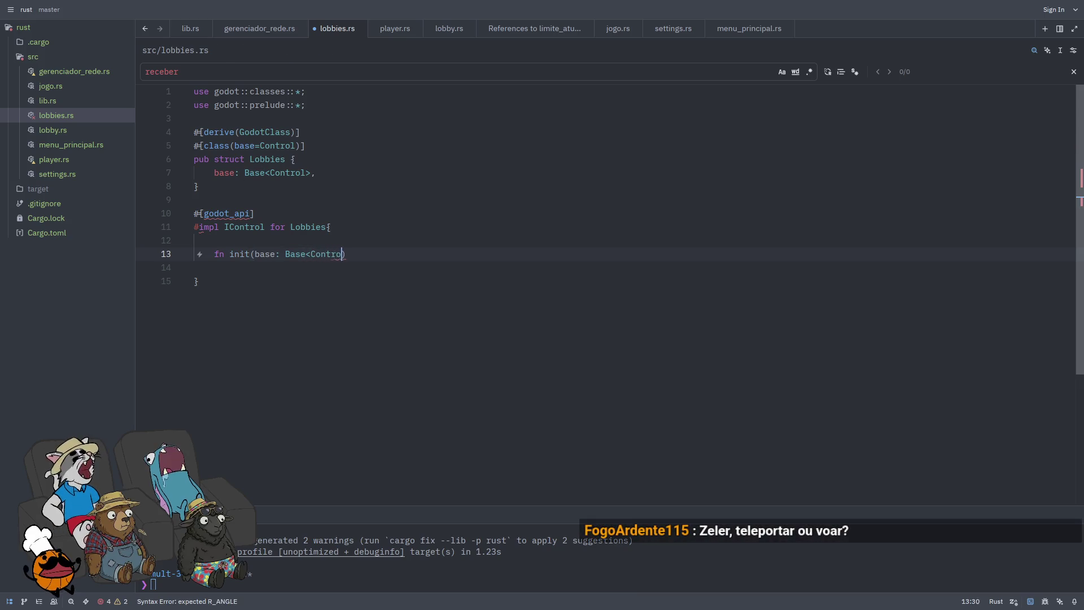
type(") ")
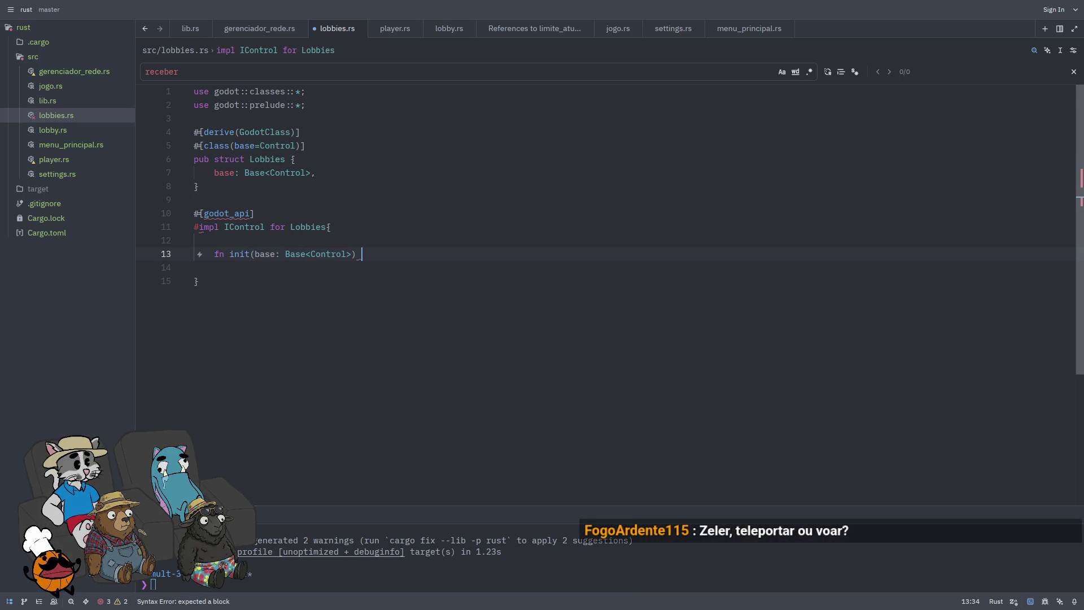
type("-> S")
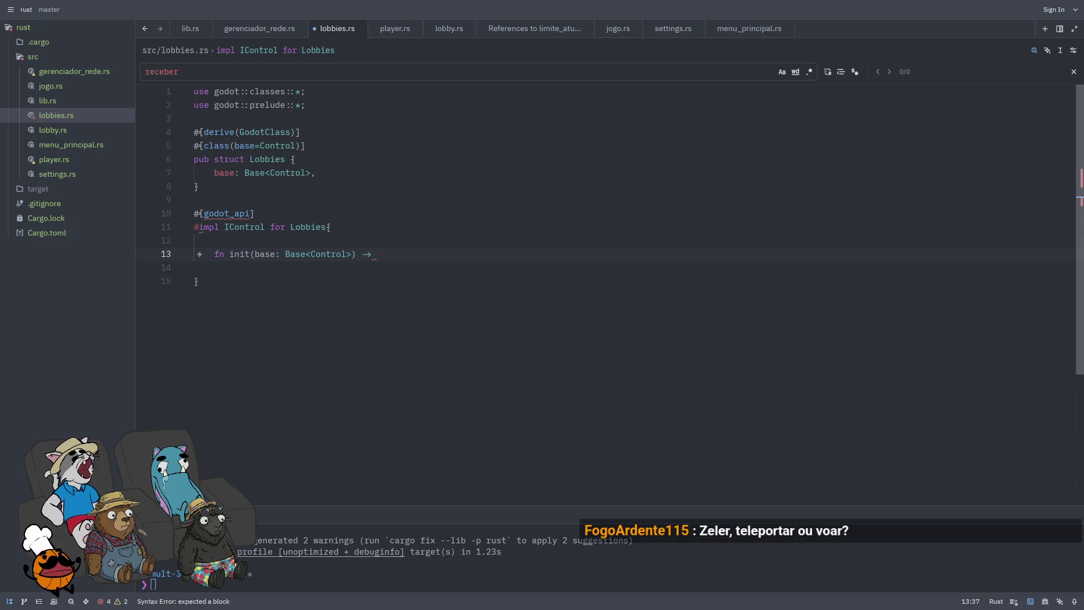
type("elf{")
Step: Make init return Self { base } and save lobbies.rs
key("Return")
key("Return")
key("Return")
key("Up")
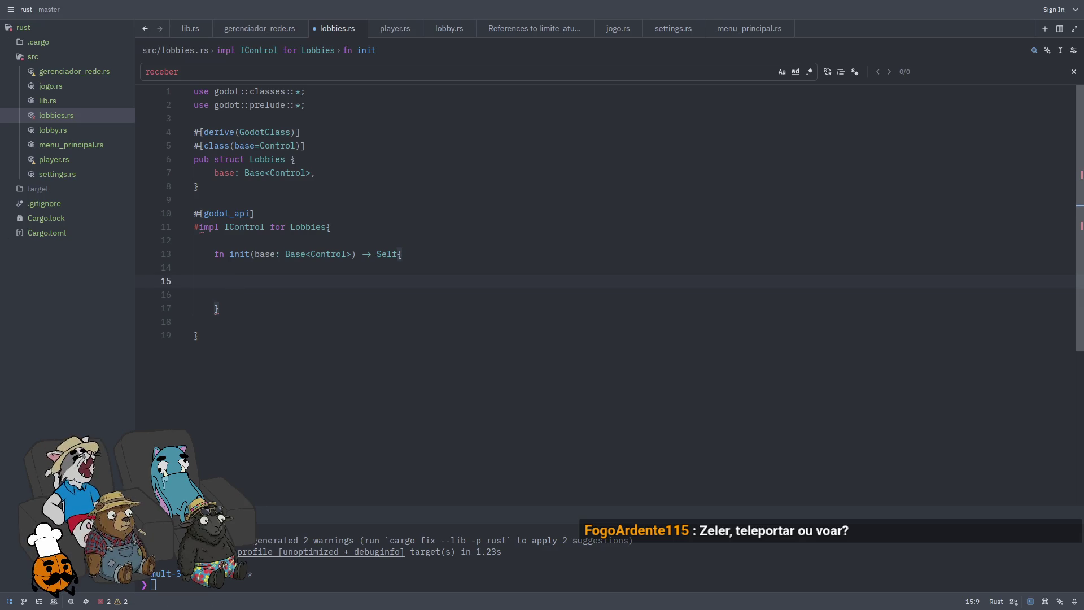
type("Self{")
key("Return")
key("Return")
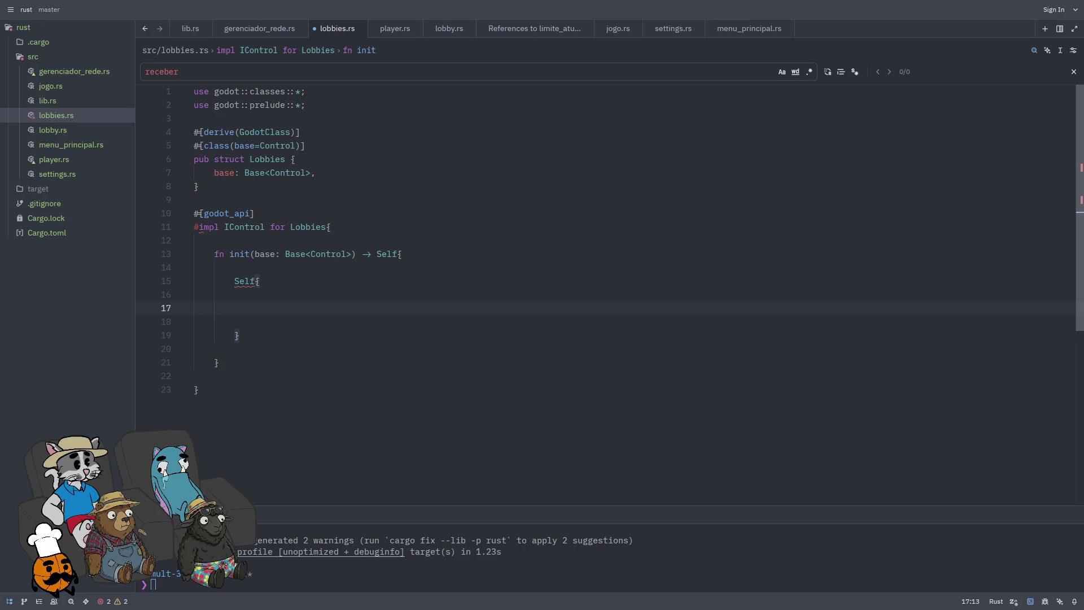
type("base")
key("Down")
key("ctrl+s")
Step: Remove the extra blank lines around the Self block to compact init, then save
key("Return")
key("Return")
key("Return")
key("Up")
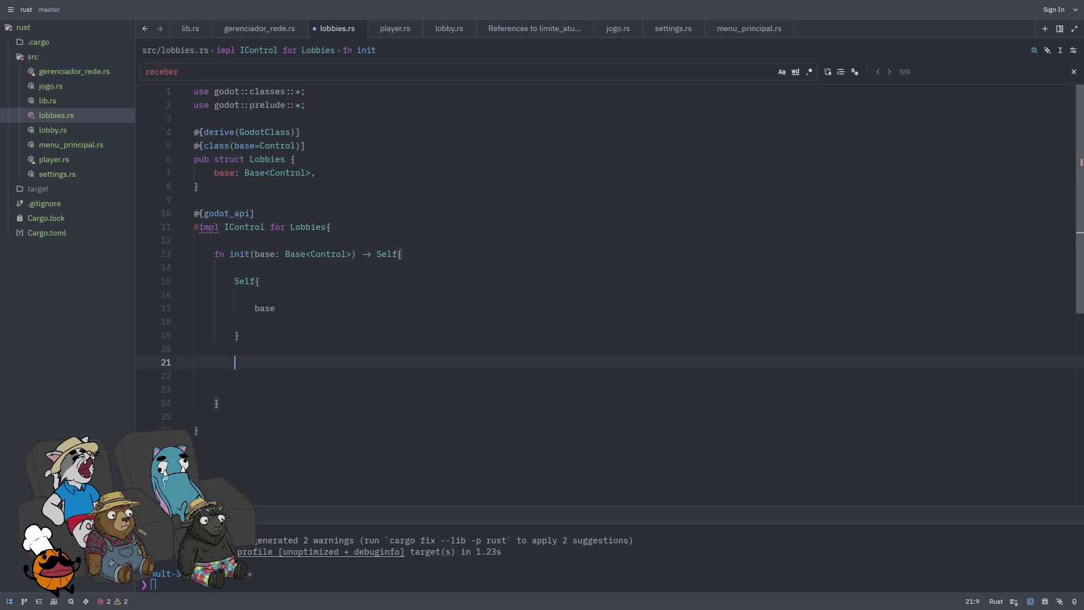
key("Down")
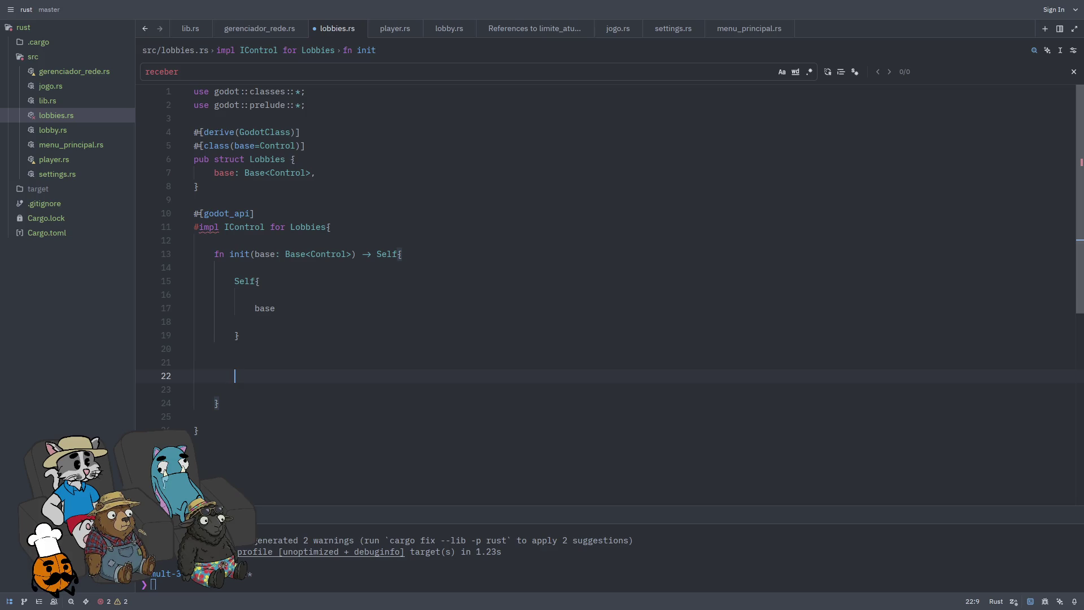
key("Delete")
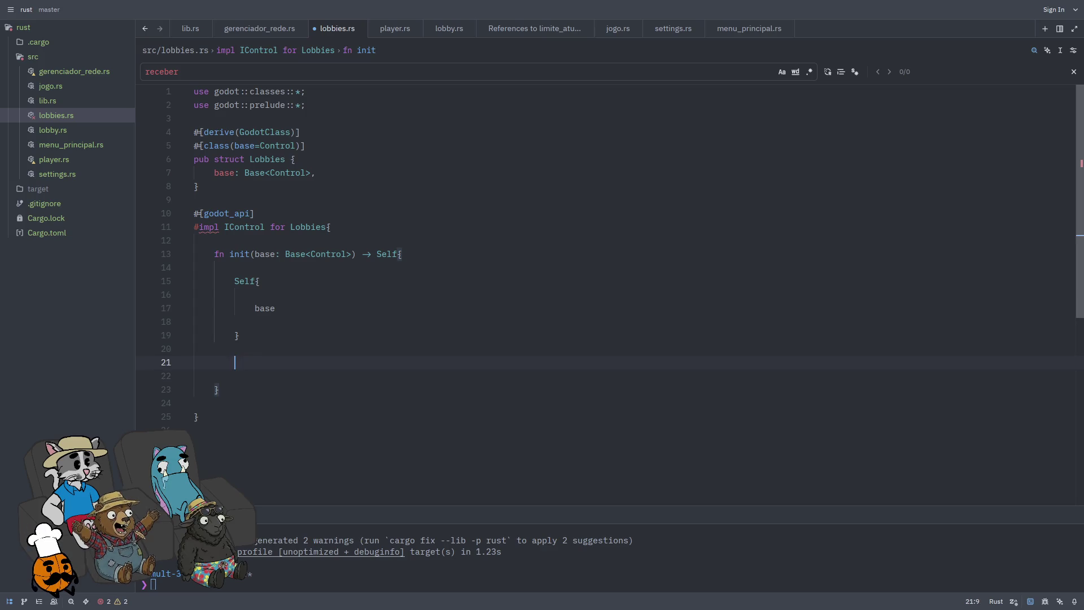
key("ctrl+s")
key("BackSpace")
key("BackSpace")
key("BackSpace")
key("Up")
key("BackSpace")
key("Up")
key("BackSpace")
key("Up")
key("BackSpace")
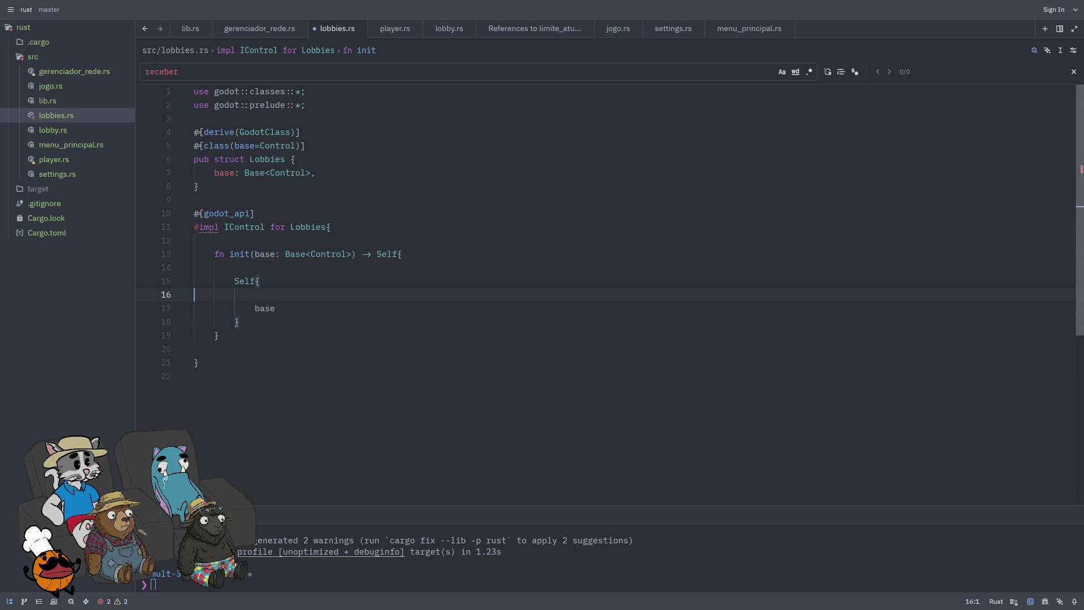
key("Down")
key("Down")
key("Down")
key("ctrl+s")
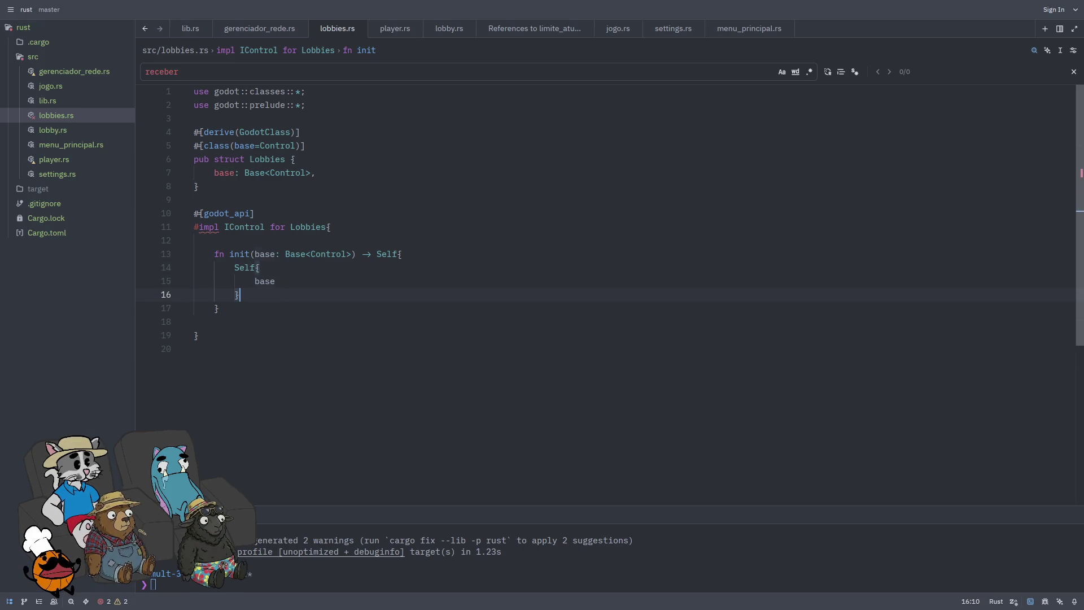
Step: Add an indented empty line after the init function for the next method
key("Down")
key("Tab")
key("Return")
key("Return")
key("Up")
key("Down")
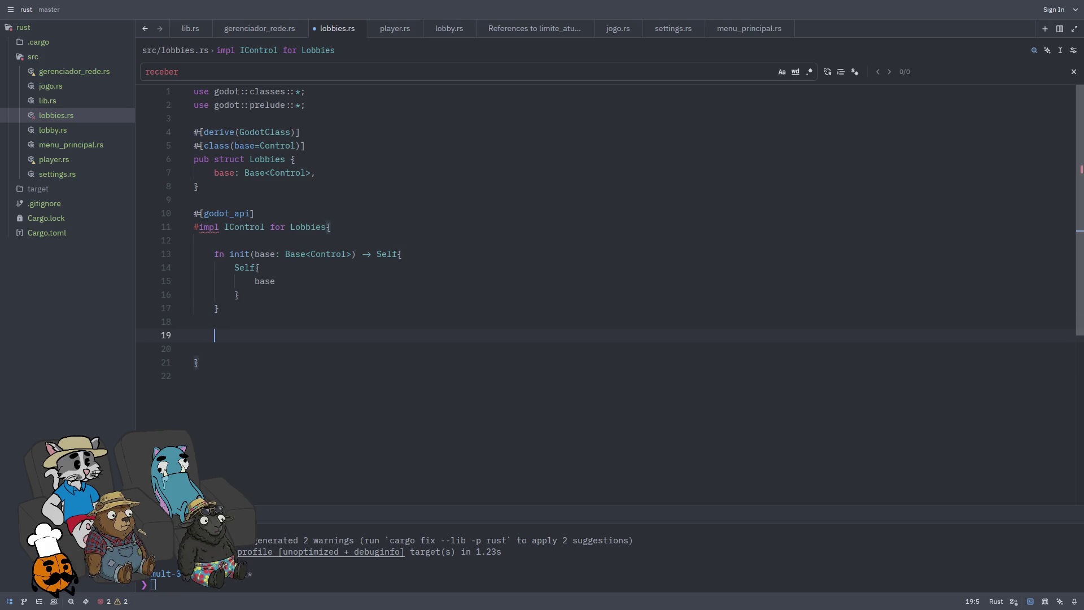
Step: Add fn ready(&mut self) with godot_print!("RUST: Tela de procurar sala!") in its body
type("f")
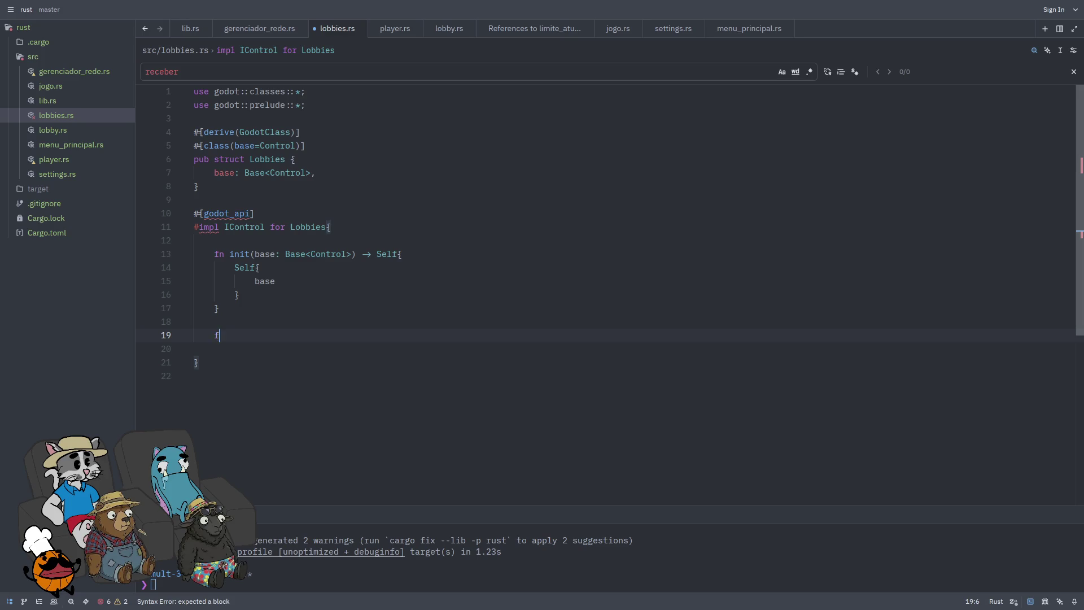
type("n ready(")
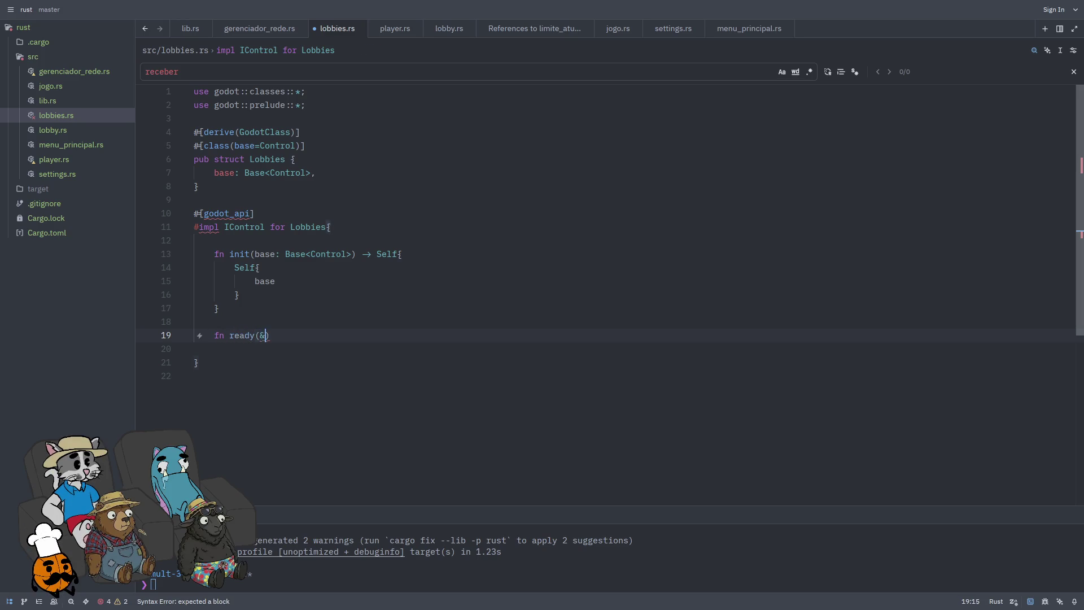
type("&mut self){")
key("Return")
key("Return")
key("Return")
key("Up")
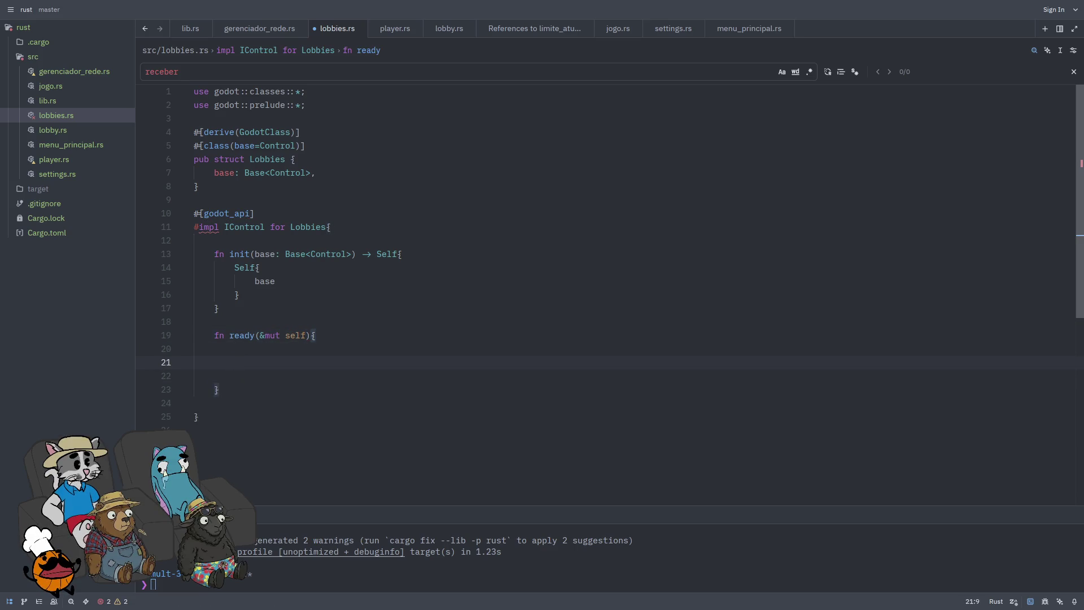
type("t_rp")
type("!(\"RUST: T")
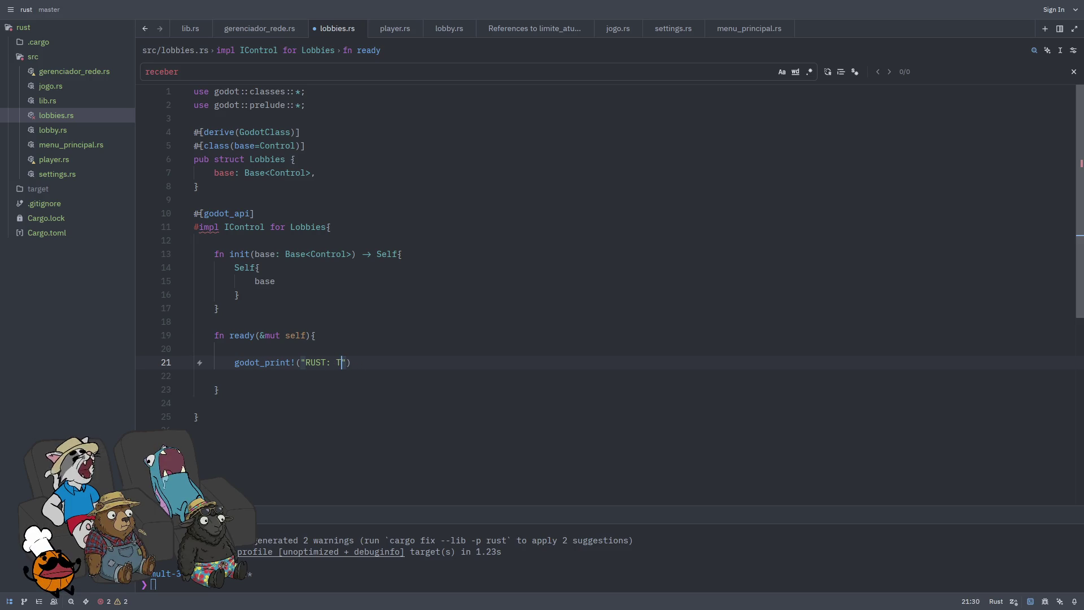
type("elas de proc")
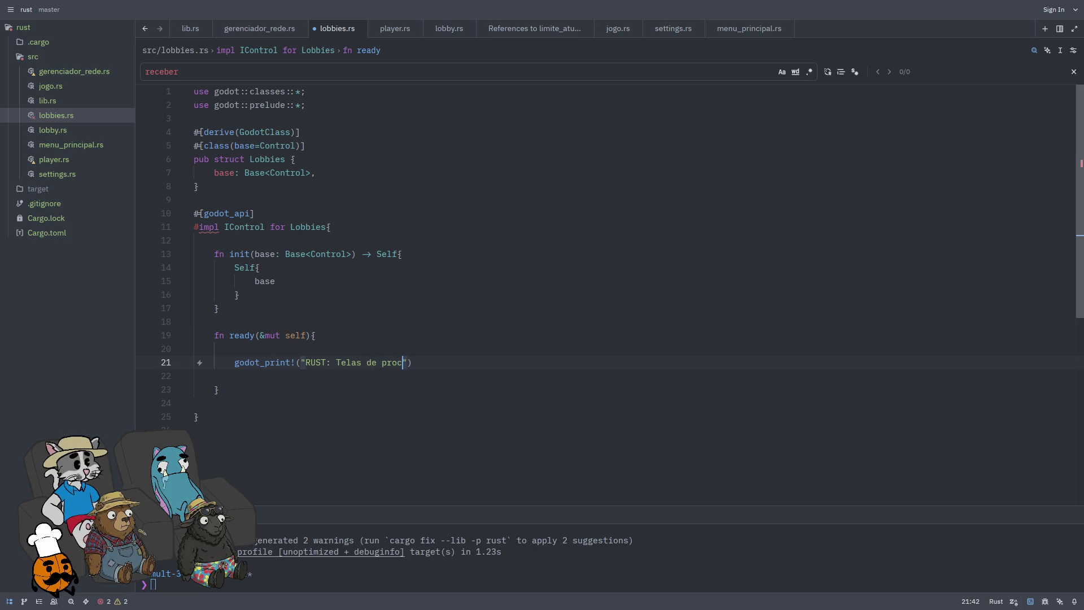
type("  pr")
type("\"0")
key("BackSpace")
Step: Below the print, start 'if let Some(mut btn_voltar) = self.ba'
key("Return")
key("Return")
type("if let SOme(")
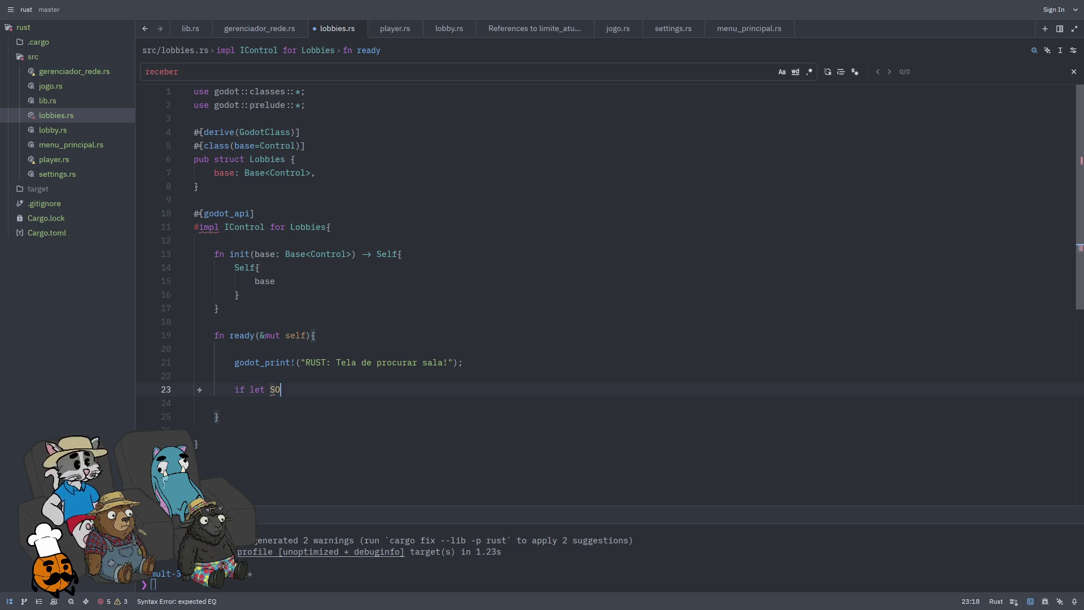
key("BackSpace")
key("BackSpace")
key("BackSpace")
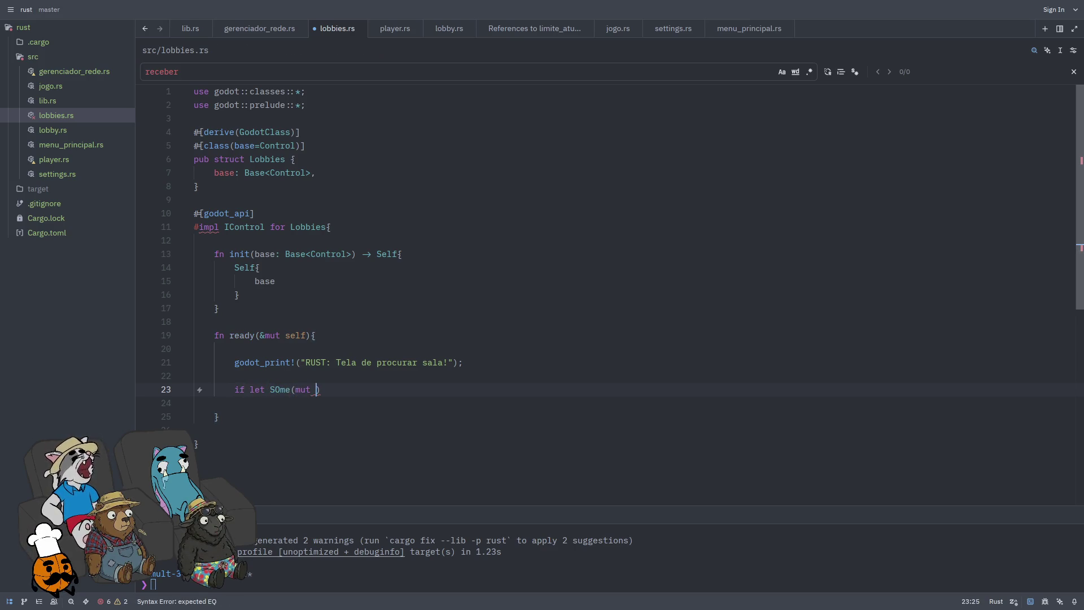
type("ome")
type("(S")
type("&mu")
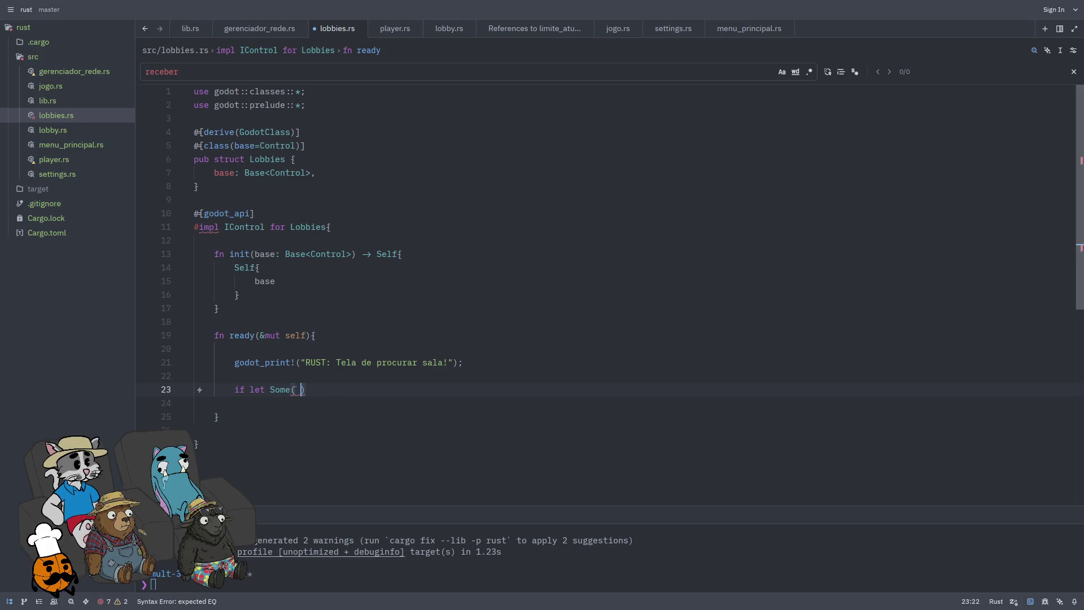
type("t self)")
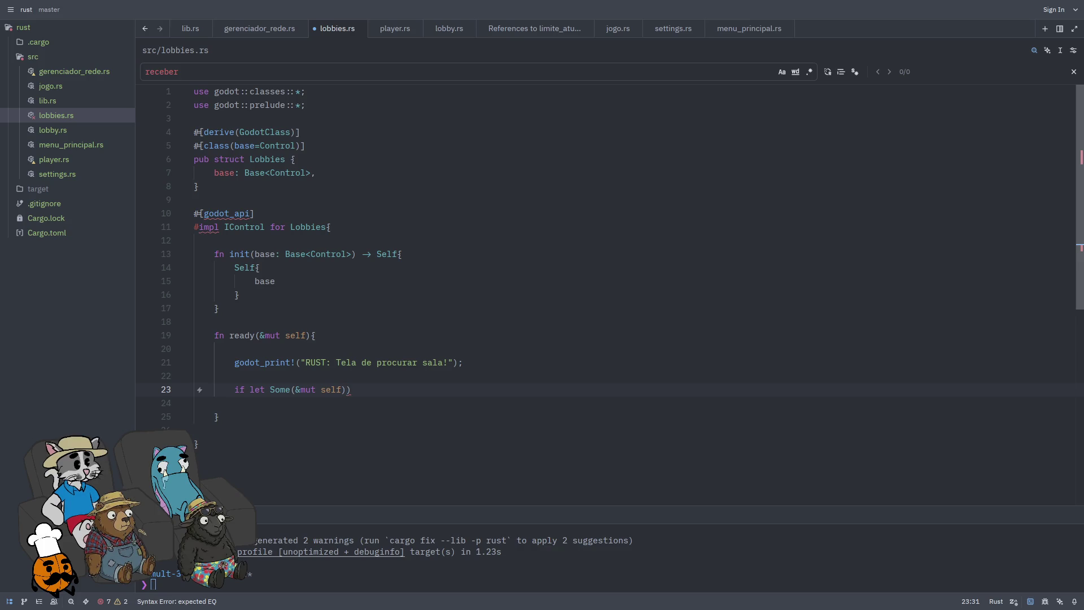
key("BackSpace")
key("BackSpace")
key("BackSpace")
key("BackSpace")
type("mut btn")
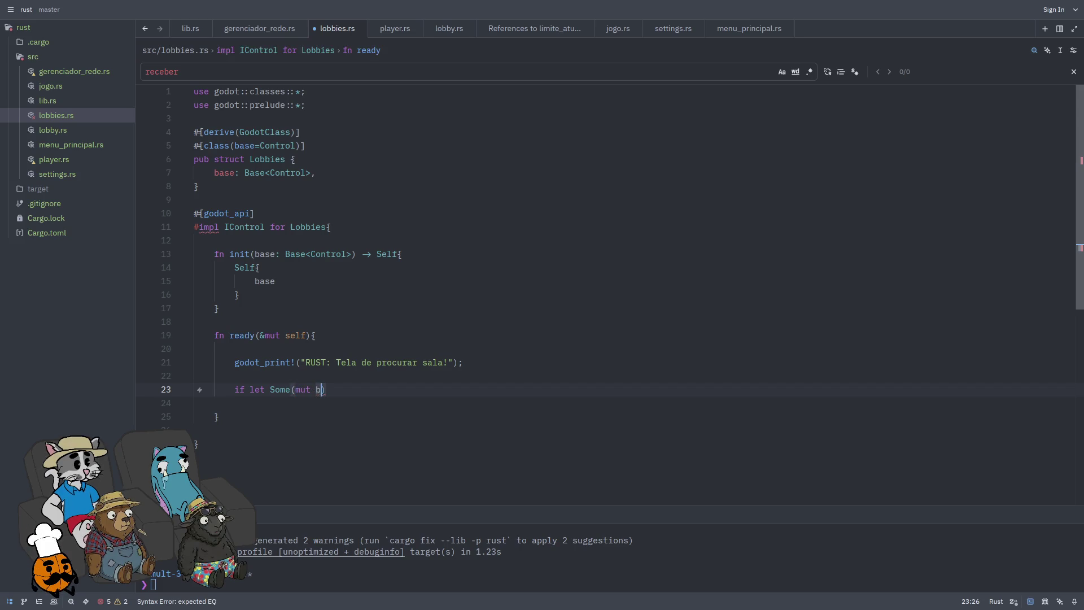
type("_voltar)")
type(" = self.bas")
Step: Complete the lookup as self.base().try_get_node_as::<Button>(""), then bring up Godot's lobbys scene
key("Return")
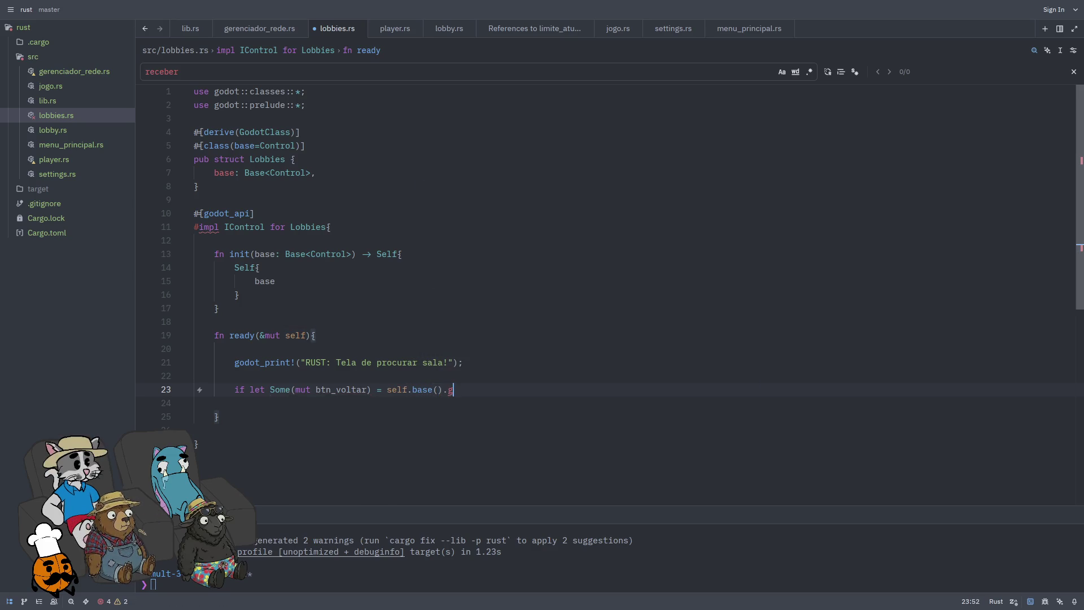
type("try_ge")
key("Return")
key("BackSpace")
type(">")
type("::<")
type("Button>")
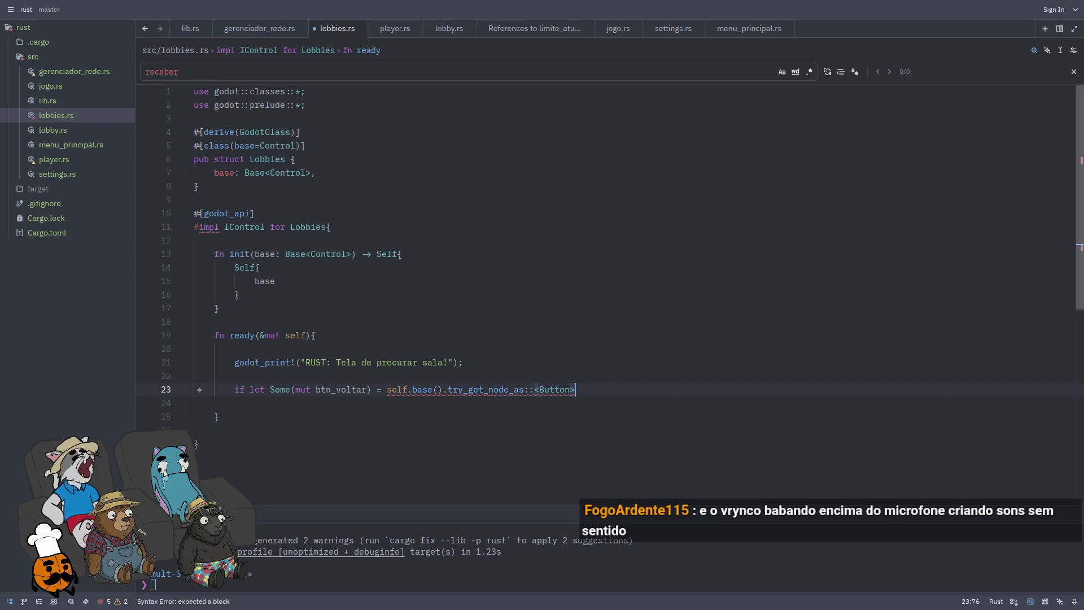
type("()")
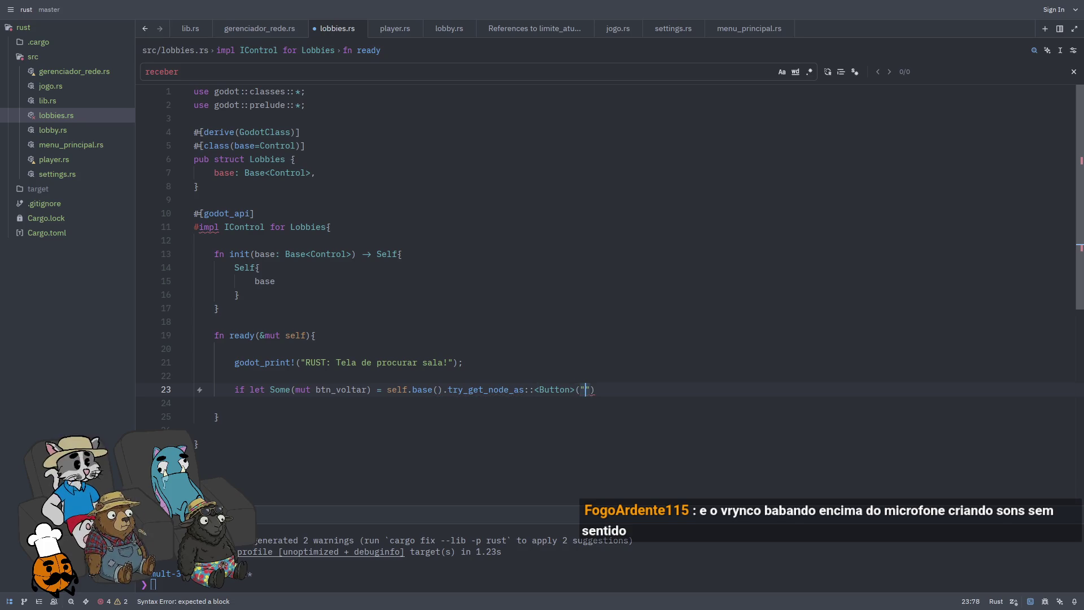
key("super+f")
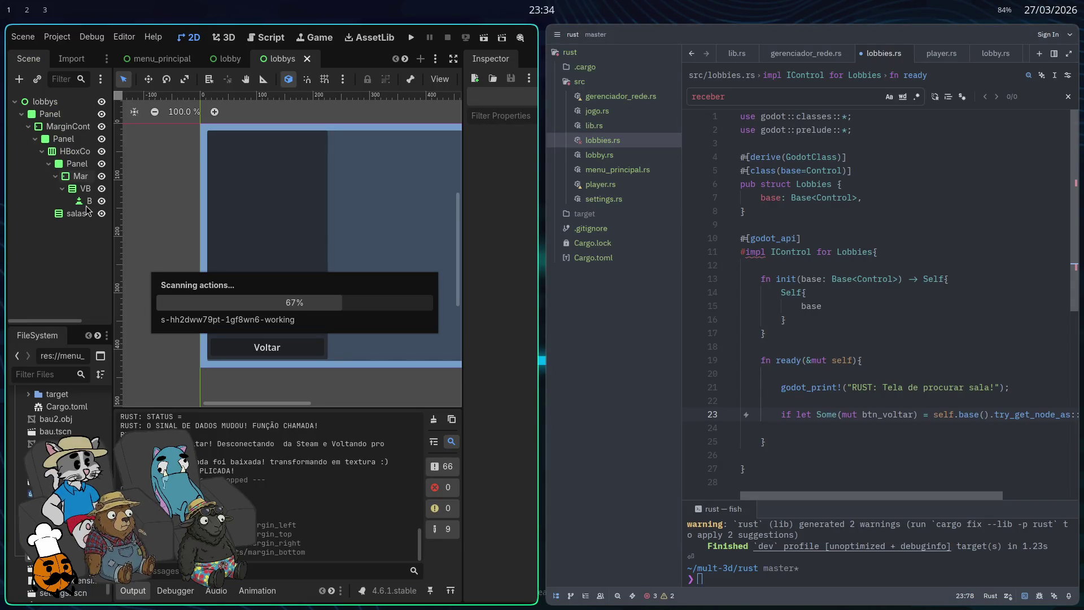
key("super+f")
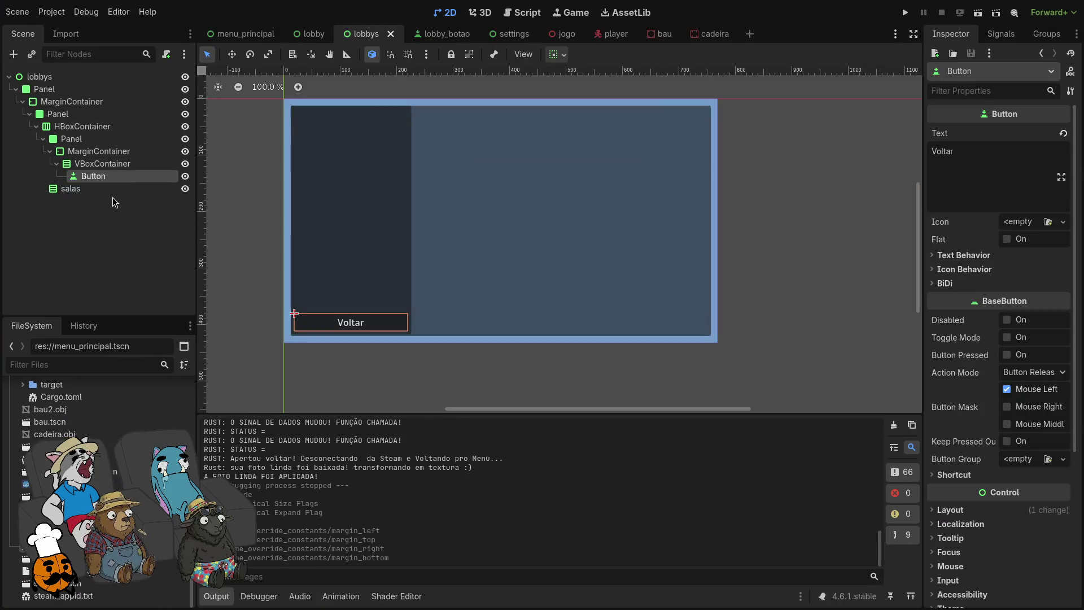
Step: Rename the Voltar Button node to btn_voltar
key("ctrl+a")
key("Escape")
key("F2")
type("btn_vol")
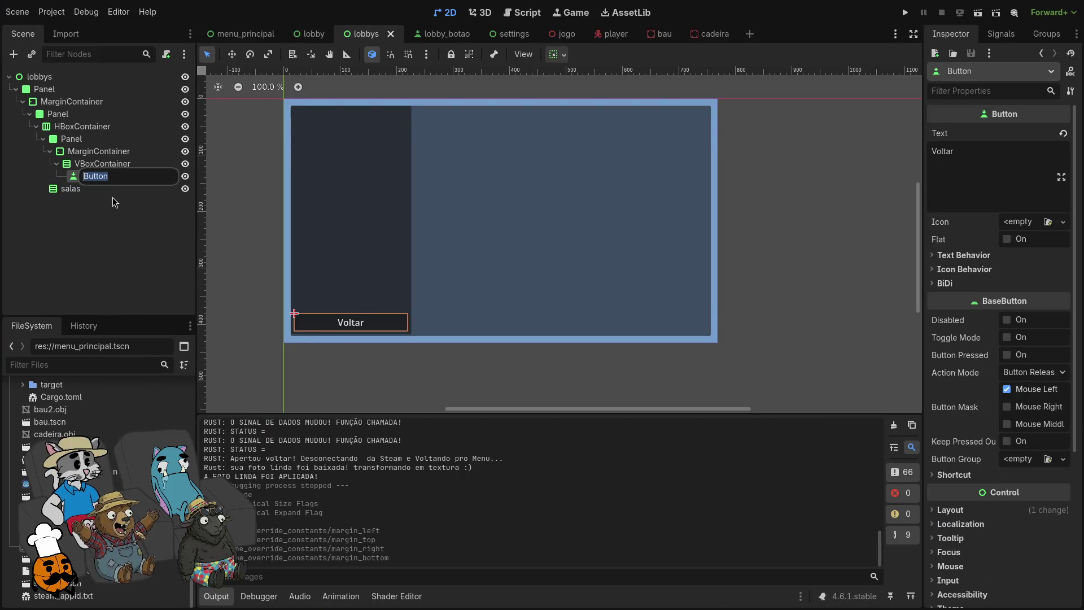
type("tar")
key("Return")
Step: Paste btn_voltar's node path into the Rust lookup and open an empty if-let block
right_click(121, 178)
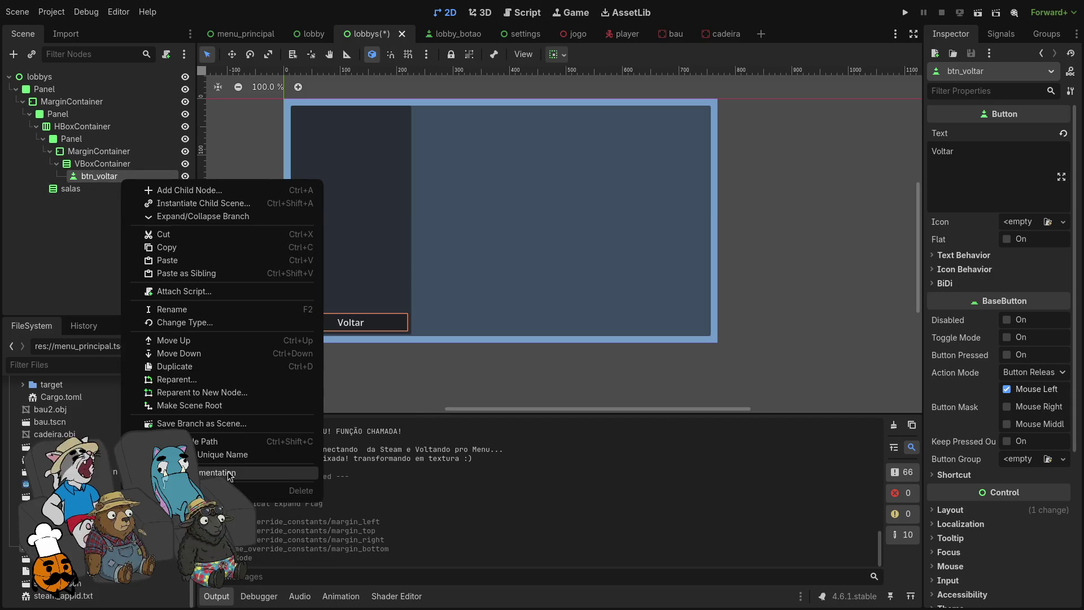
key("alt+Tab")
type("Panel/MarginContainer/Panel/HBoxContainer/Panel/MarginContainer/VBoxContainer/btn_voltar")
key("End")
type("{")
key("Return")
key("Return")
key("Return")
key("Up")
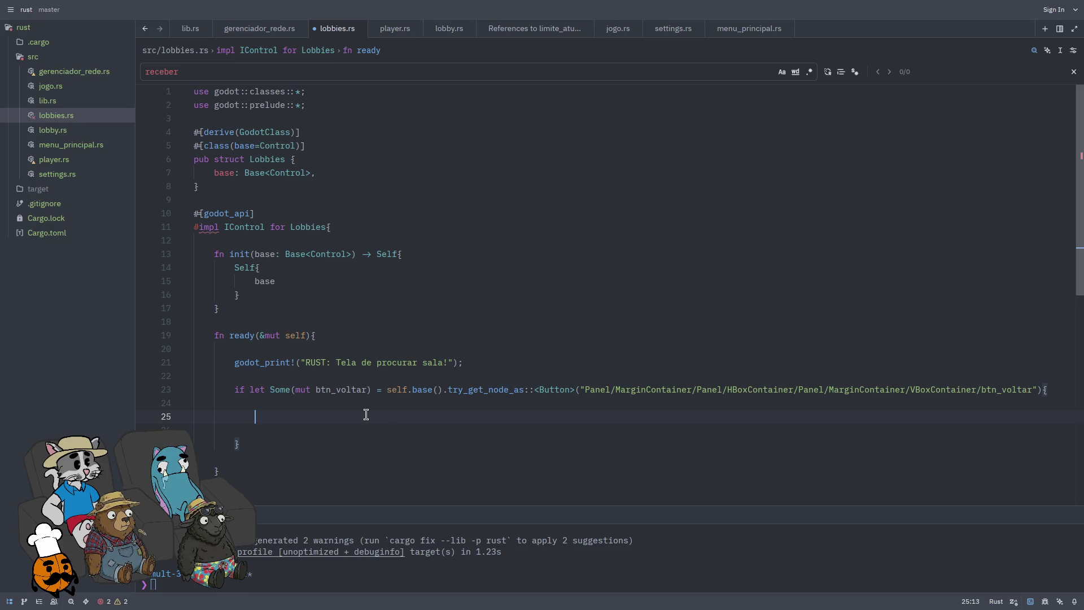
Step: Create callable("voltar_pro_menu") and connect btn_voltar's "pressed" signal to &callable
type("l")
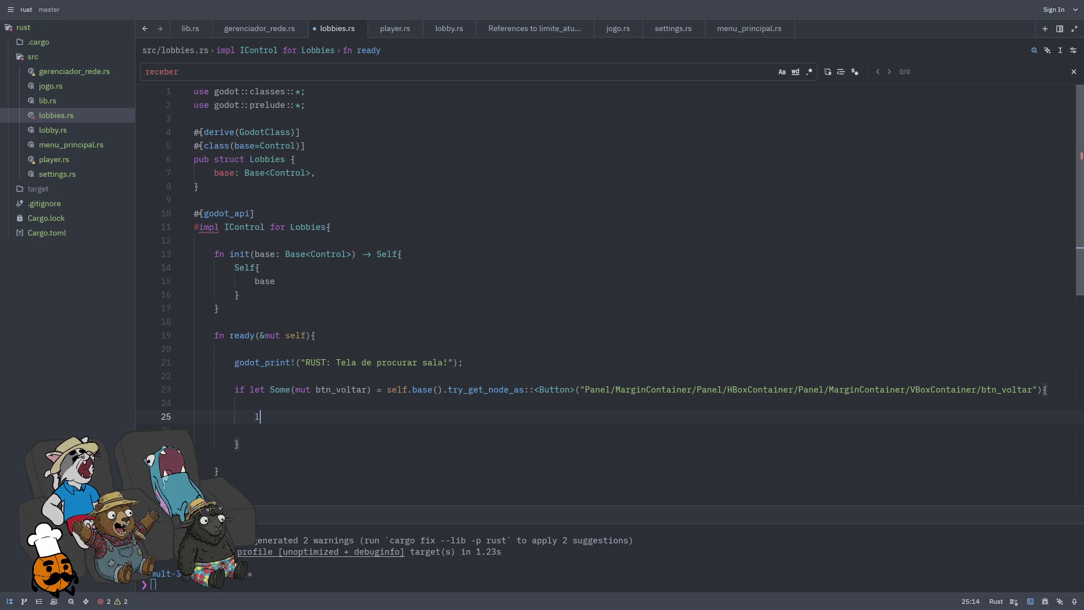
type("et callable")
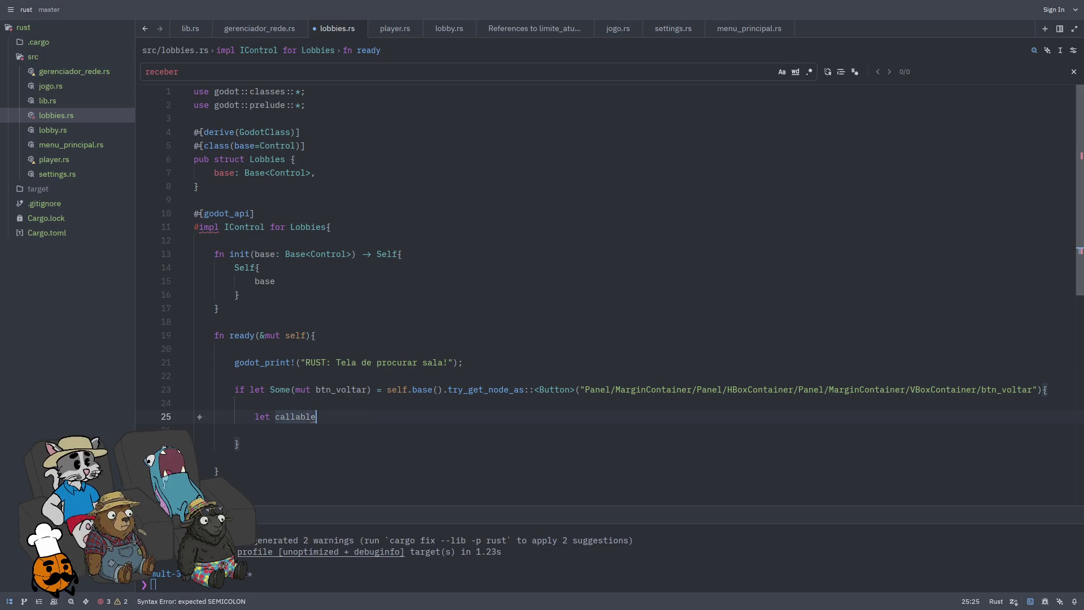
type(" = self.b")
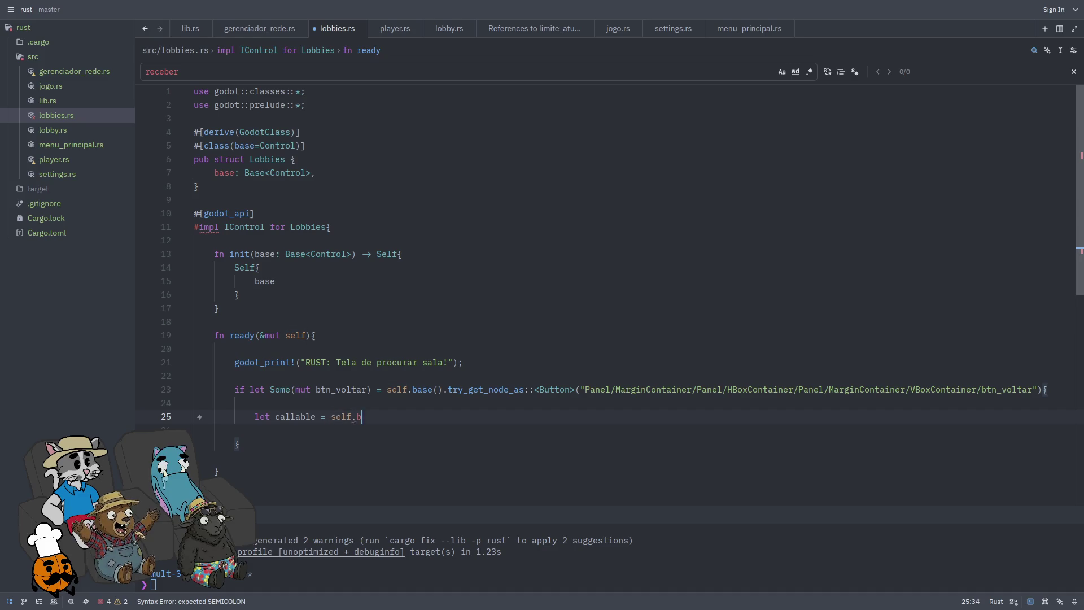
type("ase().callable(\"volta")
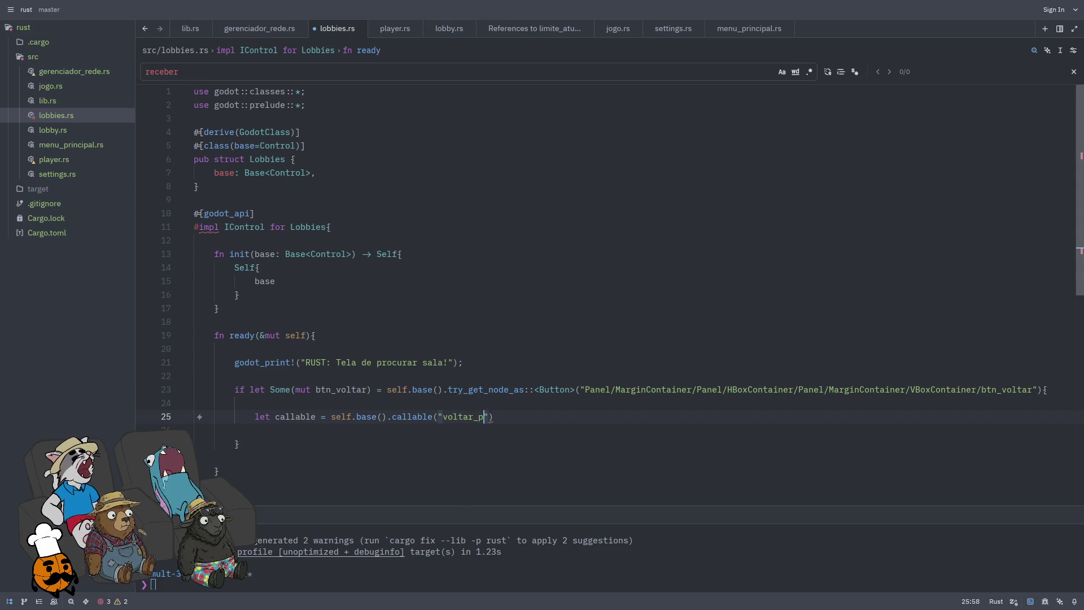
type("r_pro_menu!")
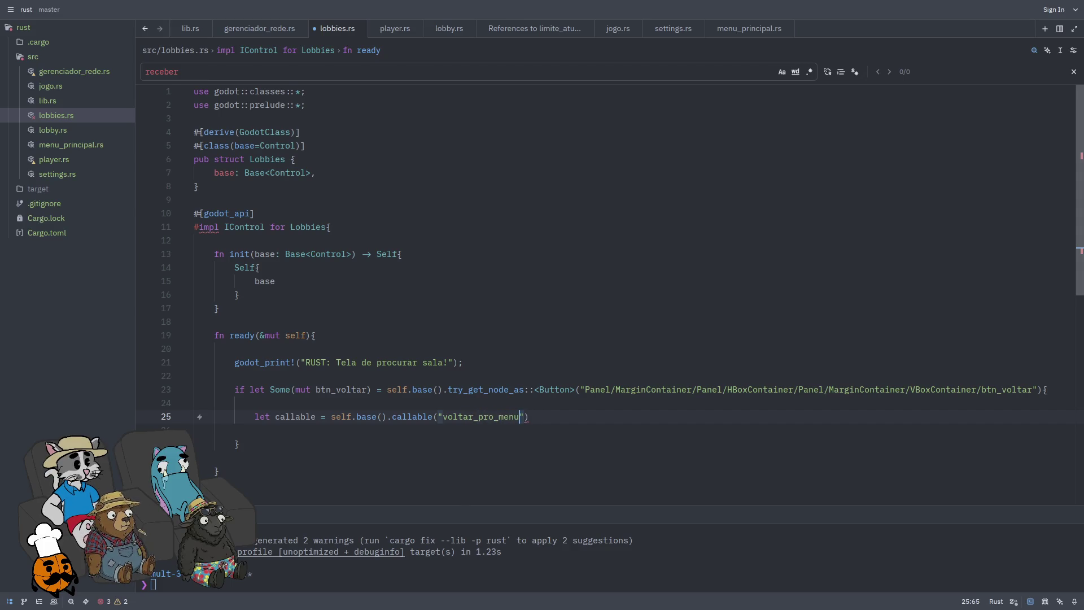
key("End")
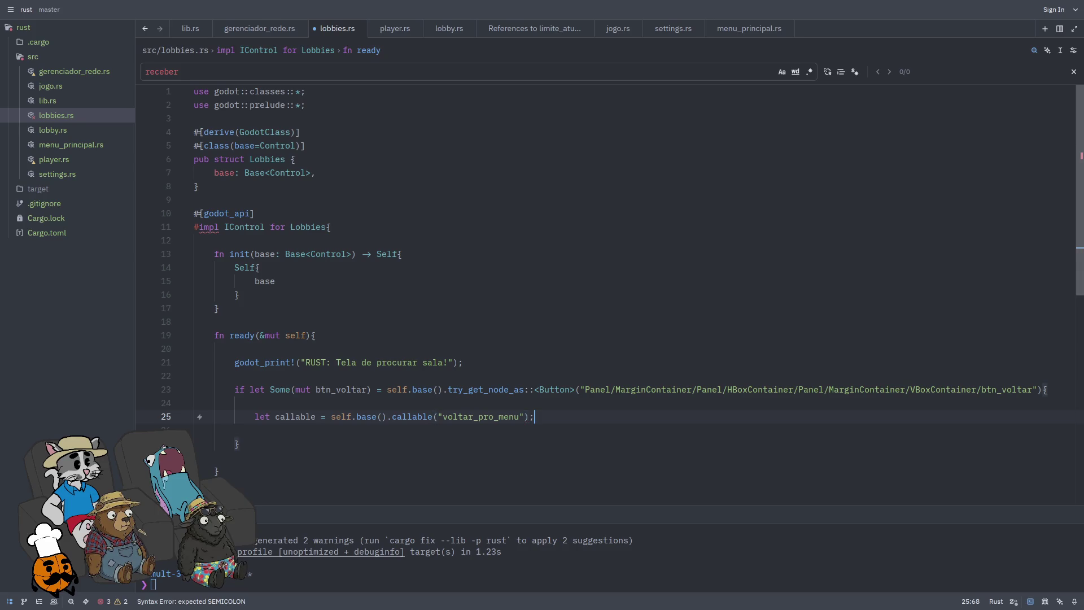
key("Return")
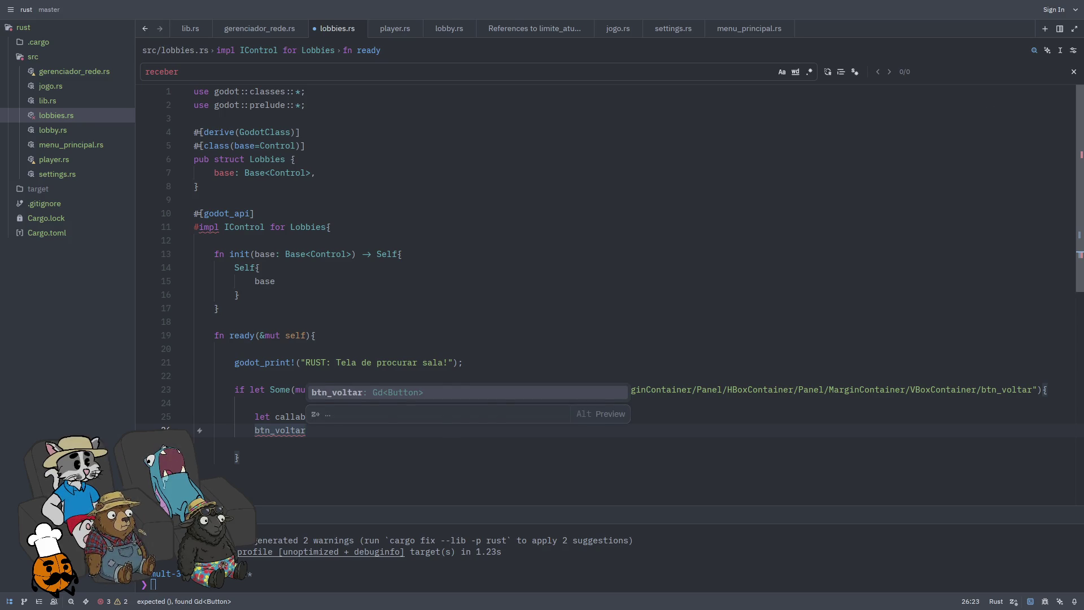
key("alt+Tab")
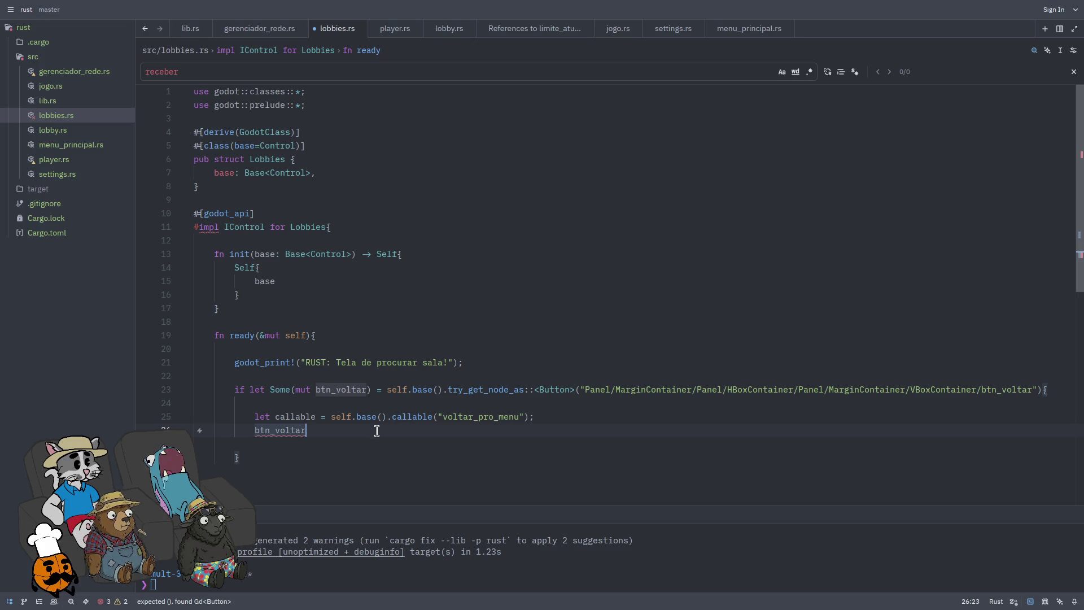
type(".connect(\"")
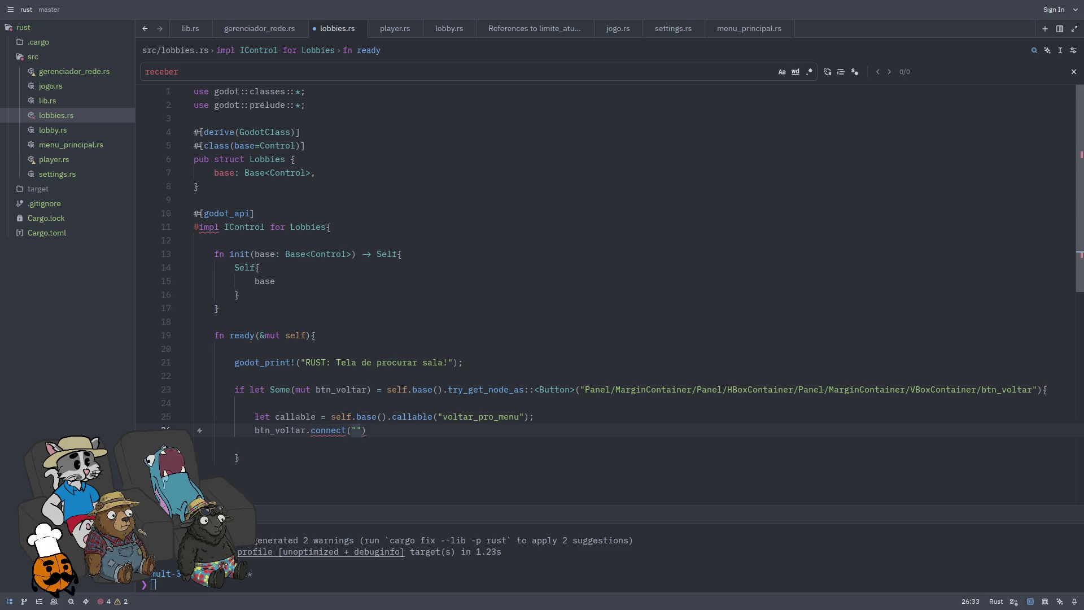
type("Pre")
type("sed")
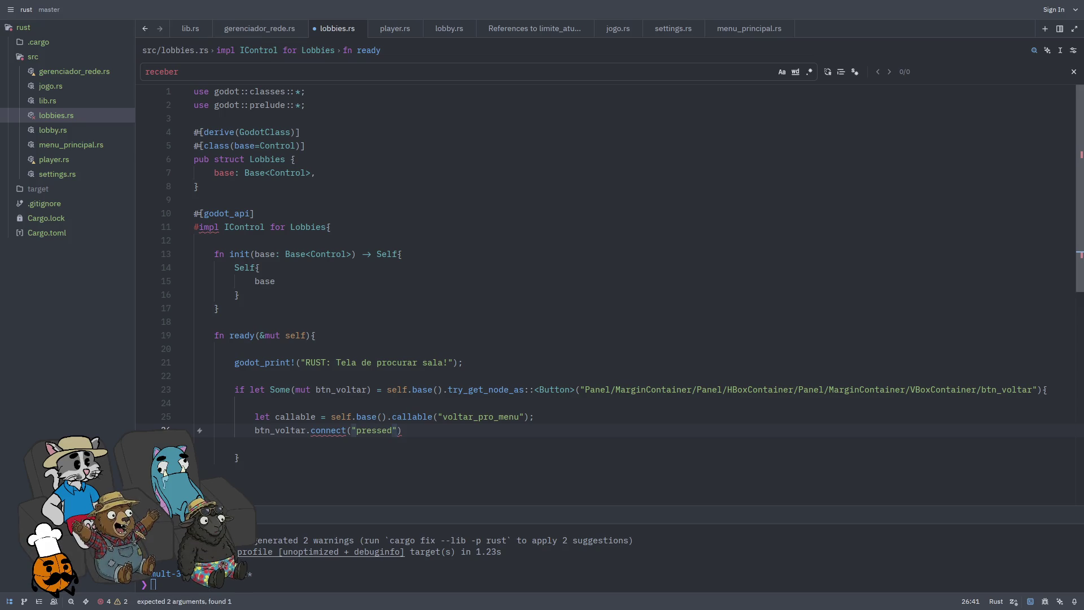
type(", &[")
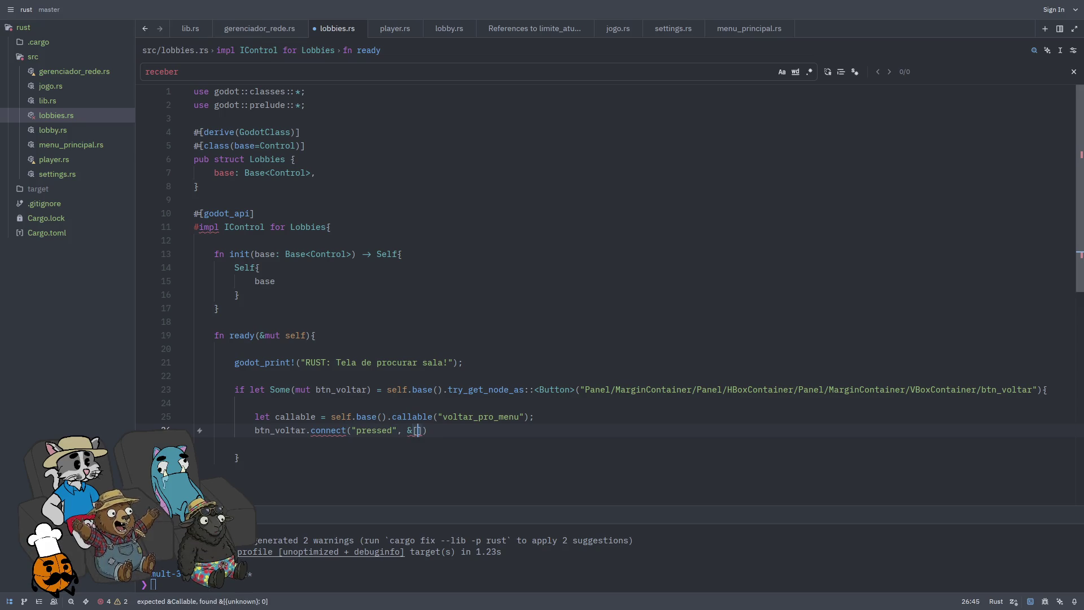
key("BackSpace")
type("callable")
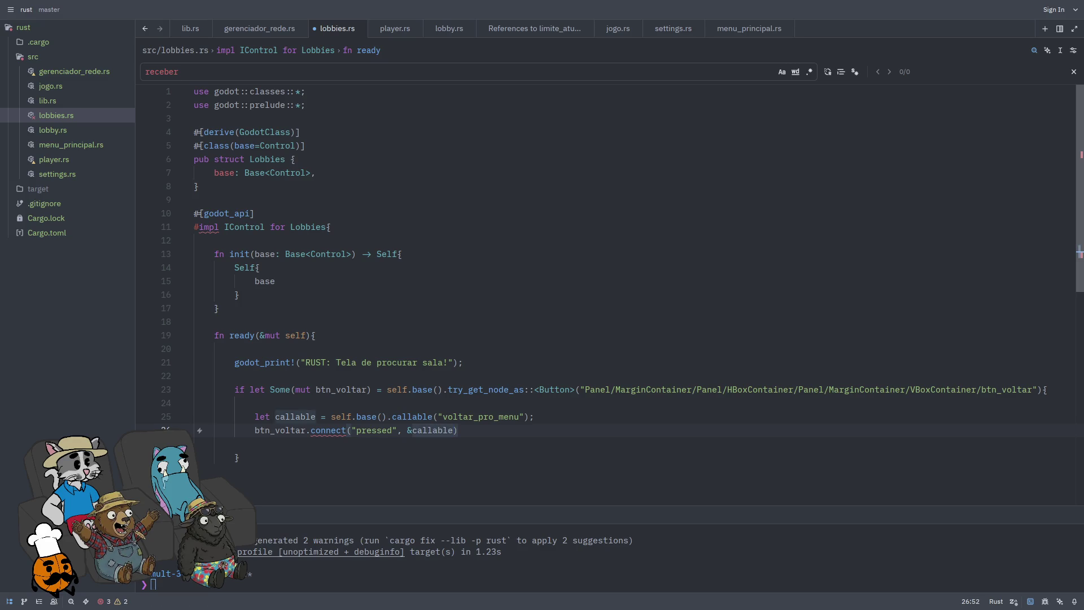
type(");")
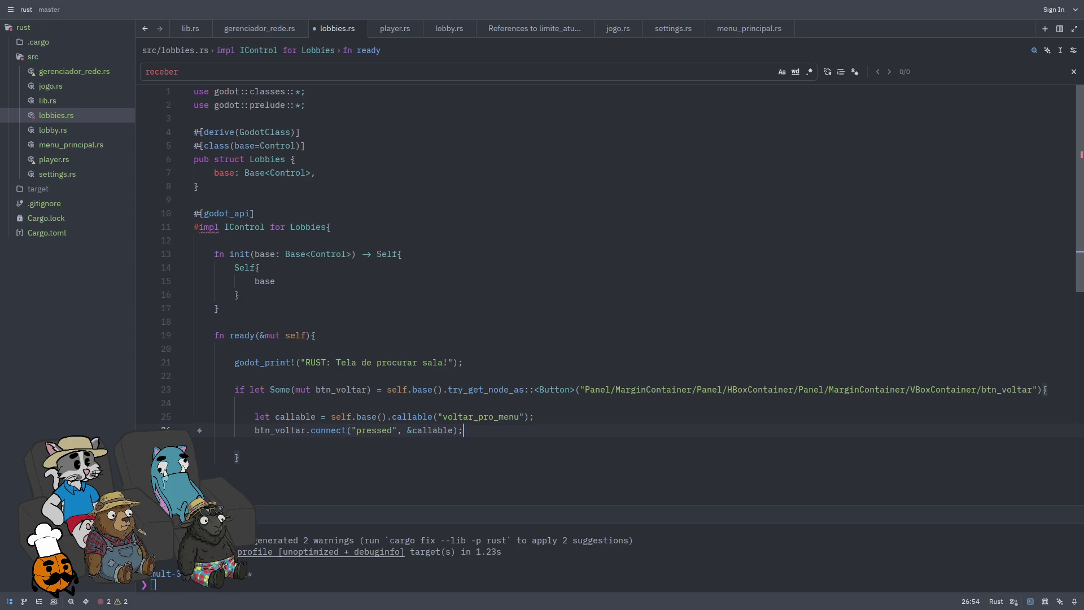
left_click(239, 456)
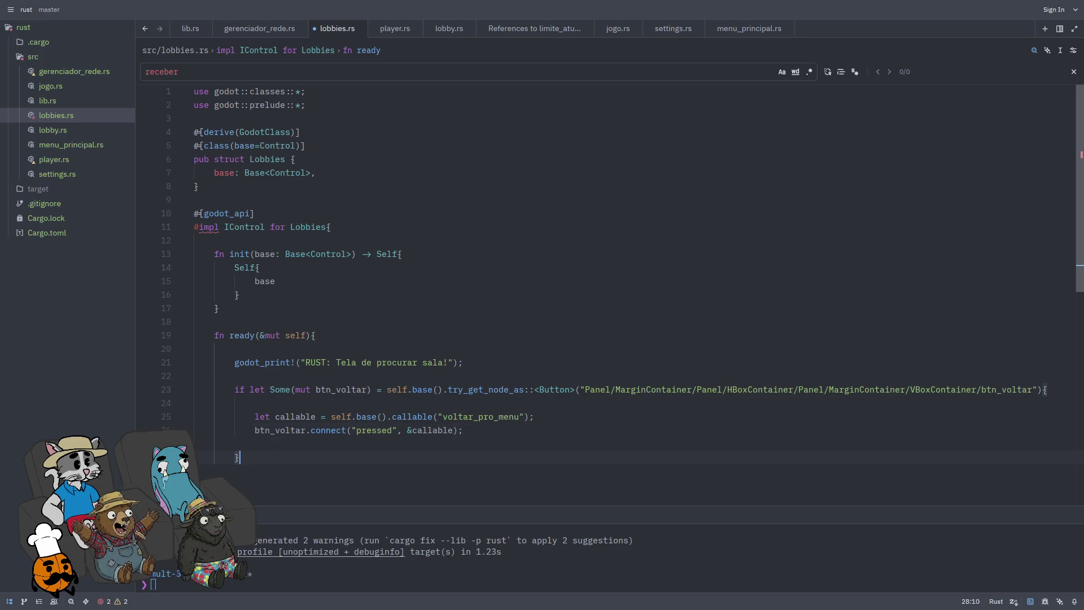
Step: Write an else branch with godot_print!("ERRO RUST: NÃO ACHEI O BOTÃO DE VOLTAR NA LISTA DE JOGADORES!");
type("else[")
key("Return")
key("Return")
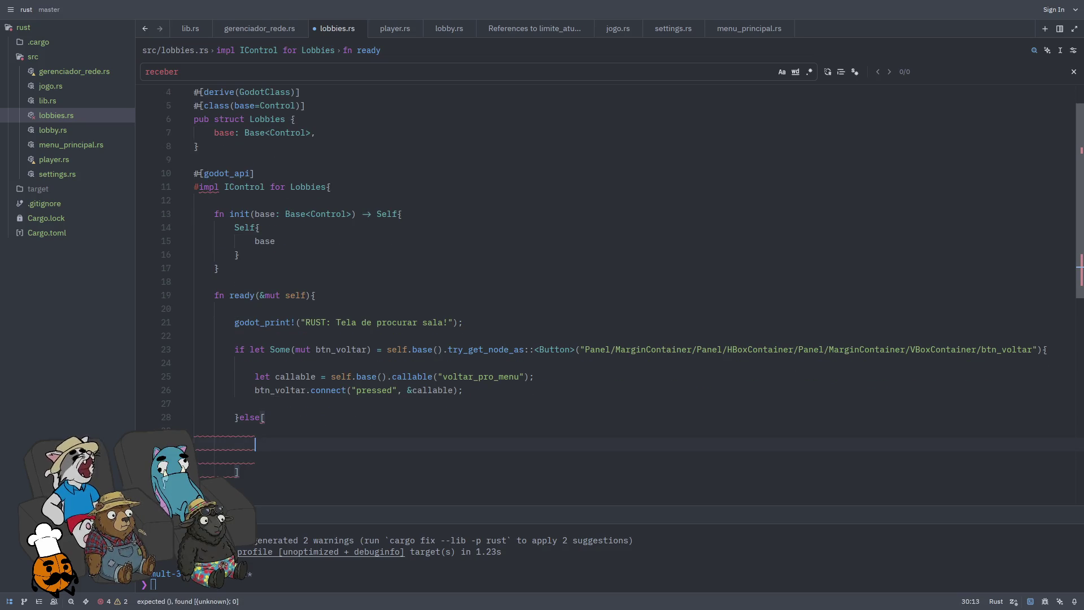
type("godot_print!")
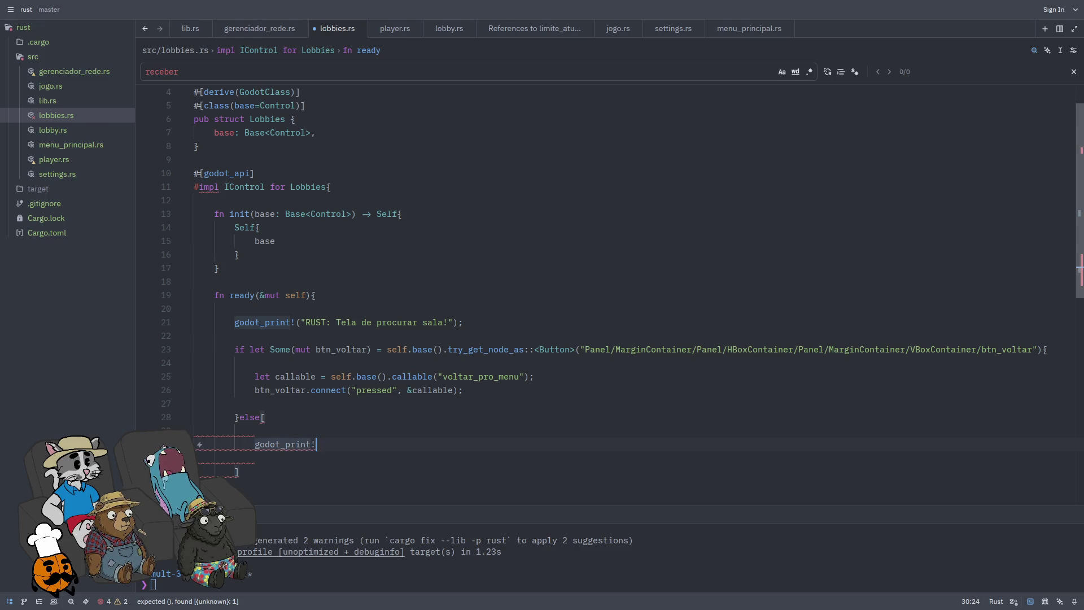
type("(\"ERRO R")
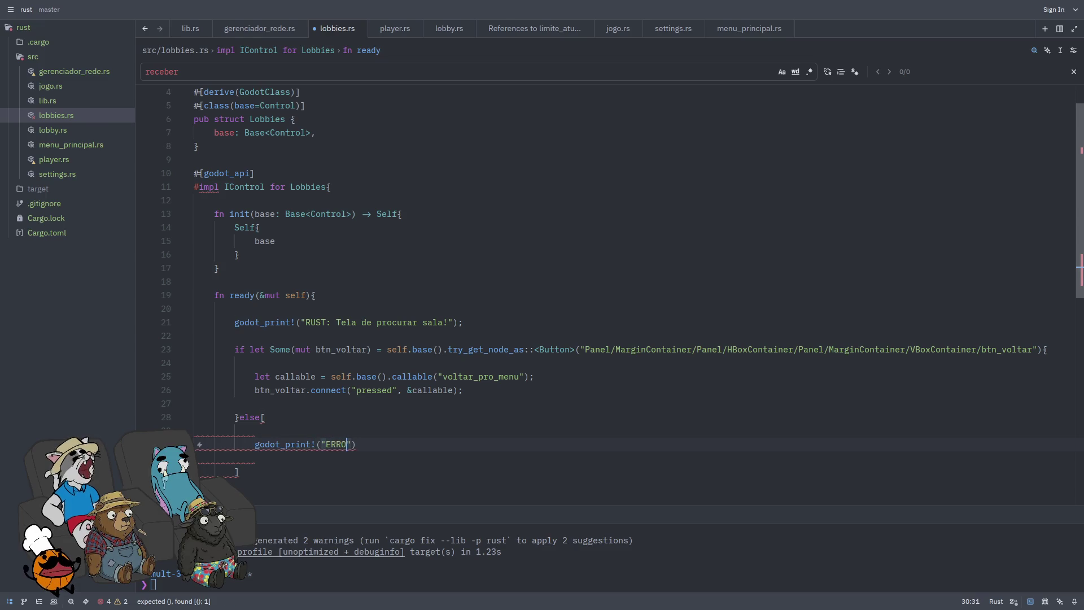
type("UST:")
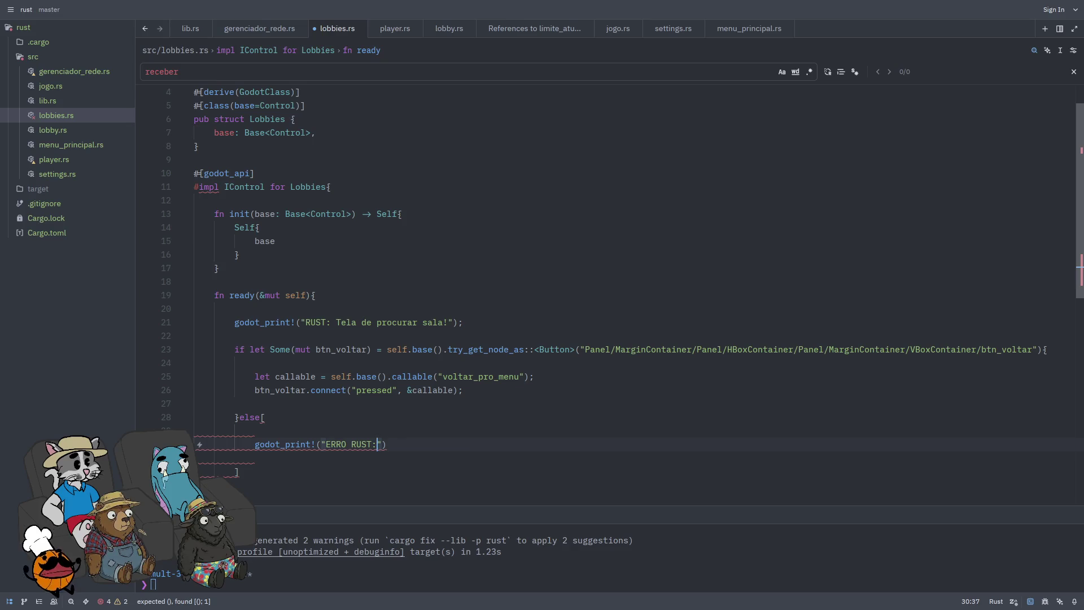
type(" NÃO AC")
type("HEI O BOTÃO DE VOLTA")
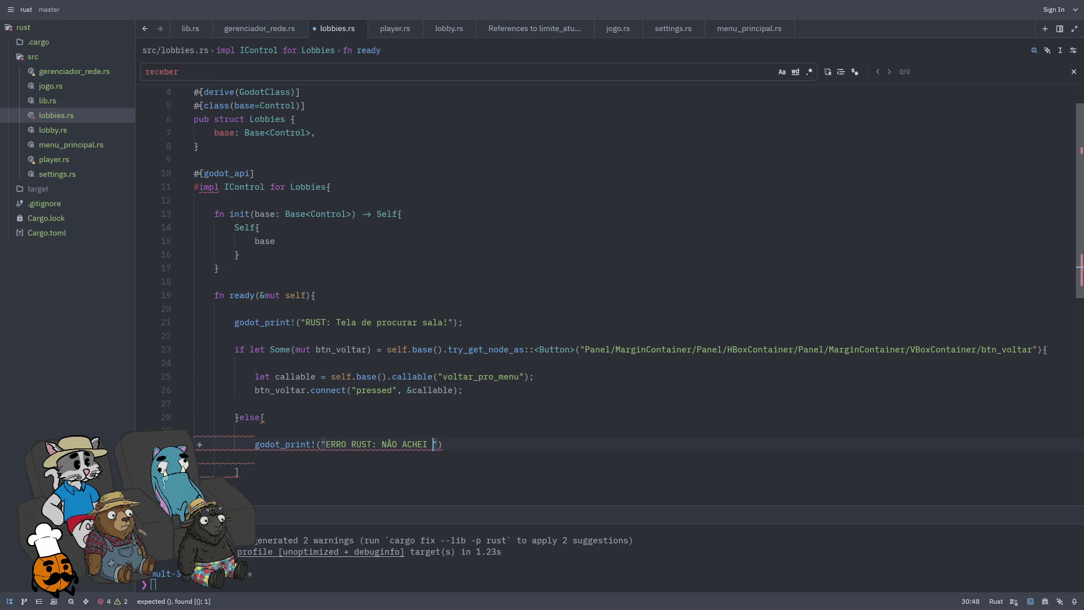
type("R NA LISTA DE JOGADOR")
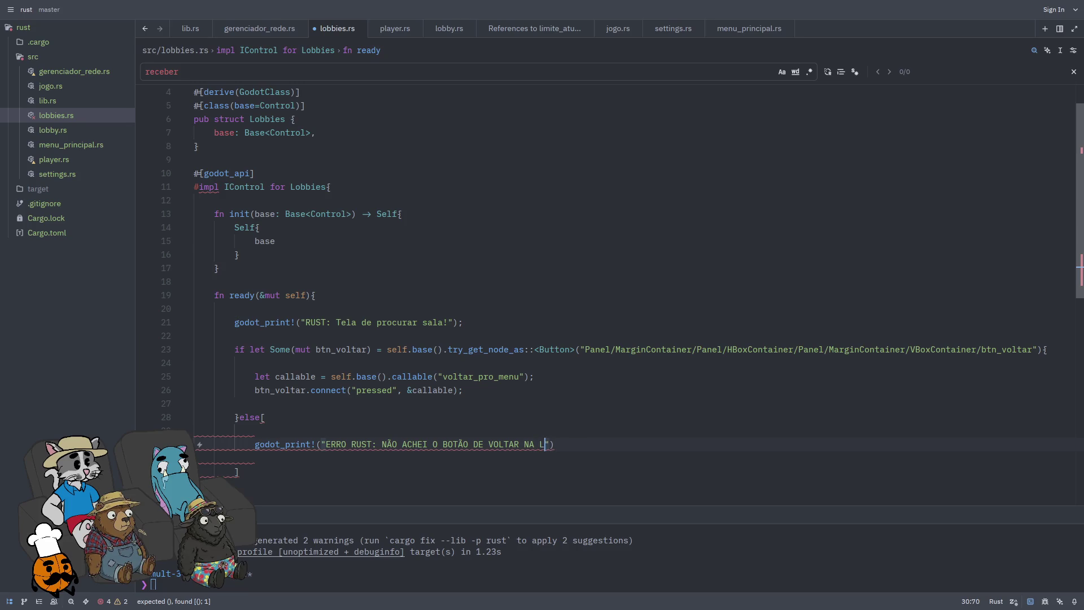
key("ctrl+BackSpace")
type("STA DE S")
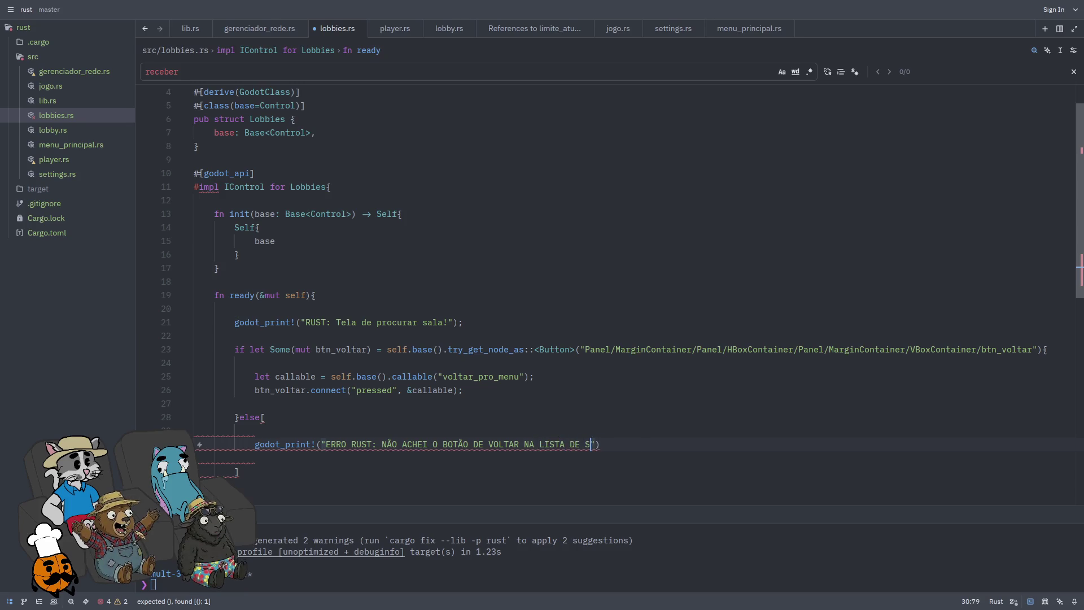
type("!")
key("End")
type(";")
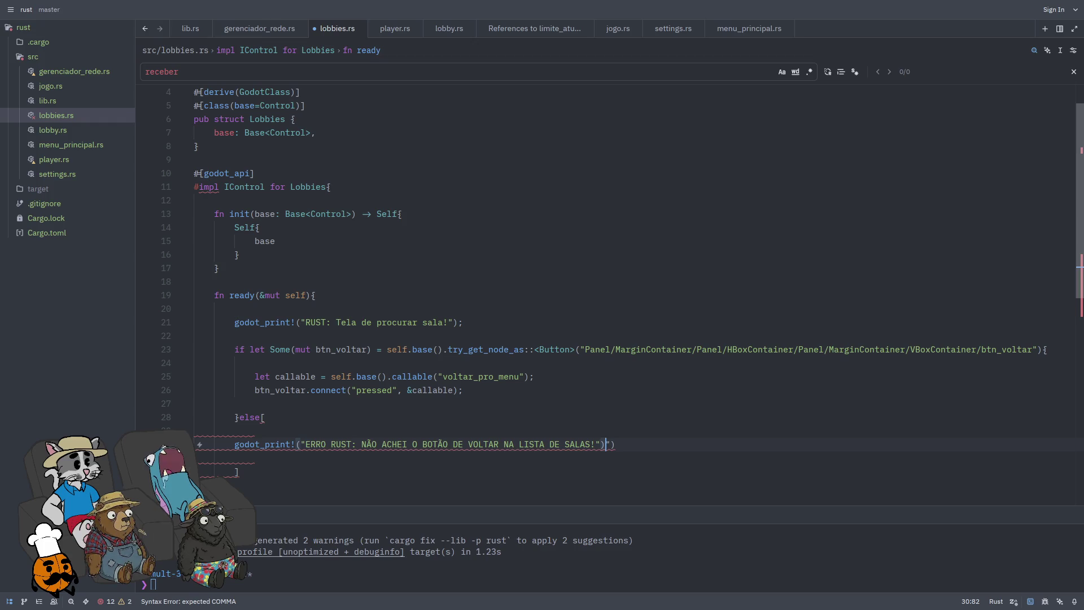
key("Down")
Step: Replace the wrong square bracket after else with a brace and fix the closing-brace indentation
left_click(265, 417)
key("BackSpace")
type("{")
left_click(265, 444)
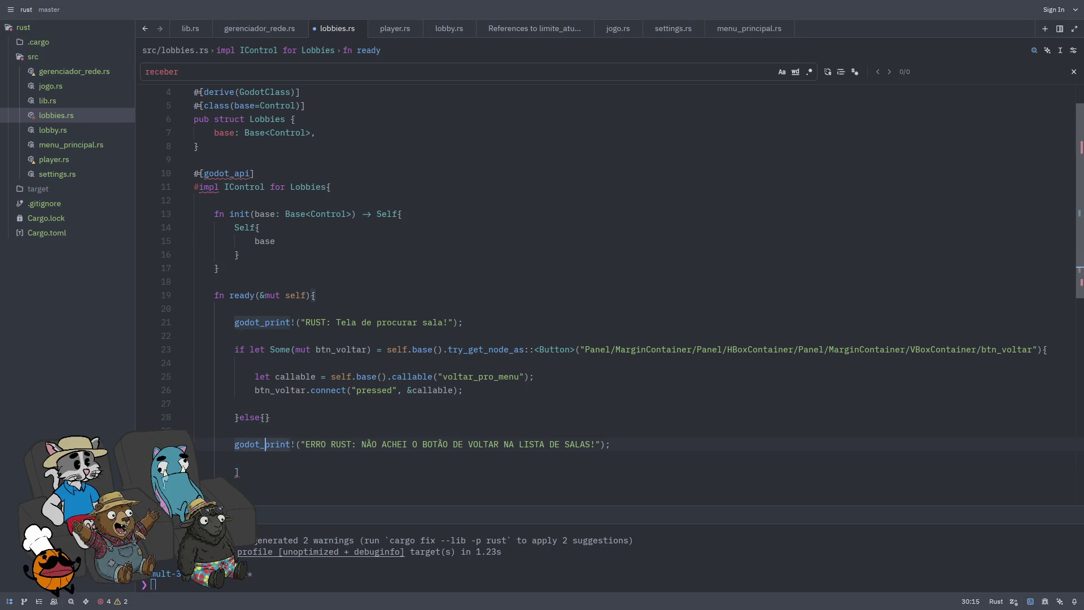
key("Down")
key("Down")
key("BackSpace")
key("Up")
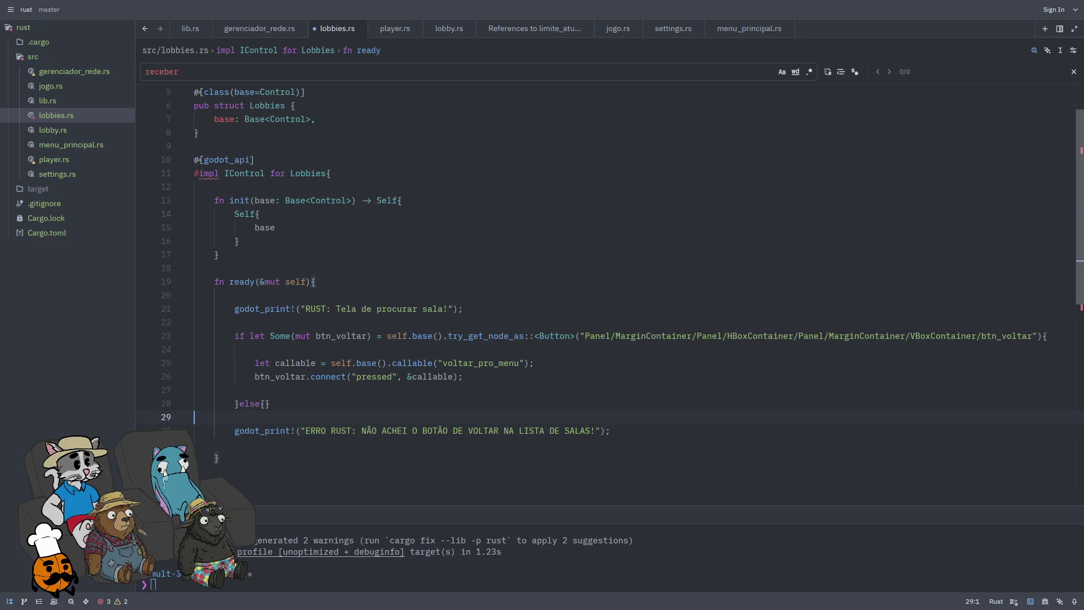
key("Up")
key("Up")
key("End")
key("BackSpace")
Step: Tidy the blank lines after the else block and save lobbies.rs
left_click(345, 456)
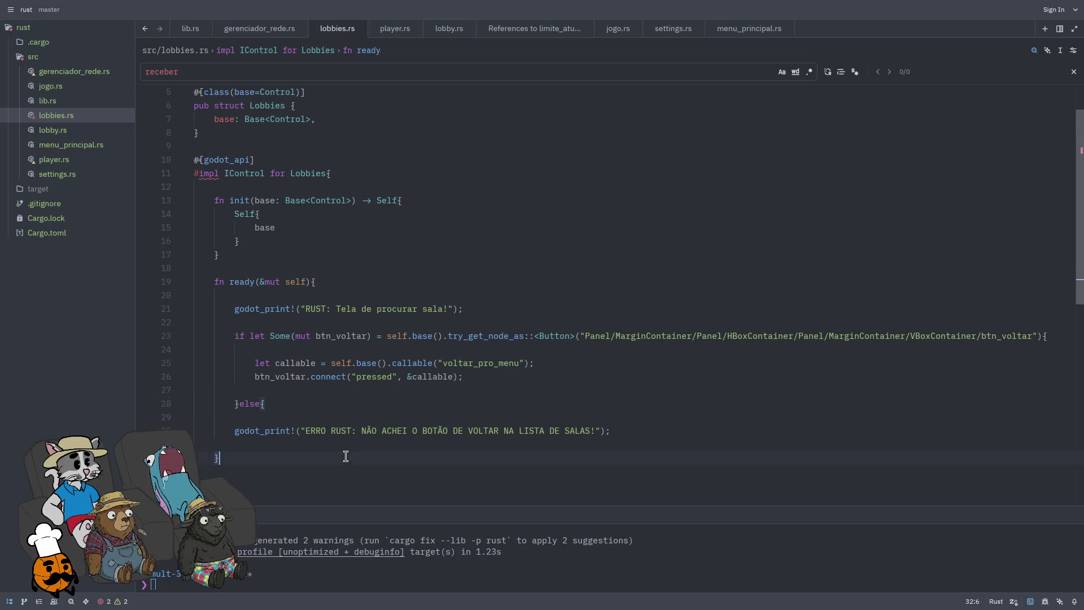
key("Up")
left_click(612, 431)
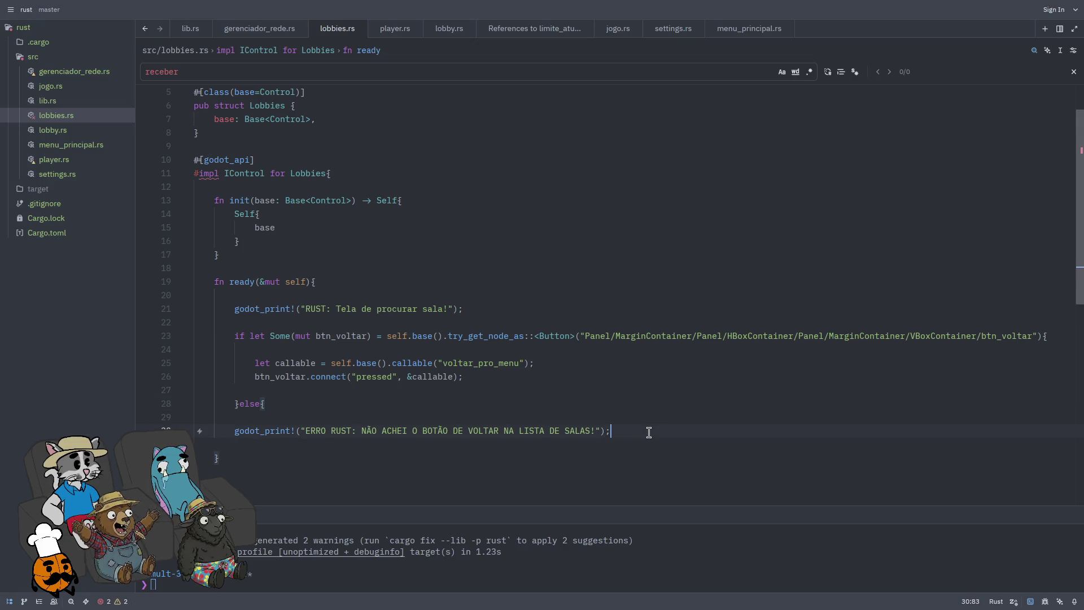
left_click(195, 444)
key("Return")
key("Return")
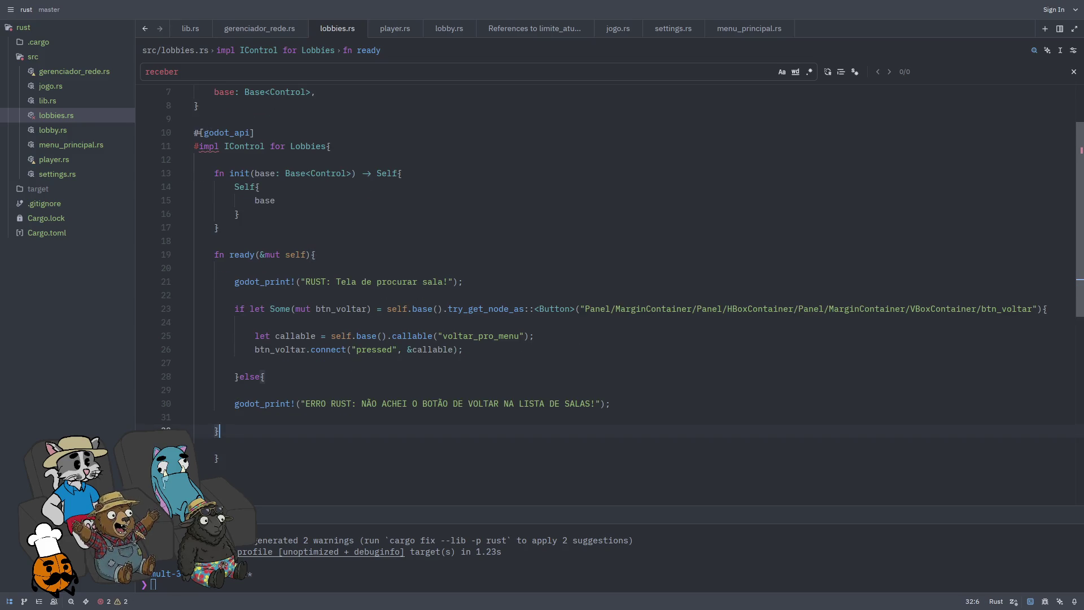
key("BackSpace")
key("BackSpace")
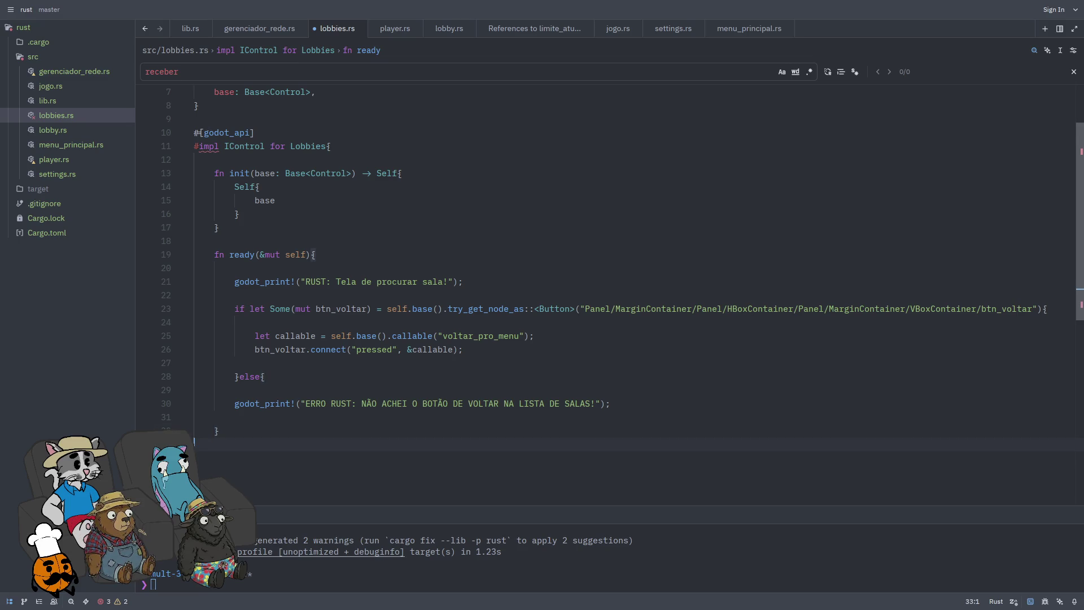
key("ctrl+s")
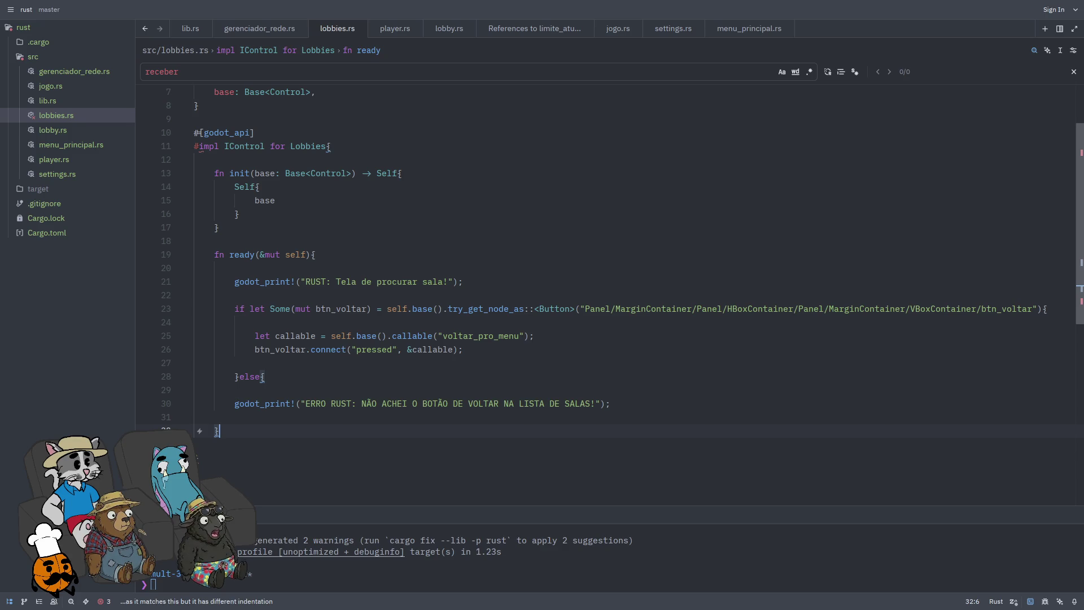
Step: Add the missing closing brace on line 32 so the braces balance, then save to auto-format
left_click(236, 309)
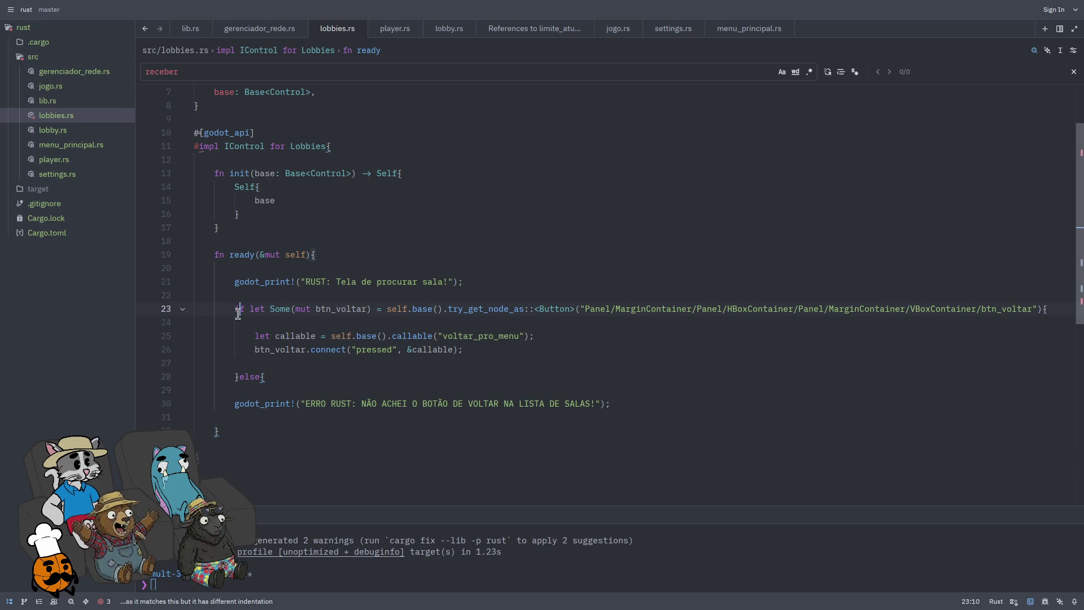
left_click(248, 377)
left_click(218, 458)
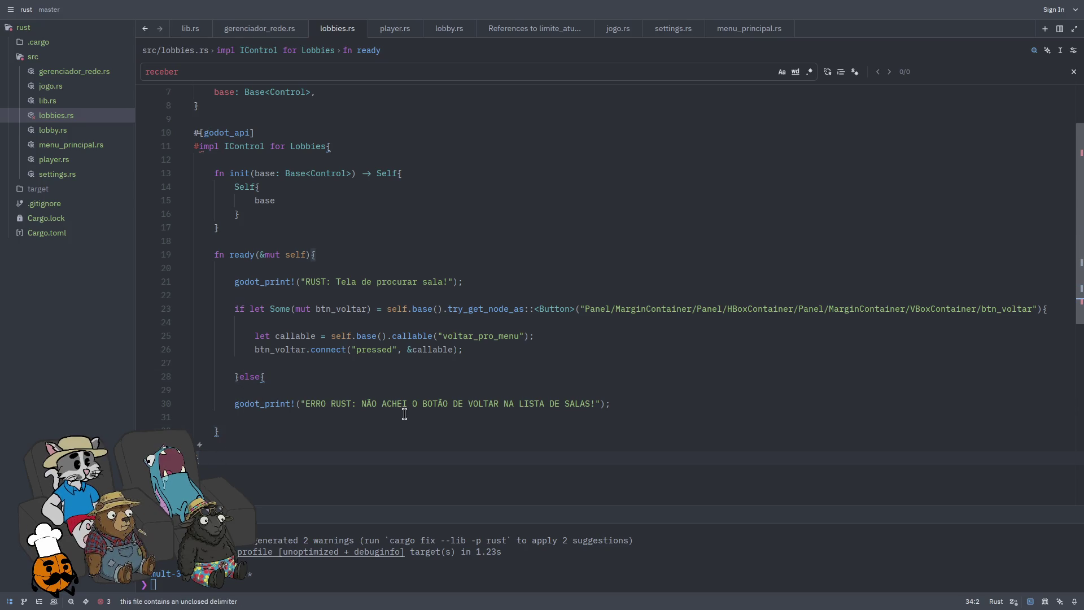
left_click(236, 309)
left_click(238, 377)
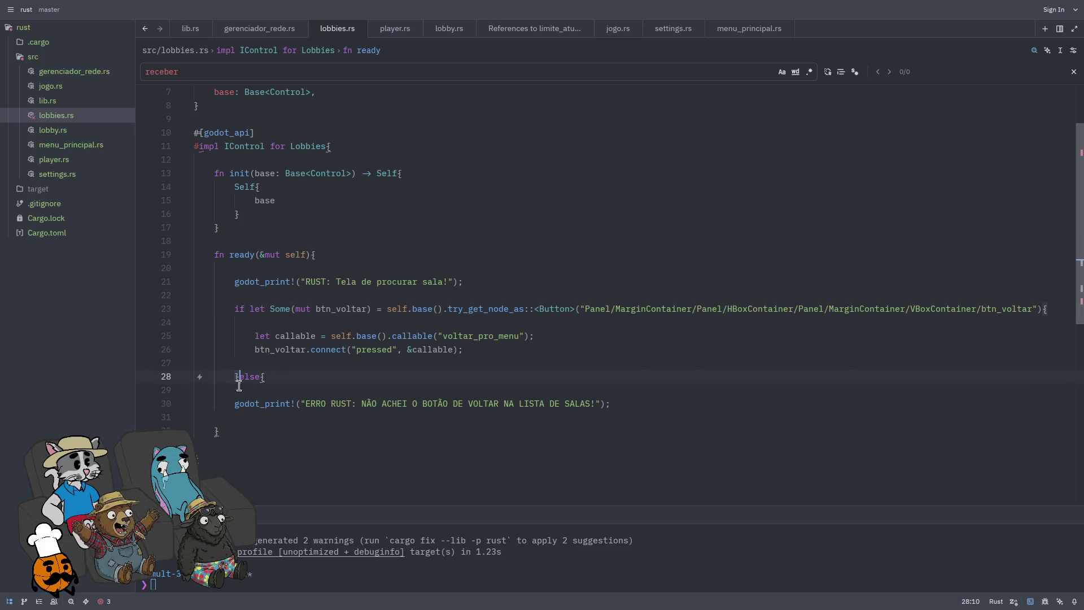
left_click(244, 432)
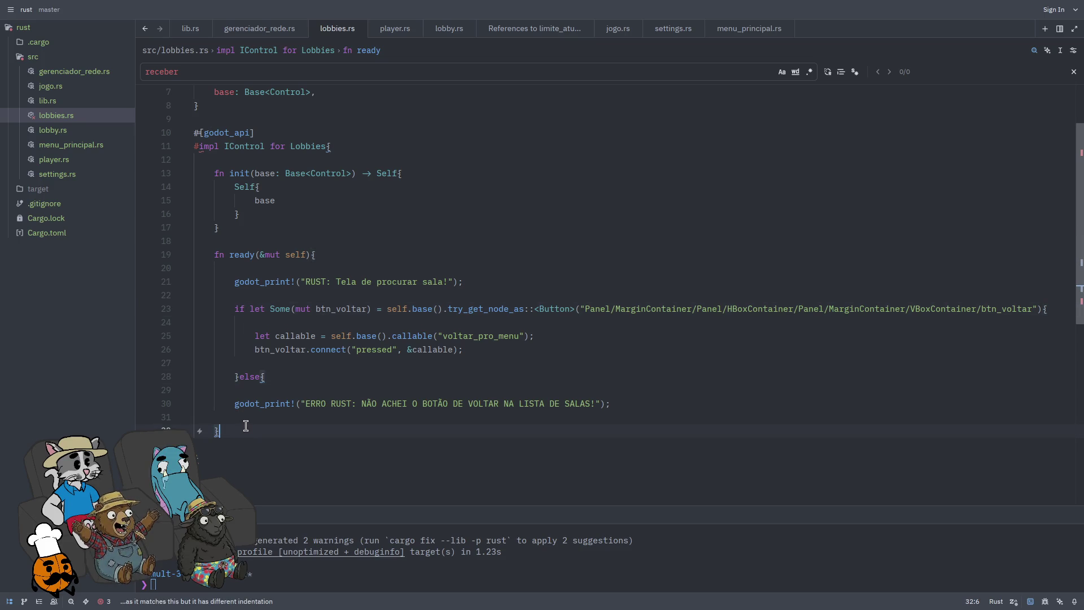
key("Tab")
type("}")
key("ctrl+s")
left_click(194, 442)
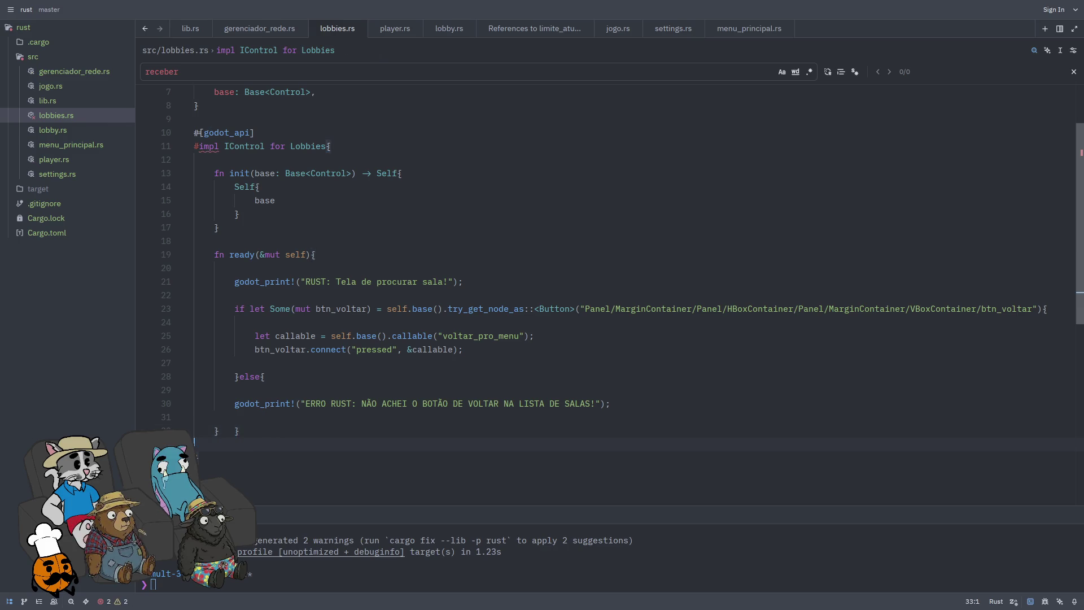
left_click(234, 430)
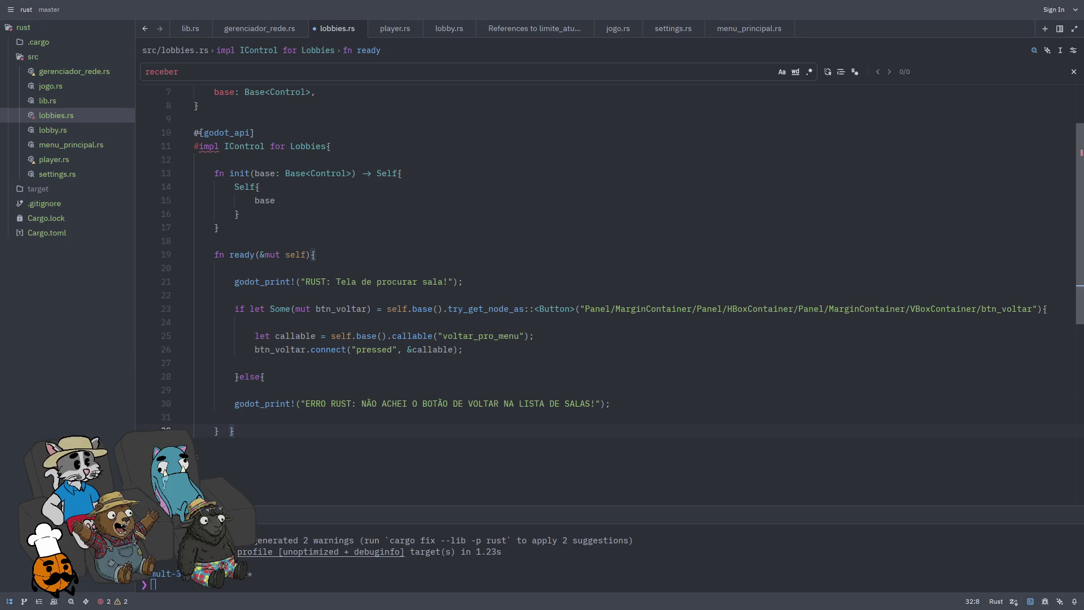
key("ctrl+s")
left_click(194, 444)
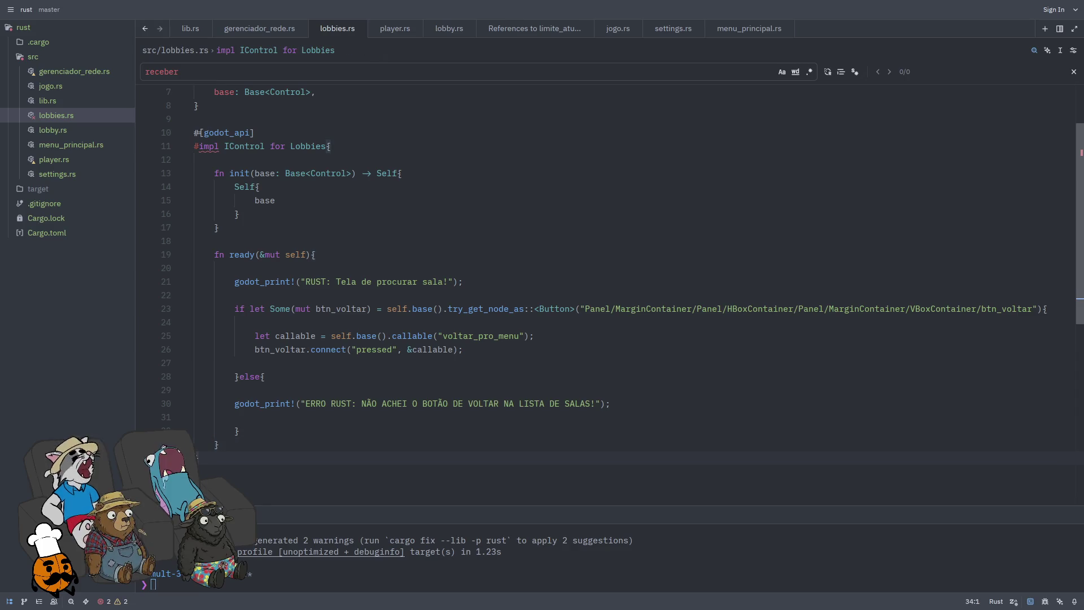
Step: Paste #[godot_api] below the IControl impl, add 'impl Lobbies{', and start '#[fu' inside
key("ctrl+v")
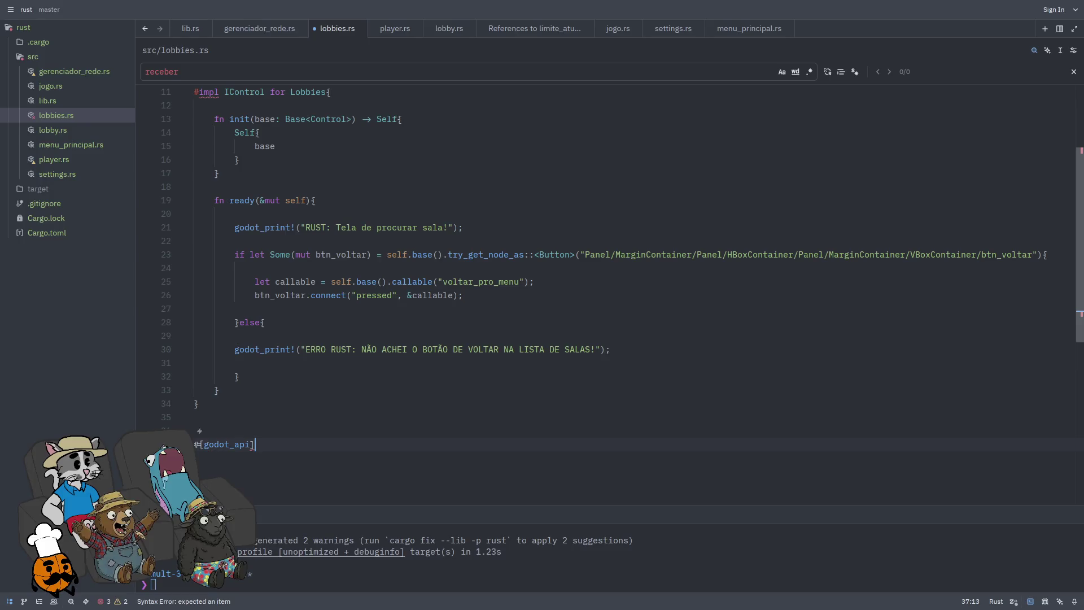
type("impl")
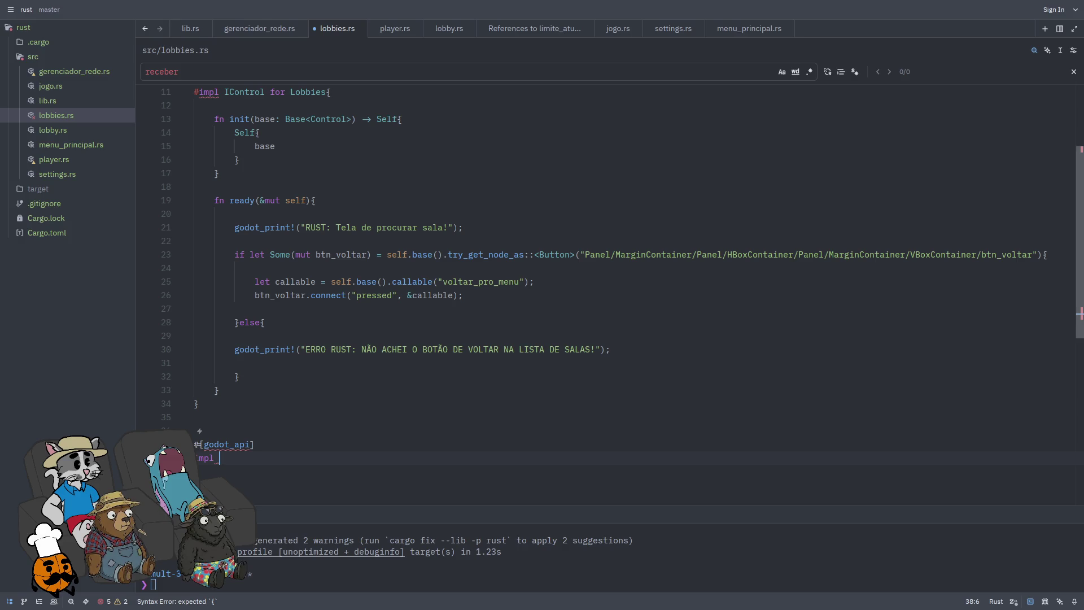
type("Iob")
key("Return")
type("{")
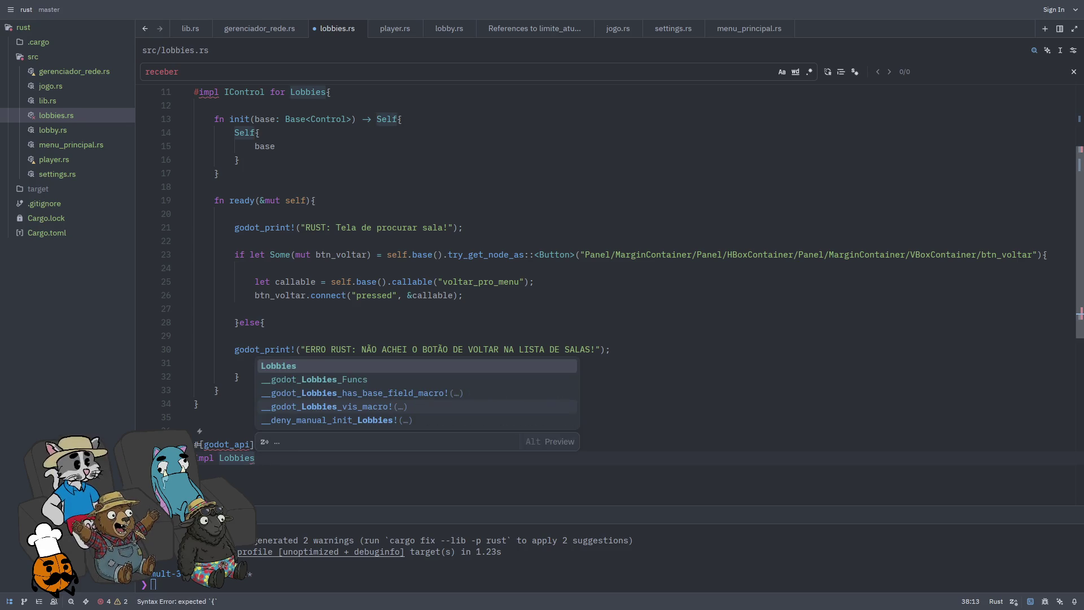
key("Return")
key("Return")
type("#[fui")
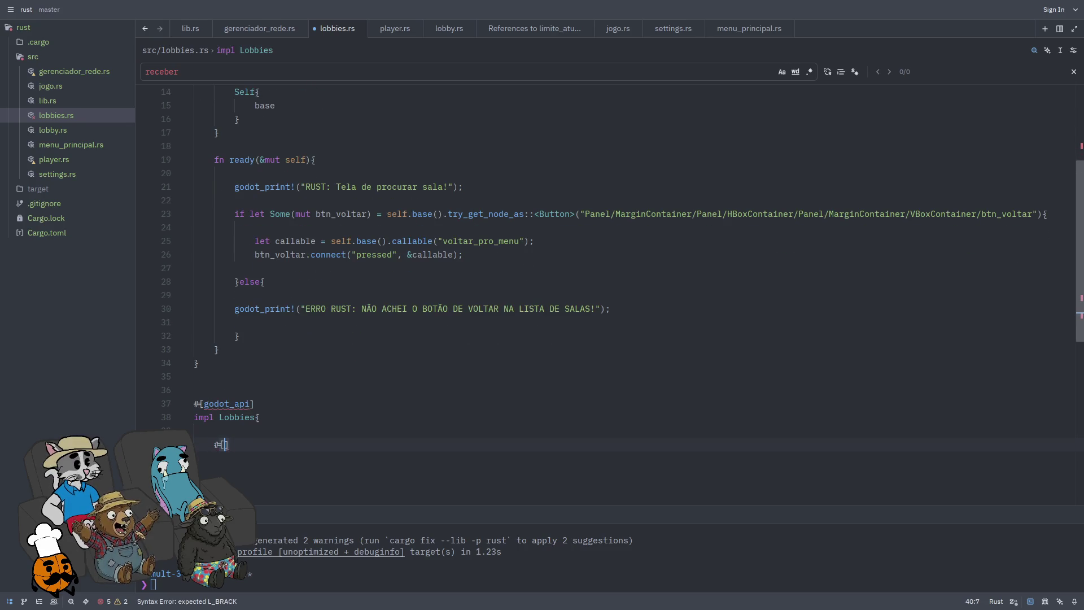
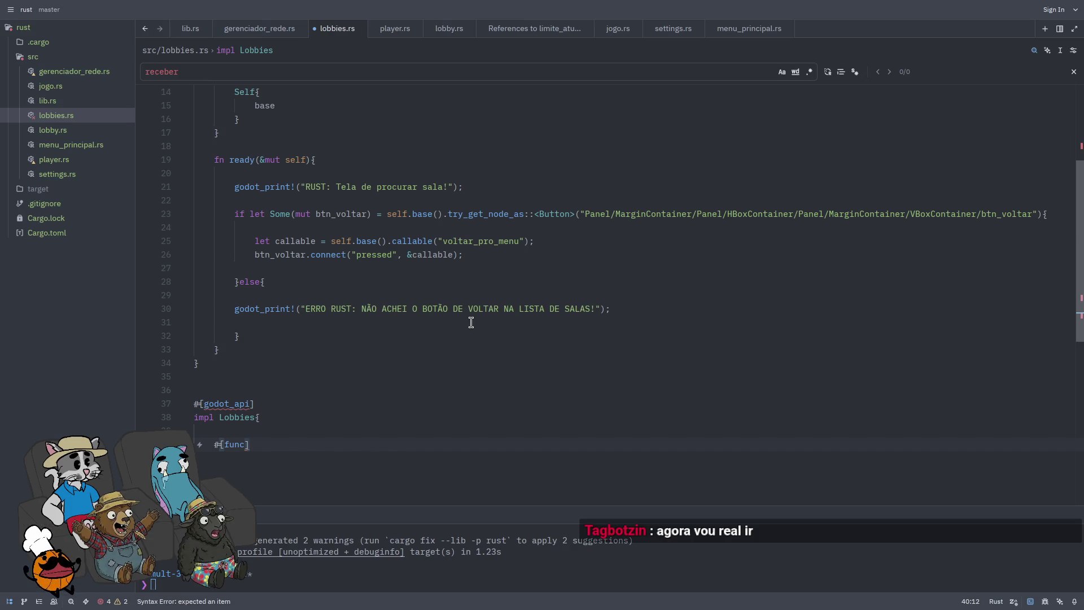
Step: Add a pub fn voltar_pro_menu(&mut self) that godot_print!s 'RUST: CANCENLANDO BUSCAS E INDO PRO MENU...'
key("Return")
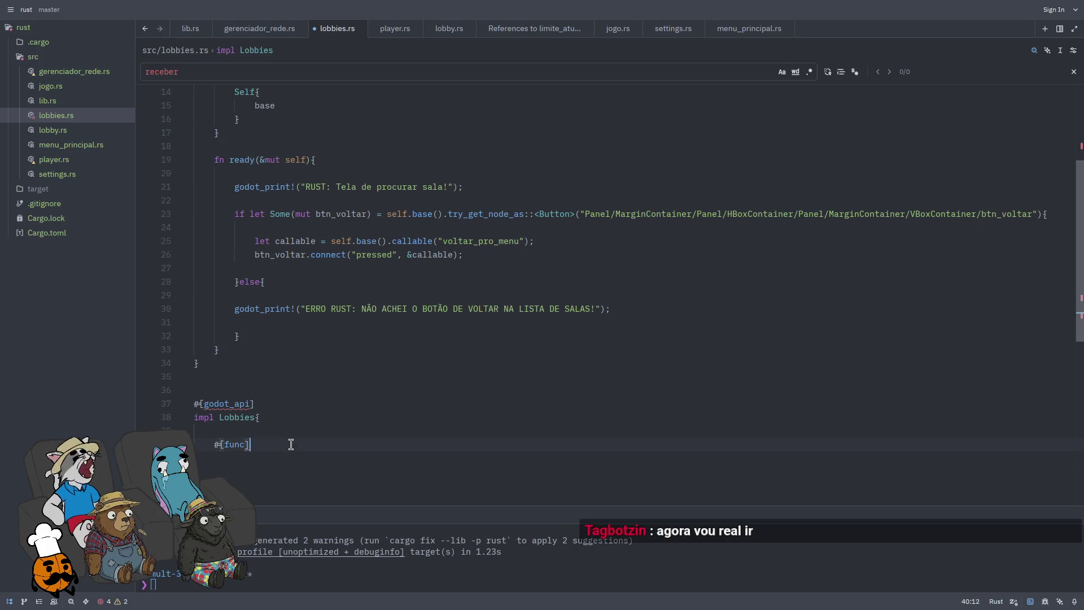
type("pub ")
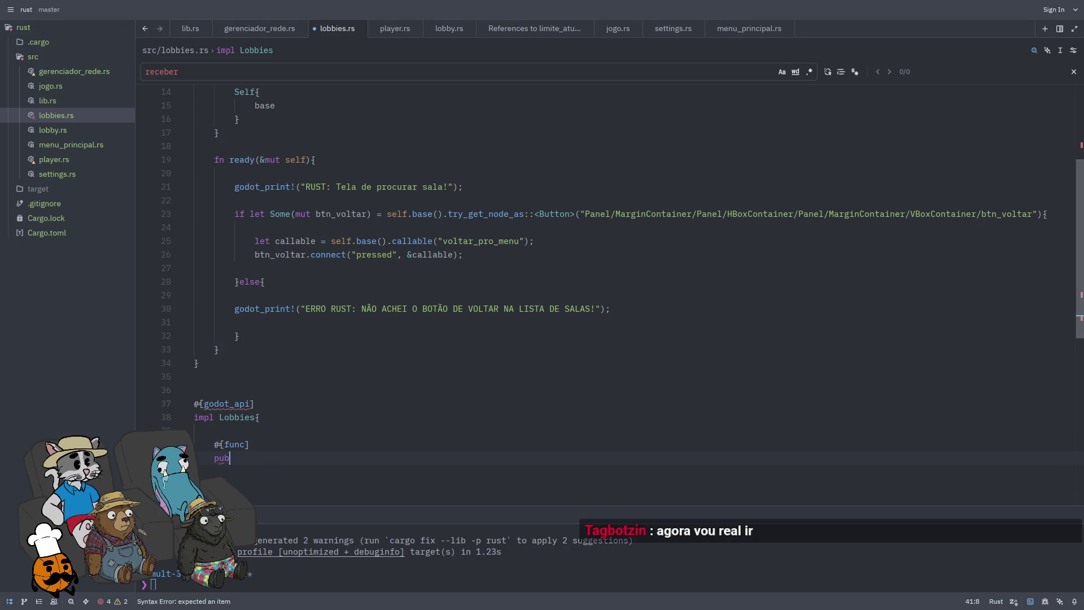
type("fn v")
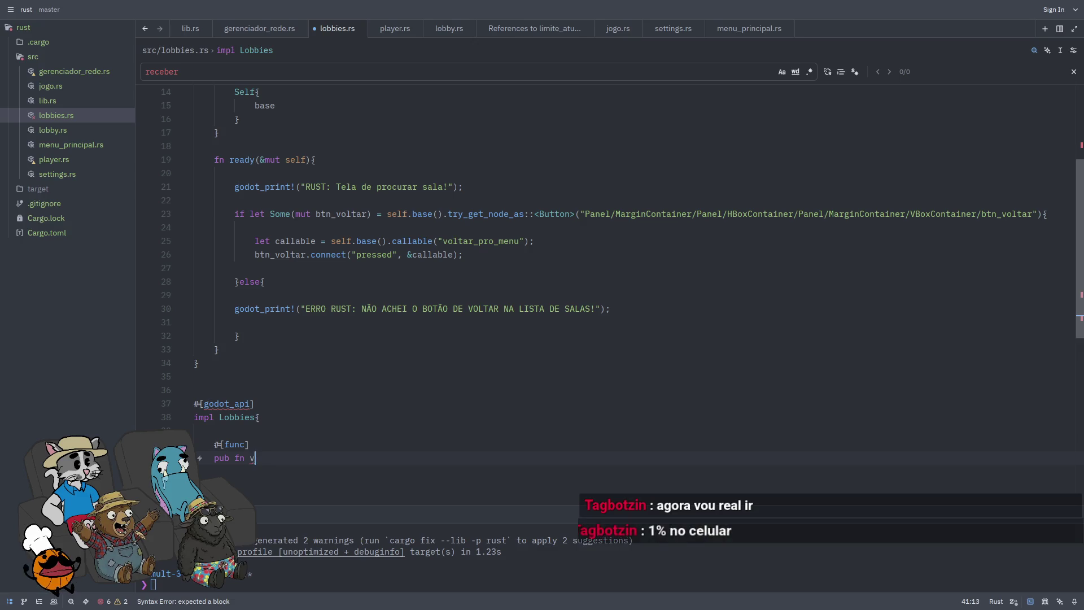
type("oltar_pro_menu")
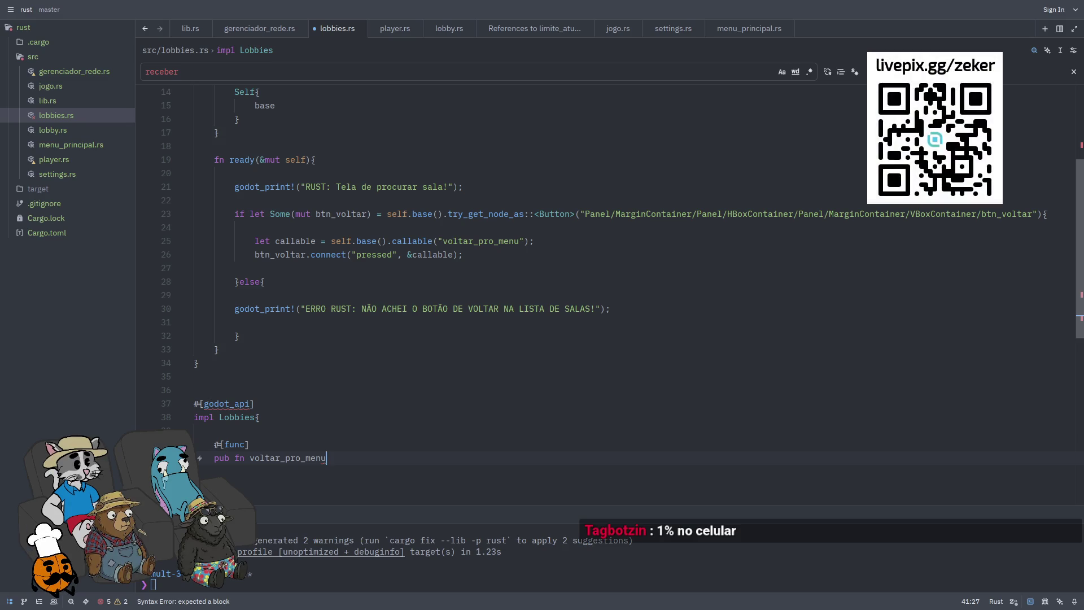
type("(&mut")
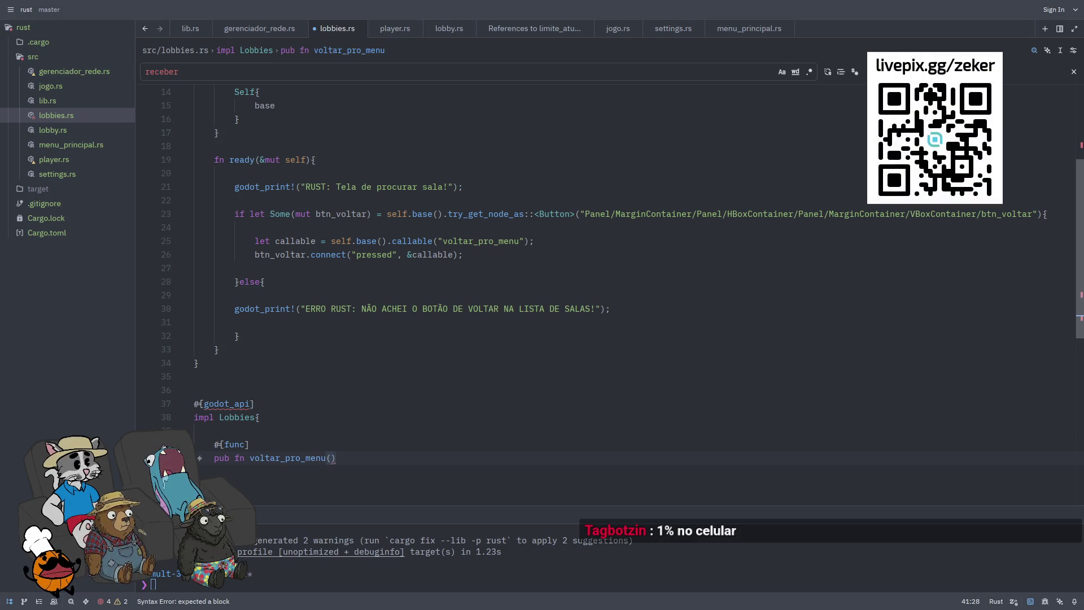
type(" self){")
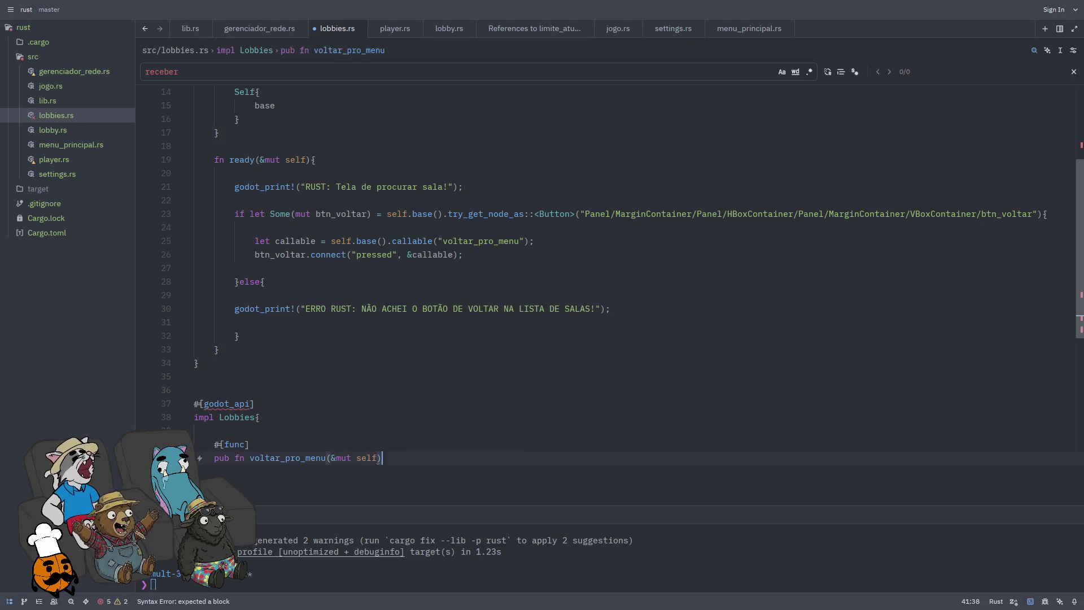
key("Return")
key("Return")
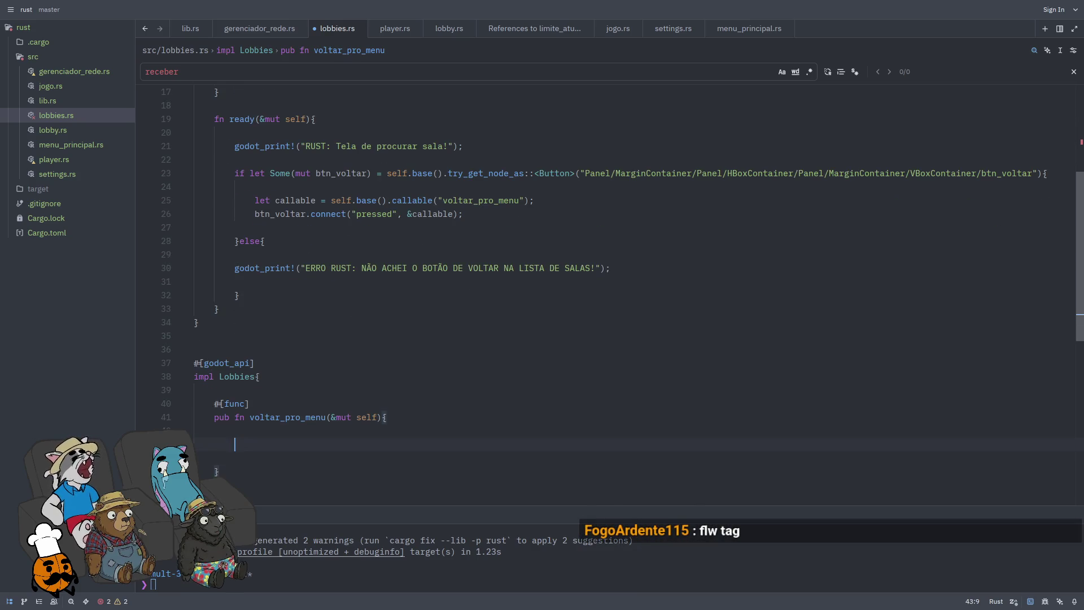
type("godot_print!(\"")
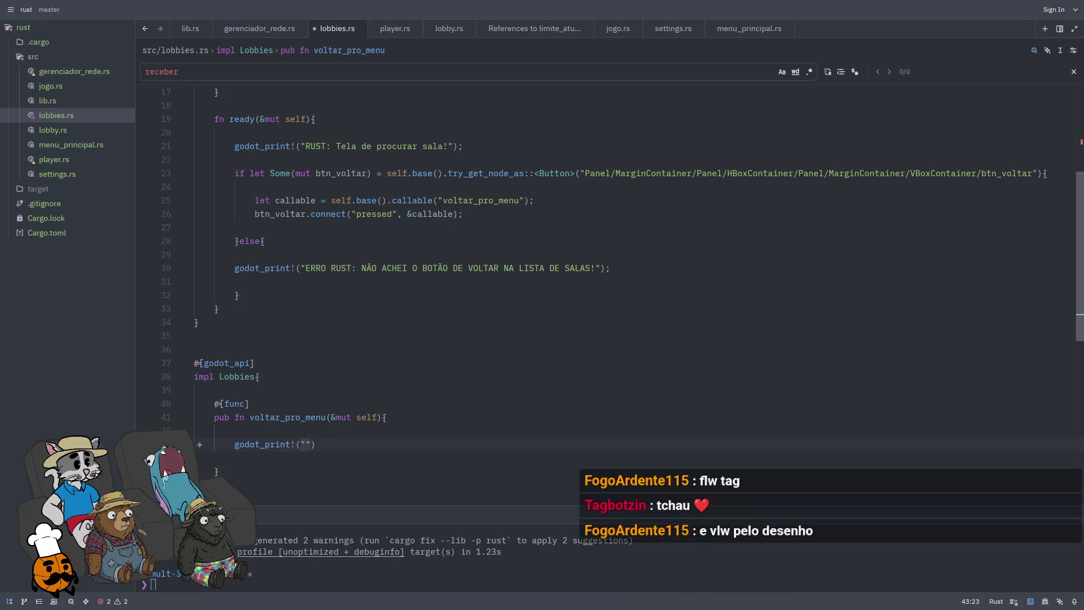
type("RUST: ")
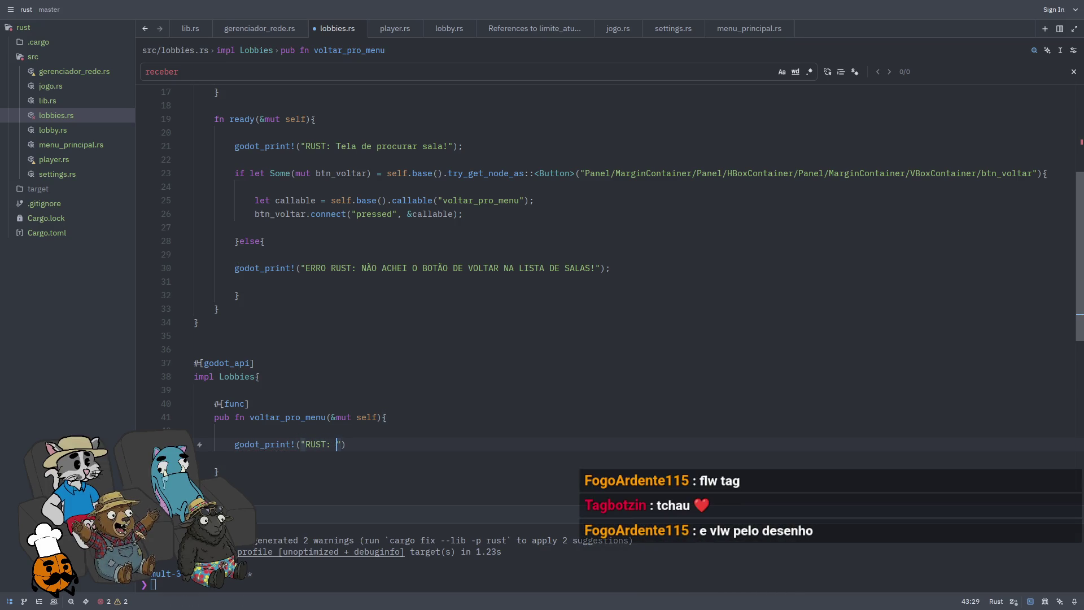
type("CANCENL")
type("ANDO BUSCAS E I")
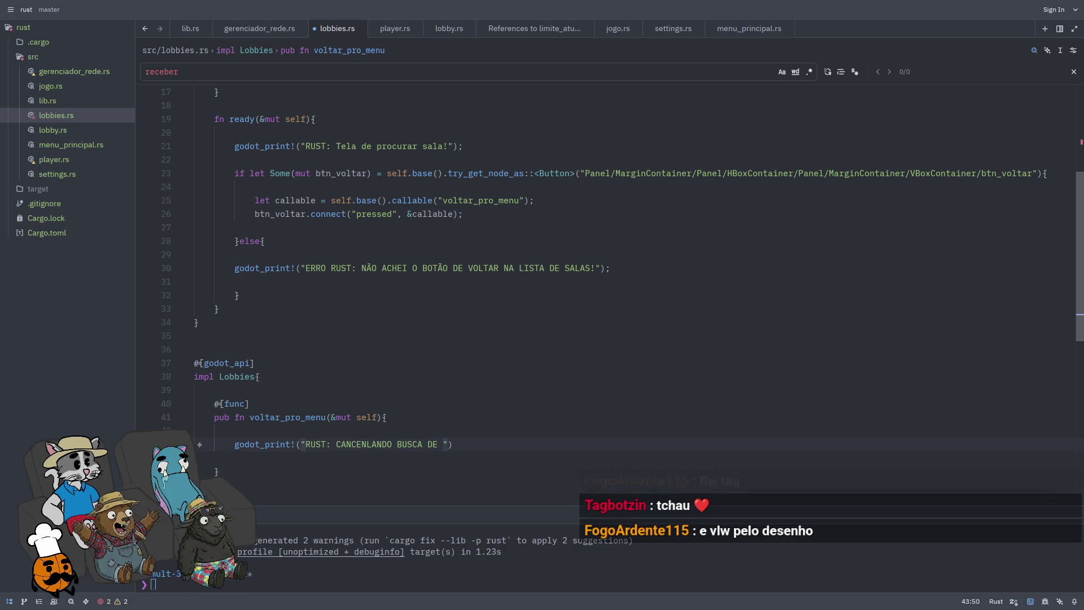
type("NDO")
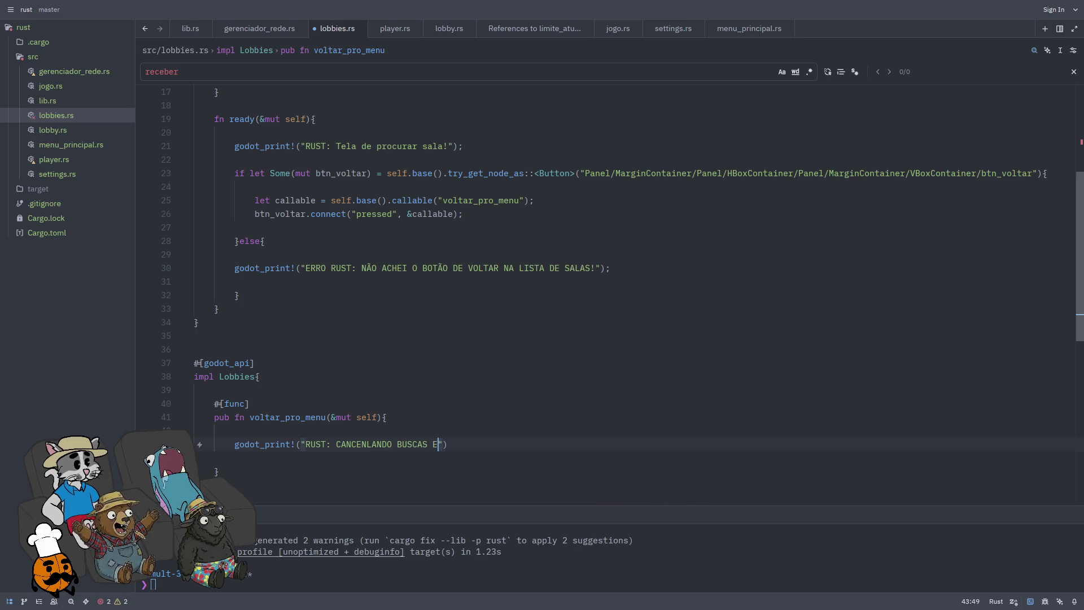
key("BackSpace")
type("!")
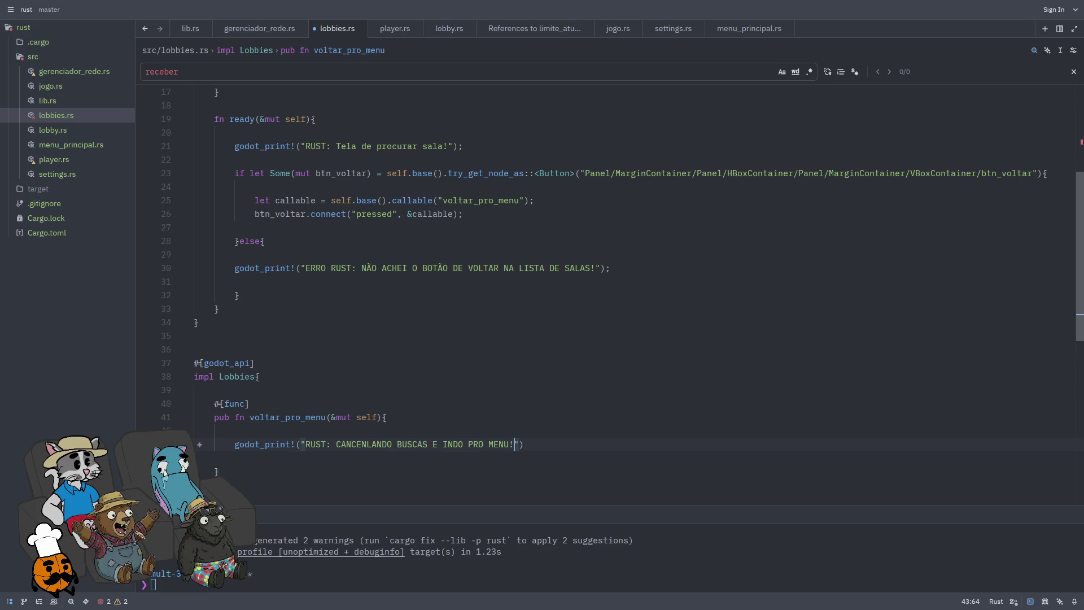
type("..\");")
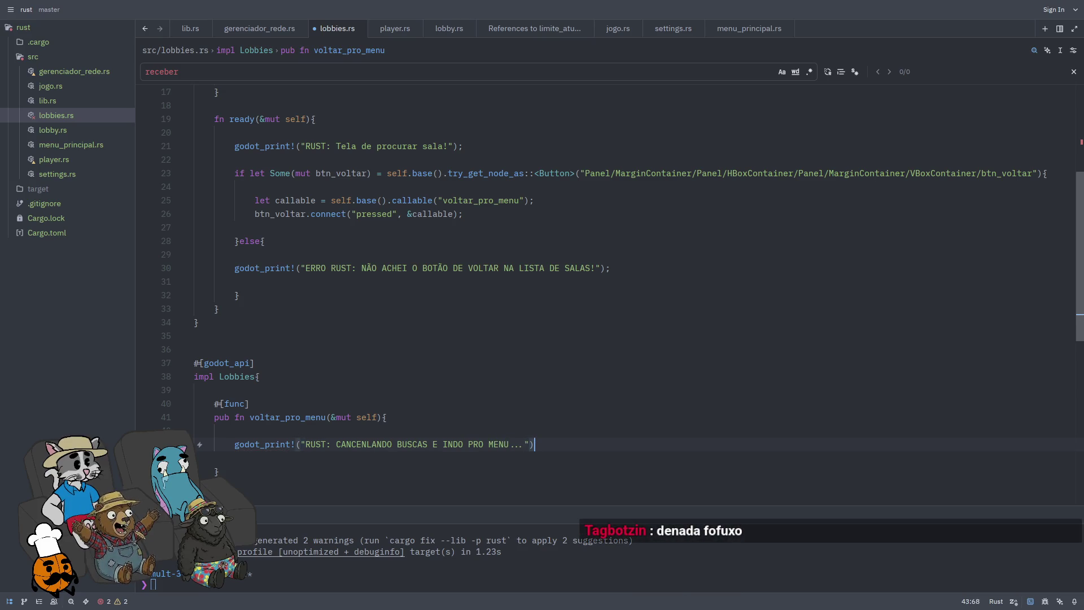
key("Return")
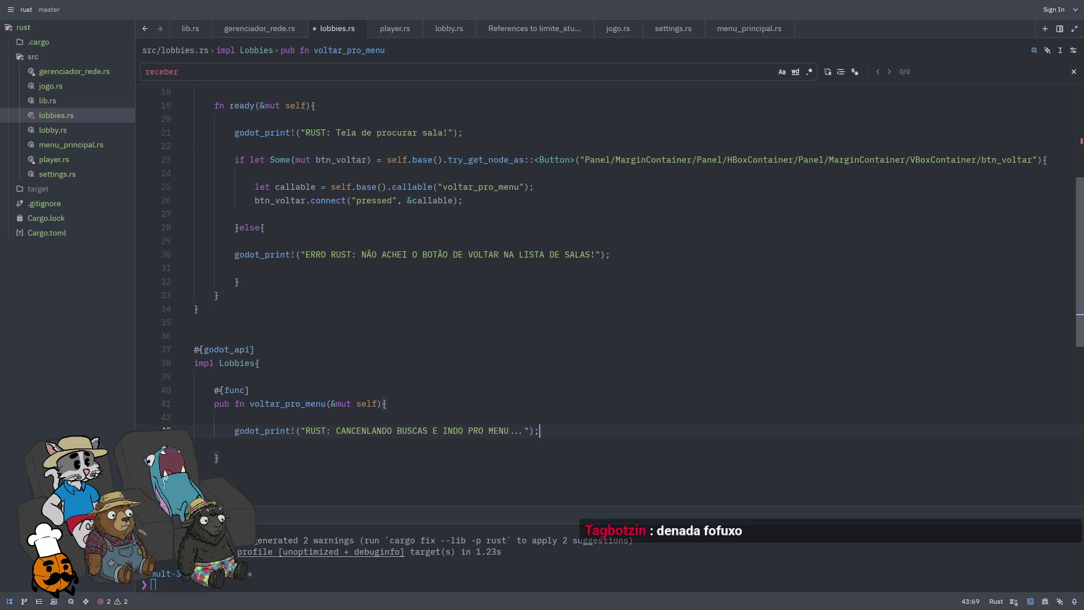
Step: Store the scene tree in a mutable tree variable via self.base().get_tree()
key("BackSpace")
key("Down")
key("Down")
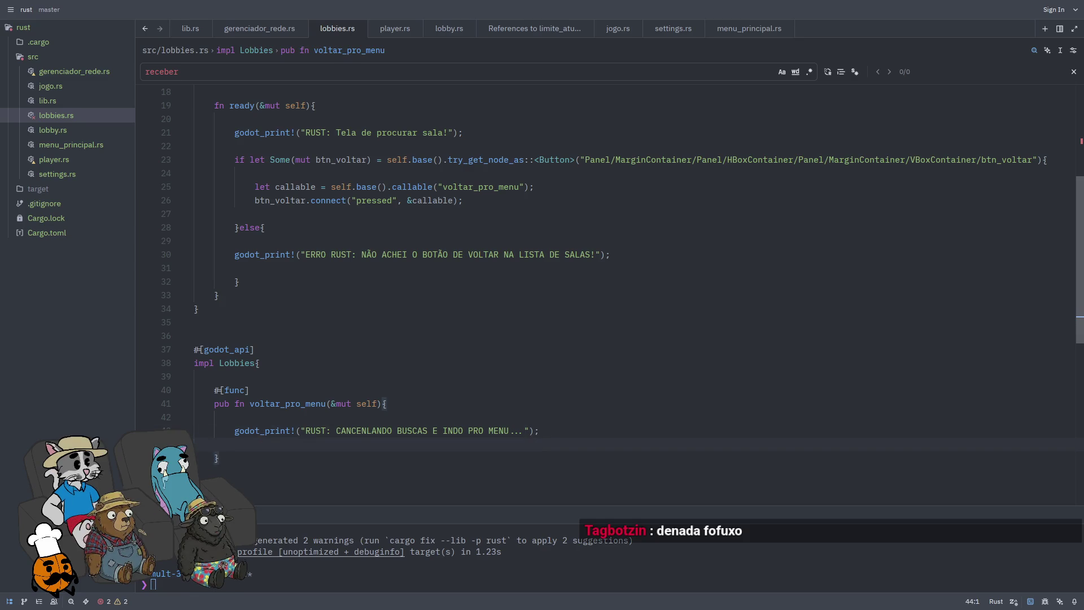
key("Return")
key("Return")
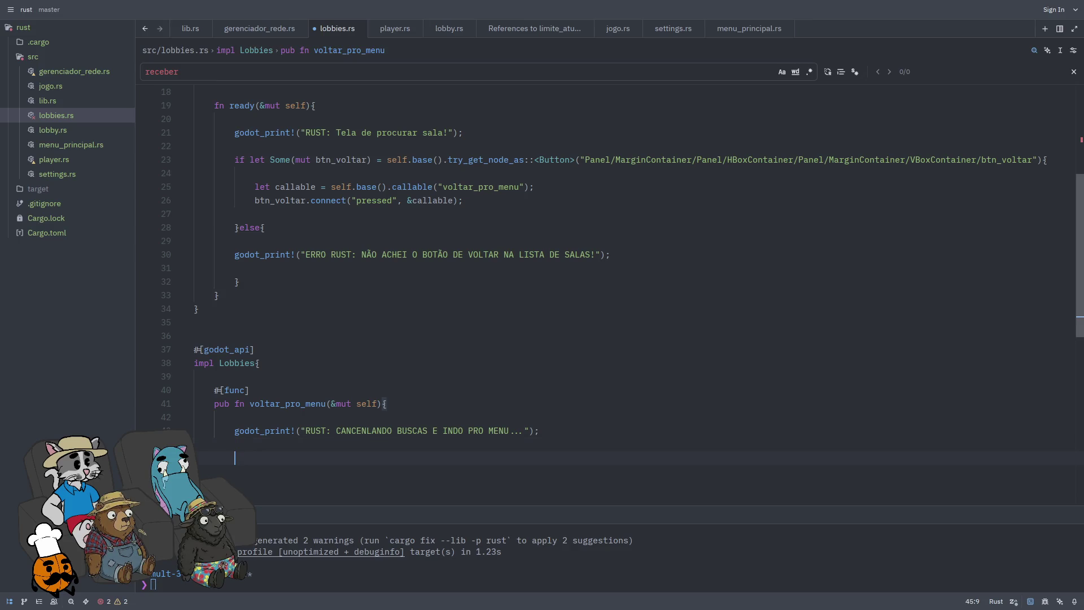
type("let mut ")
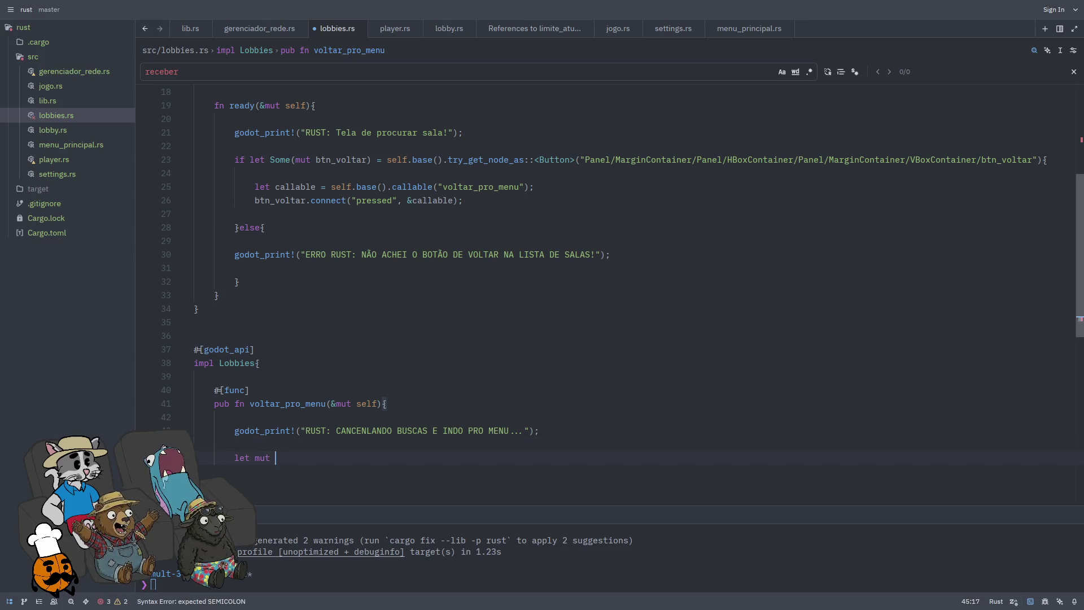
type("tree = self.base().tree")
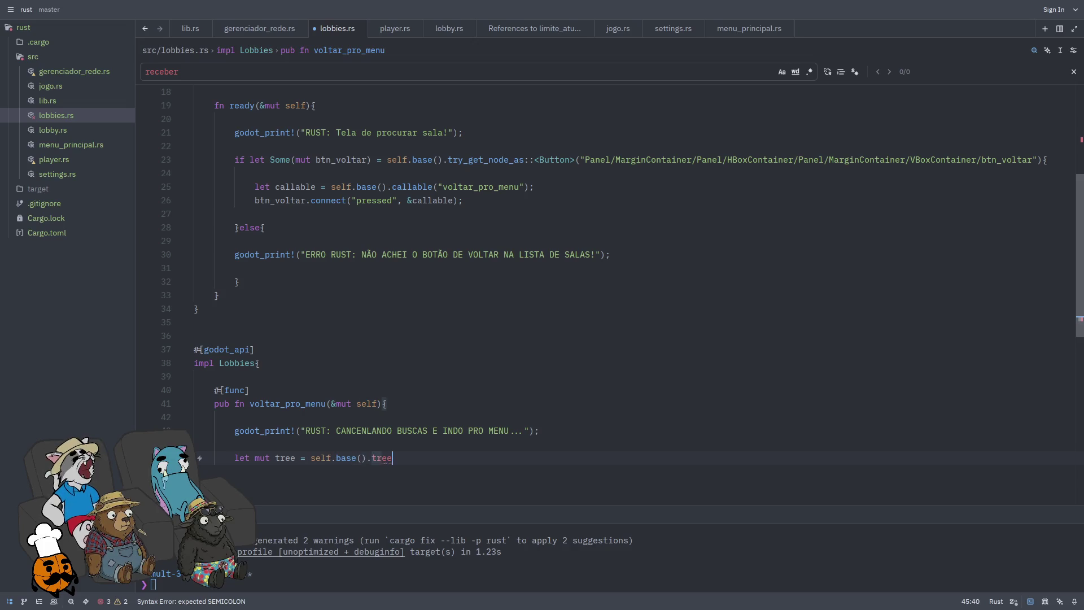
key("BackSpace")
key("BackSpace")
key("BackSpace")
key("BackSpace")
type("get_tree();")
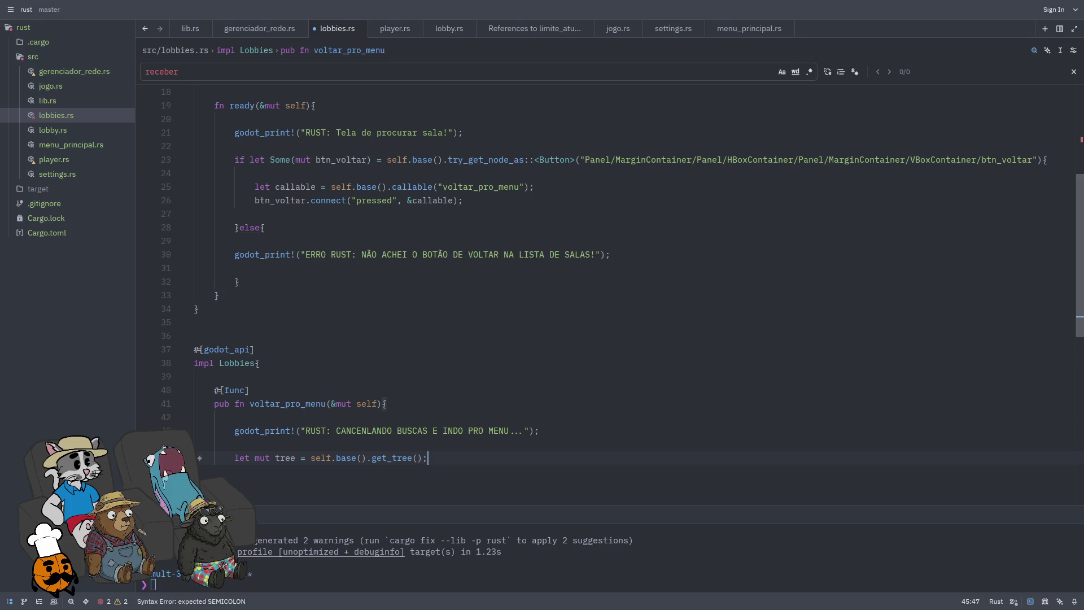
Step: Set cena_menu to "res://menu_principal.tscn", call tree.change_scene_to_file(cena_menu), and save lobbies.rs
key("Return")
key("Return")
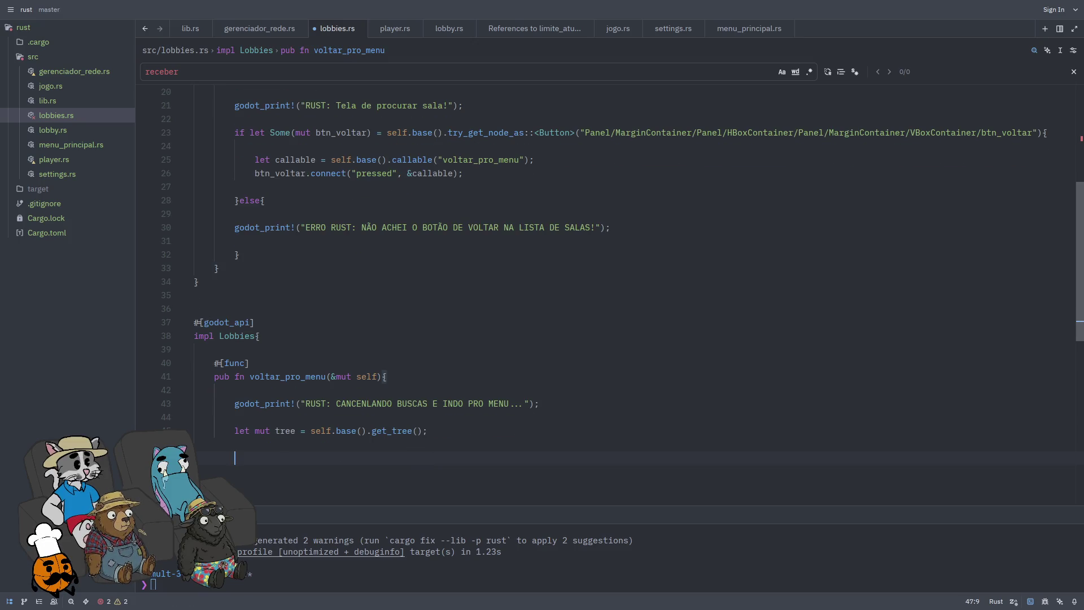
type("let cena_men")
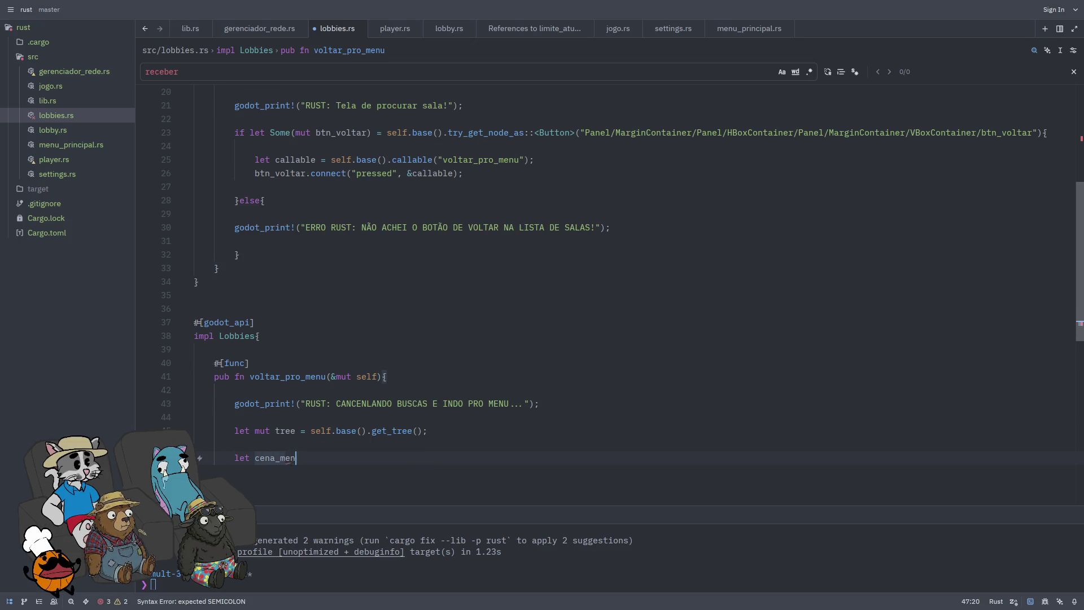
type("u = \"res://menu_")
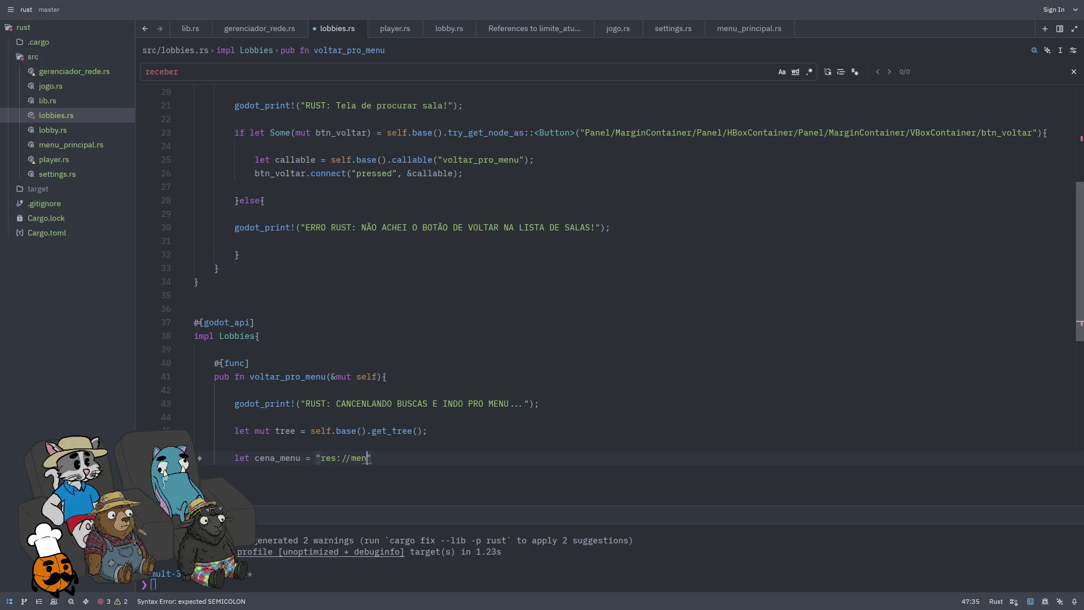
type("principal.tscn")
type("\";")
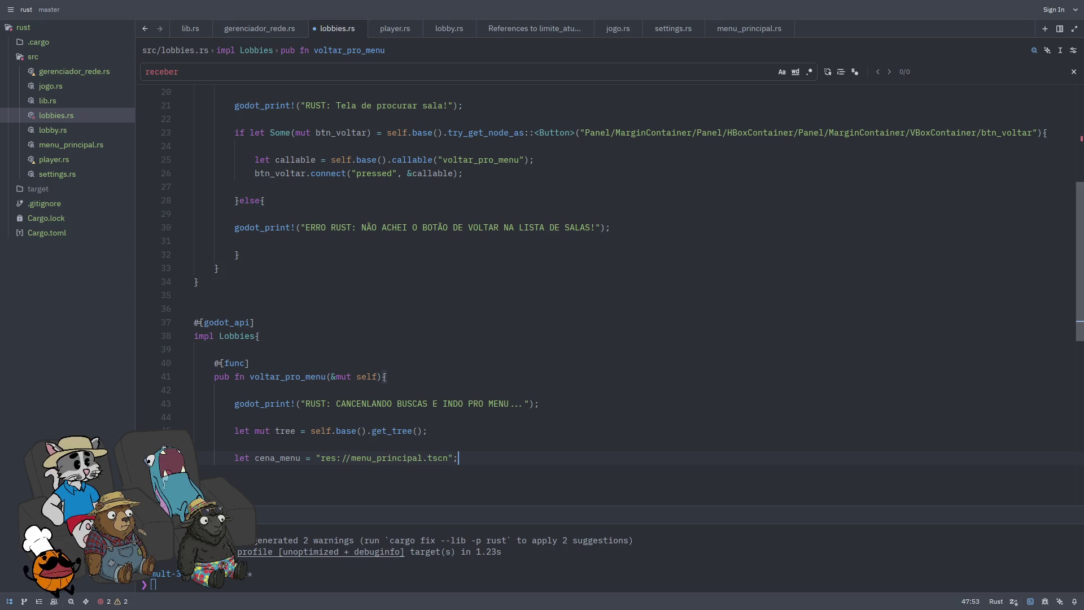
key("Return")
key("Return")
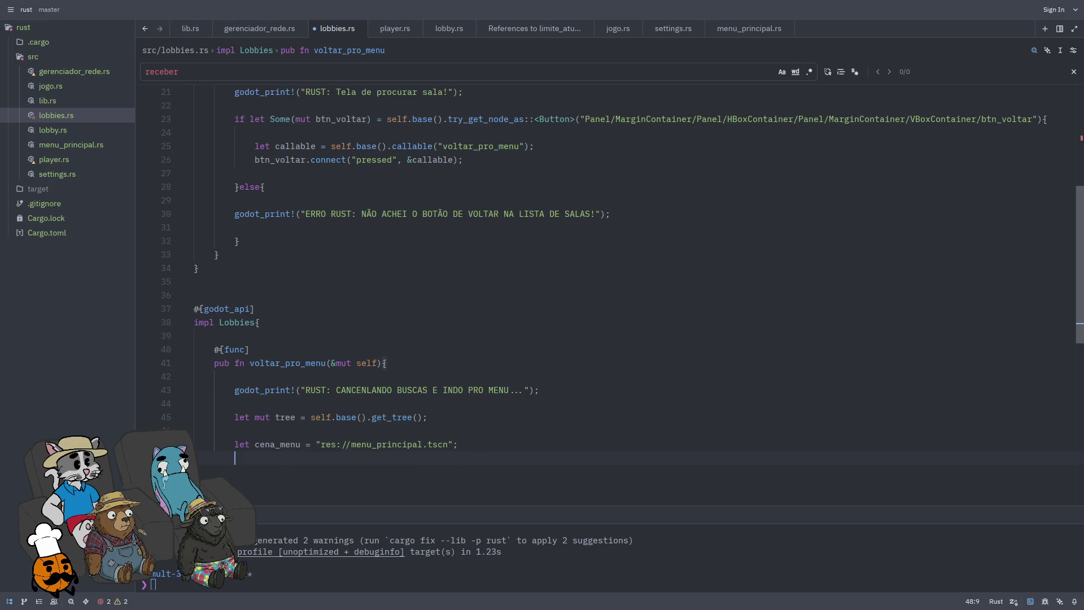
type("tree.chang")
key("BackSpace")
type("hang")
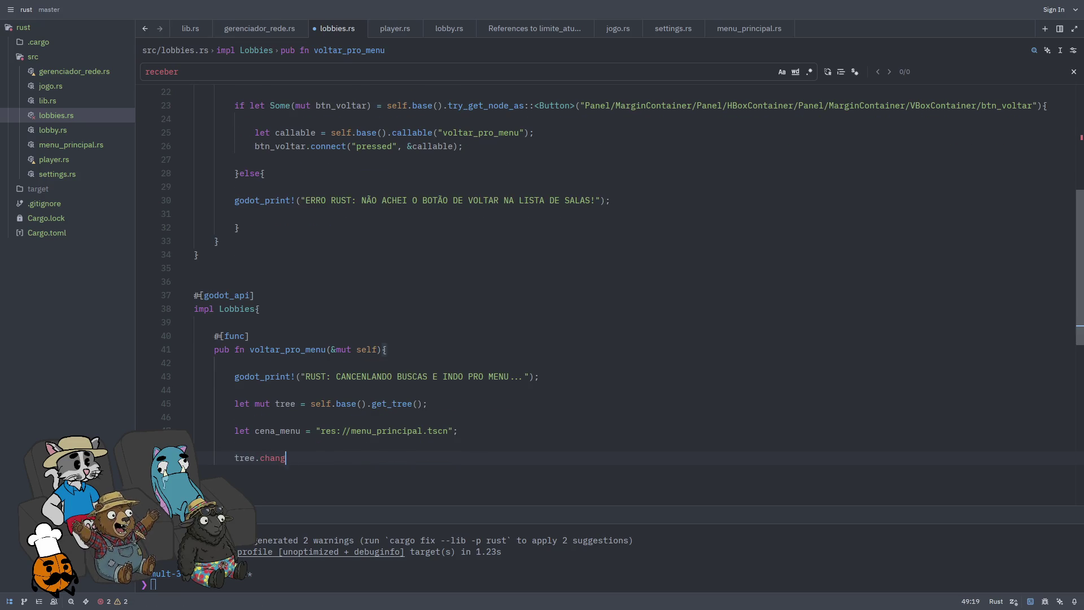
type("e_s")
key("Return")
type("cene_to_file(")
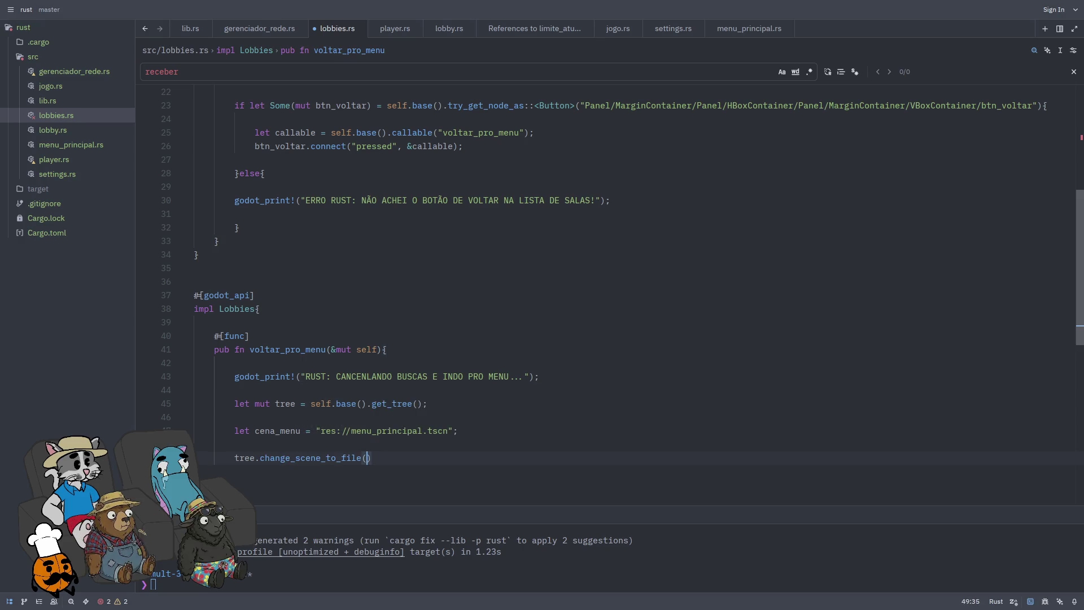
type("a_menu")
type(");")
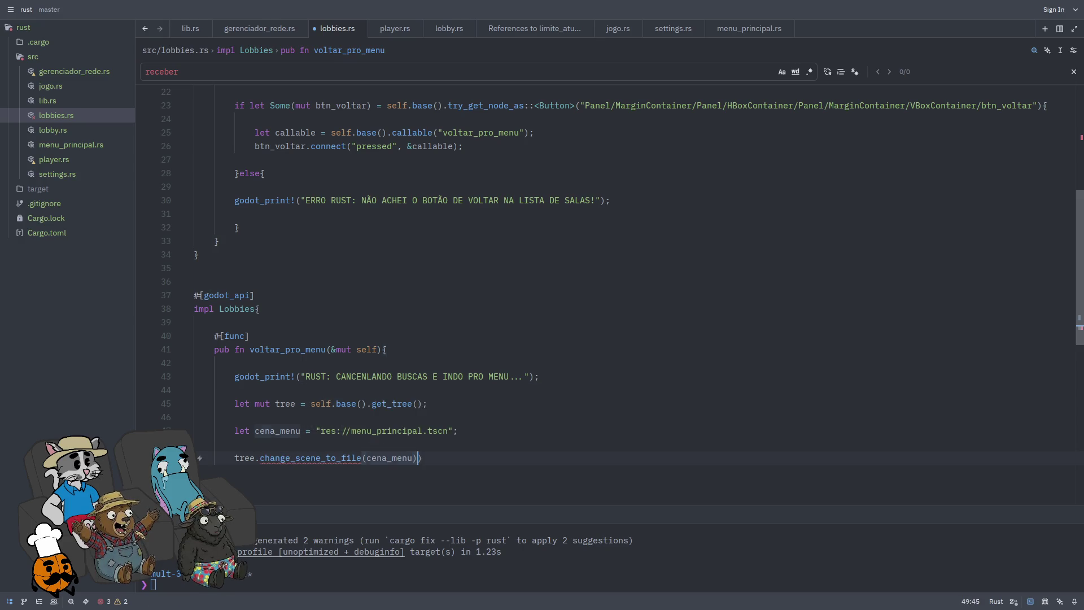
key("ctrl+s")
scroll(290, 452, "down", 2)
Step: Rerun cargo build in the terminal and jump to the reported error on line 11
left_click(382, 440)
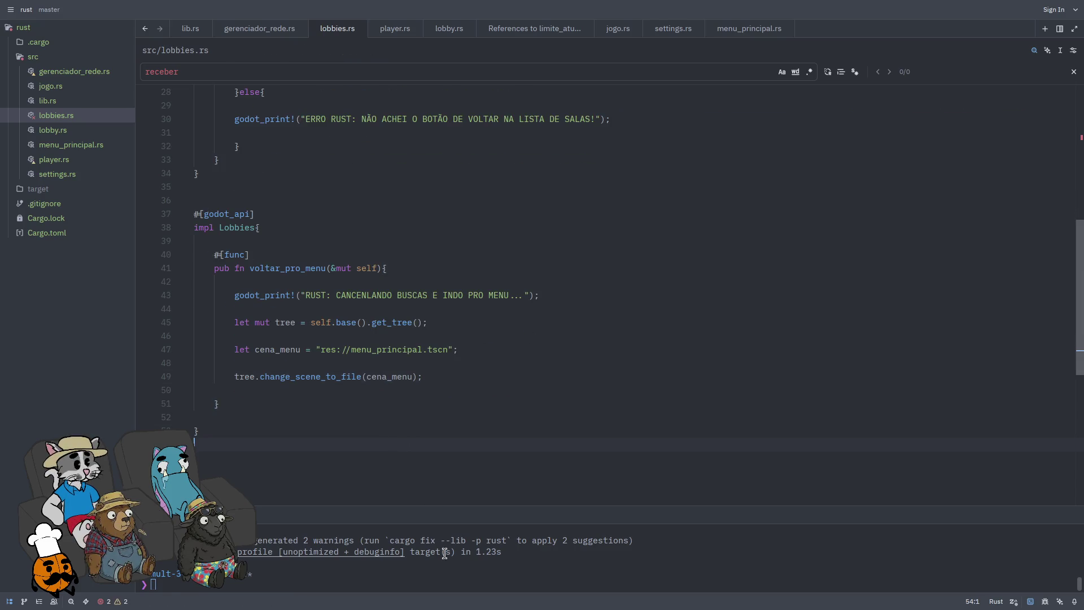
left_click(610, 585)
type("cargo buil")
key("Right")
key("Return")
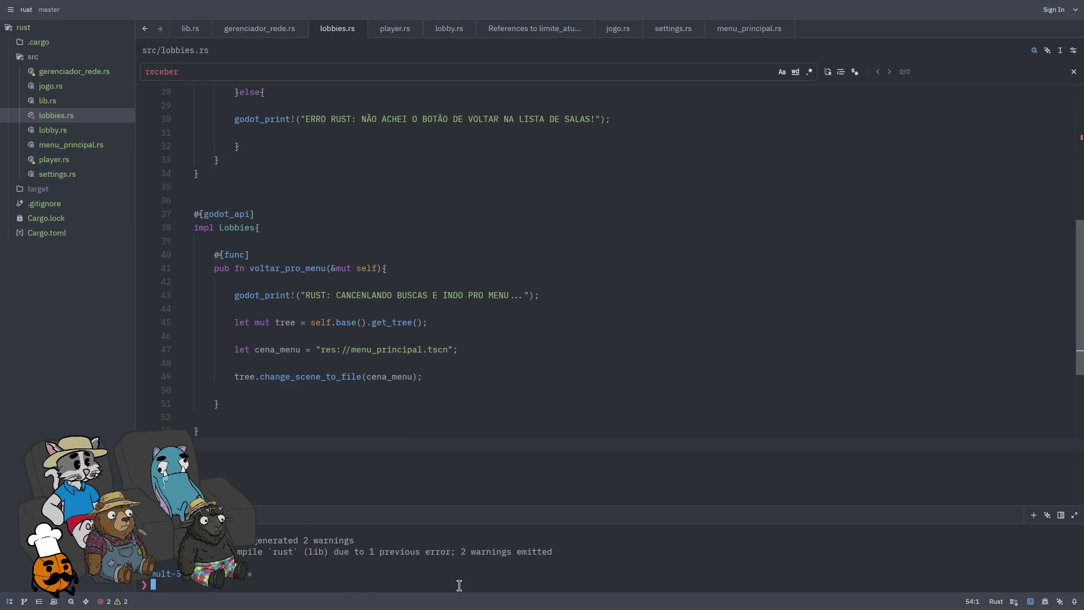
scroll(434, 571, "up", 6)
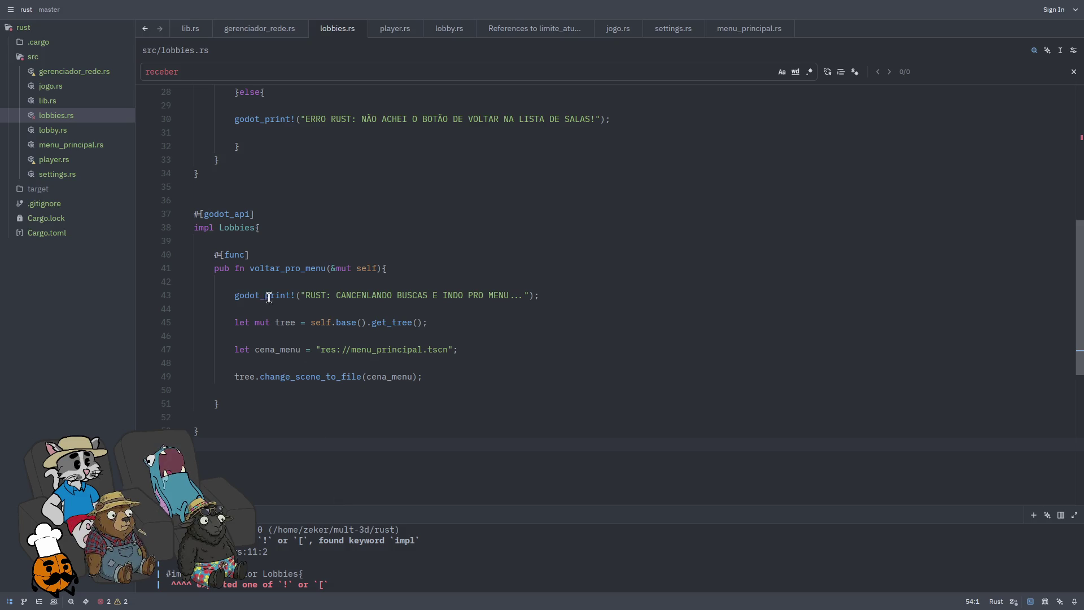
scroll(281, 322, "up", 9)
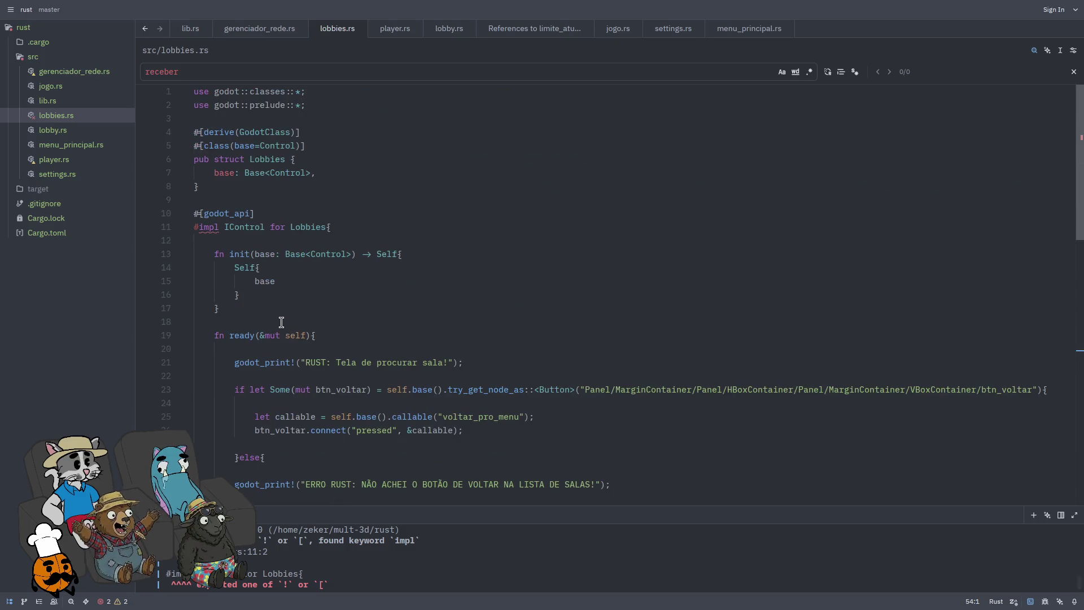
left_click(341, 228)
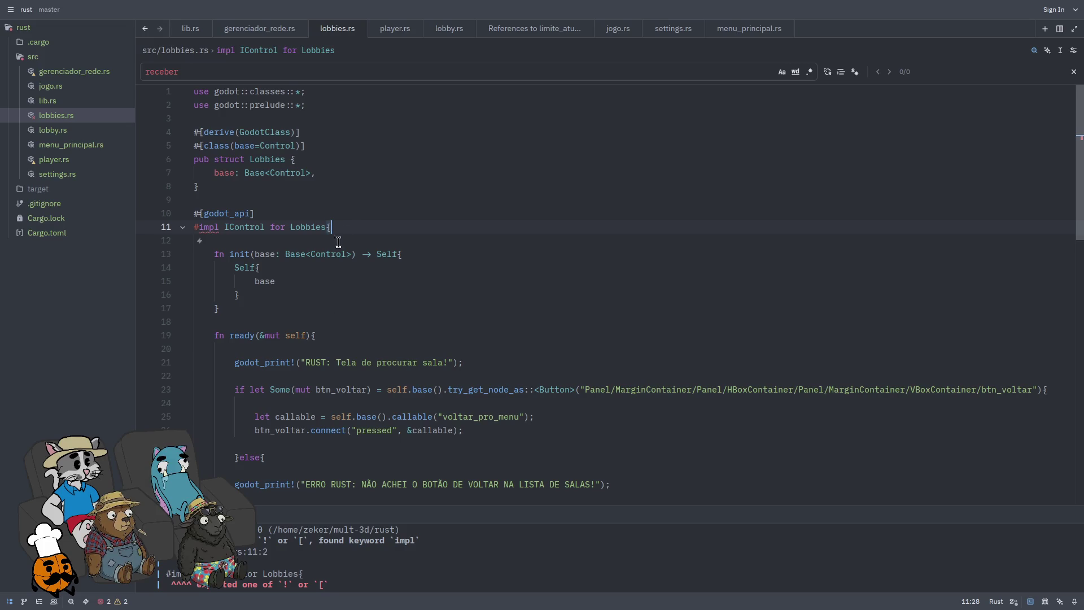
Step: Replace the stray # on the impl IControl for Lobbies line with an opening brace and save
key("BackSpace")
type("{")
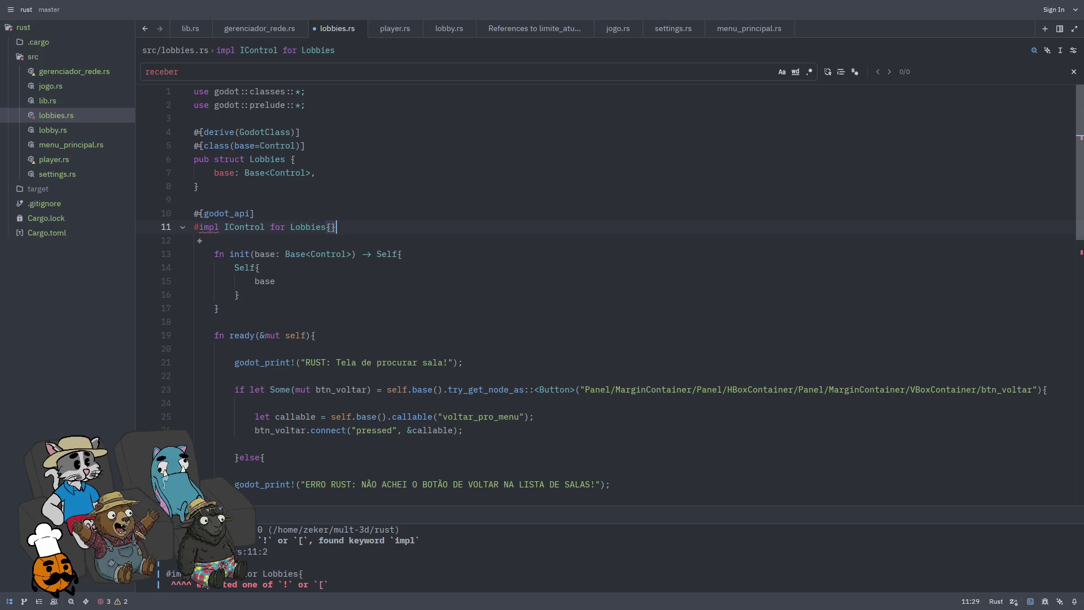
key("Down")
key("Down")
key("Down")
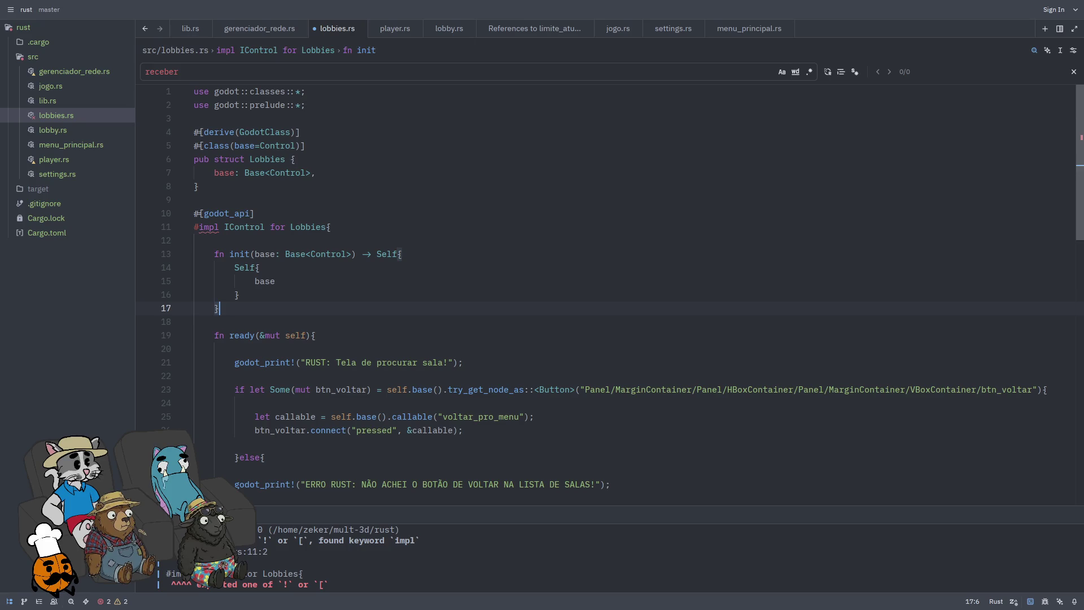
key("ctrl+s")
scroll(322, 206, "down", 6)
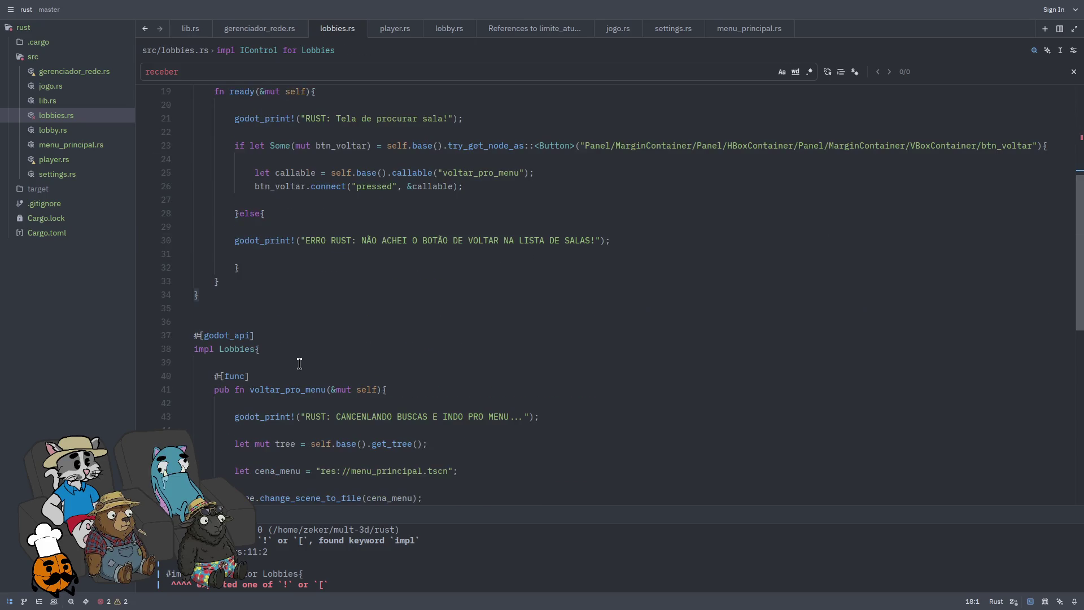
left_click(271, 308)
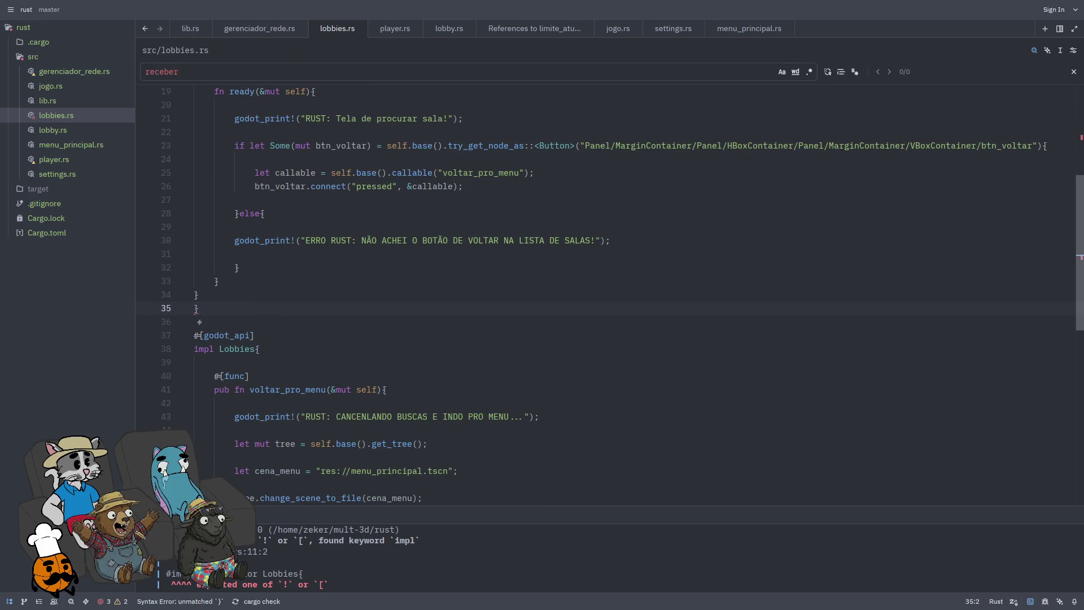
scroll(295, 320, "up", 2)
scroll(295, 320, "up", 3)
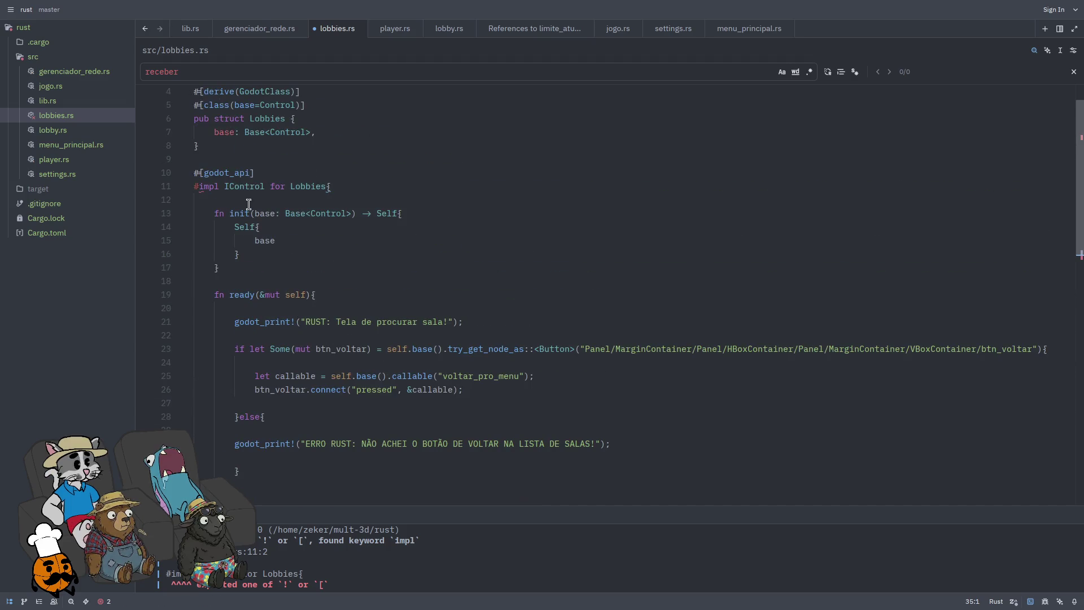
Step: Save lobbies.rs again for a clean build, then check init and ready down to btn_voltar
mouse_move(207, 187)
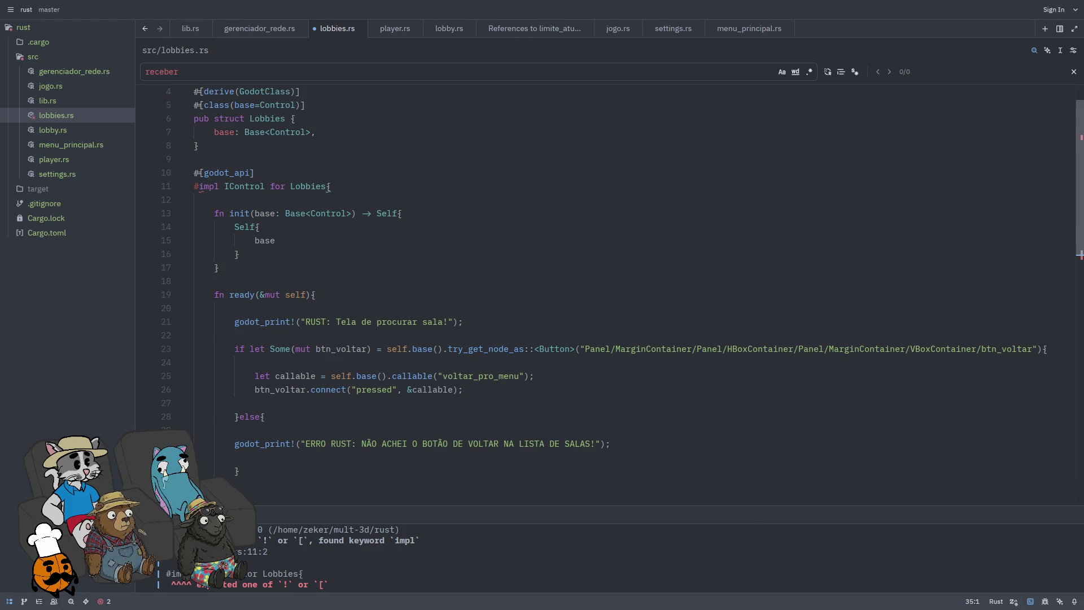
left_click(224, 186)
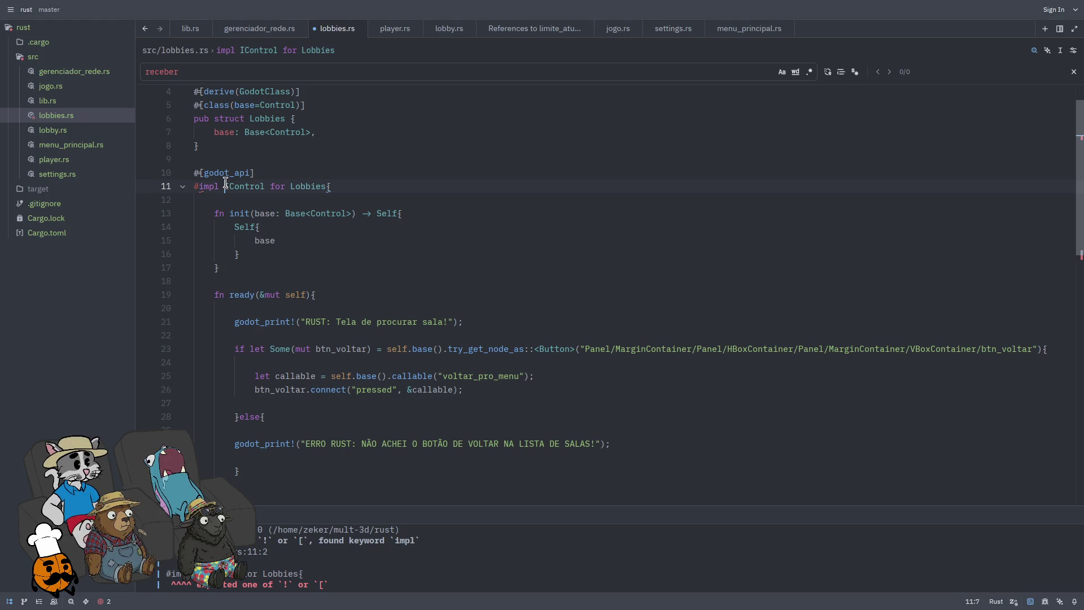
key("ctrl+s")
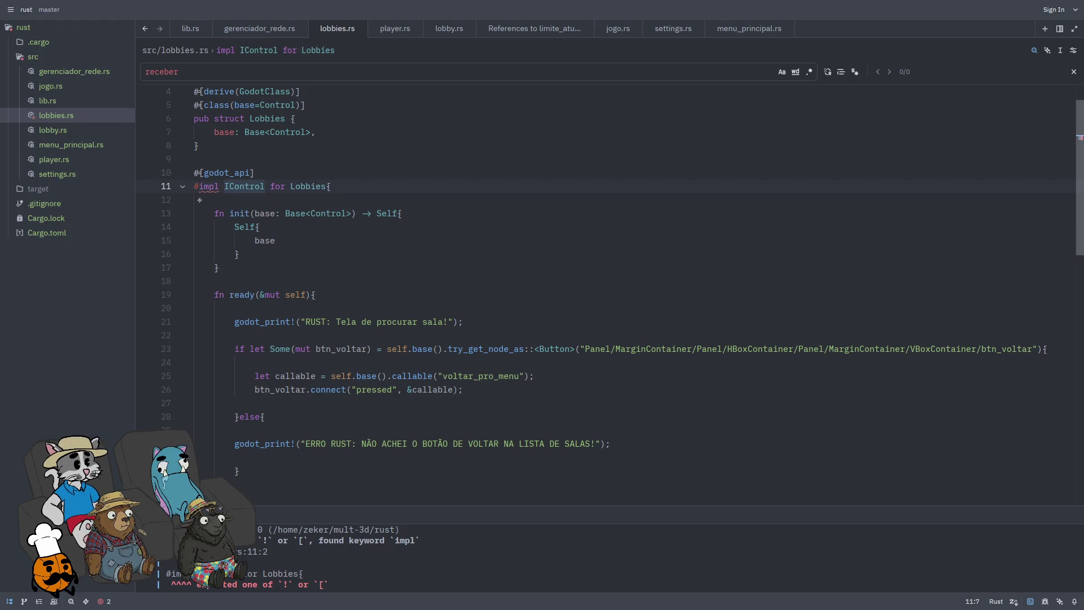
left_click(330, 186)
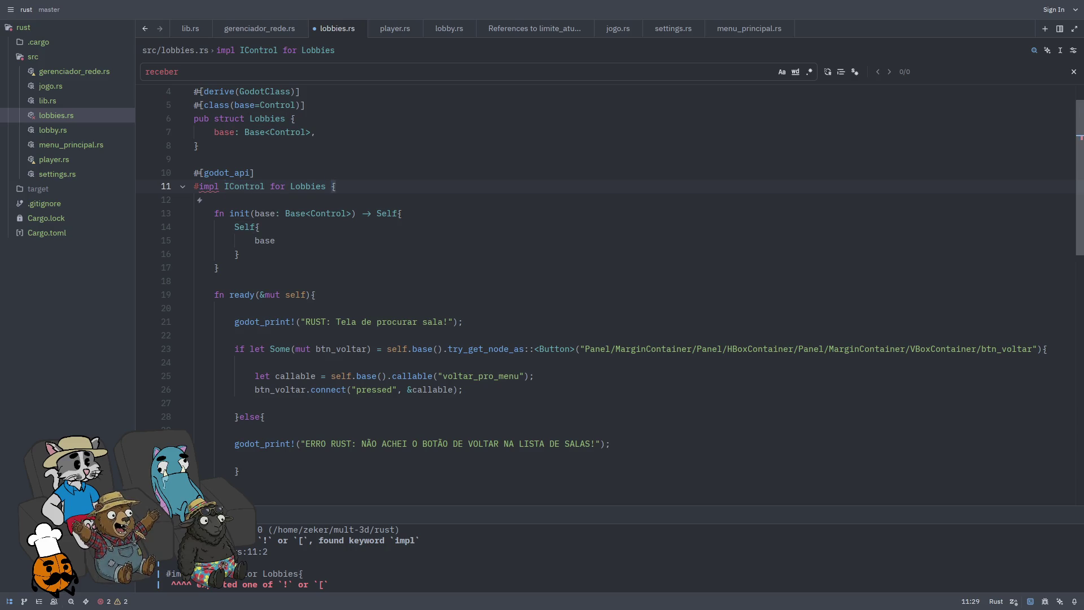
key("Down")
key("Down")
key("Down")
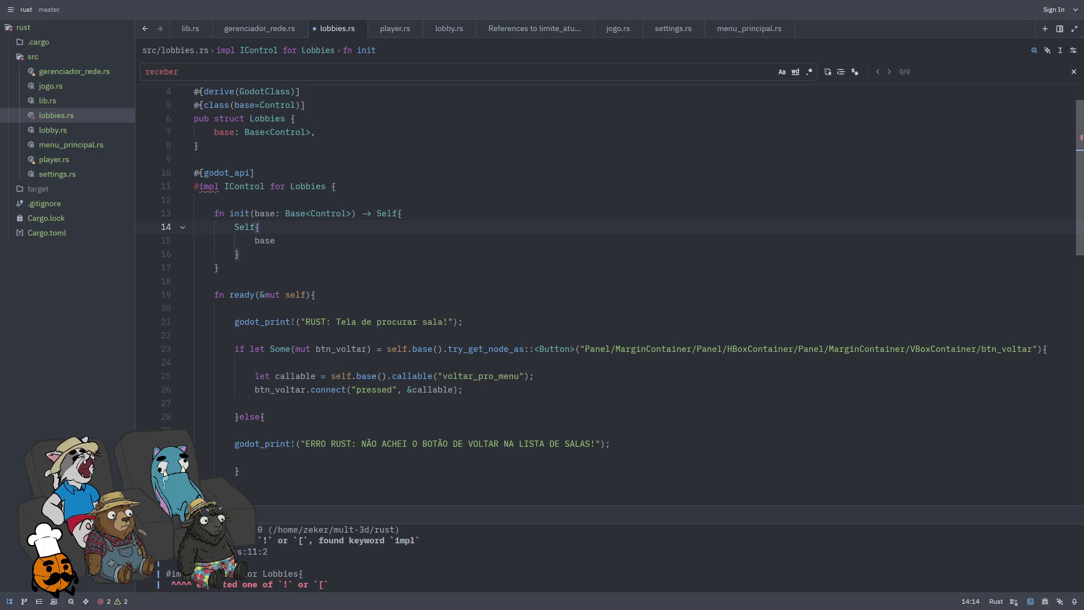
key("Down")
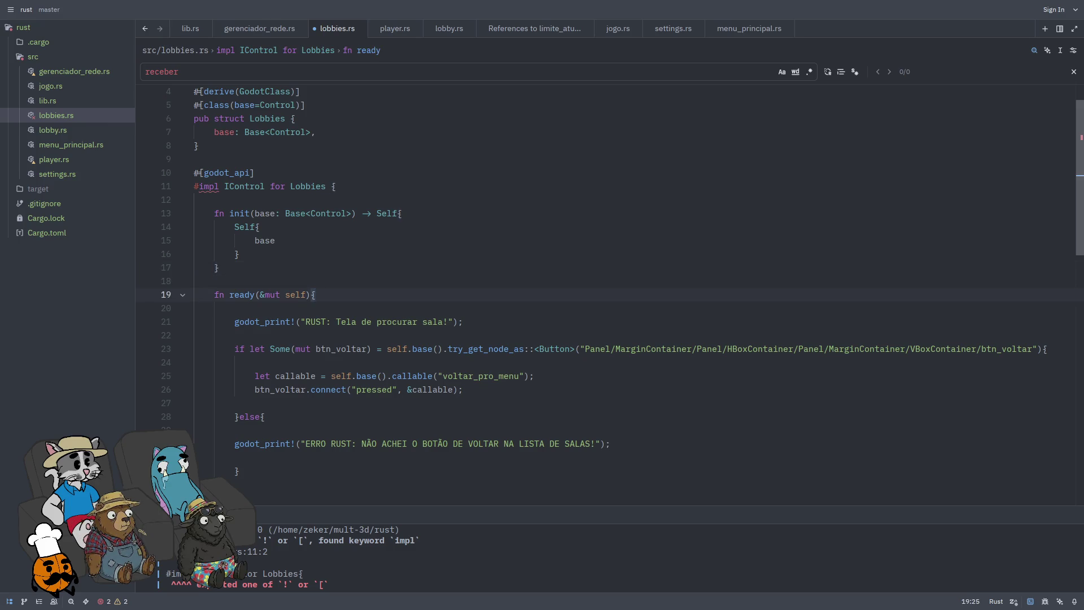
left_click(296, 322)
key("Down")
key("Down")
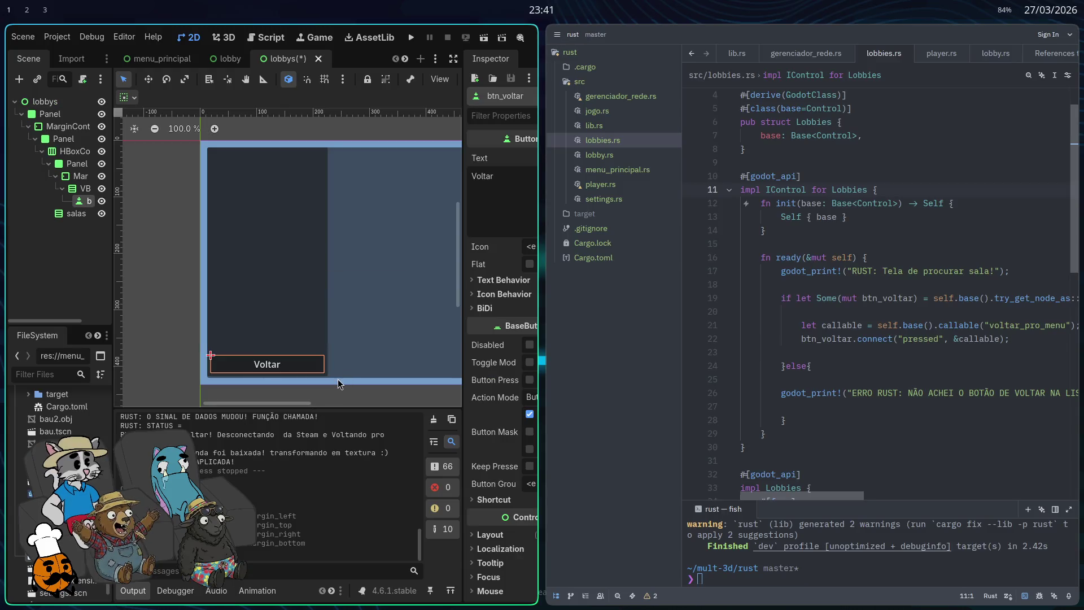
Step: Run the project fullscreen to check the lobby's Voltar button, then close the game and return to Zed
left_click(411, 40)
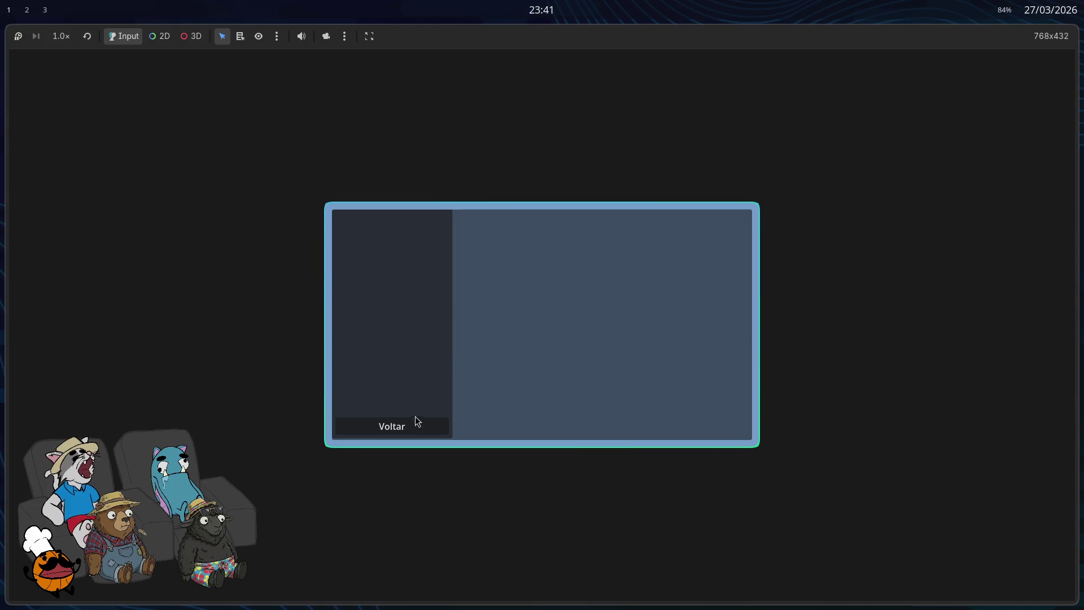
key("F11")
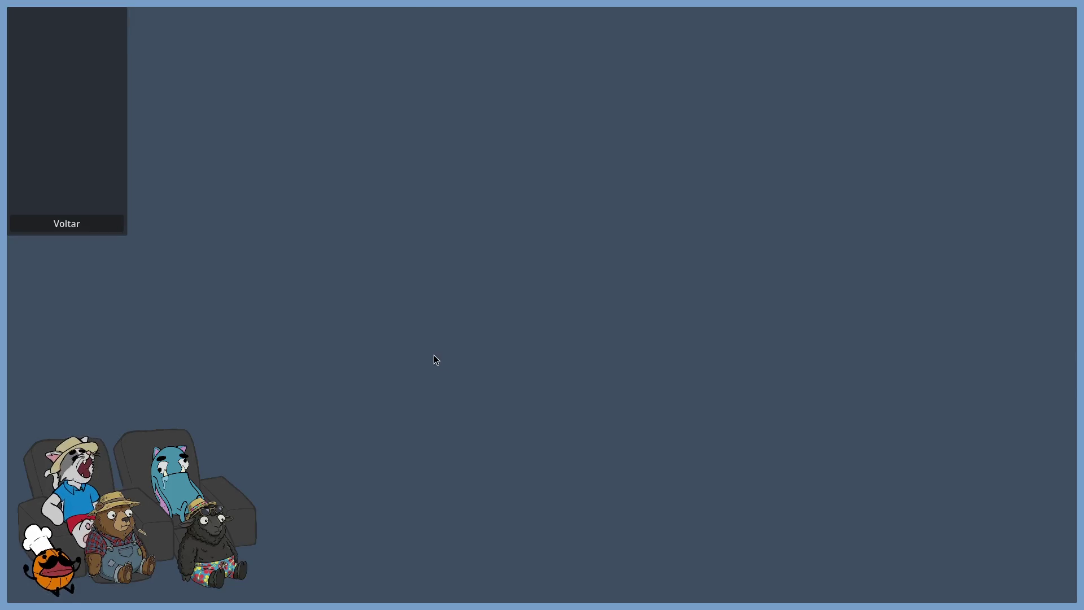
key("super+q")
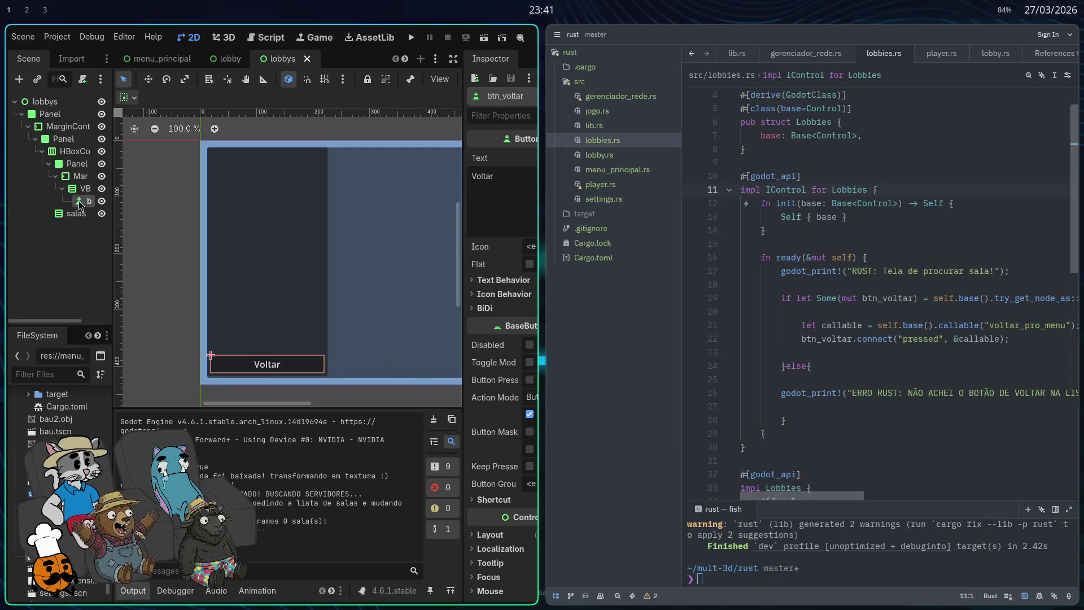
scroll(62, 418, "down", 1)
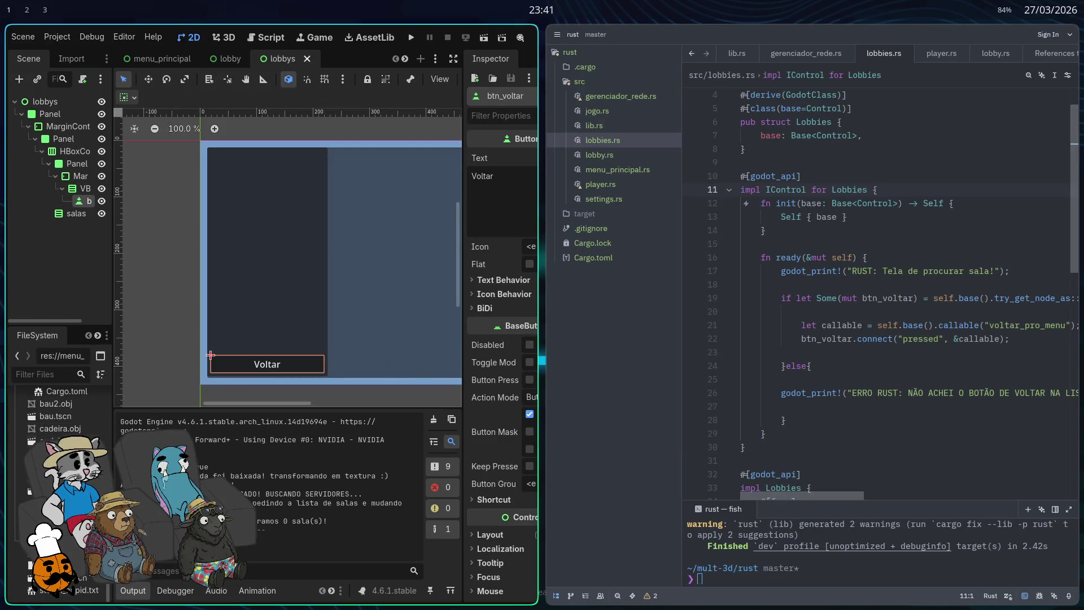
right_click(68, 416)
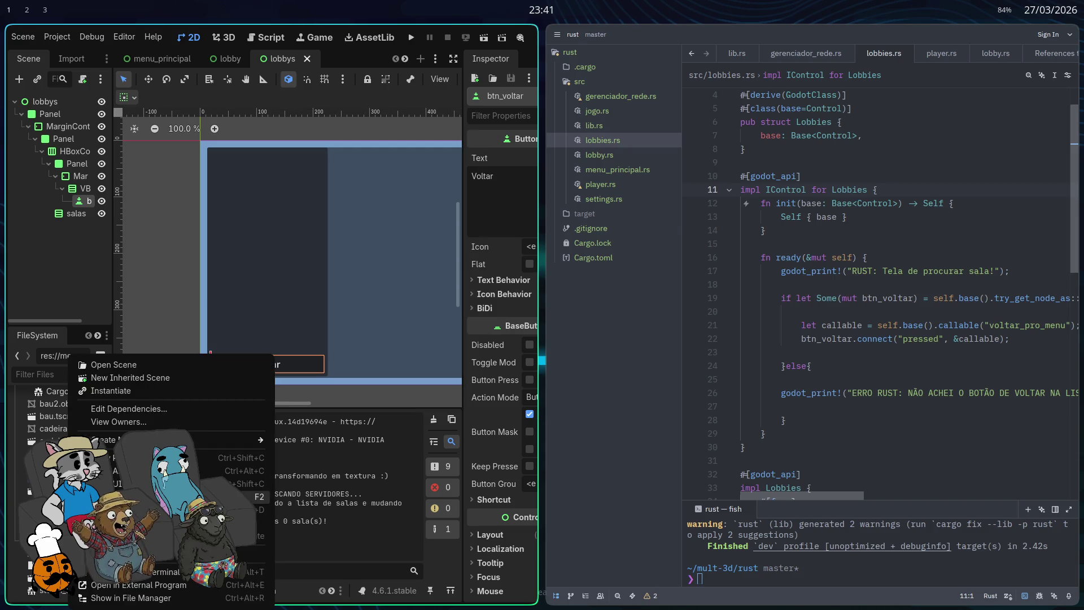
key("Escape")
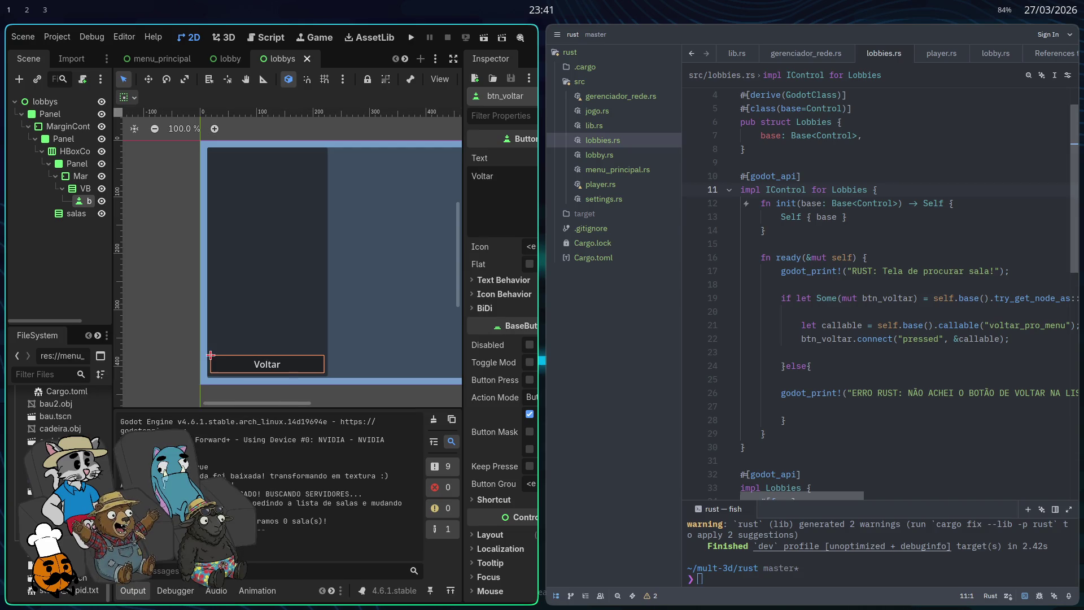
left_click(834, 368)
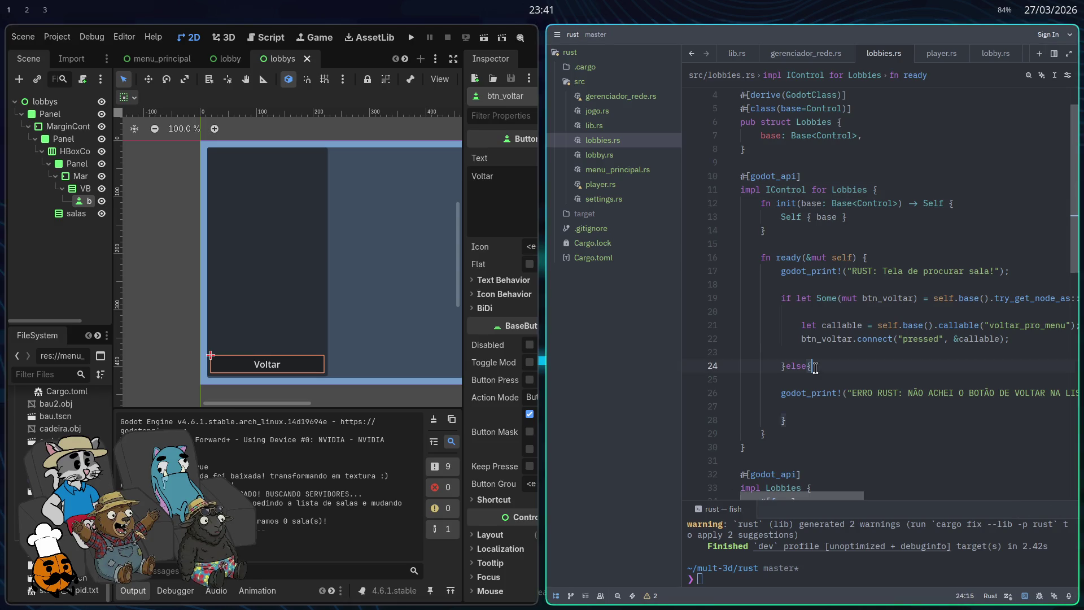
Step: Scroll down to voltar_pro_menu in lobbies.rs and save the file
scroll(834, 372, "down", 2)
scroll(840, 367, "down", 1)
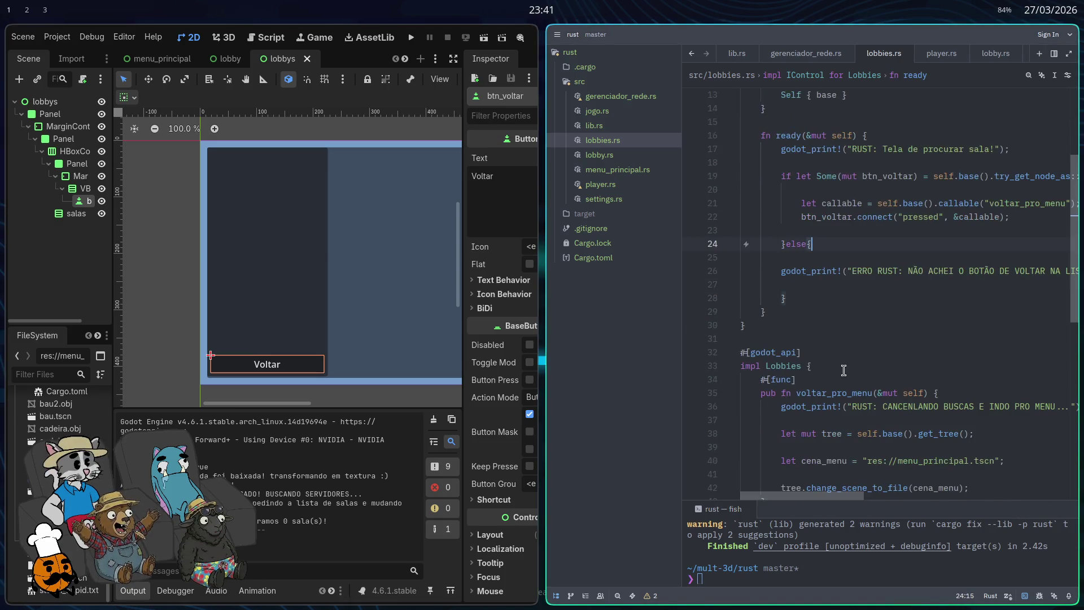
scroll(849, 355, "down", 4)
left_click(970, 298)
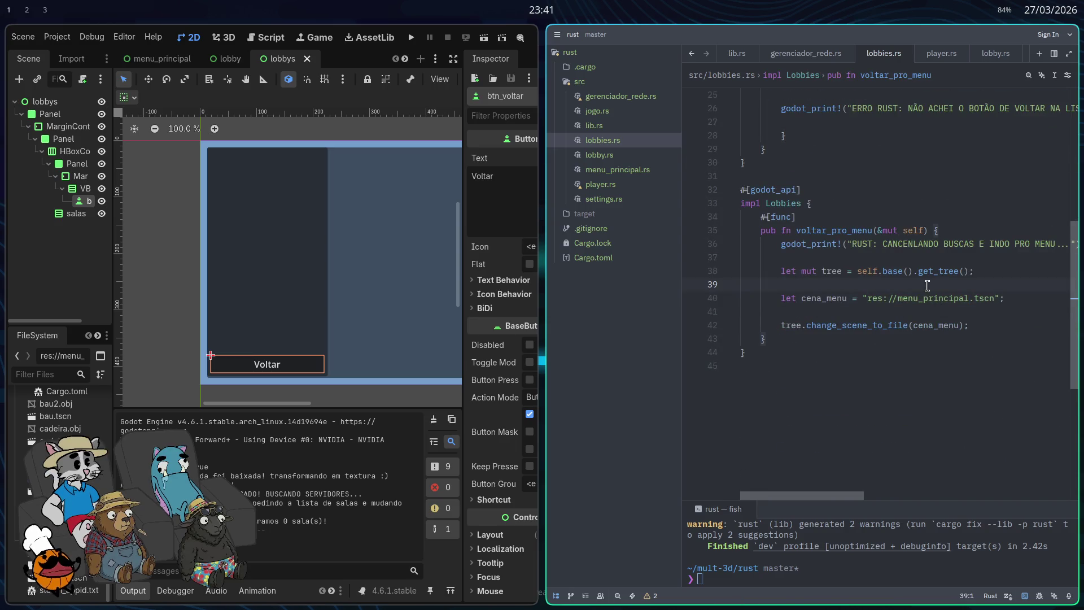
key("Up")
key("ctrl+s")
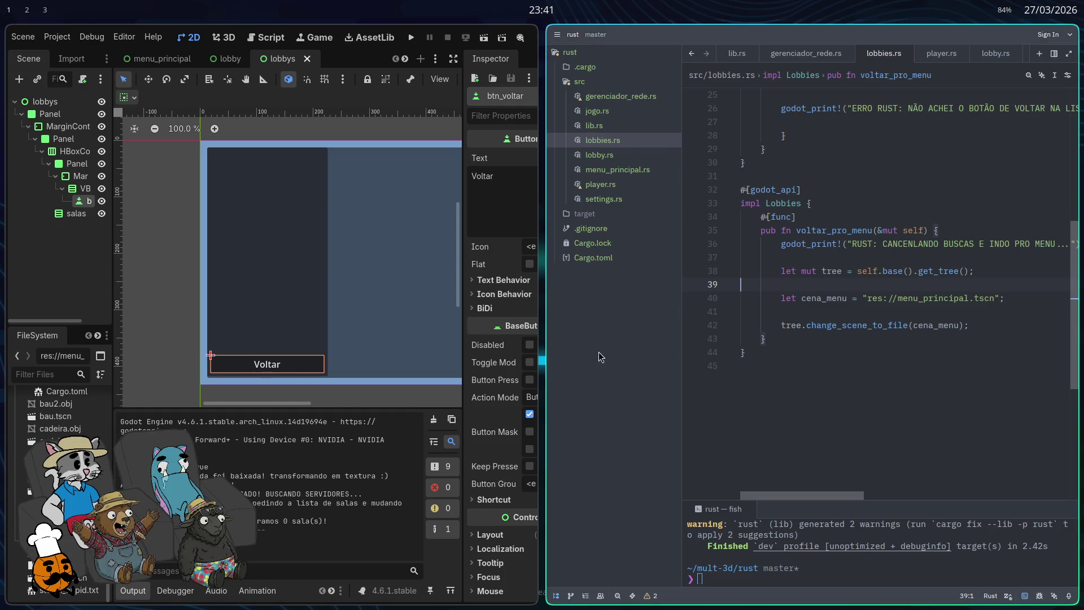
scroll(813, 316, "up", 6)
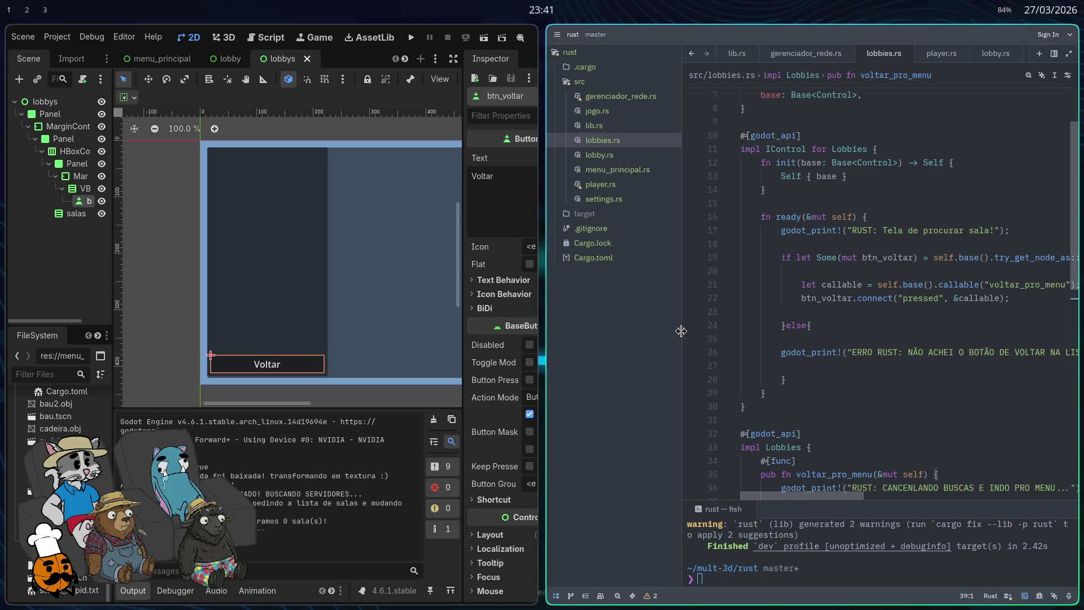
scroll(769, 346, "up", 1)
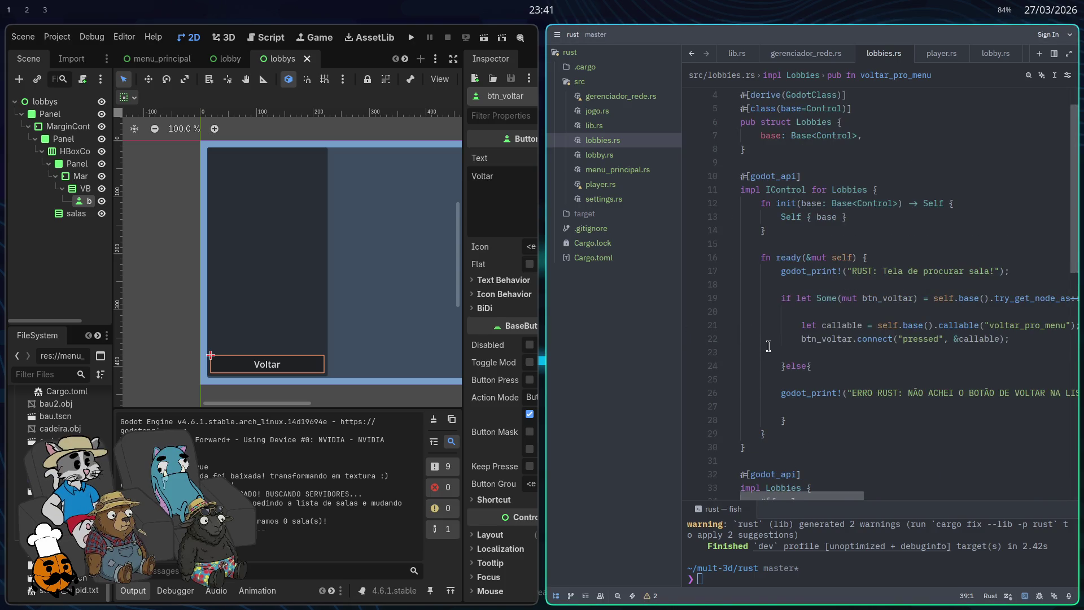
Step: Make Zed fullscreen and select the tree variable on the let mut tree line
key("super+f")
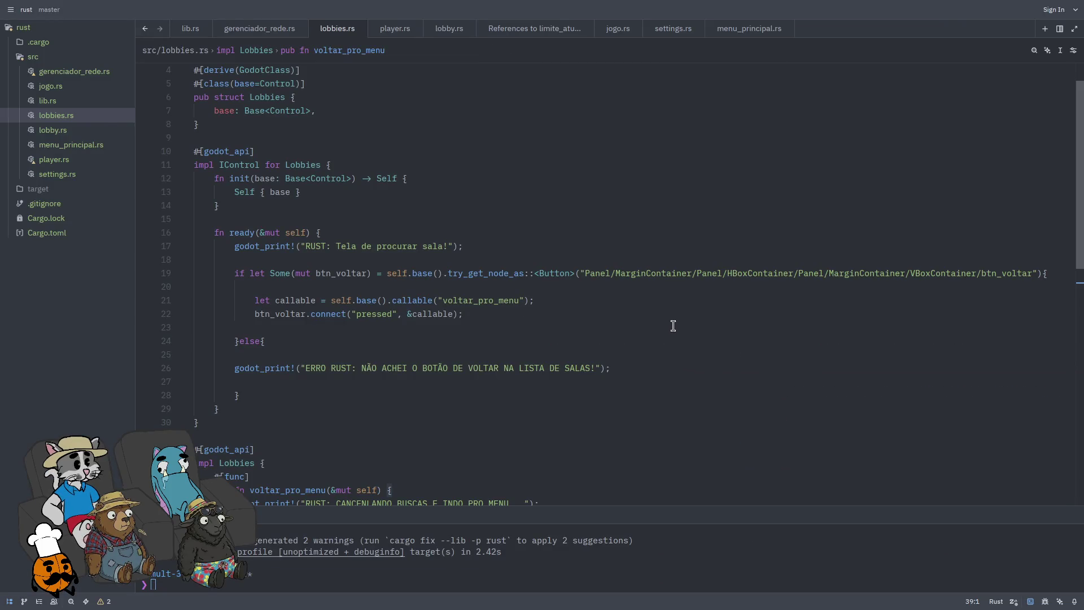
scroll(652, 333, "down", 4)
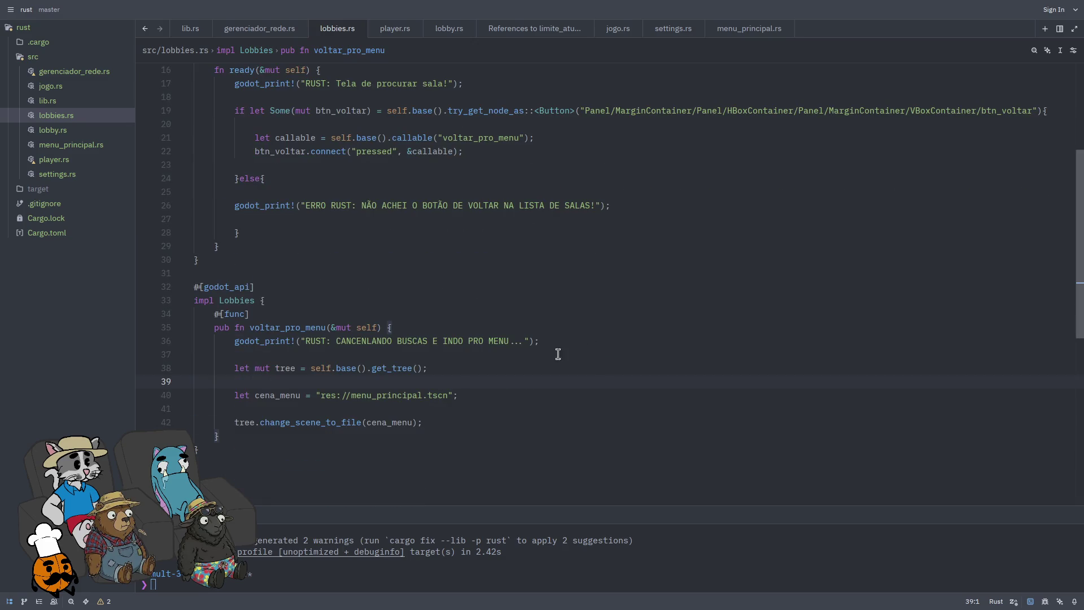
left_click(466, 368)
left_click(235, 370)
double_click(271, 370)
mouse_move(271, 371)
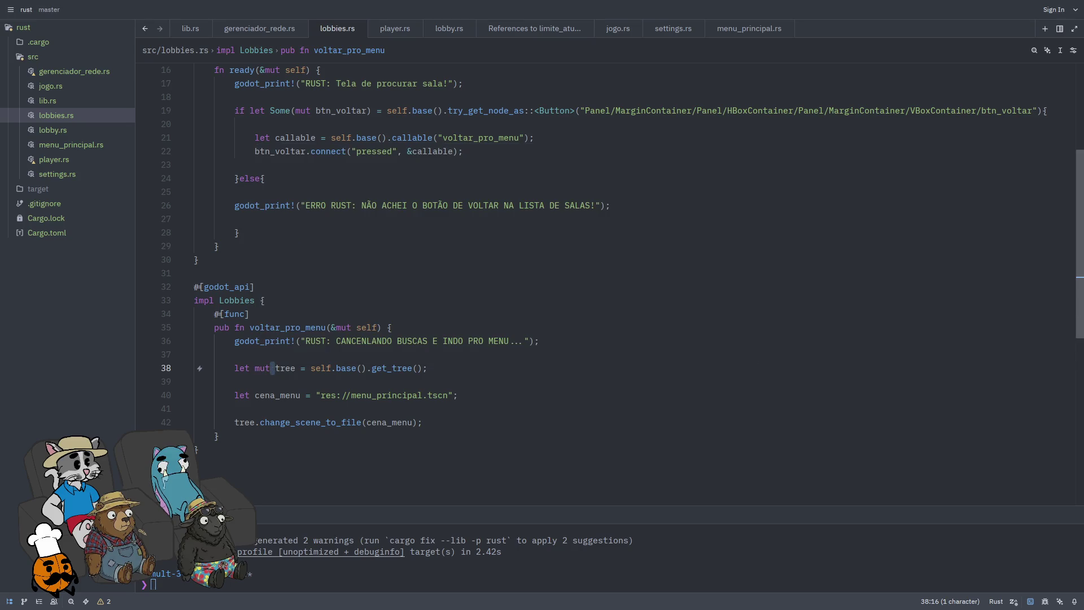
Step: Start replacing lines 38–42 with an 'if let Some(mut tree)' statement
left_click_drag(421, 422, 232, 368)
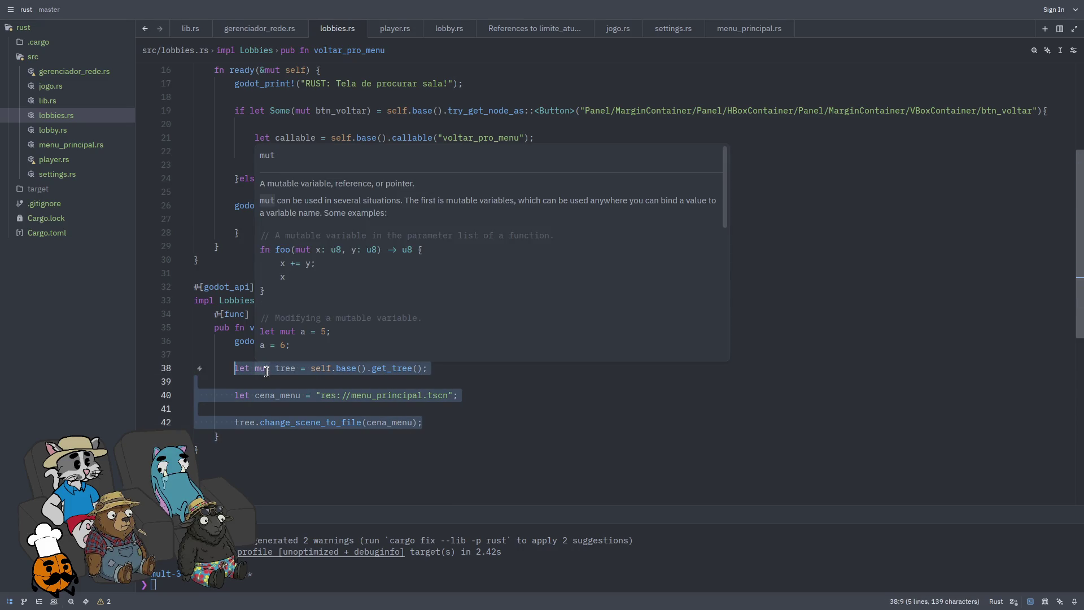
type("if let S")
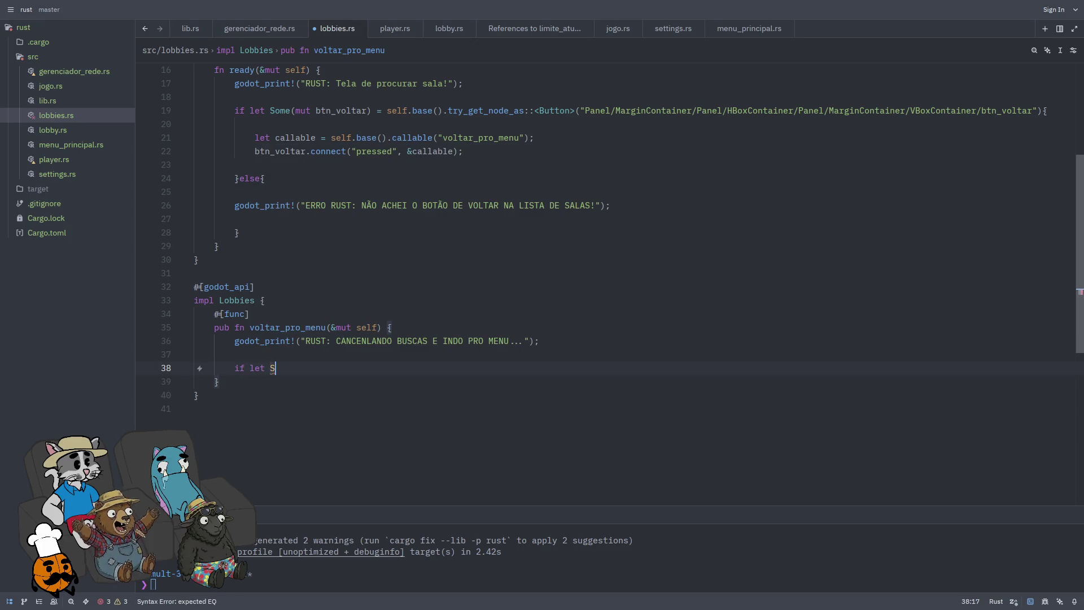
type("ome(mut rt")
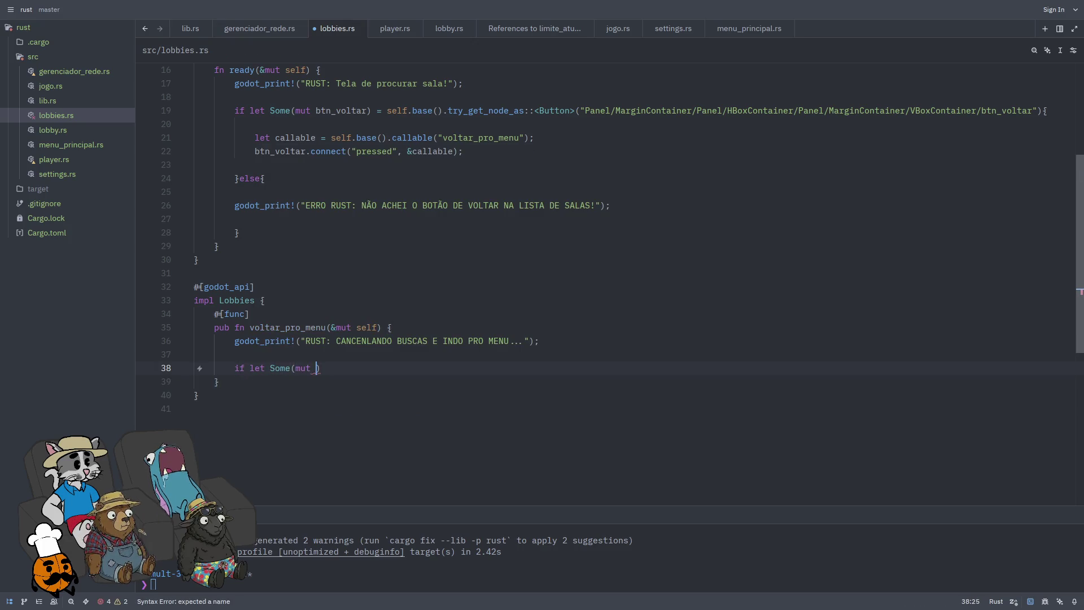
key("BackSpace")
type("tree")
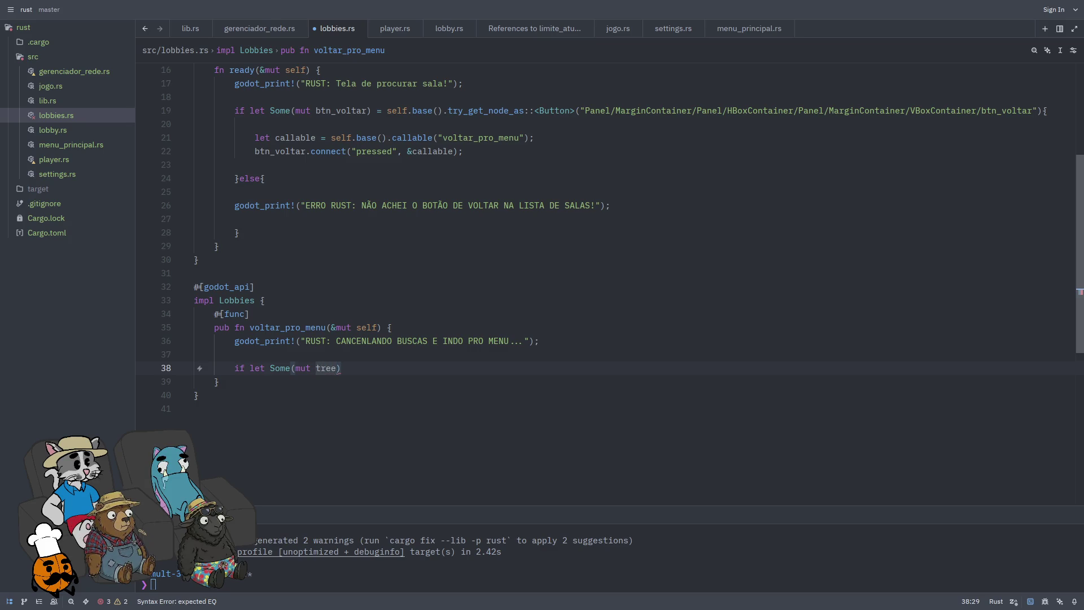
Step: Undo and redo to restore the get_tree, cena_menu and change_scene_to_file lines, then reselect lines 38–42
key("ctrl+z")
key("ctrl+z")
key("ctrl+z")
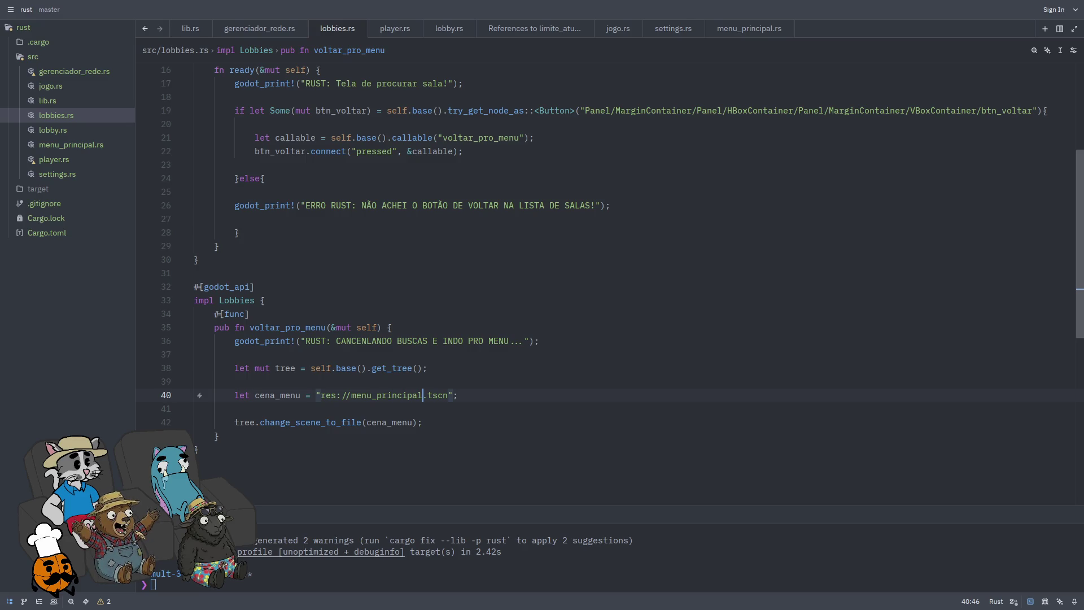
key("ctrl+z")
key("ctrl+z")
key("ctrl+shift+z")
key("ctrl+shift+z")
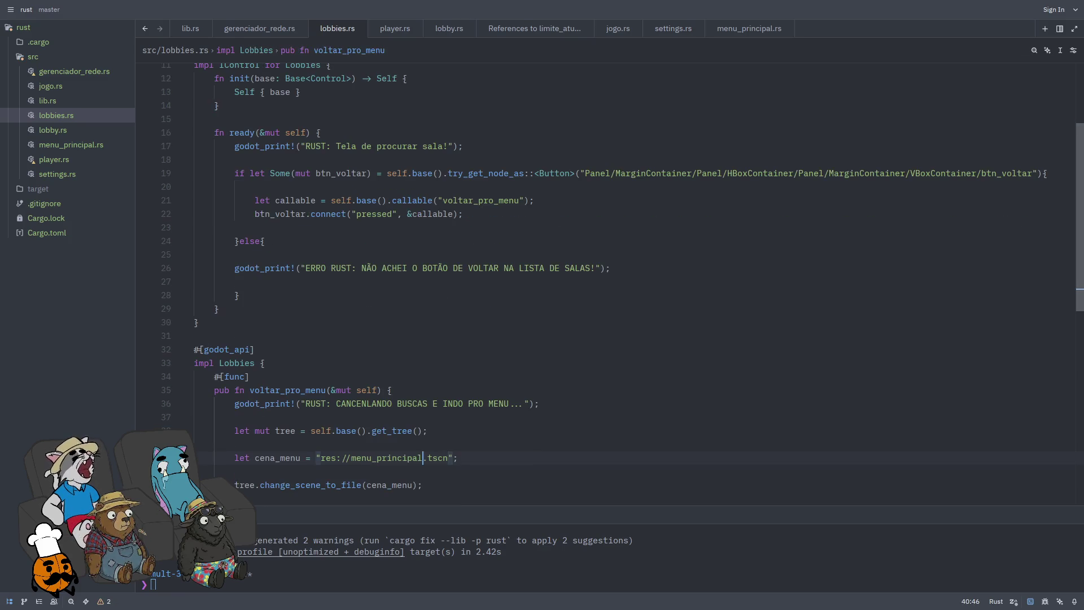
scroll(293, 412, "down", 1)
left_click(453, 445)
left_click_drag(454, 445, 235, 390)
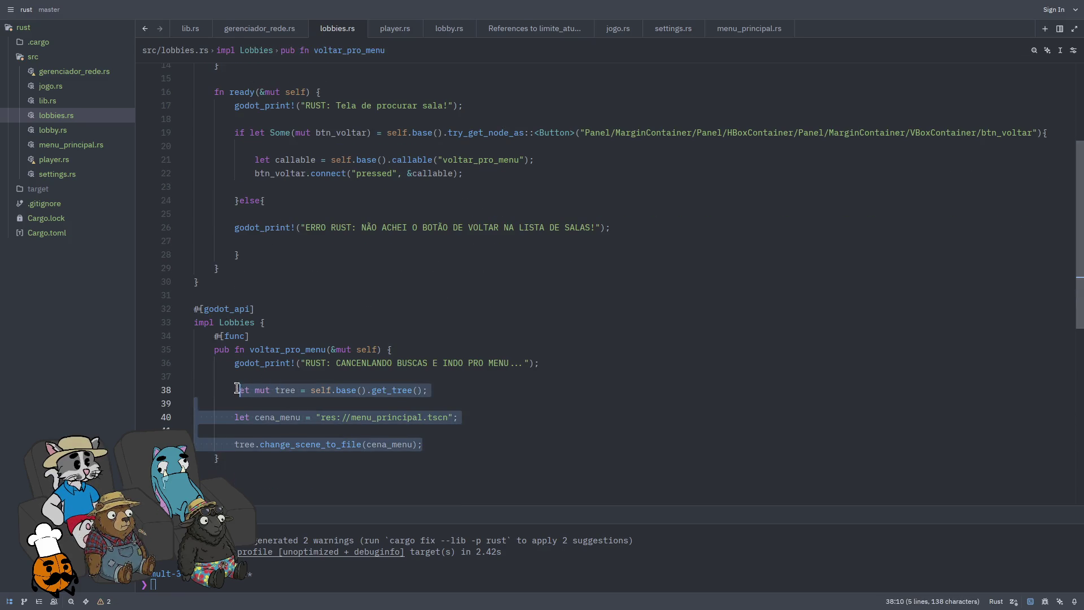
Step: Replace the selection with 'if let Some(mut tree) = self.base().get_tree()' and open its block
type("if let SO")
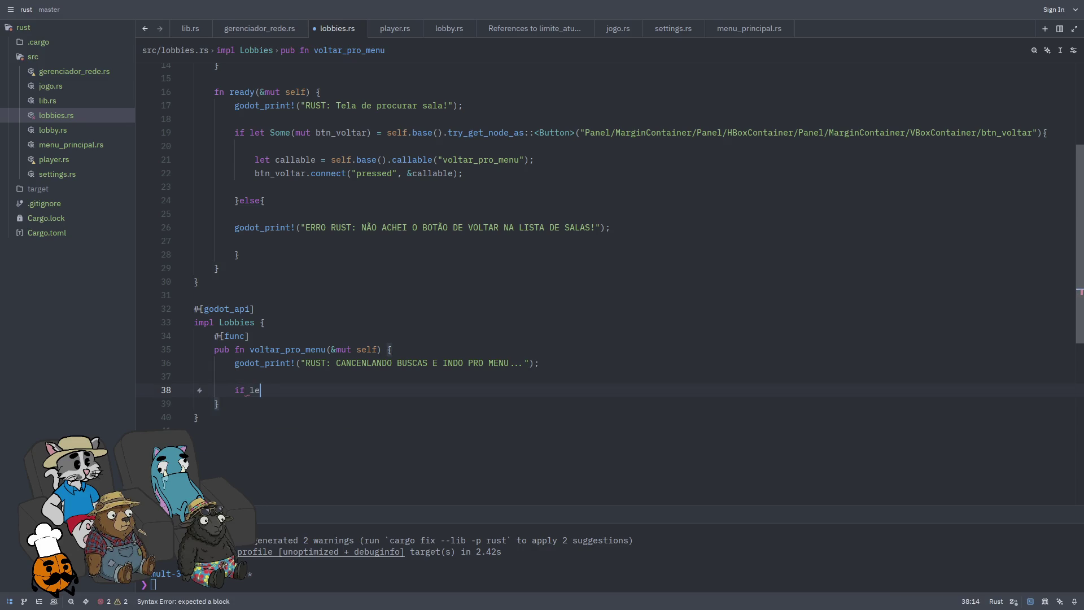
key("BackSpace")
type("ome(")
type("mut tree)")
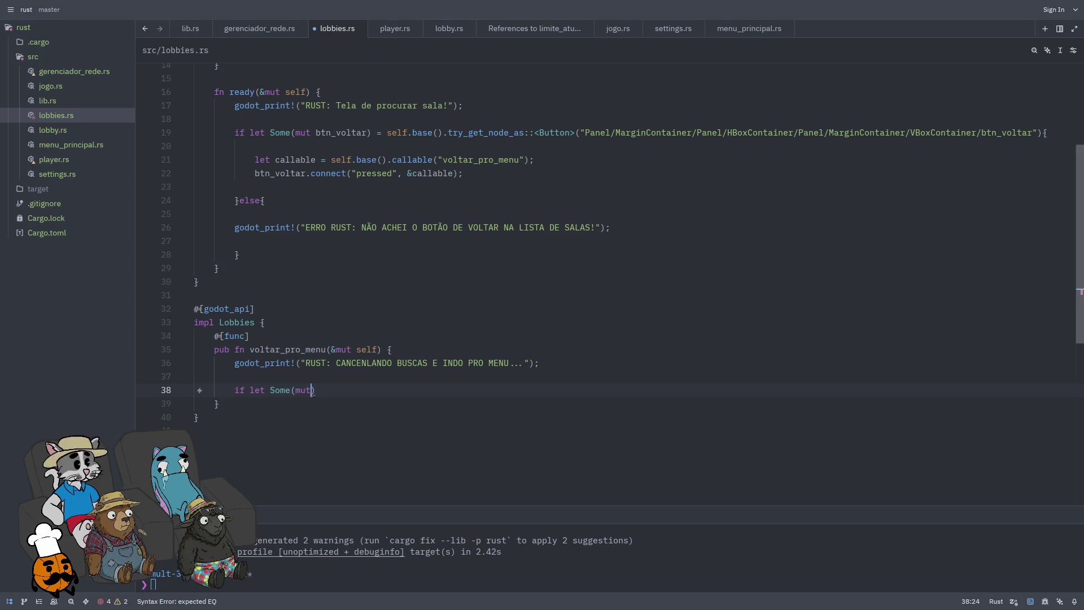
type(" =")
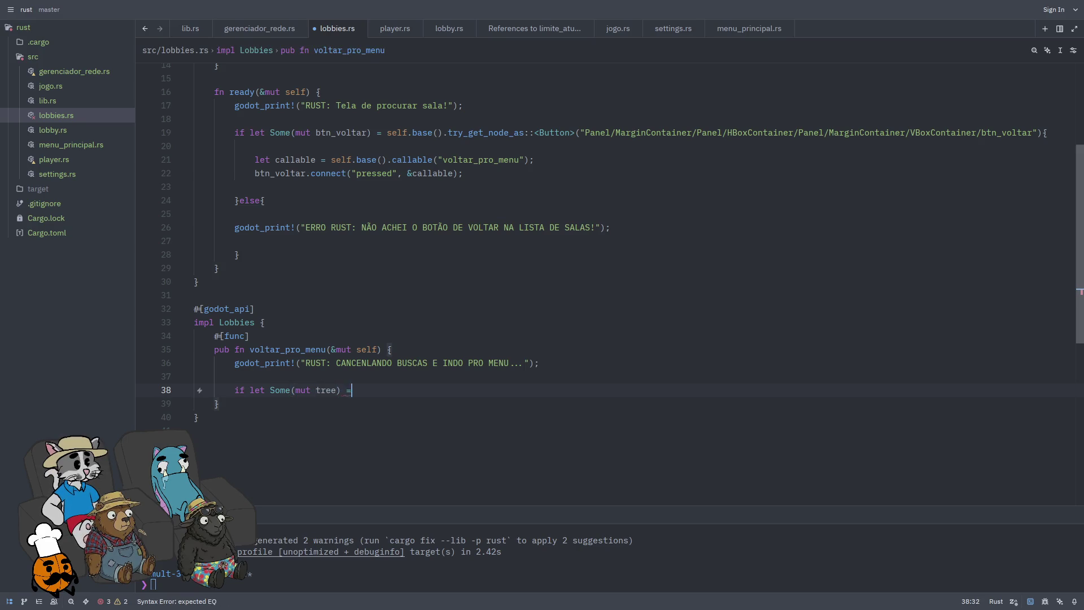
type(" self.base().tre")
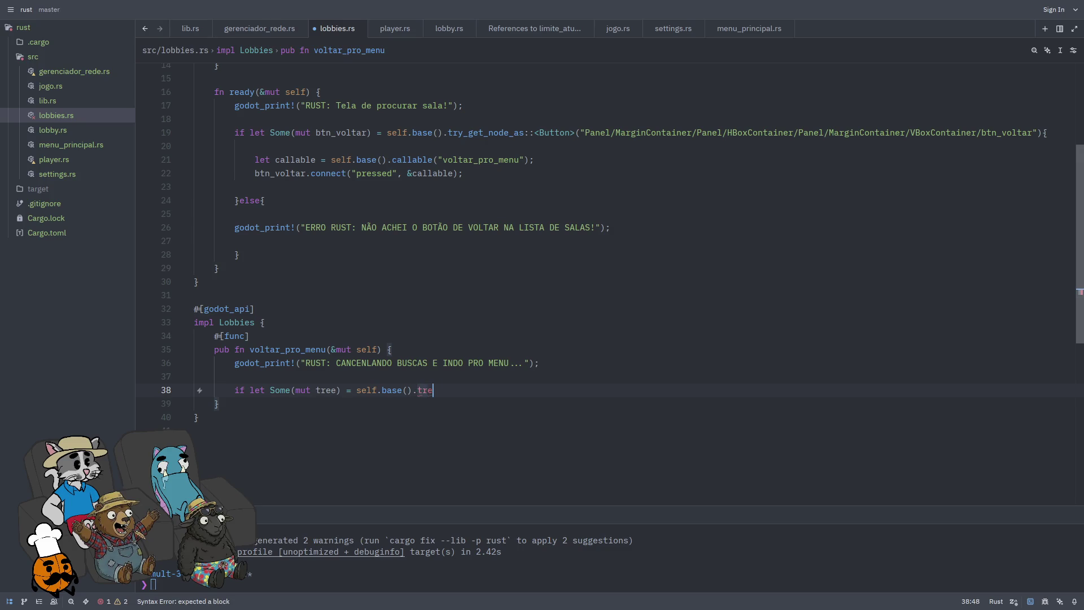
key("BackSpace")
key("BackSpace")
key("BackSpace")
type("get_tree();")
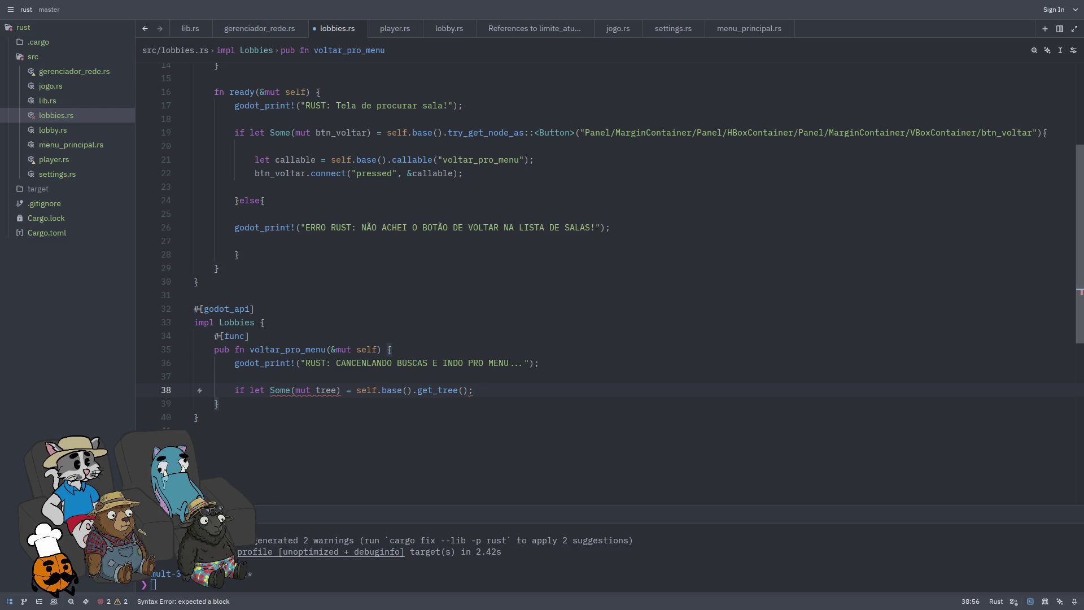
type("{")
key("Return")
key("Return")
key("Return")
Step: Inside the block, declare cena_menu as "res://menu_principal.tscn", begin a tree.cha call, and save
key("Up")
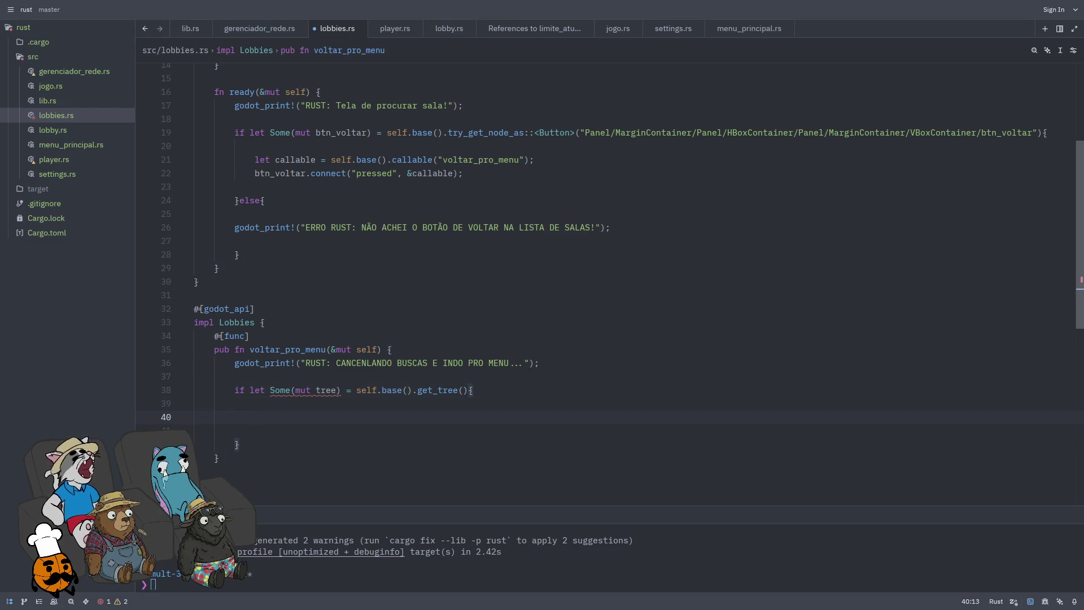
type("let cena_")
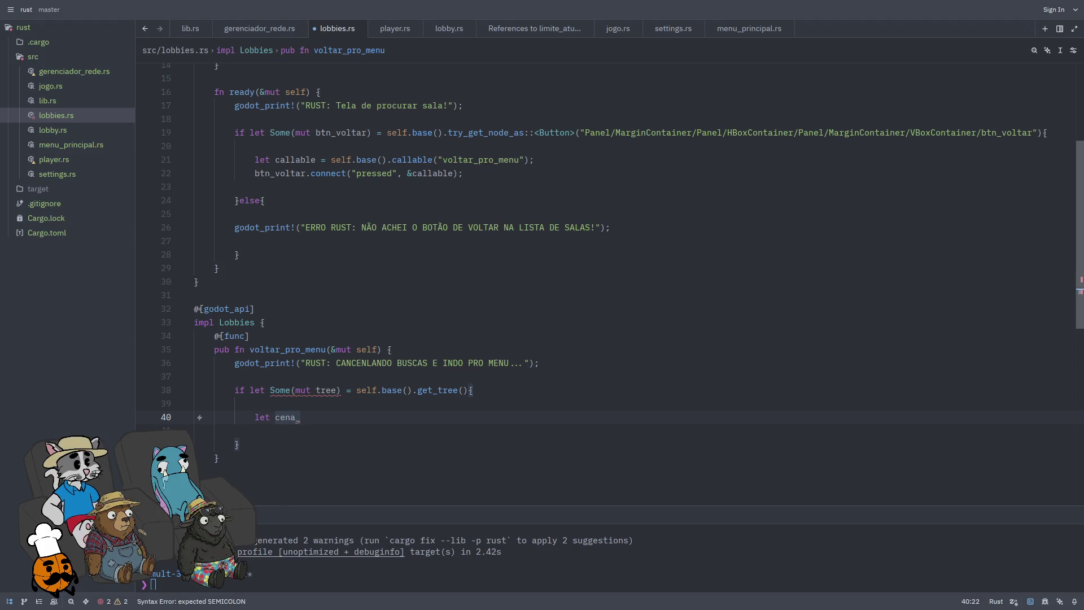
type("menu")
type(" = \"")
type("res")
type("://menu")
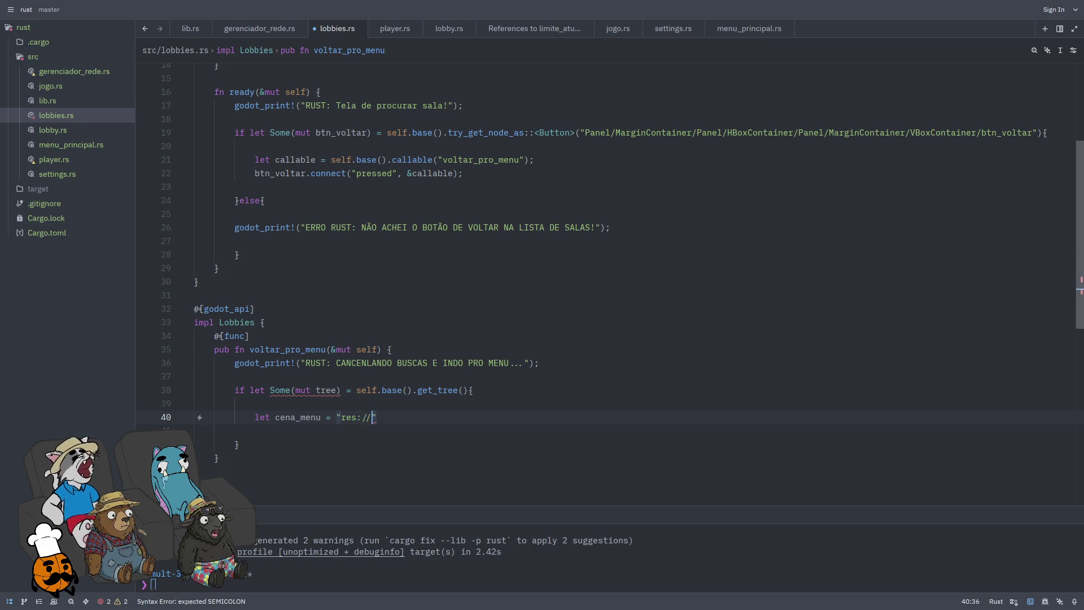
type("_principal.ts")
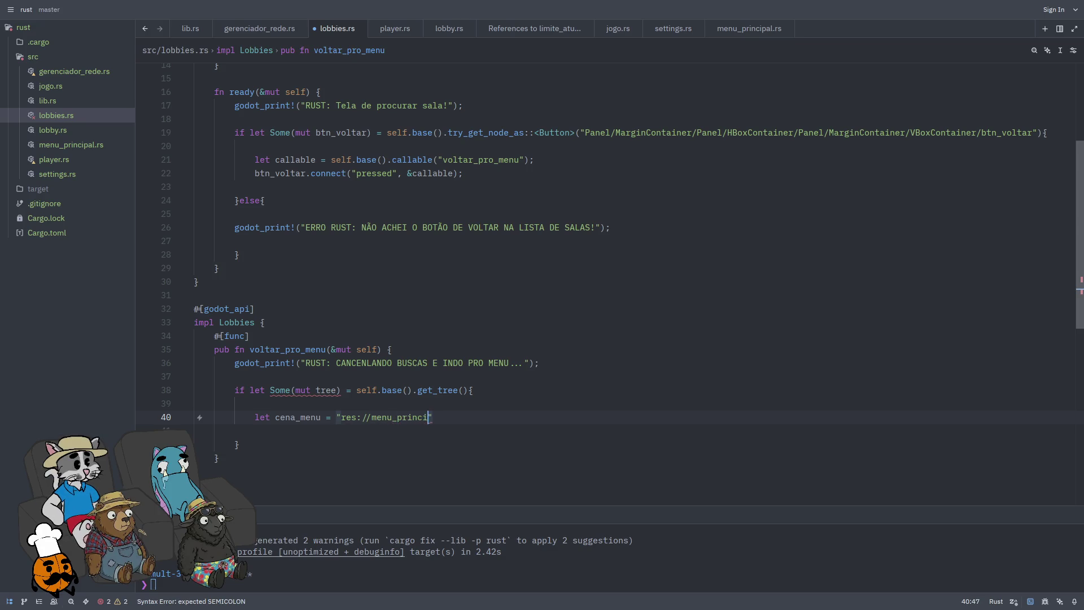
type("cn\";")
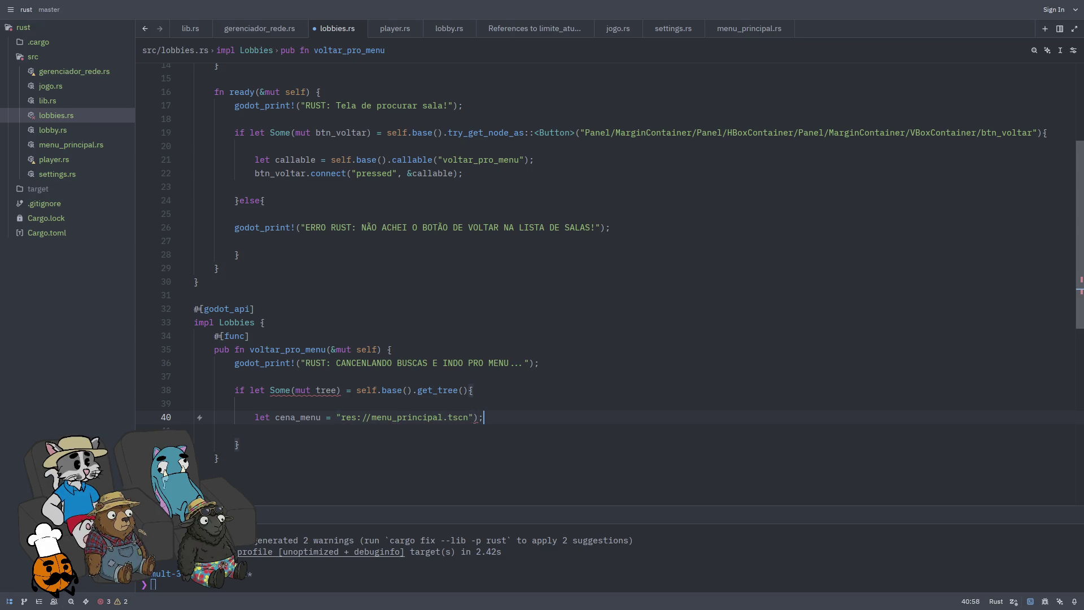
key("Return")
key("Return")
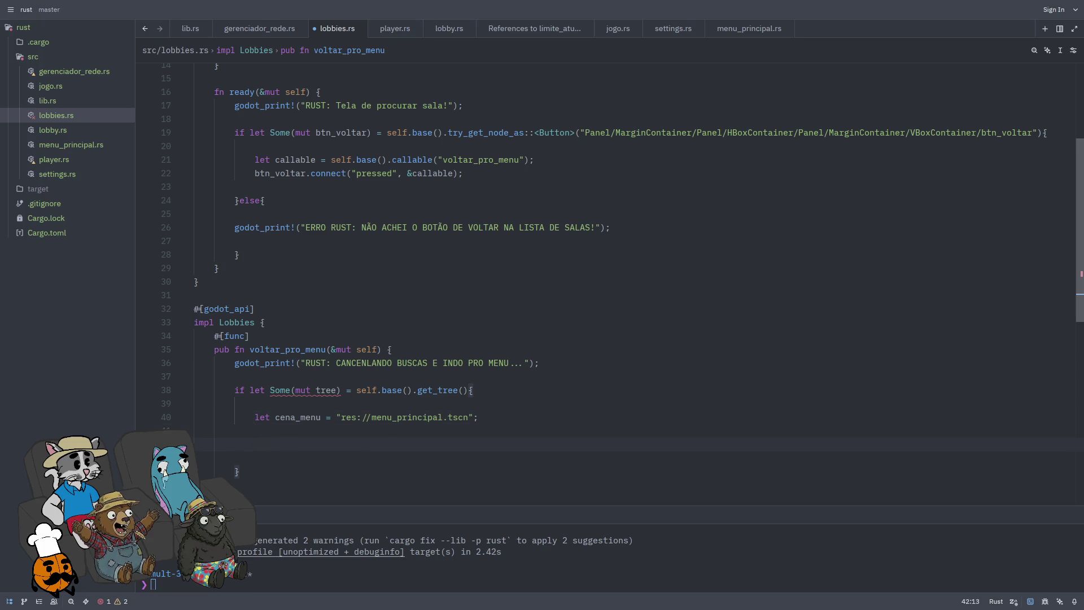
type("tree.change")
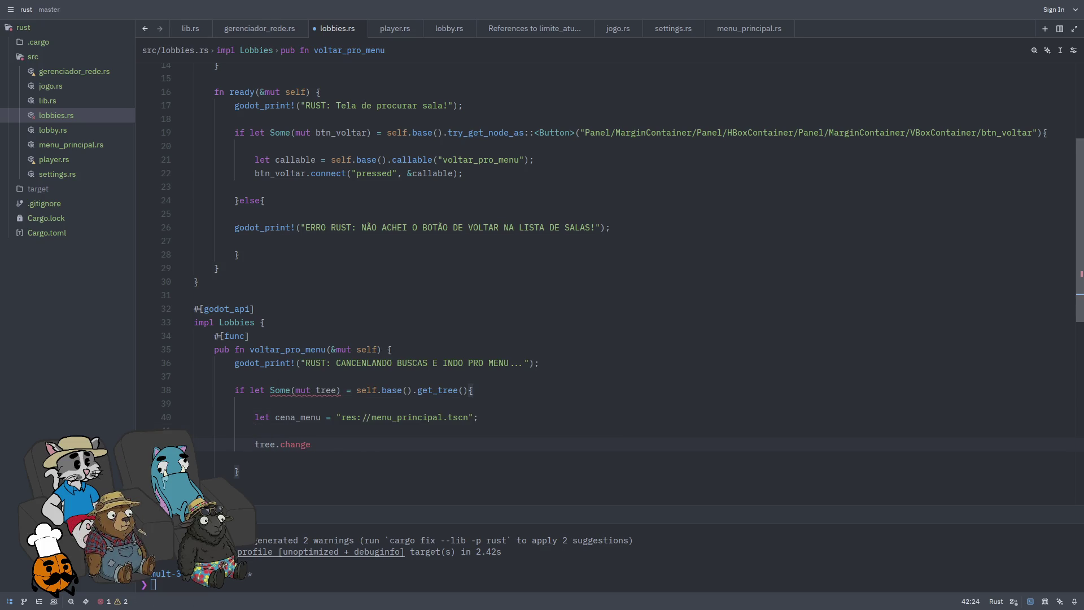
key("ctrl+BackSpace")
type("tree.")
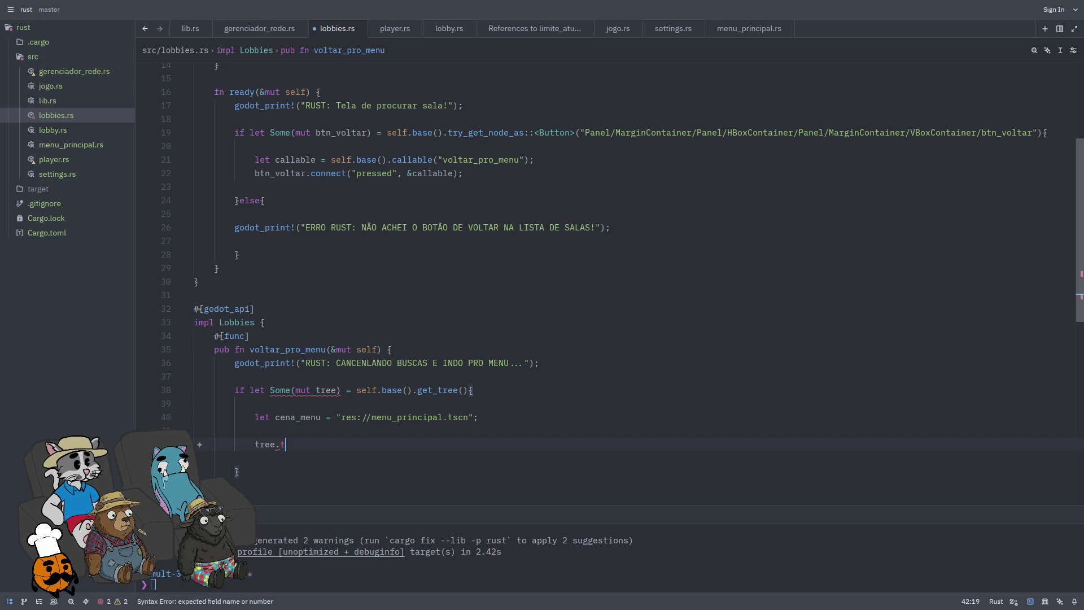
type("ch")
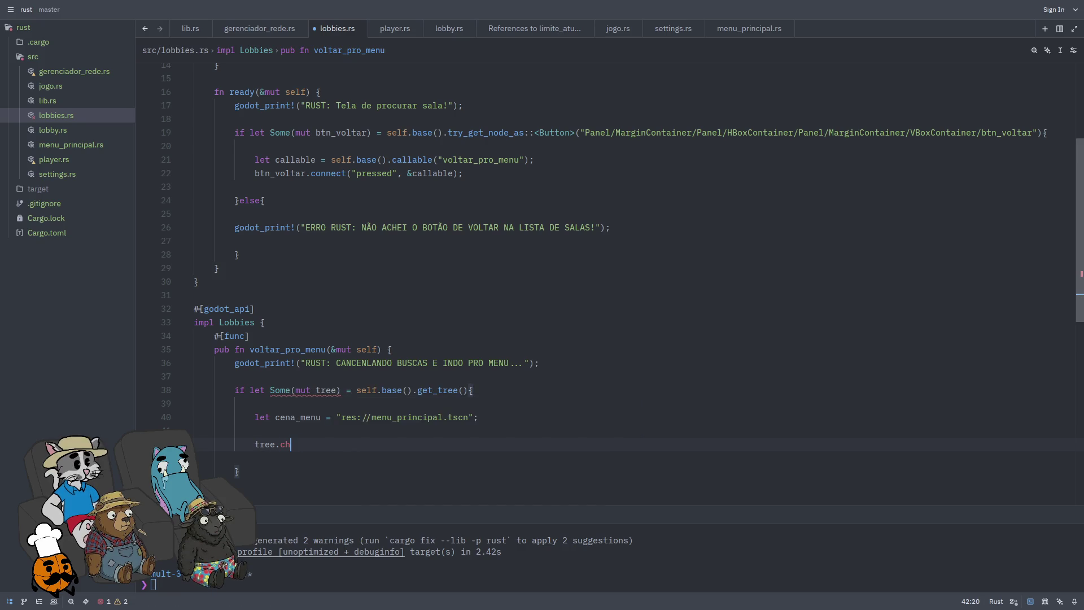
key("ctrl+s")
type("a")
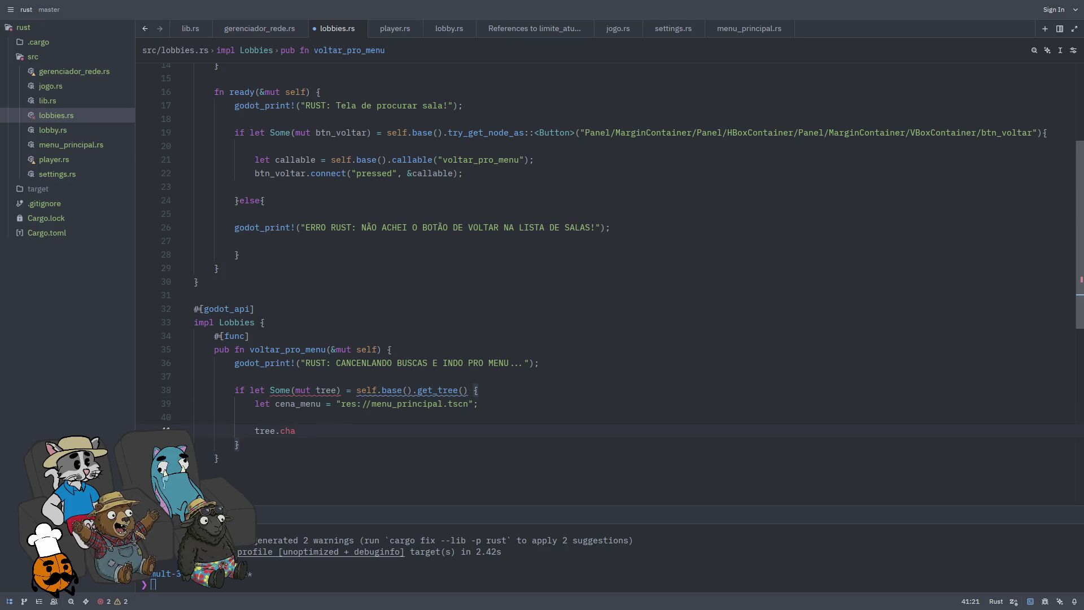
left_click(314, 403)
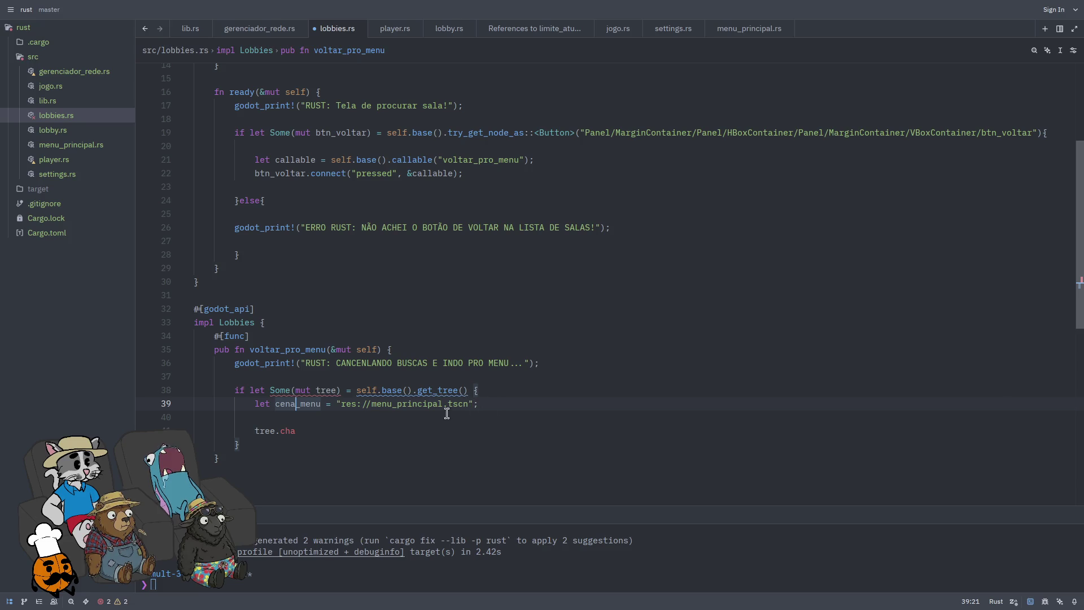
Step: Insert a blank line at line 40 inside the if let block, then select code to review it
left_click(499, 416)
key("Return")
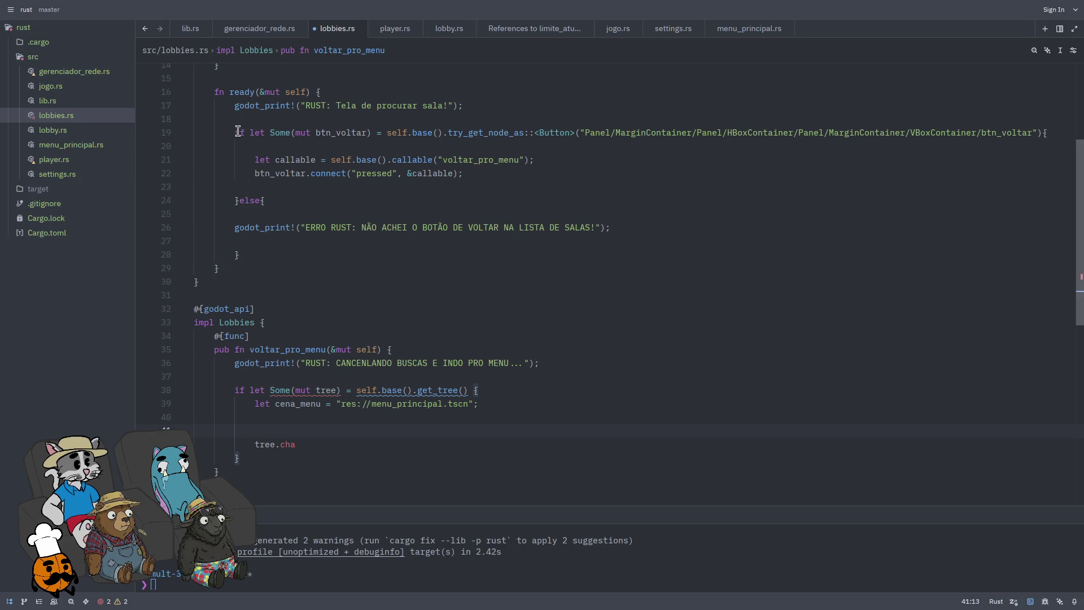
mouse_move(215, 90)
left_mouse_down()
mouse_move(226, 309)
mouse_move(254, 488)
left_mouse_up()
scroll(395, 339, "up", 3)
scroll(368, 230, "down", 5)
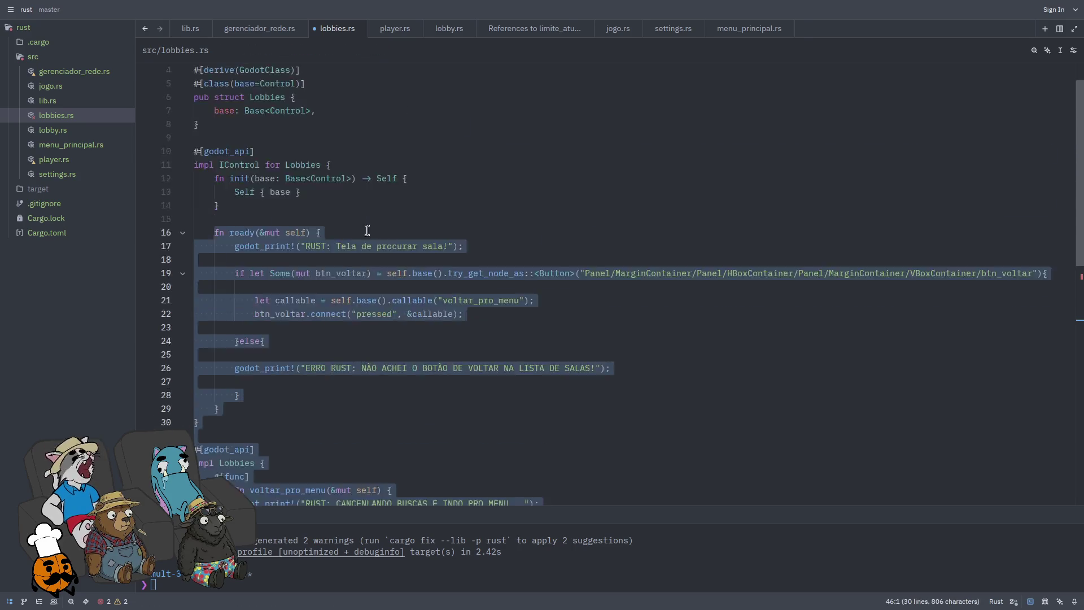
scroll(500, 339, "up", 1)
left_click(513, 345)
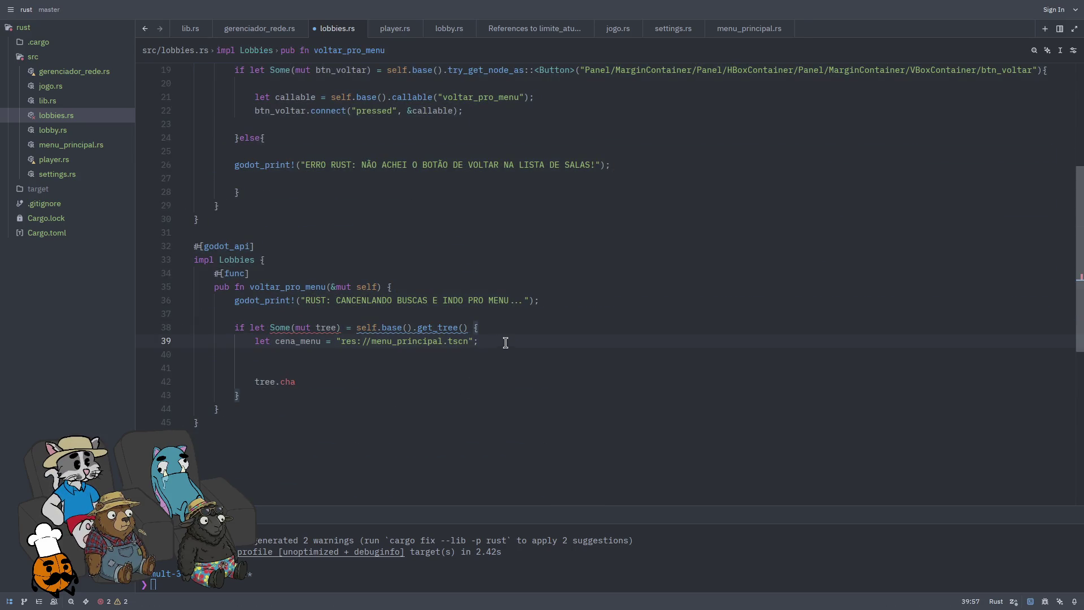
scroll(506, 341, "up", 4)
mouse_move(611, 327)
left_mouse_down()
mouse_move(195, 300)
mouse_move(195, 164)
left_mouse_up()
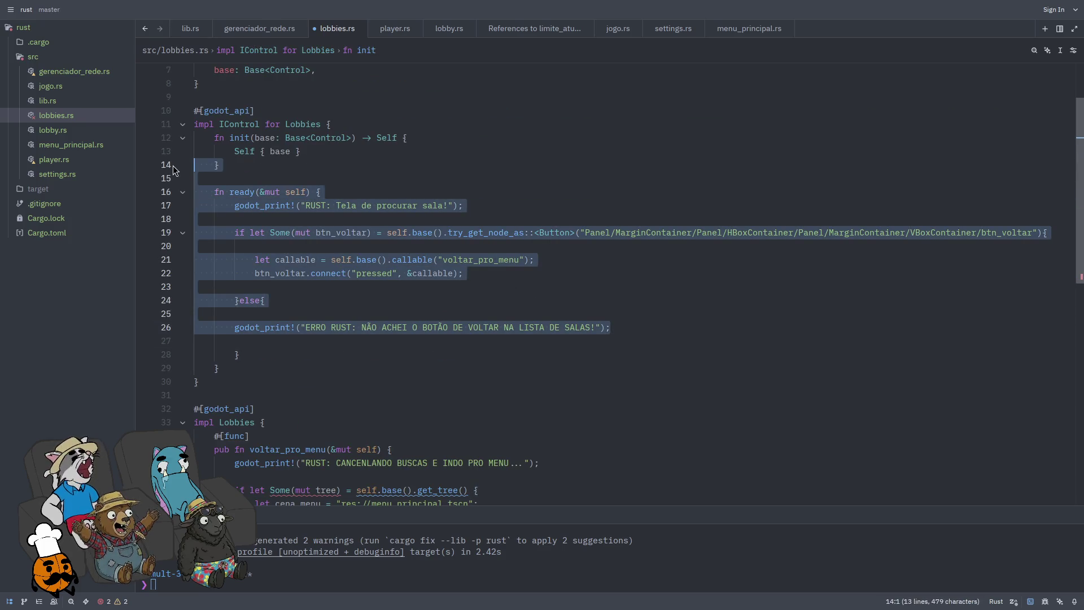
Step: Review the voltar_pro_menu block and inspect the get_tree error on line 38
scroll(220, 197, "down", 1)
scroll(220, 197, "down", 5)
mouse_move(600, 343)
left_mouse_down()
mouse_move(249, 219)
mouse_move(195, 179)
left_mouse_up()
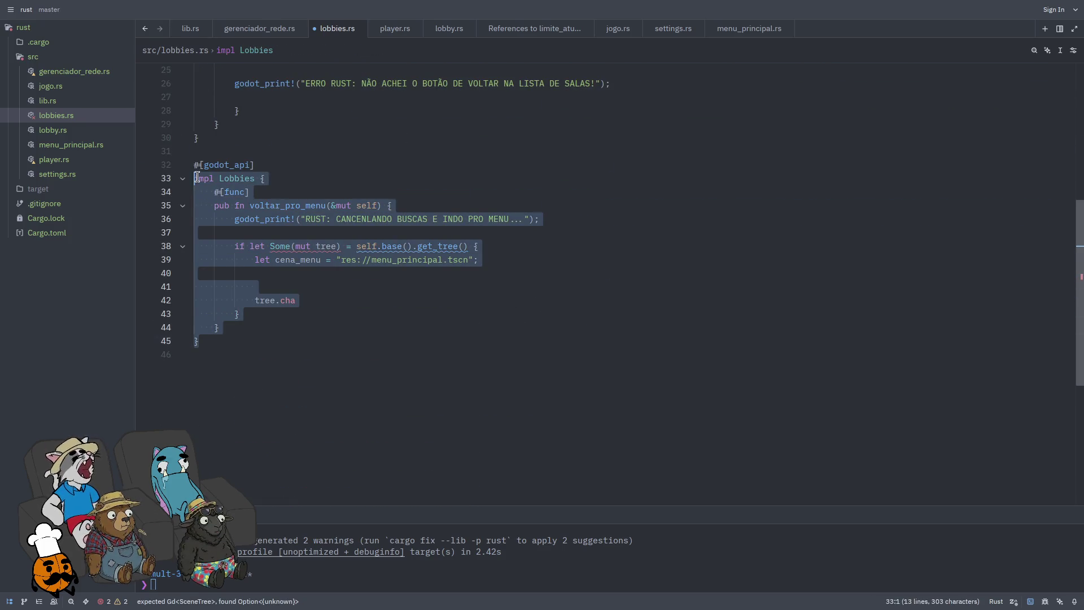
left_click(505, 261)
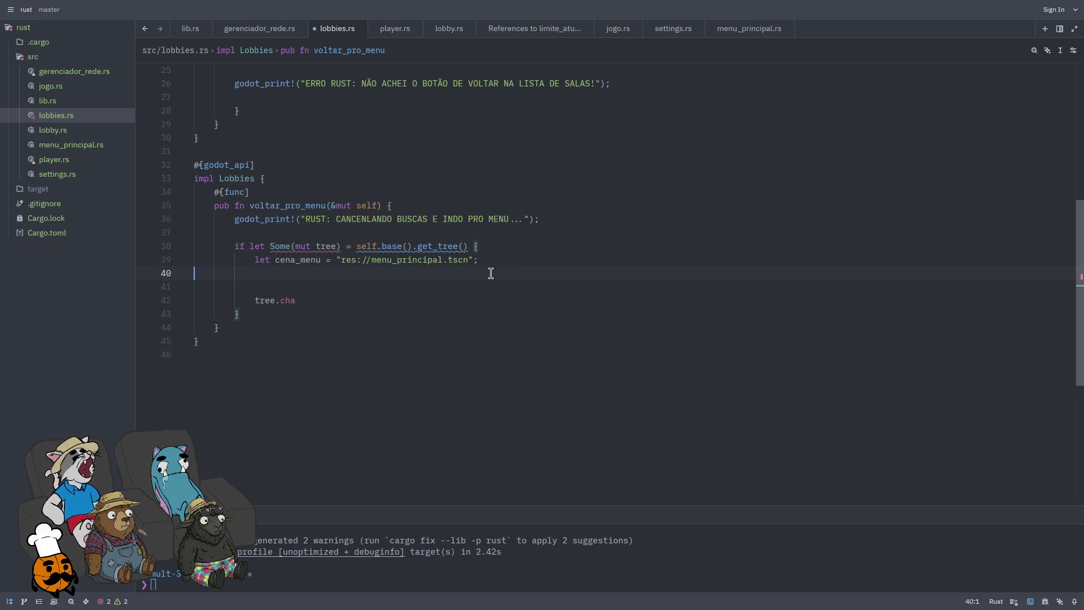
key("Left")
key("Left")
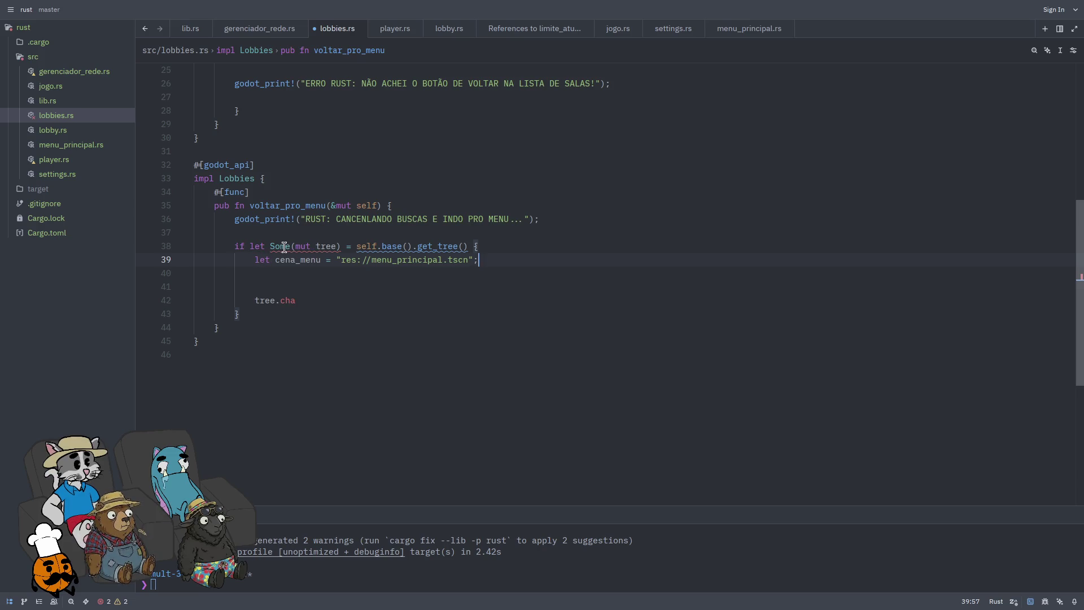
mouse_move(284, 247)
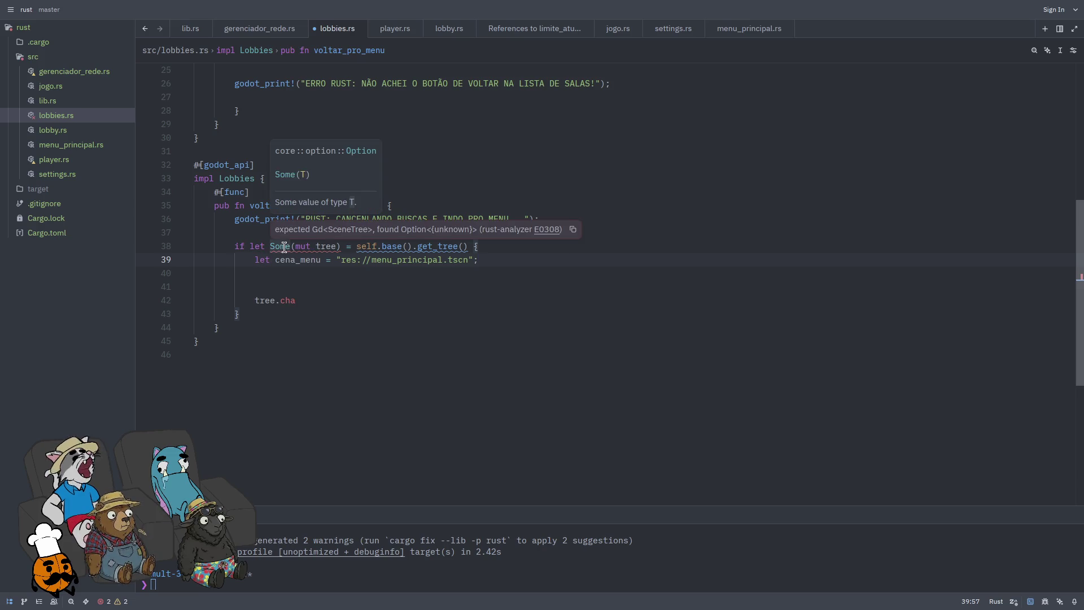
left_click(316, 247)
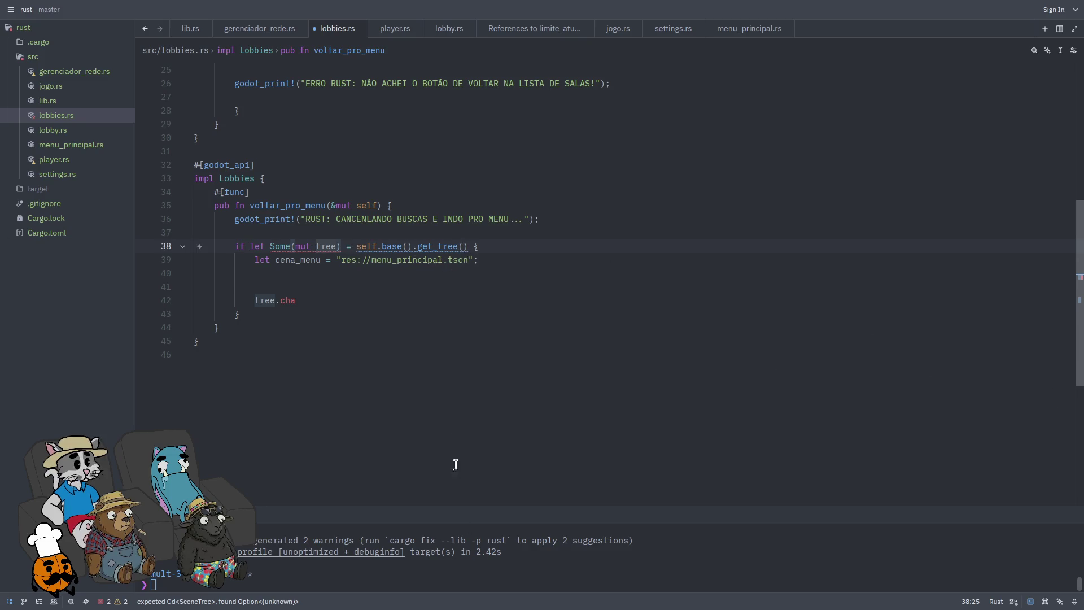
Step: Delete the unfinished tree.cha line from the if let block
left_click(486, 273)
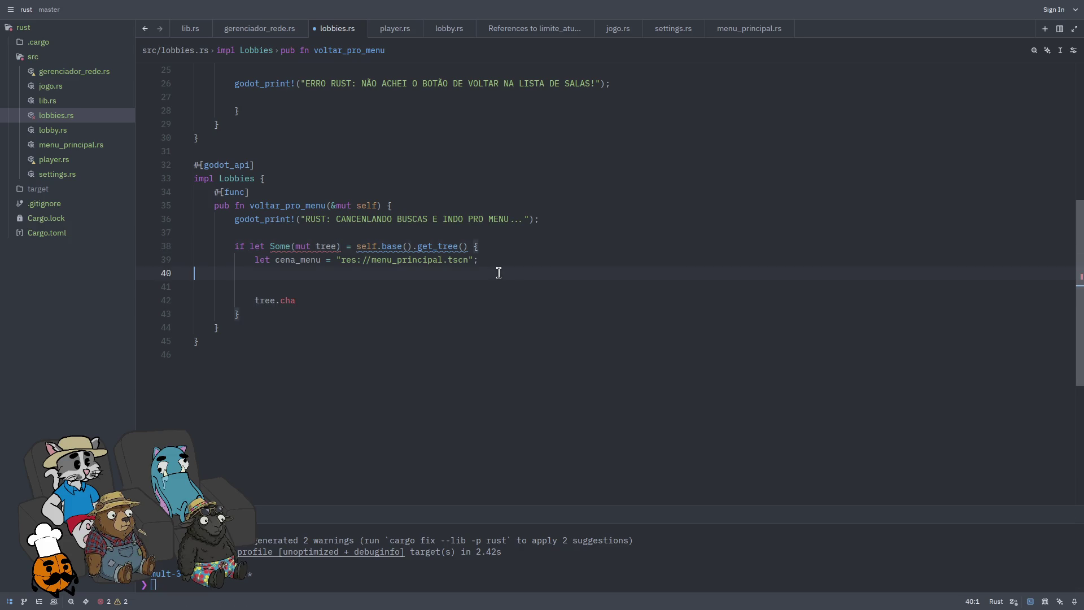
key("Down")
key("Down")
key("ctrl+Delete")
key("ctrl+Delete")
key("ctrl+Delete")
key("ctrl+BackSpace")
key("BackSpace")
type("e.chg")
key("ctrl+BackSpace")
key("ctrl+BackSpace")
key("ctrl+BackSpace")
Step: Paste the 'expected Gd<SceneTree>, found Option<{unknown}>' error text at the end of lobbies.rs
mouse_move(307, 245)
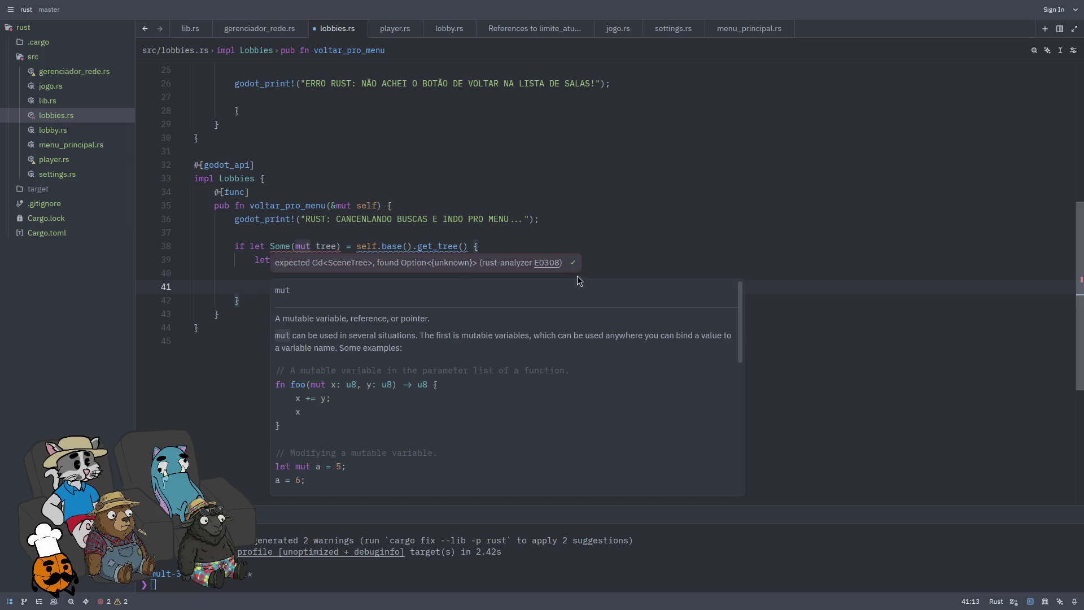
left_click(405, 403)
key("Return")
key("Return")
key("ctrl+s")
type("expected Gd<SceneTree>, found Option<{unknown}>")
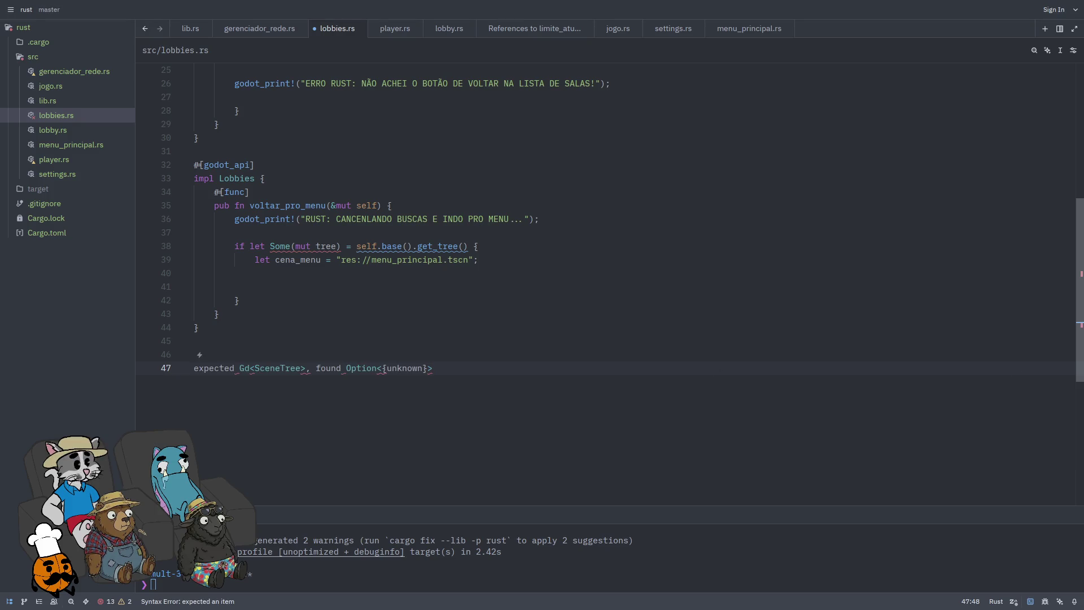
Step: Remove the pasted error text and rewrite line 38 as 'if let mut tree = self.base().get_tree()', then save
left_click_drag(449, 368, 196, 368)
key("BackSpace")
key("BackSpace")
left_click(325, 264)
key("Up")
key("Up")
left_click(342, 247)
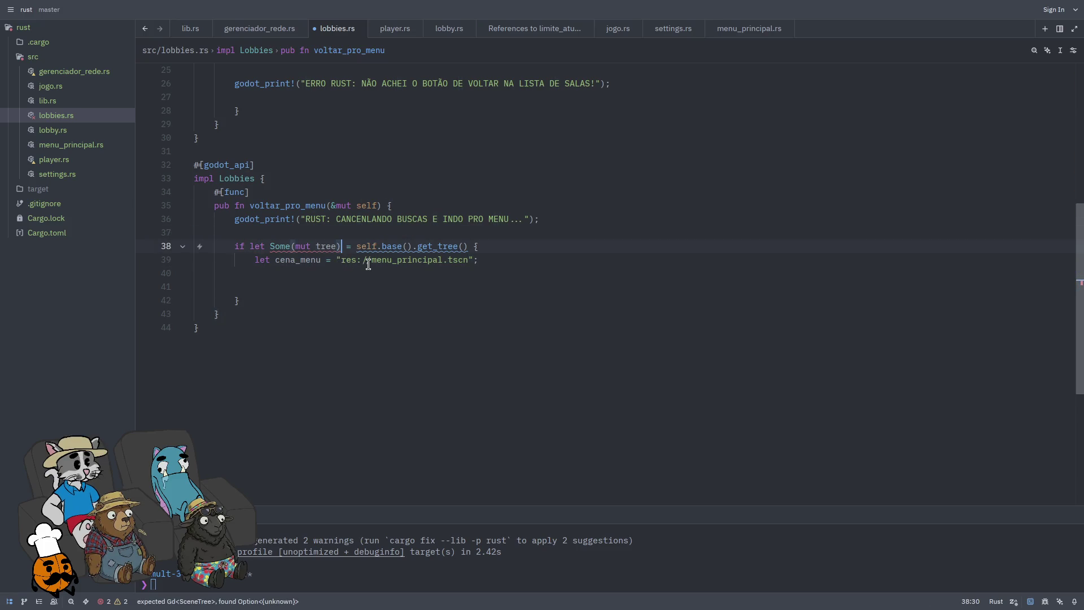
key("ctrl+Right")
key("ctrl+Right")
key("ctrl+Right")
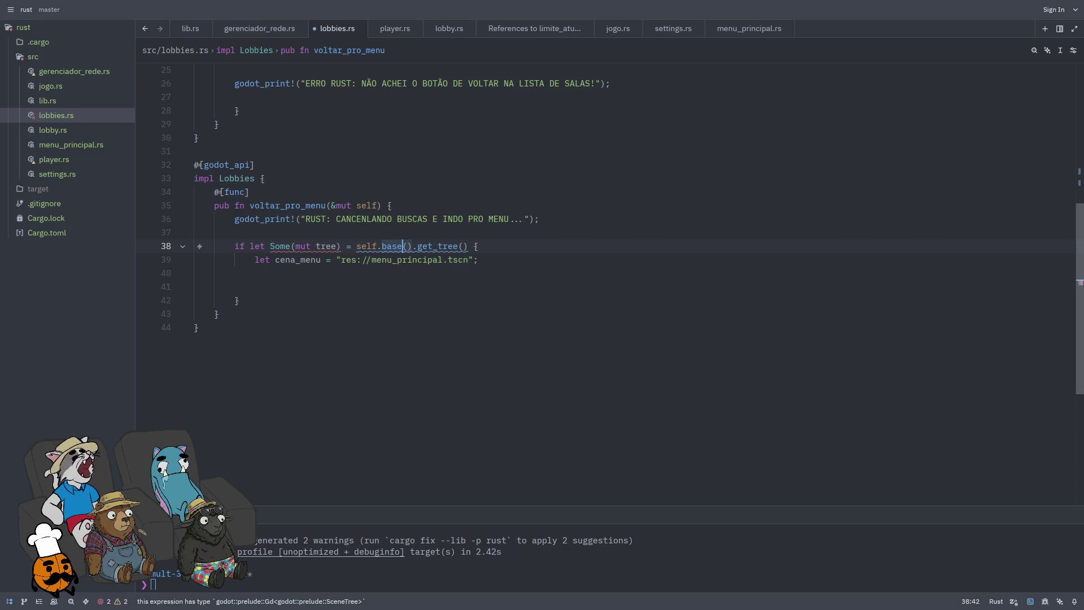
key("ctrl+Left")
key("ctrl+Left")
key("ctrl+Left")
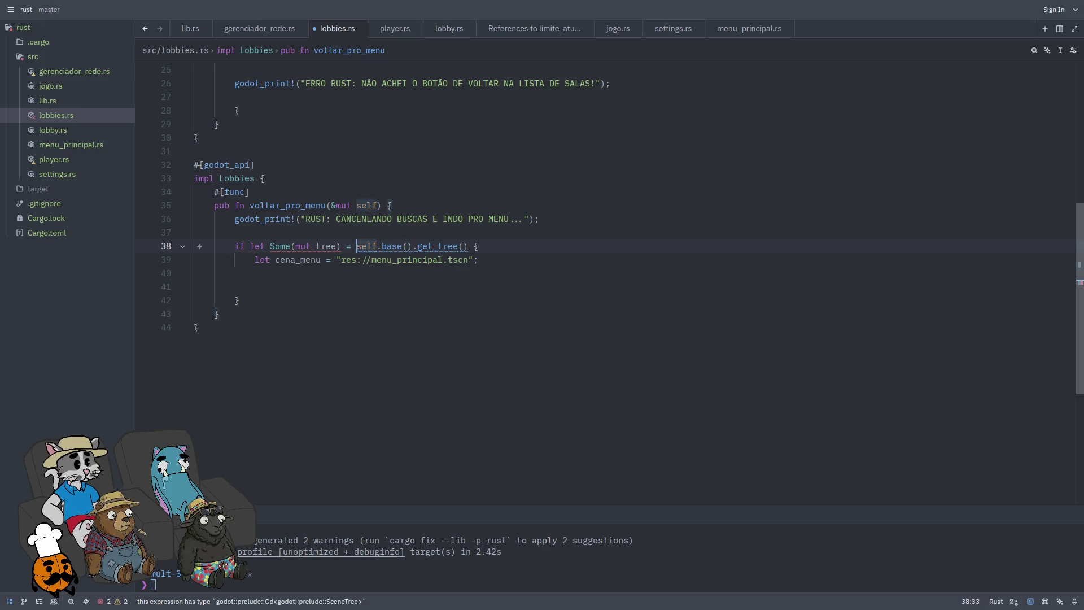
key("ctrl+BackSpace")
key("ctrl+BackSpace")
key("ctrl+BackSpace")
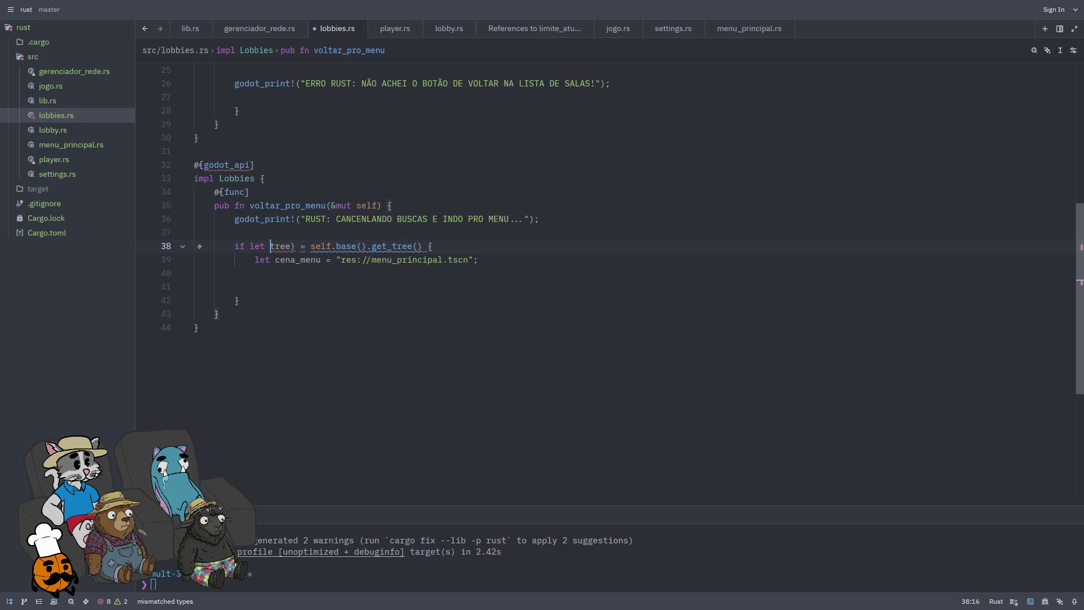
key("BackSpace")
key("ctrl+s")
Step: Add tree.change_scene_to_file(cena_menu); on line 39, make tree mutable, and save
left_click(502, 265)
type("tree.")
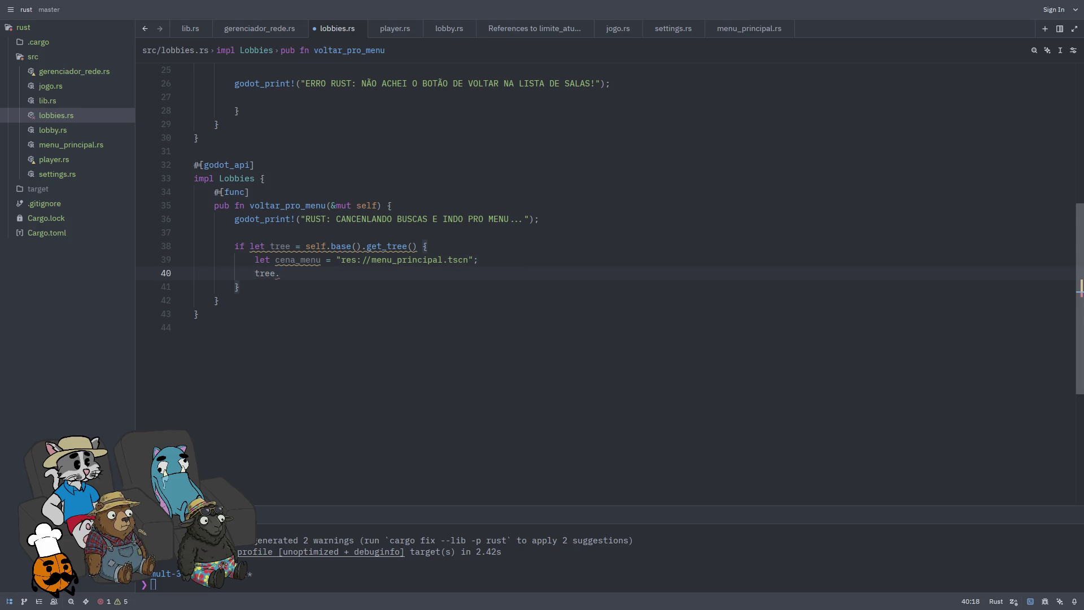
type("change")
key("Return")
type("cena_menu)")
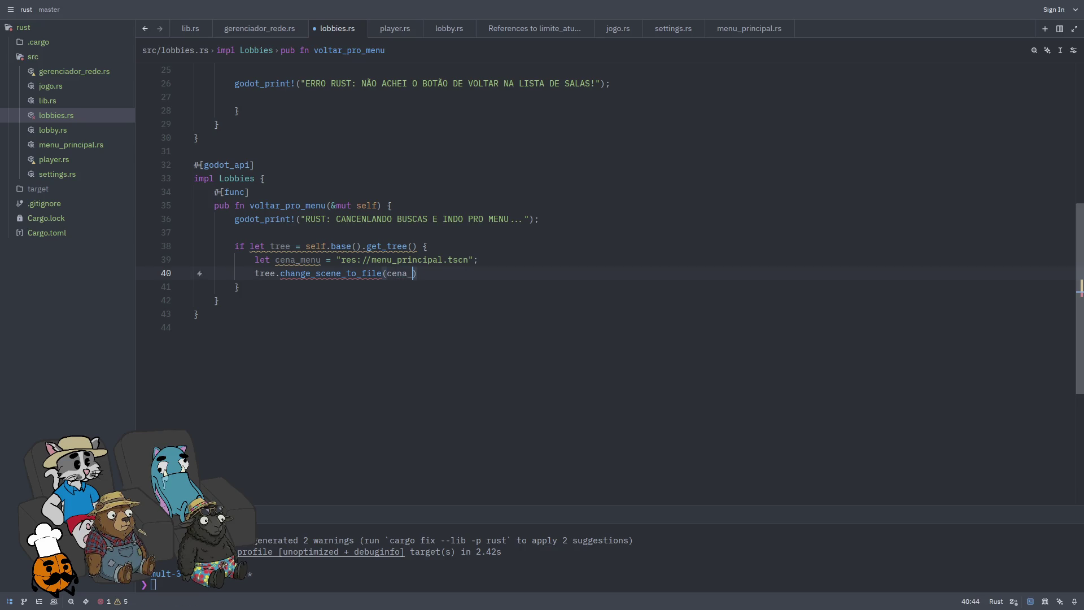
type(";")
key("ctrl+s")
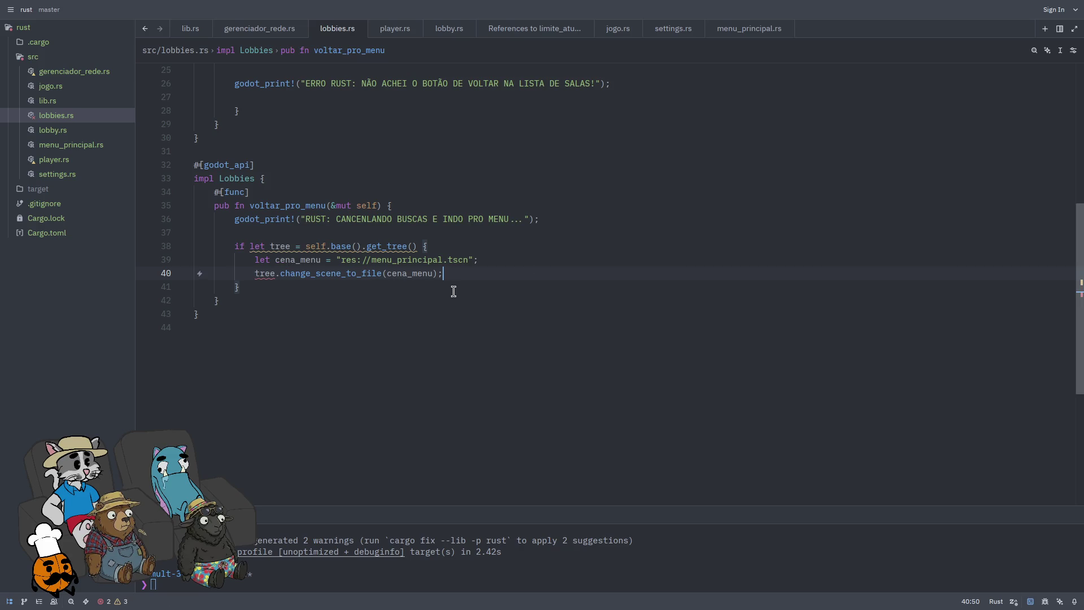
mouse_move(266, 275)
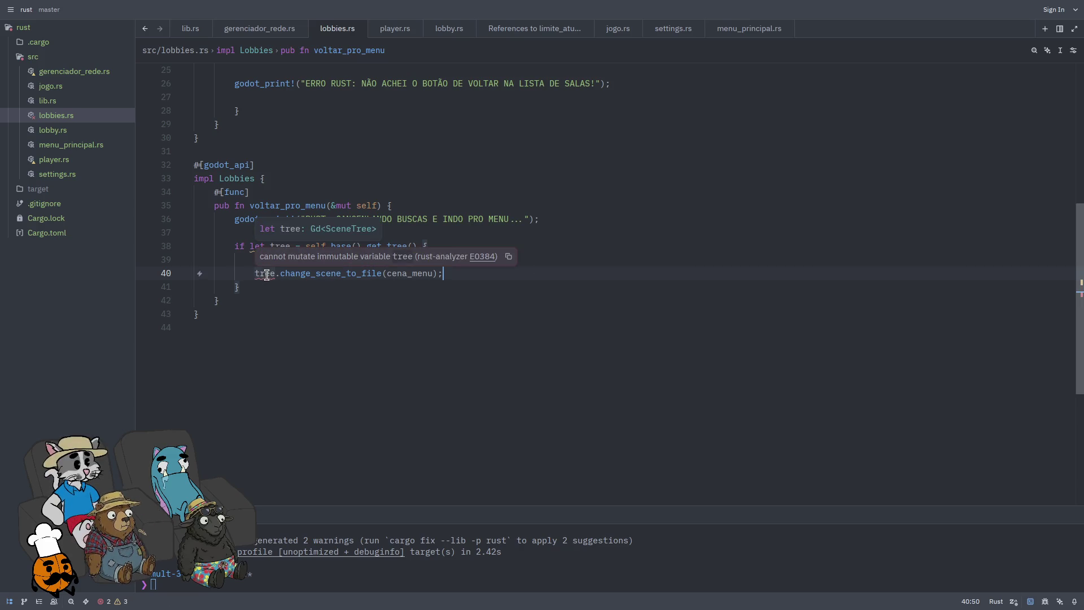
type("mut")
key("ctrl+s")
left_click(503, 288)
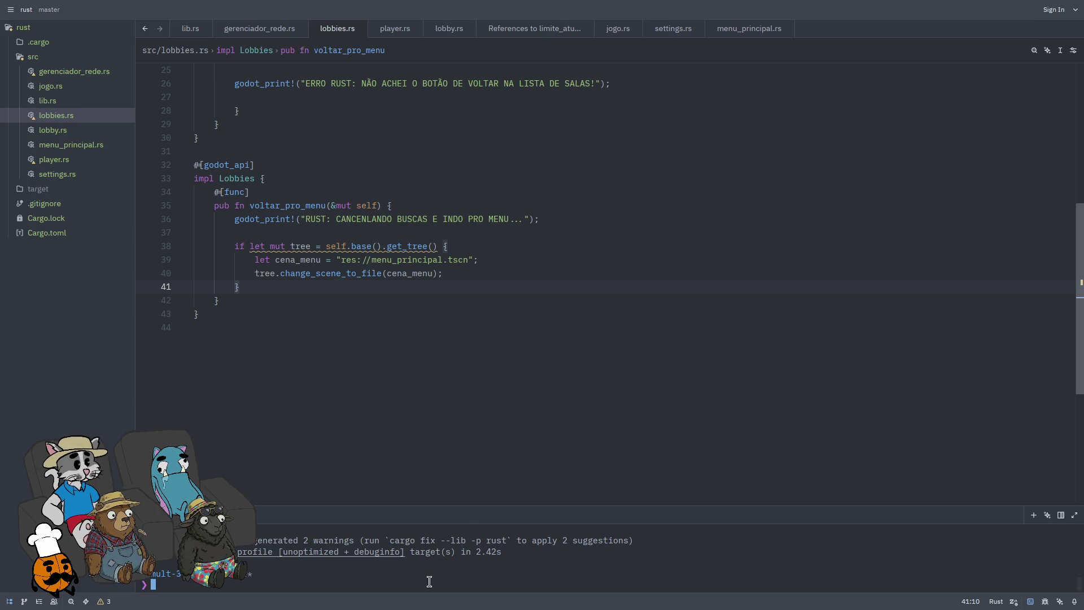
Step: Build the Rust library with cargo build in the terminal
type("ca")
key("Right")
key("Return")
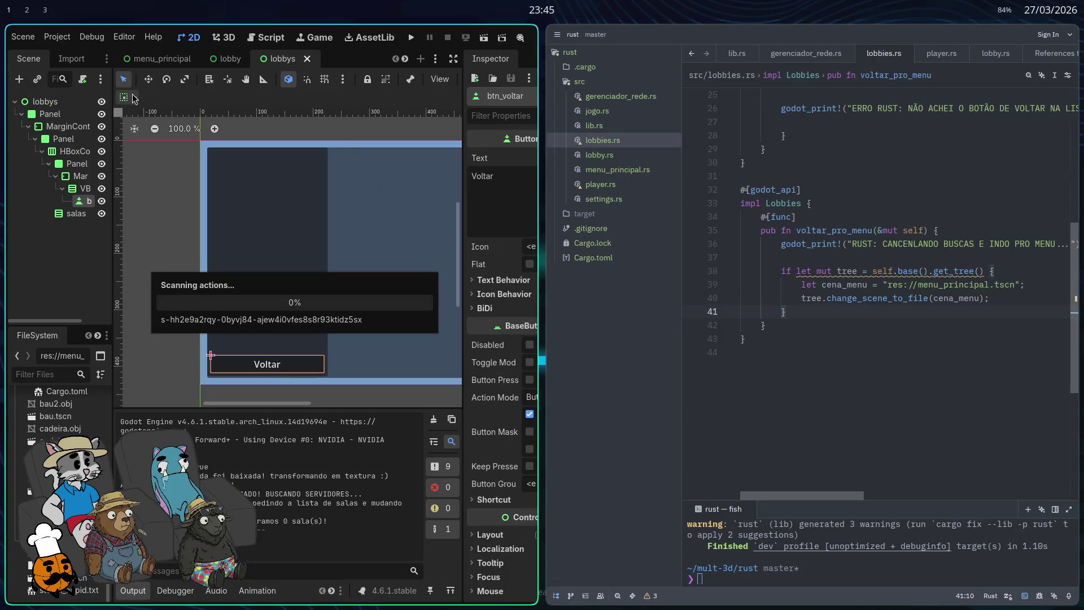
Step: Restore voltar_pro_menu to a separate 'let mut tree = self.base().get_tree();' line and save lobbies.rs
left_click(812, 271)
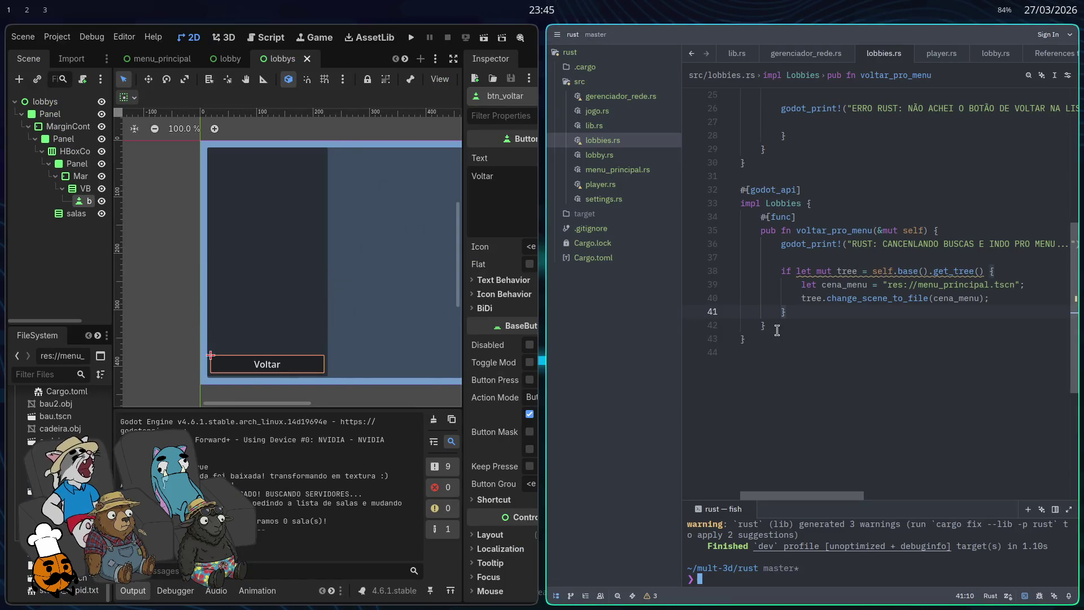
key("Delete")
key("Delete")
key("Delete")
key("ctrl+z")
key("ctrl+z")
key("ctrl+z")
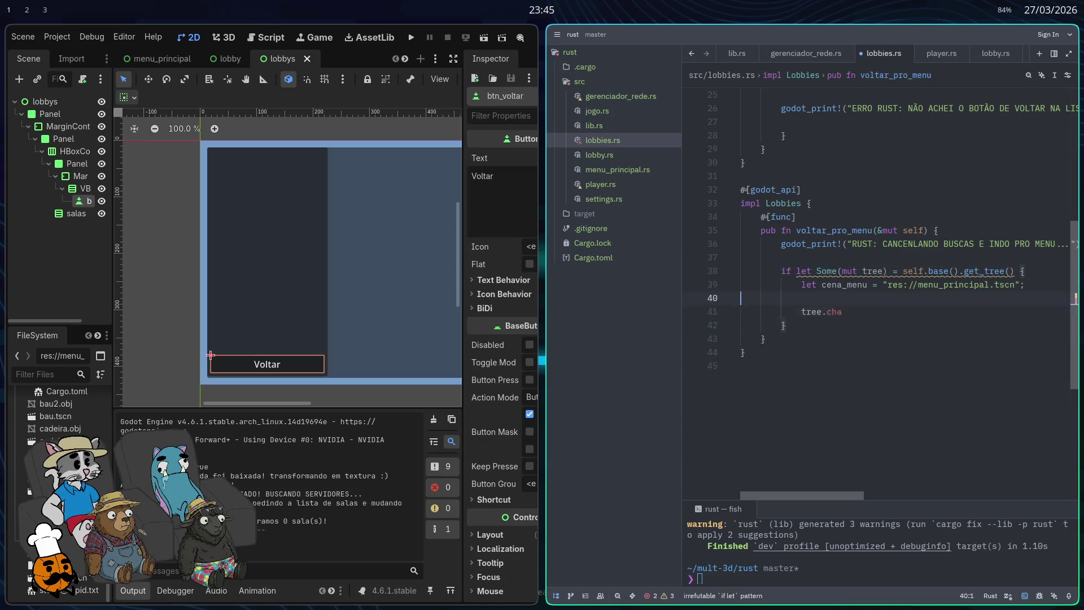
key("ctrl+z")
key("ctrl+z")
key("ctrl+z")
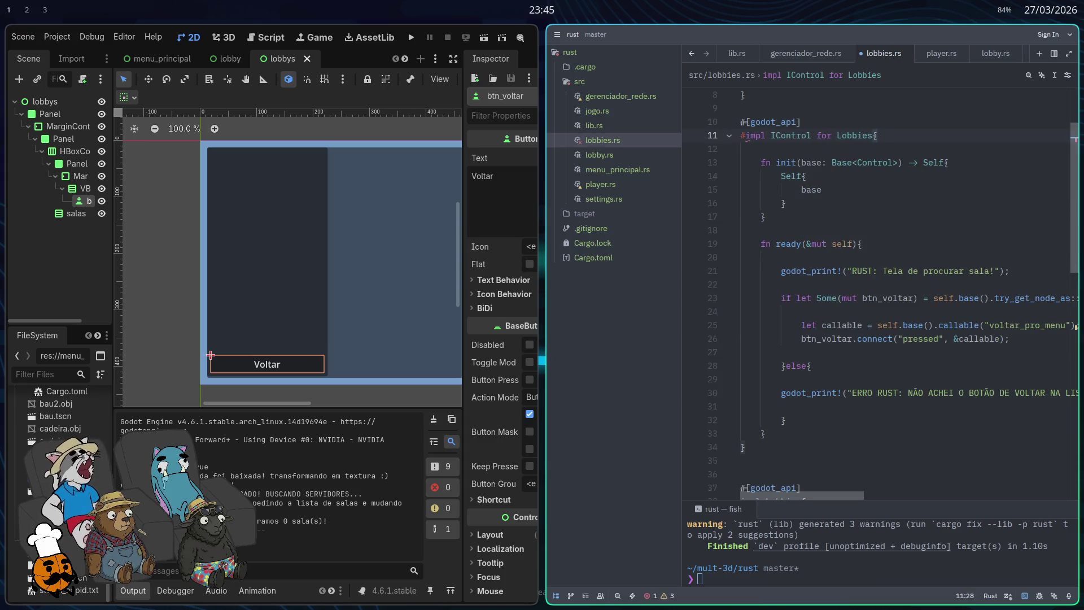
key("ctrl+z")
key("ctrl+z")
key("ctrl+z")
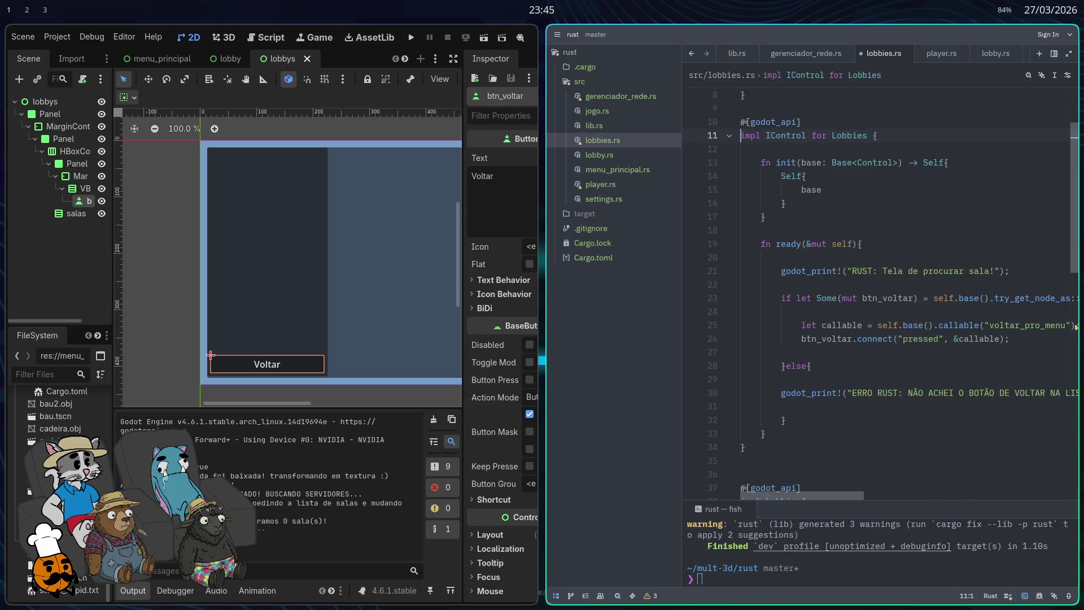
key("ctrl+shift+z")
key("ctrl+shift+z")
key("ctrl+shift+z")
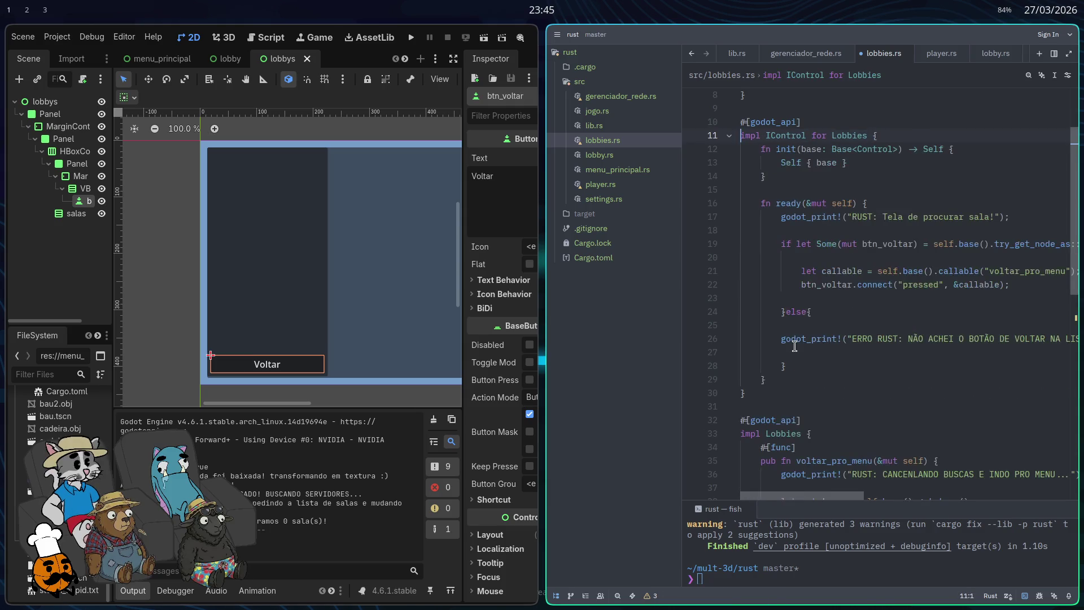
key("ctrl+s")
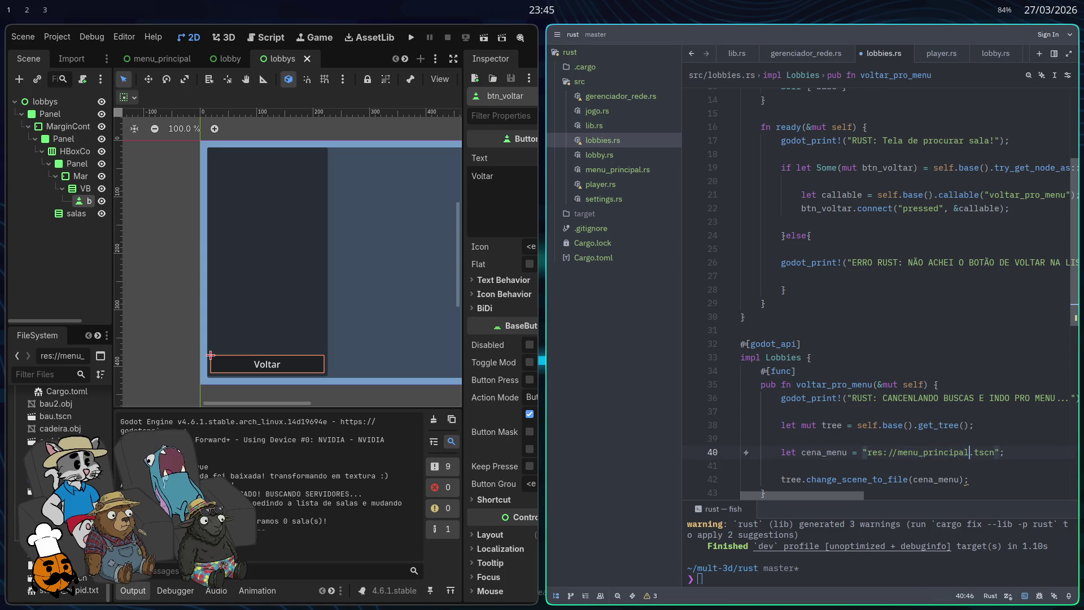
Step: Rerun cargo build in the terminal, which finishes with 2 warnings
left_click(811, 580)
type("cargo build")
key("Return")
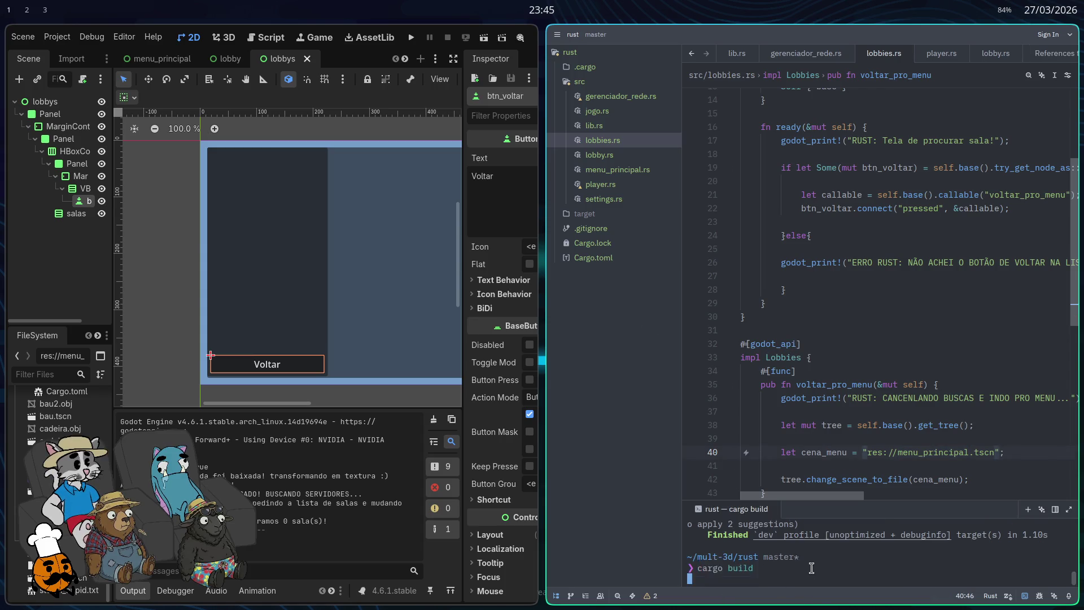
Step: Change the root lobbys node's type to Lobbies and run the project
double_click(48, 103)
right_click(52, 102)
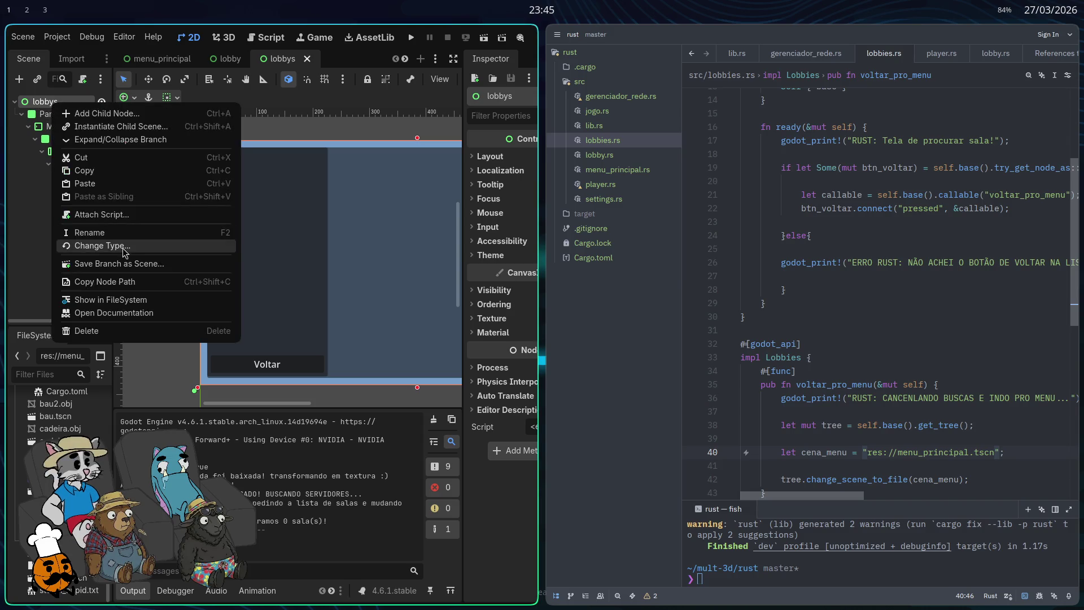
left_click(120, 244)
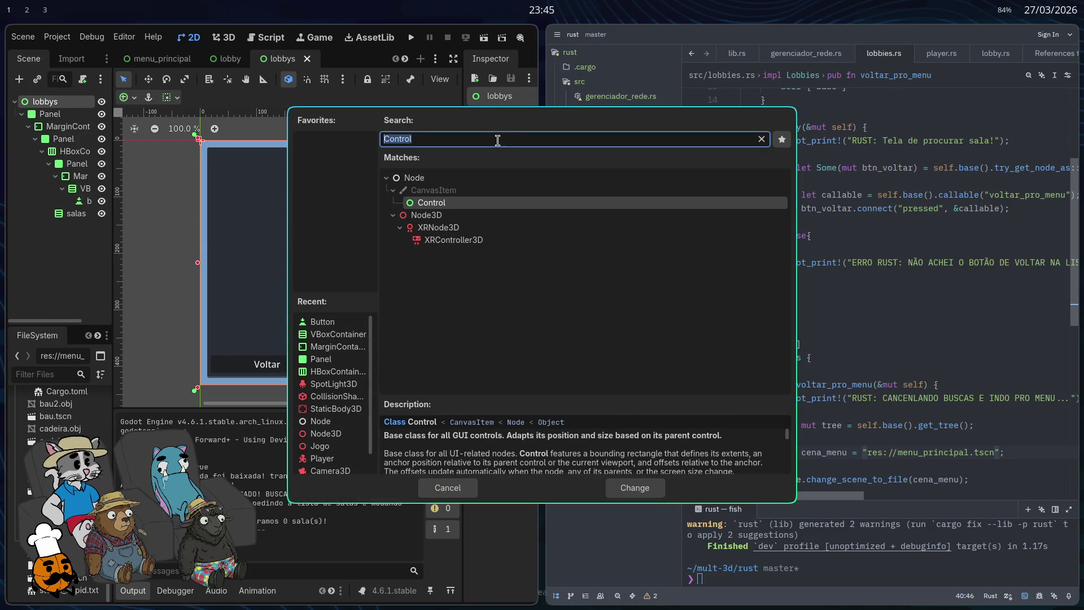
type("lobbi")
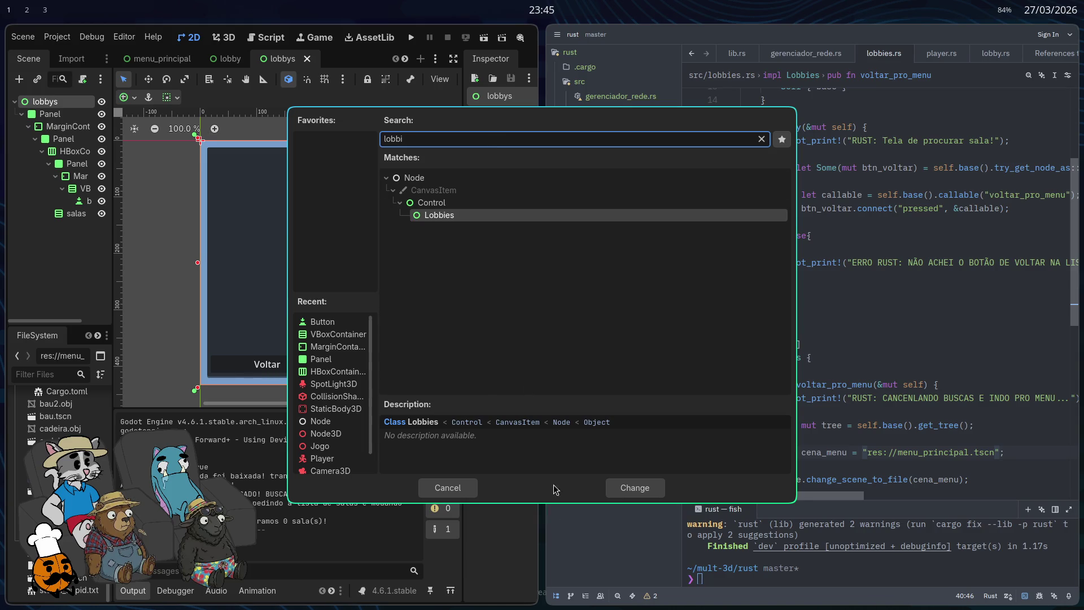
left_click(638, 489)
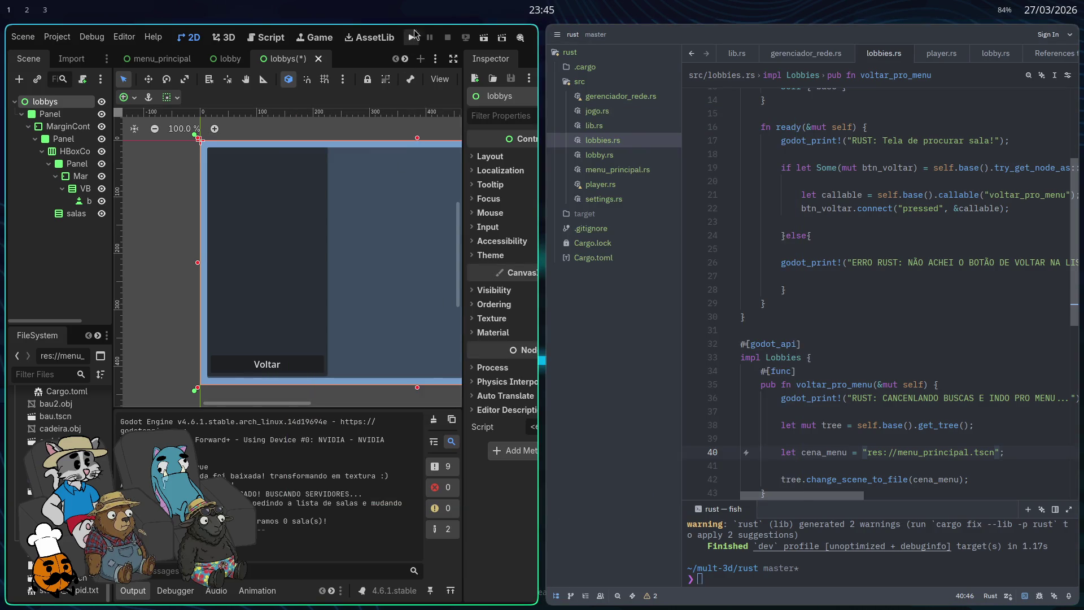
left_click(410, 38)
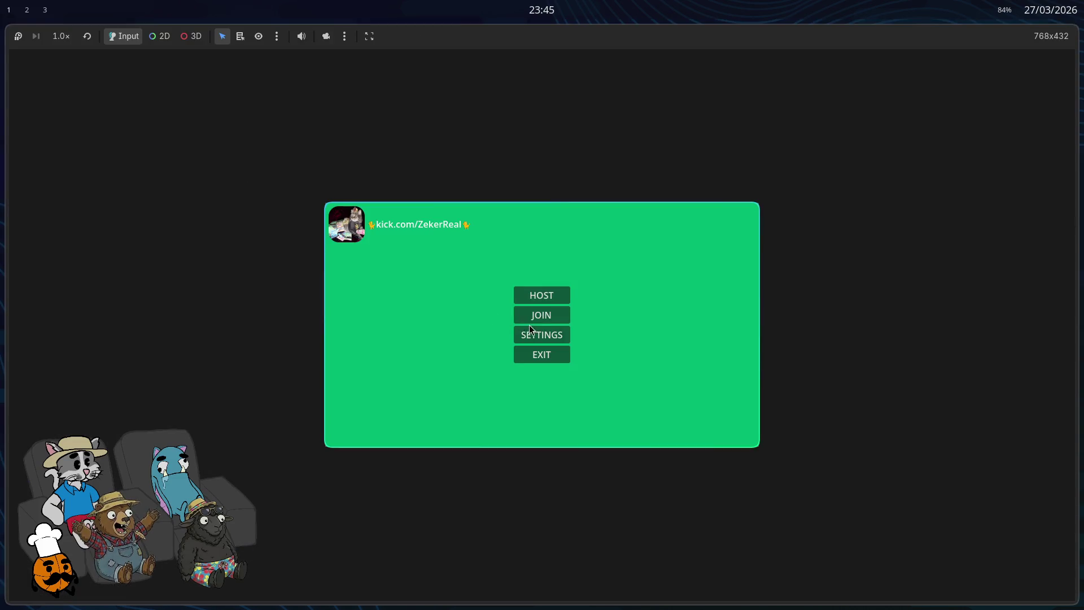
Step: Move between the main menu, SETTINGS and the JOIN lobby list, ending on the list, and toggle fullscreen with F11
left_click(529, 328)
key("Escape")
left_click(528, 333)
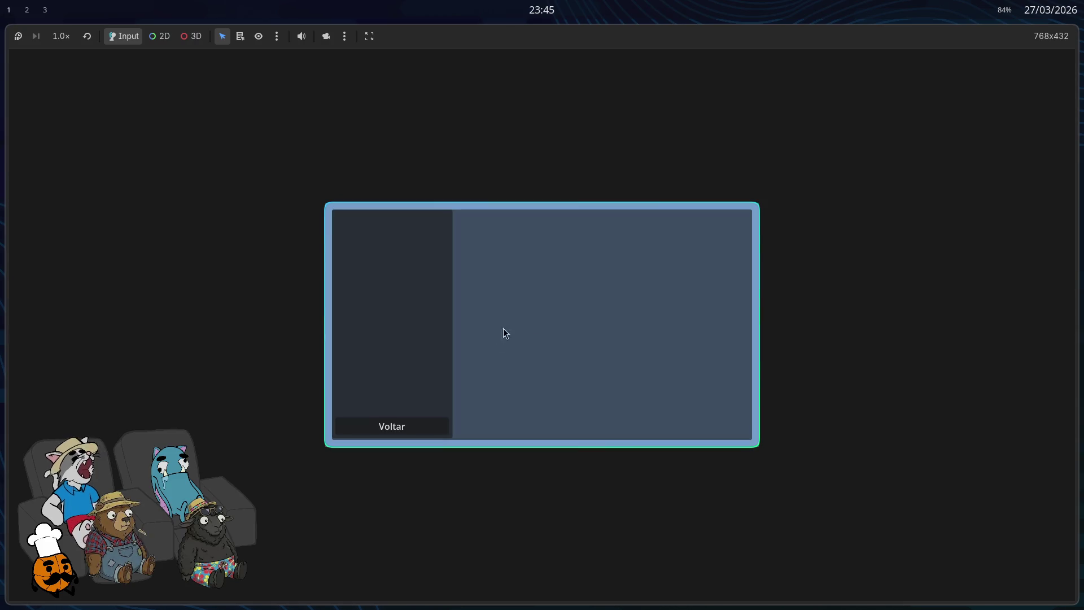
left_click(404, 433)
left_click(534, 320)
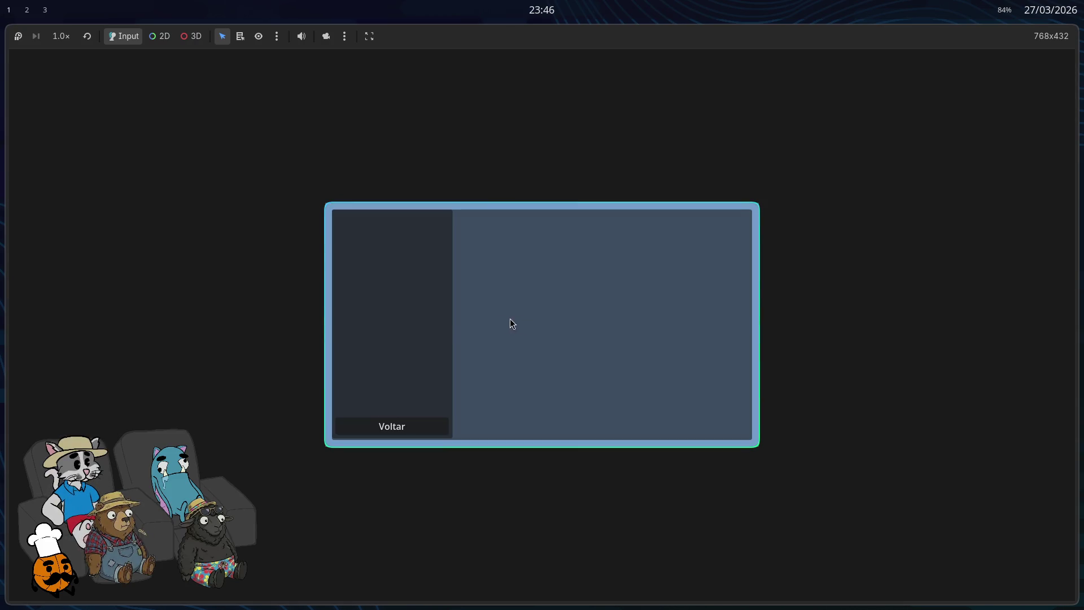
left_click(427, 419)
left_click(540, 320)
left_click(428, 420)
left_click(546, 315)
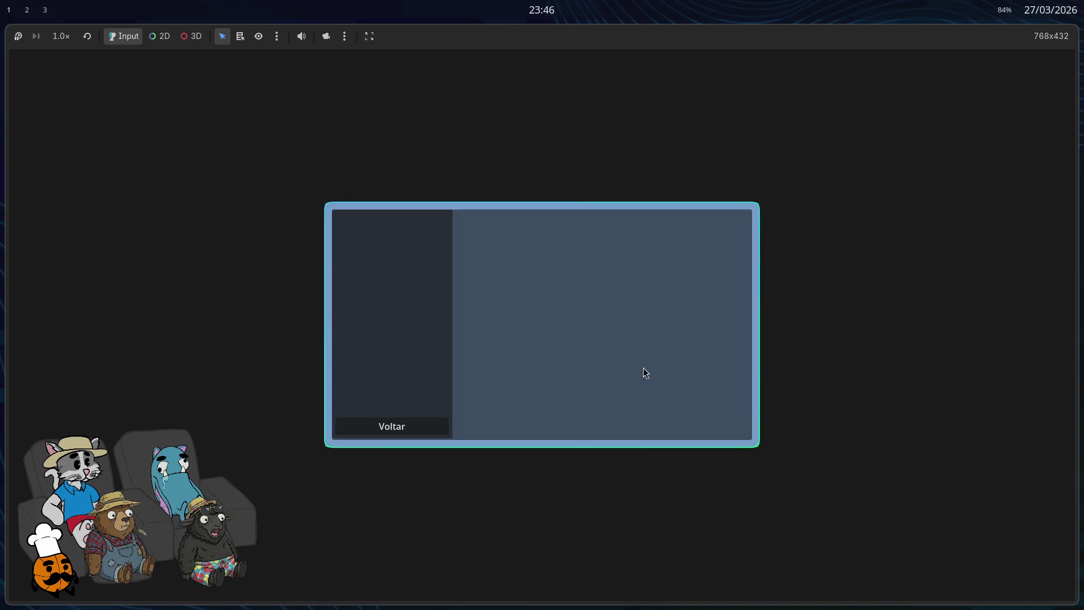
key("F11")
key("F11")
key("ctrl+a")
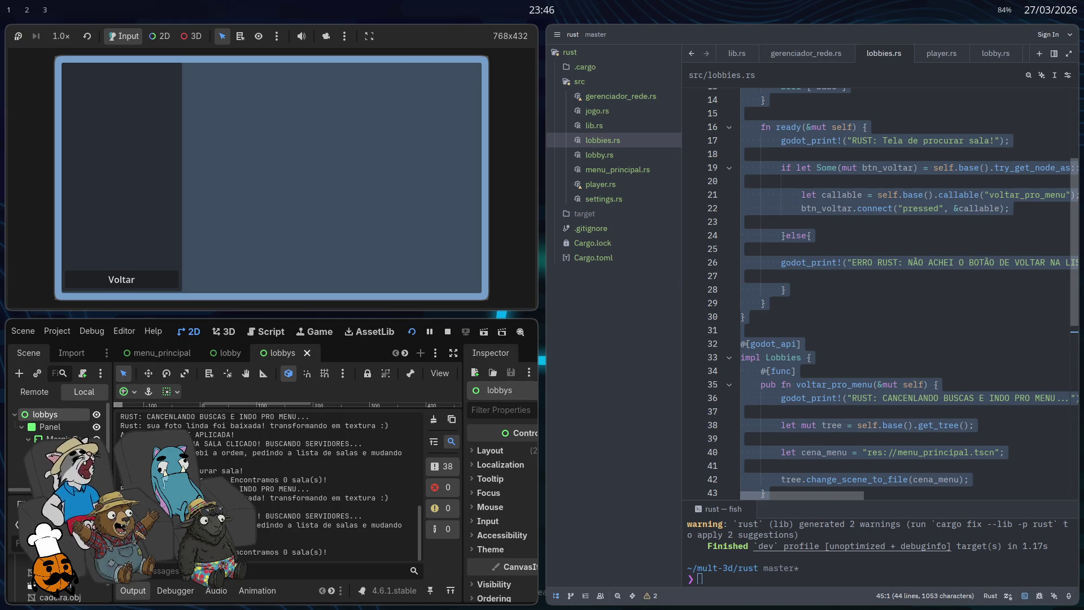
Step: Repeatedly switch between the main menu and the lobby list using Voltar and JOIN
left_click(152, 275)
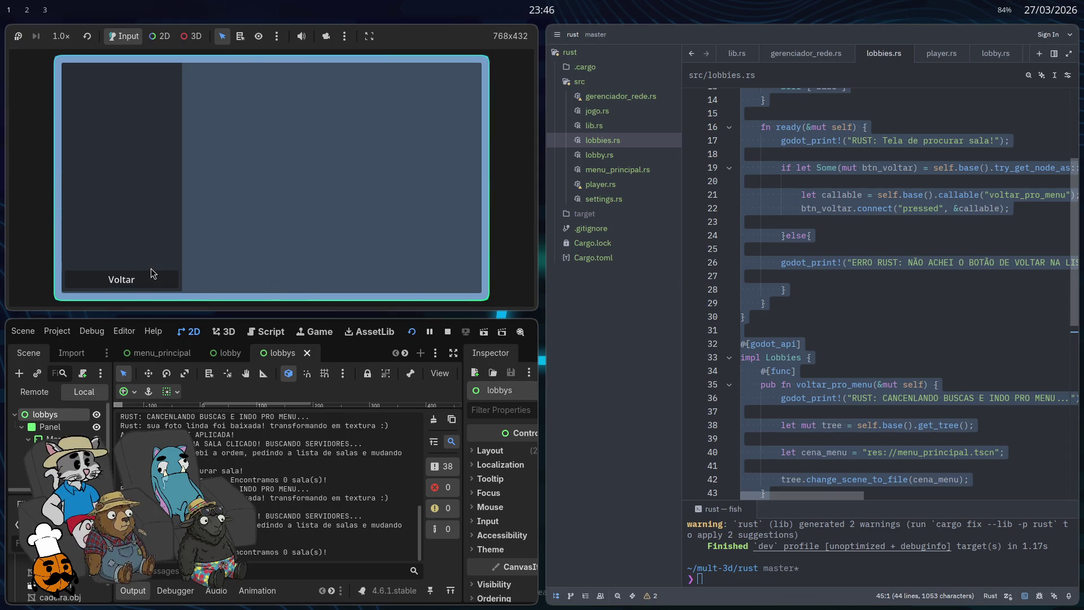
left_click(151, 274)
left_click(250, 176)
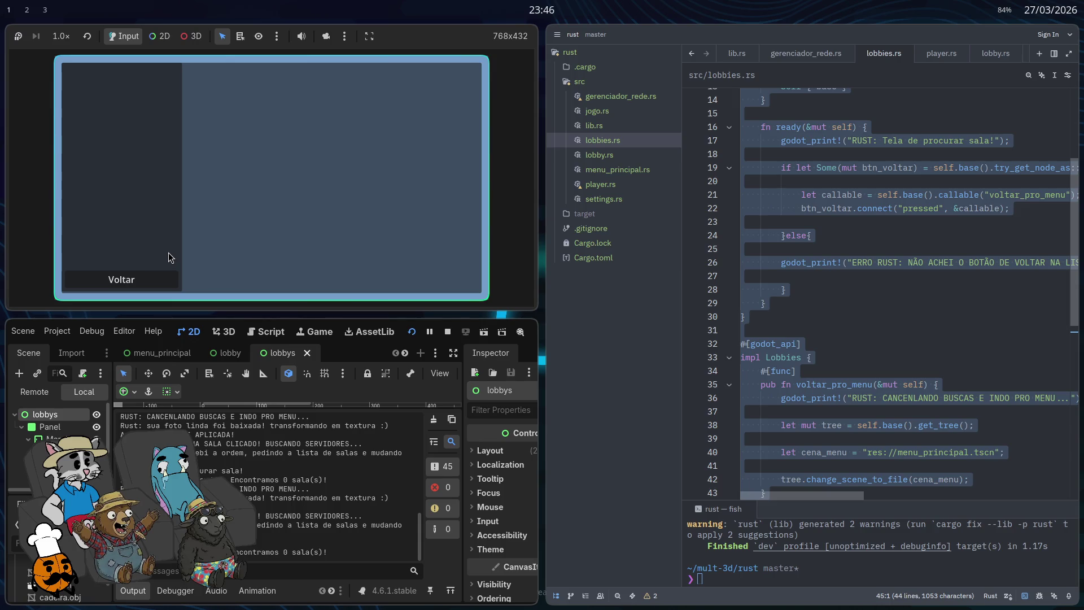
left_click(150, 280)
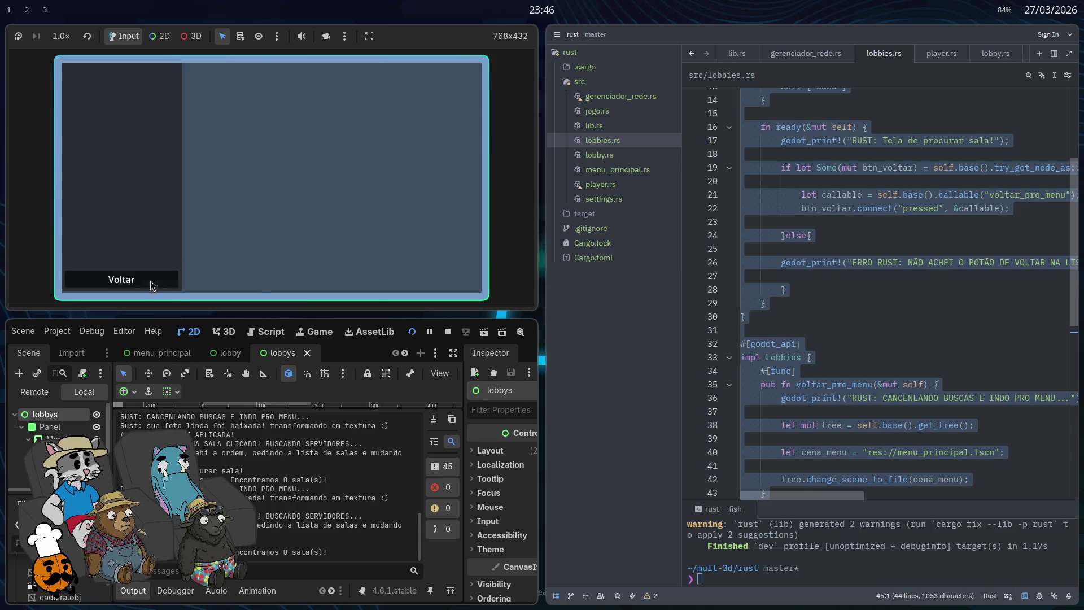
left_click(260, 166)
left_click(150, 276)
left_click(271, 170)
left_click(146, 279)
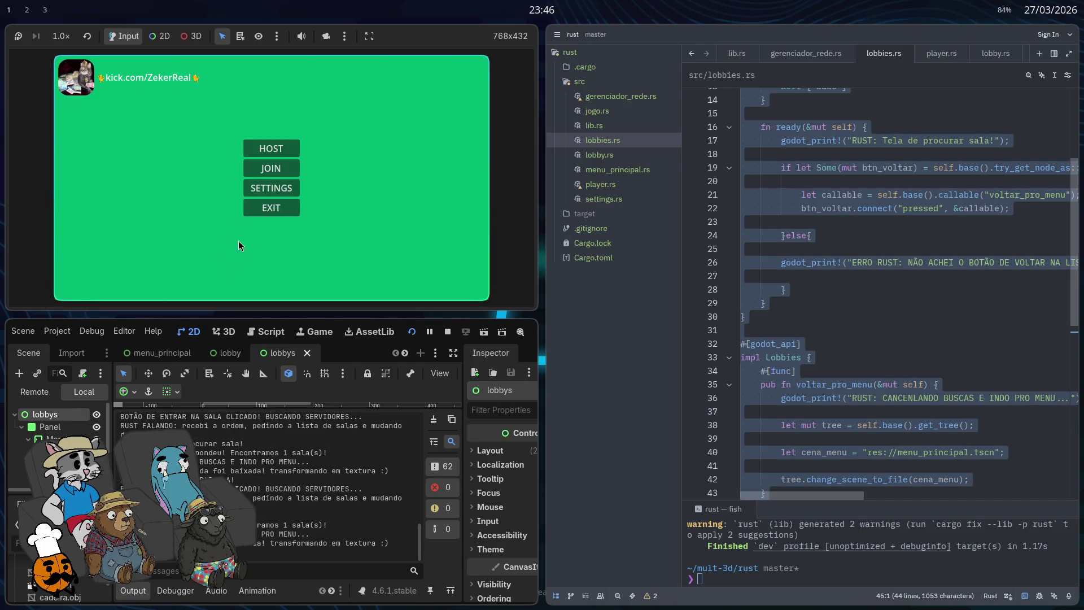
left_click(269, 168)
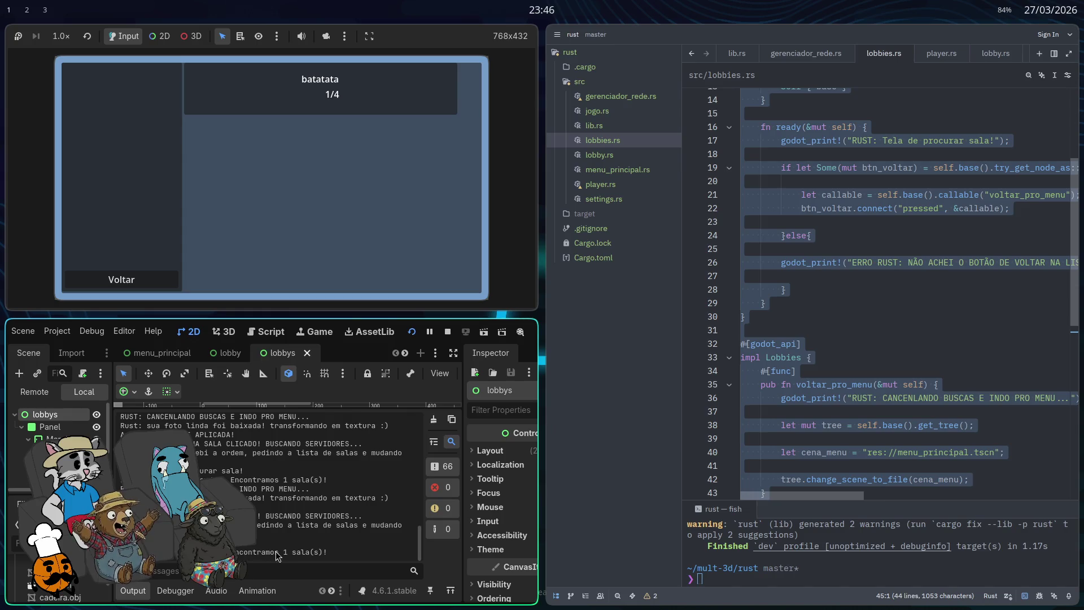
left_click(143, 281)
left_click(260, 167)
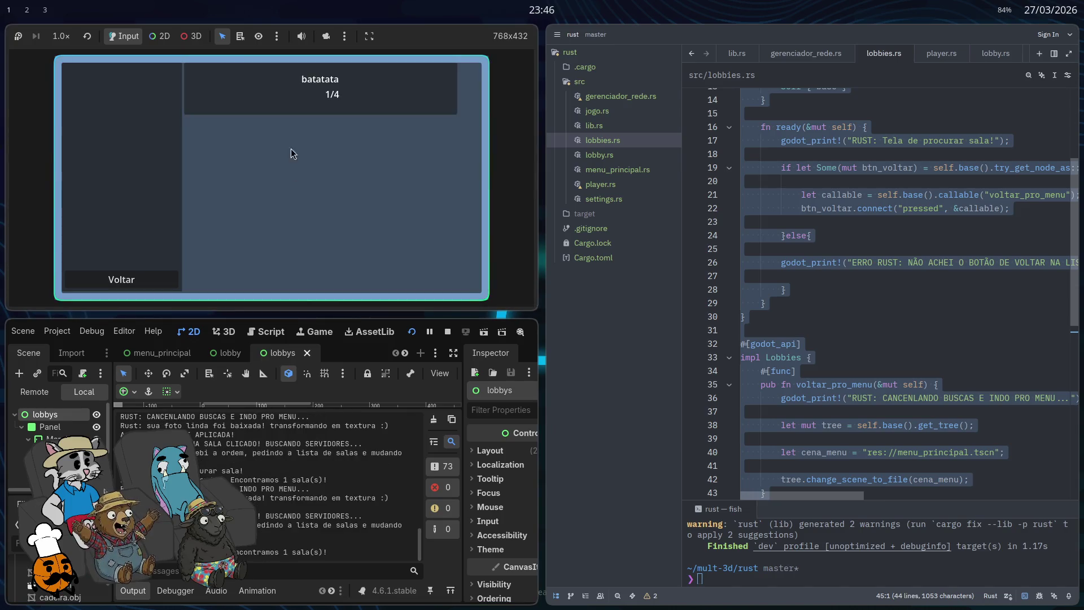
left_click(123, 279)
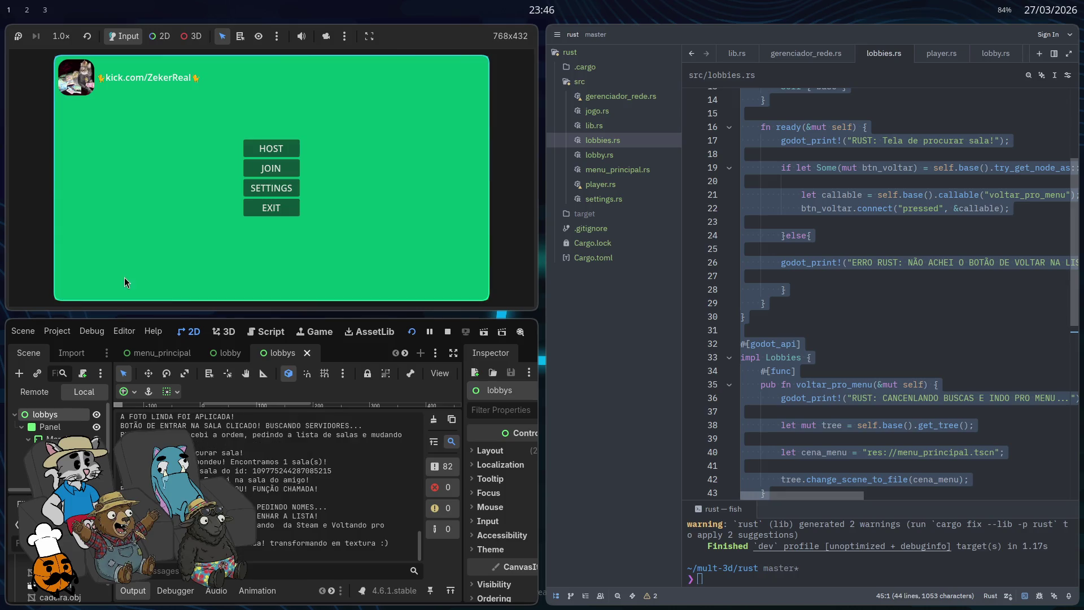
left_click(271, 170)
Step: Enter the bulletz room, then join the batatata room twice, returning to the lobby list each time
left_click(315, 108)
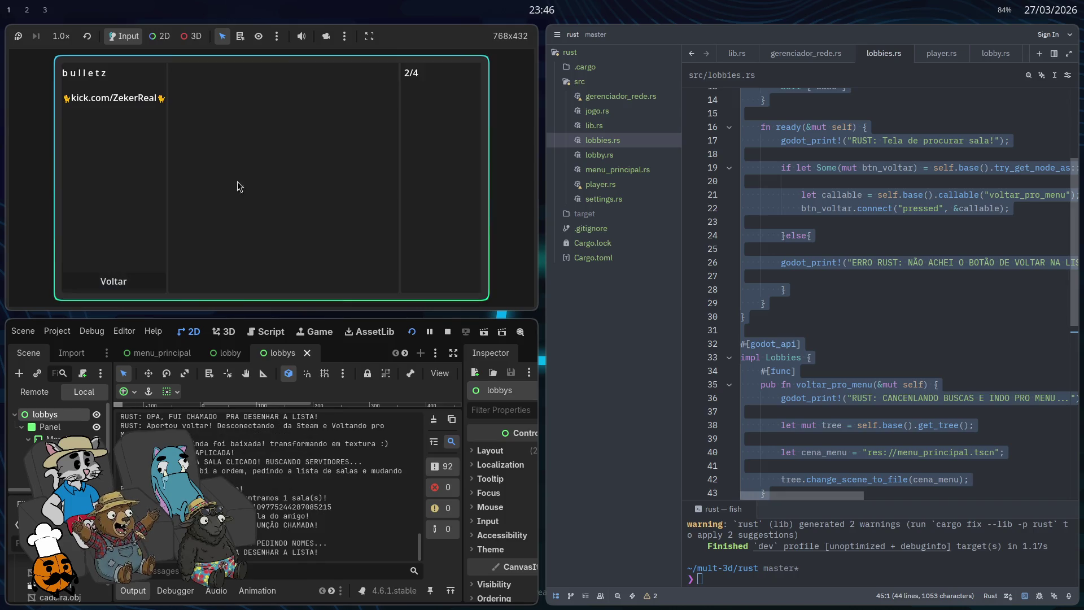
left_click(121, 279)
left_click(272, 165)
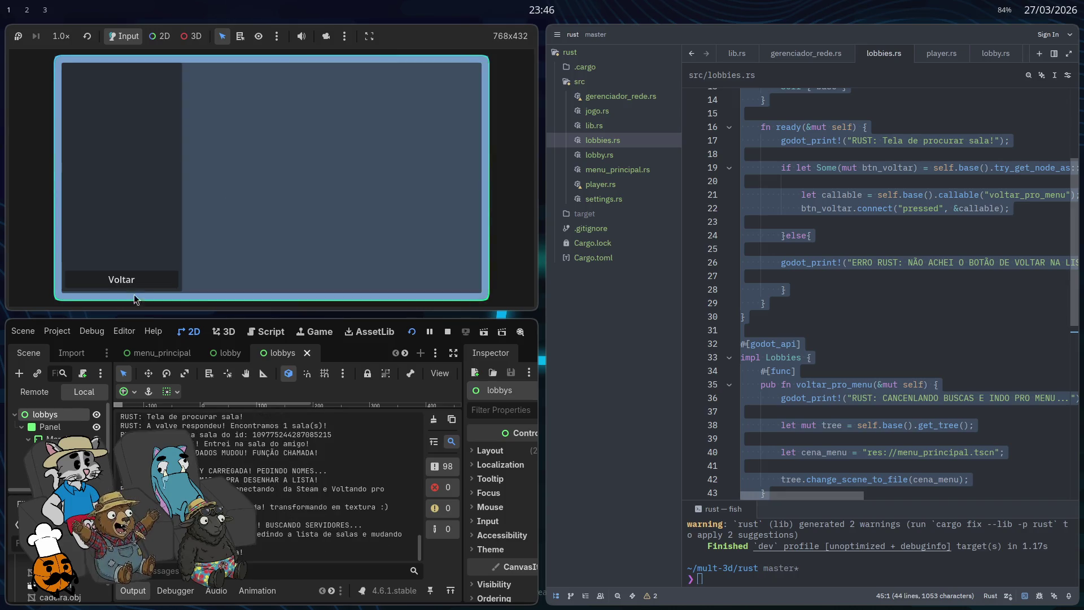
left_click(144, 283)
left_click(279, 171)
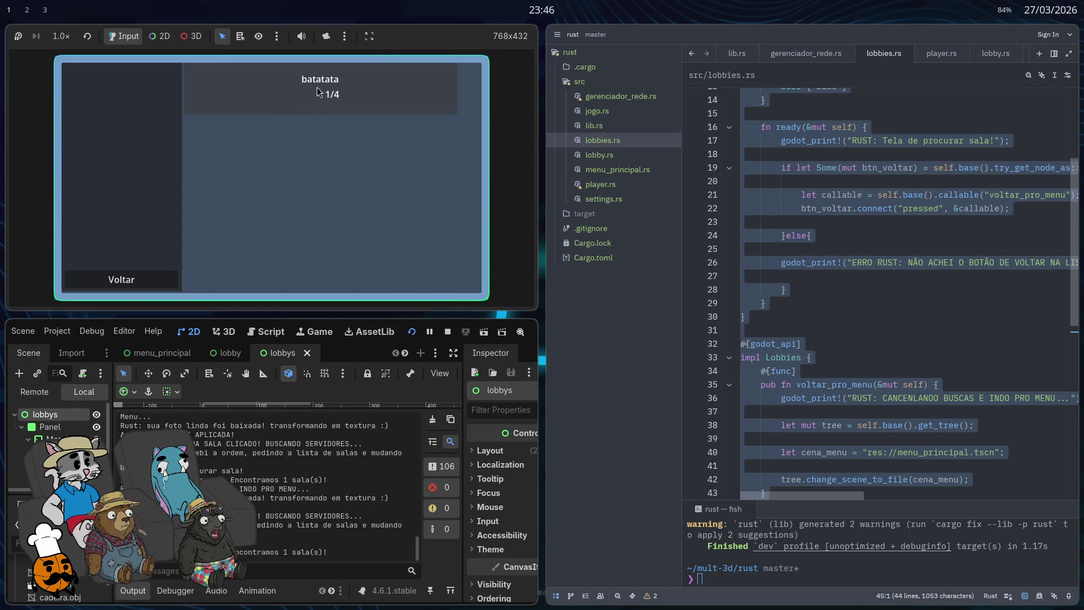
left_click(313, 96)
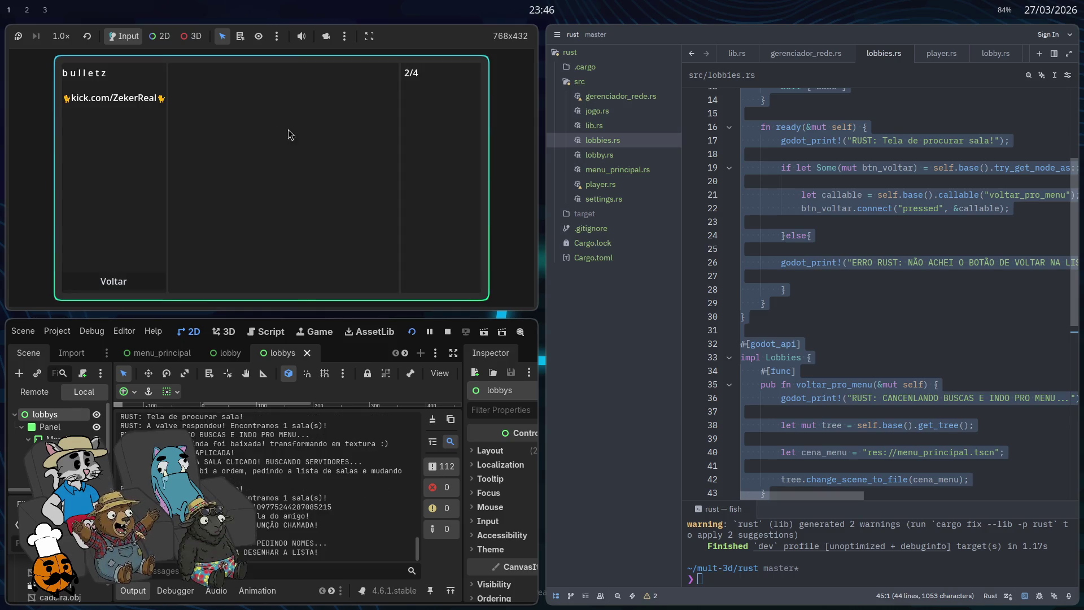
left_click(149, 283)
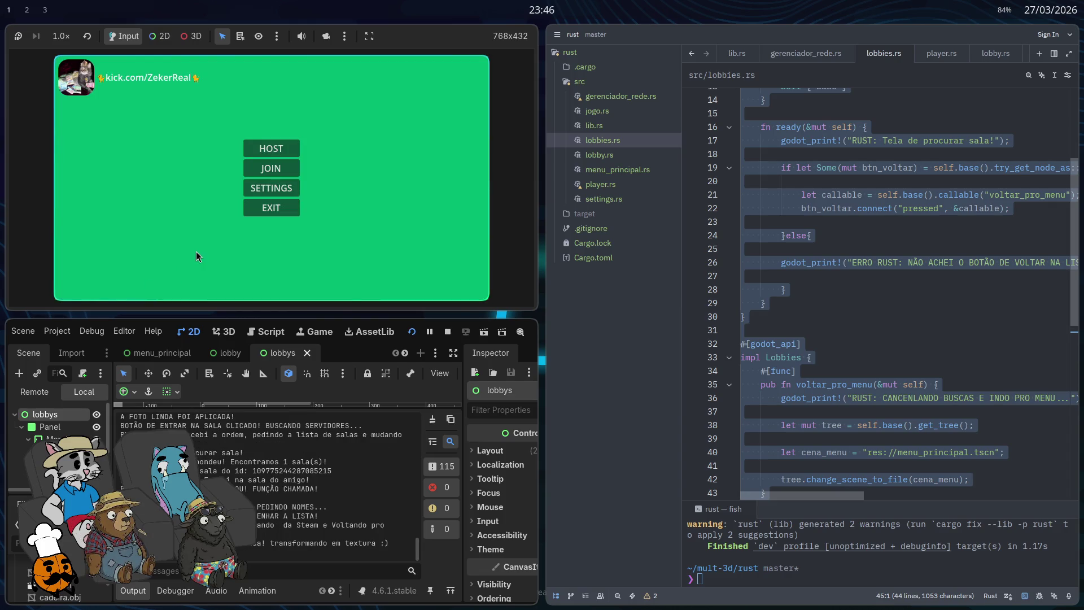
left_click(270, 171)
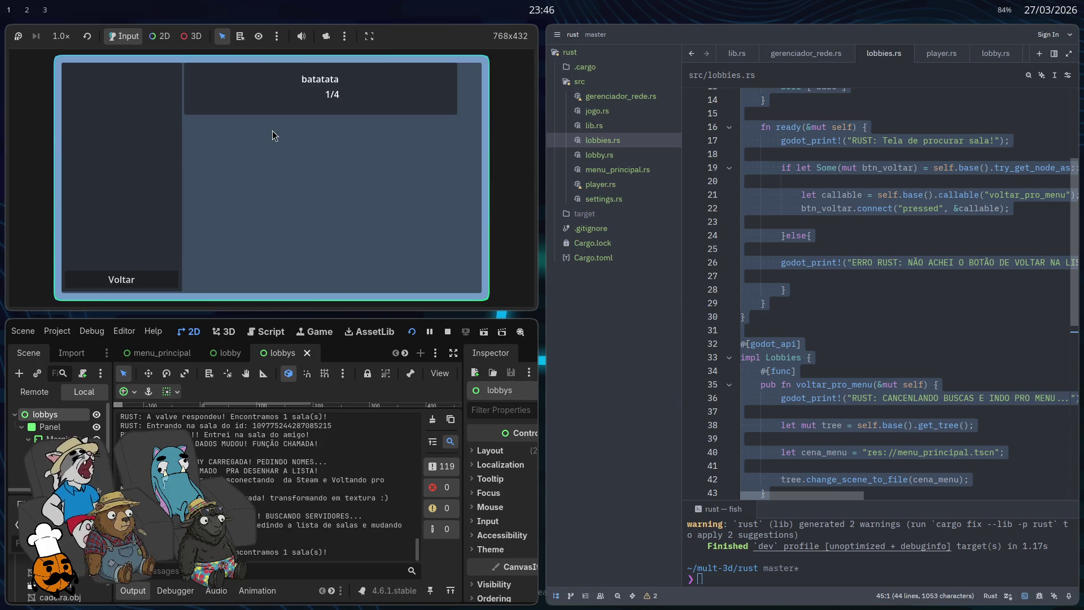
left_click(250, 99)
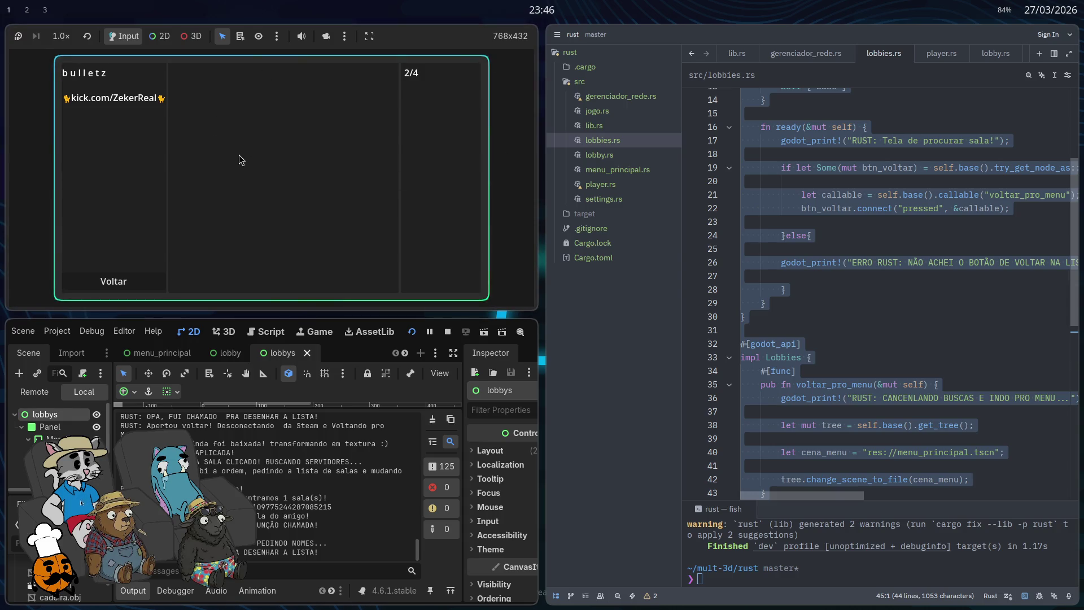
left_click(130, 282)
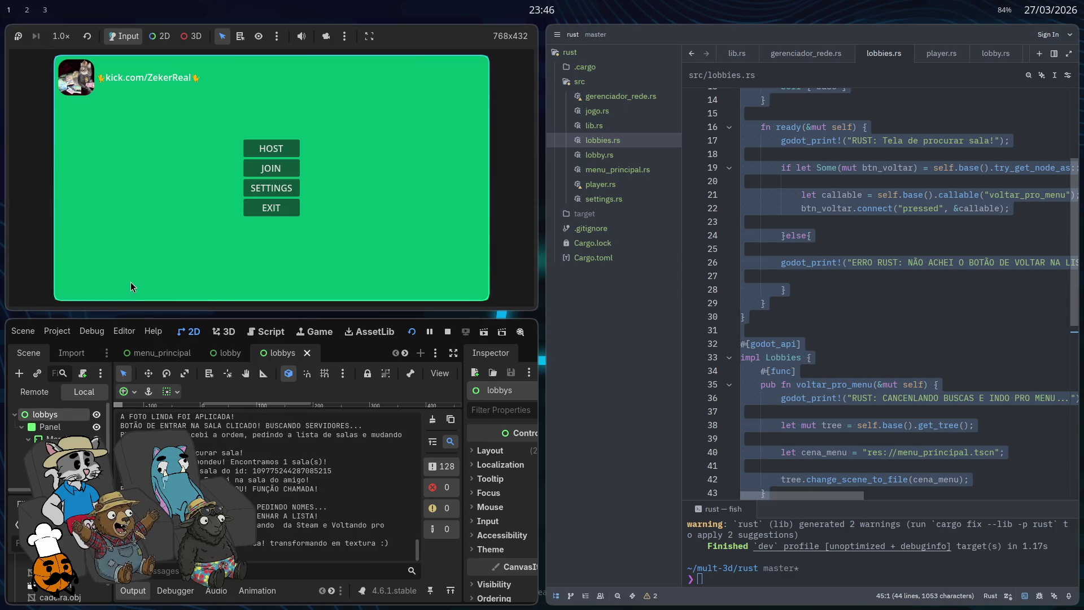
left_click(255, 173)
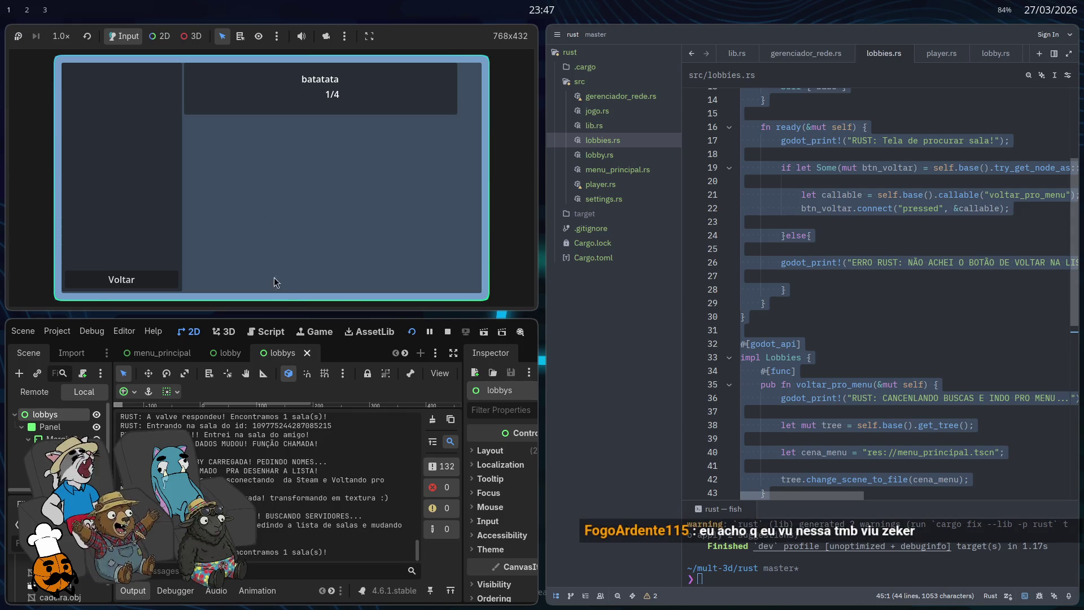
scroll(770, 336, "down", 5)
Step: Change line 40's scene path from menu_principal to lobbys.tscn and run cargo build
left_click(771, 333)
double_click(941, 249)
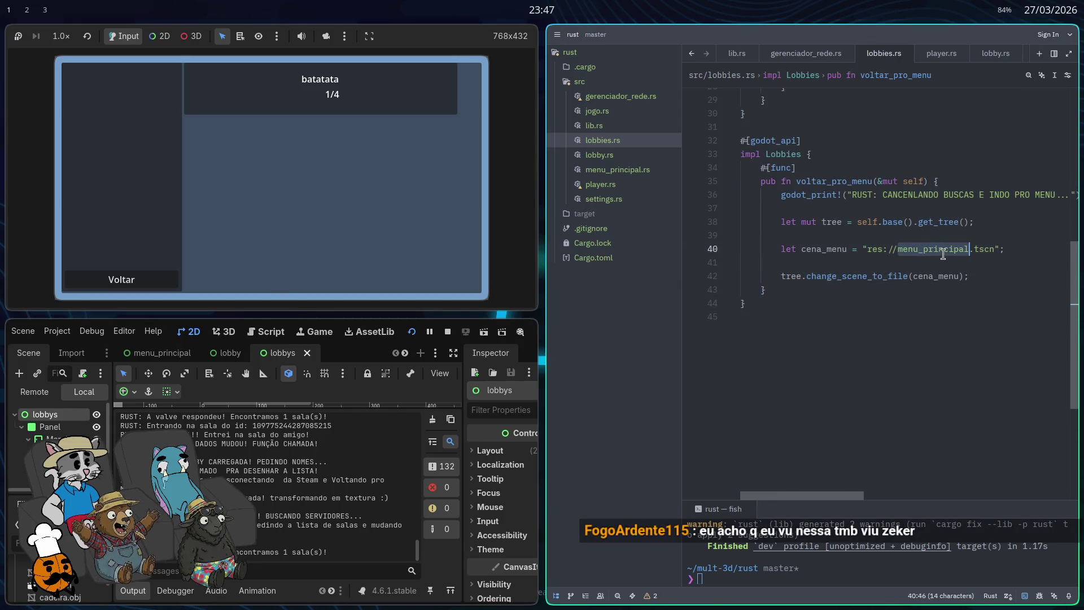
type("lobbys.ts")
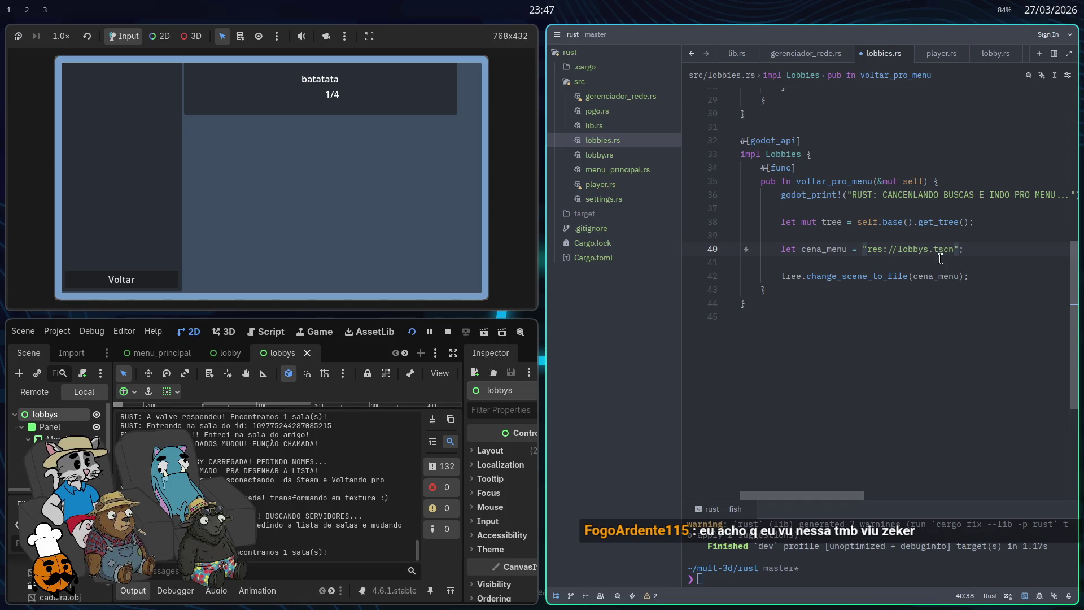
type("c")
left_click(847, 572)
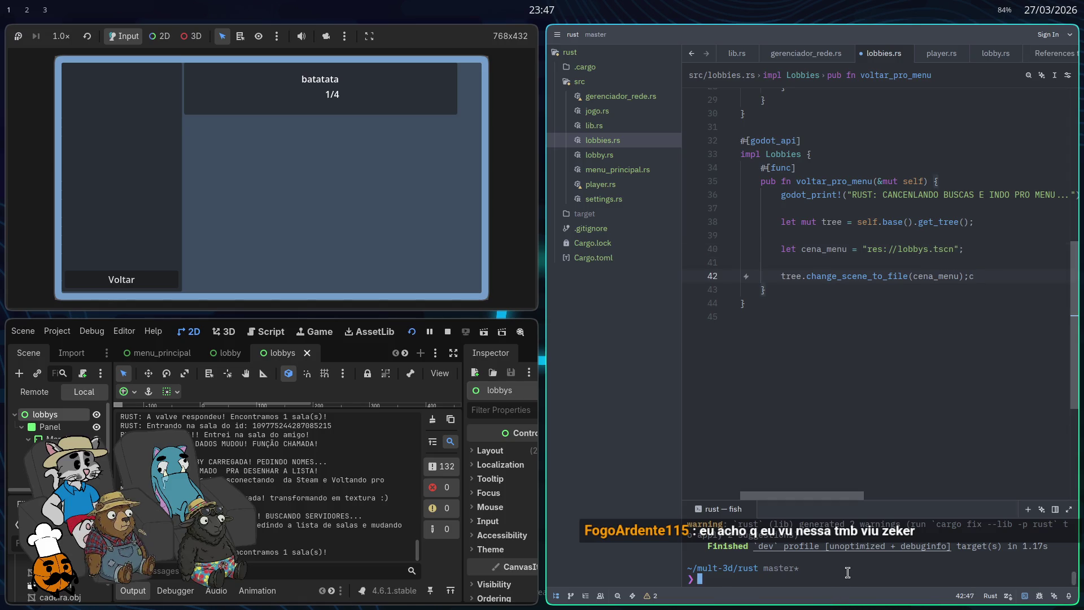
type("ca")
key("Right")
key("Return")
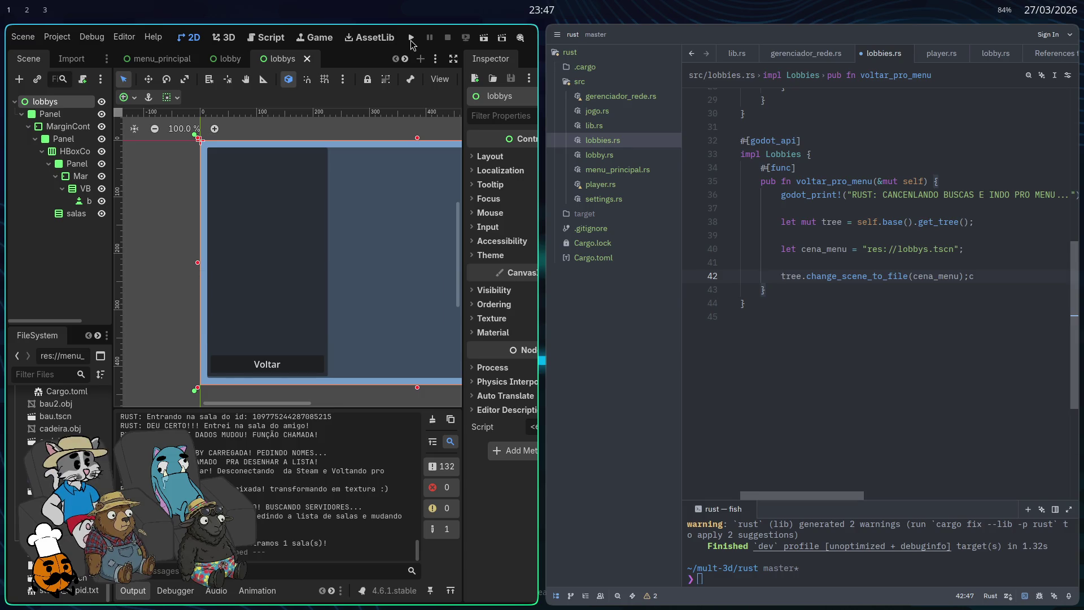
Step: Launch the game, join the bulletz room, test Voltar, then close the game with F8
left_click(410, 43)
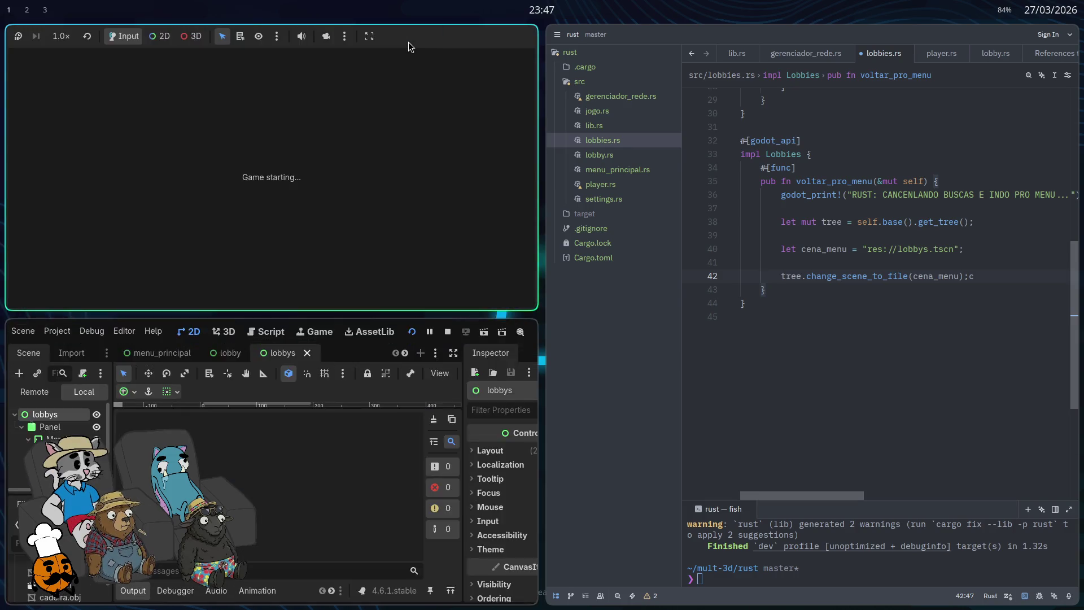
left_click(526, 309)
left_click(564, 251)
left_click(418, 422)
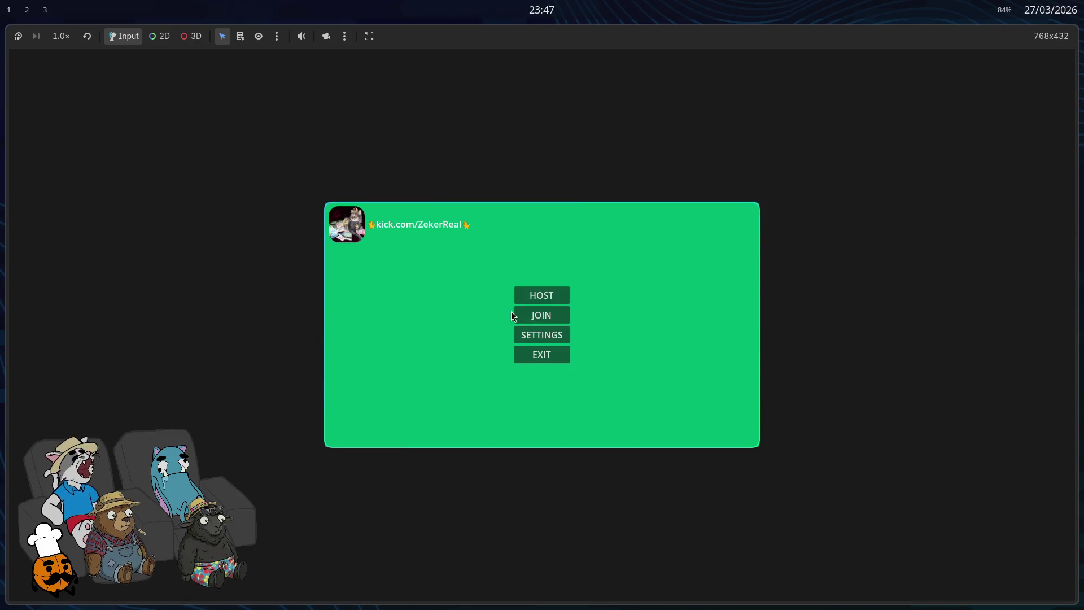
key("F8")
Step: Undo line 40 back to "res://menu_principal.tscn" and switch to lobby.rs
left_click(900, 407)
key("ctrl+z")
key("ctrl+z")
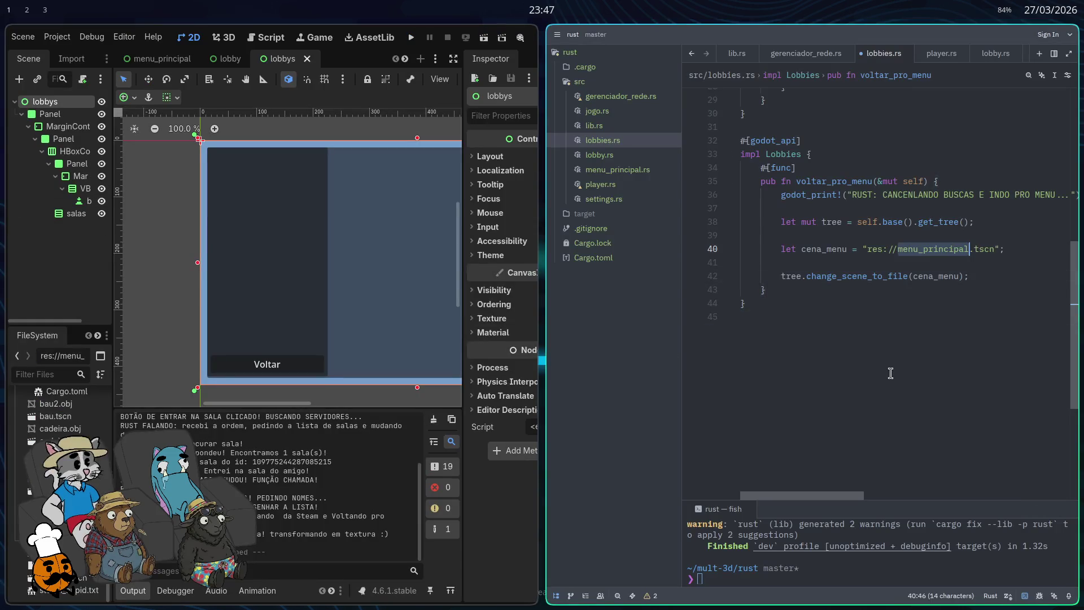
scroll(842, 341, "up", 4)
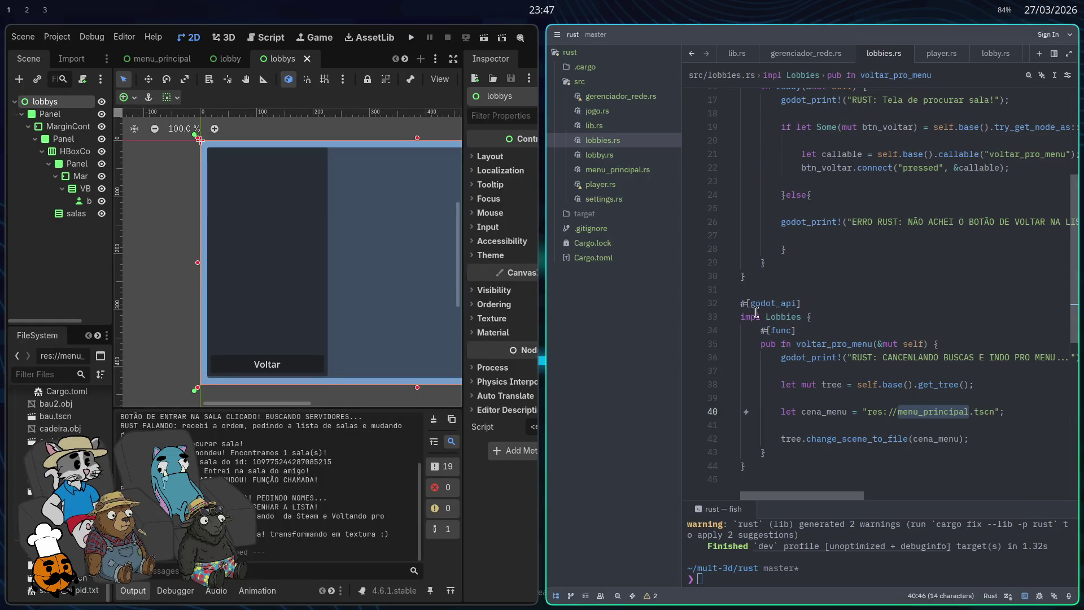
left_click(934, 411)
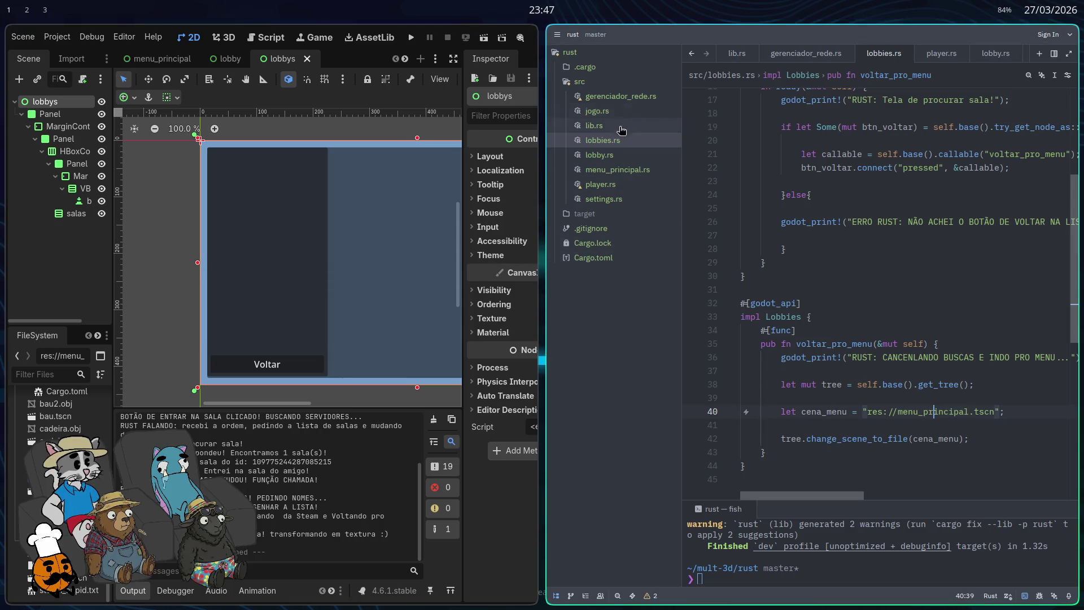
left_click(600, 155)
Step: In lobby.rs, change voltar_pro_menu's scene path on line 135 to "res://lobbys.tscn"
scroll(880, 285, "up", 1)
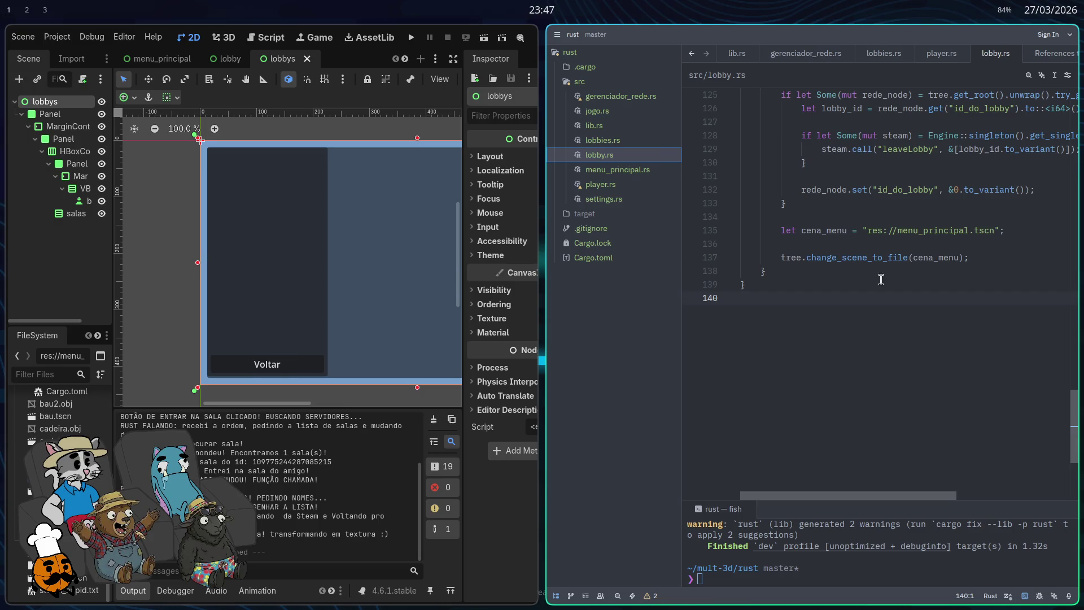
double_click(924, 233)
key("super+f")
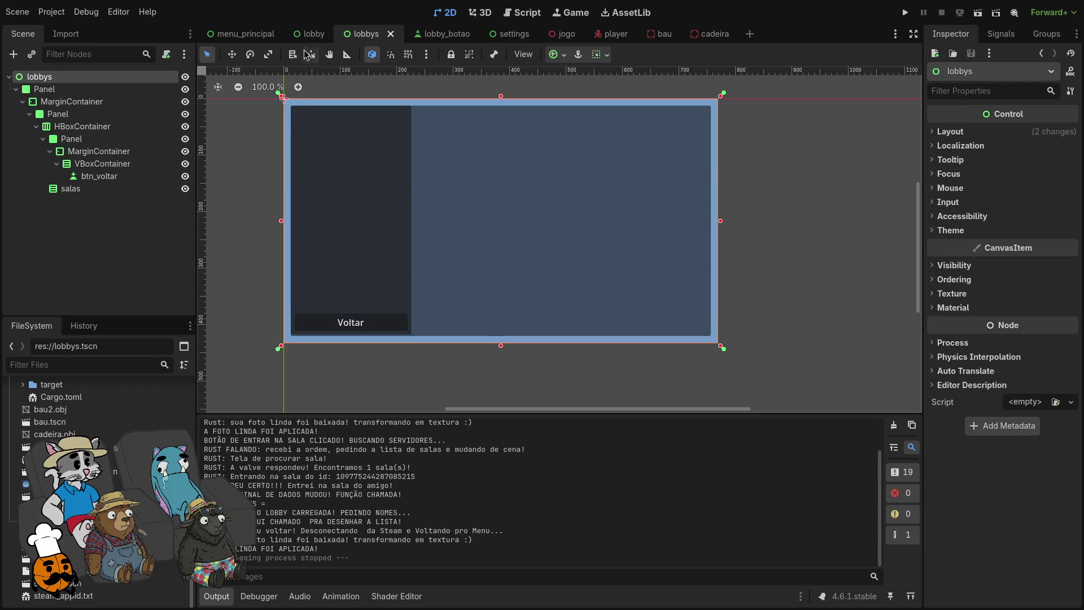
left_click(311, 34)
key("ctrl+Tab")
key("super+f")
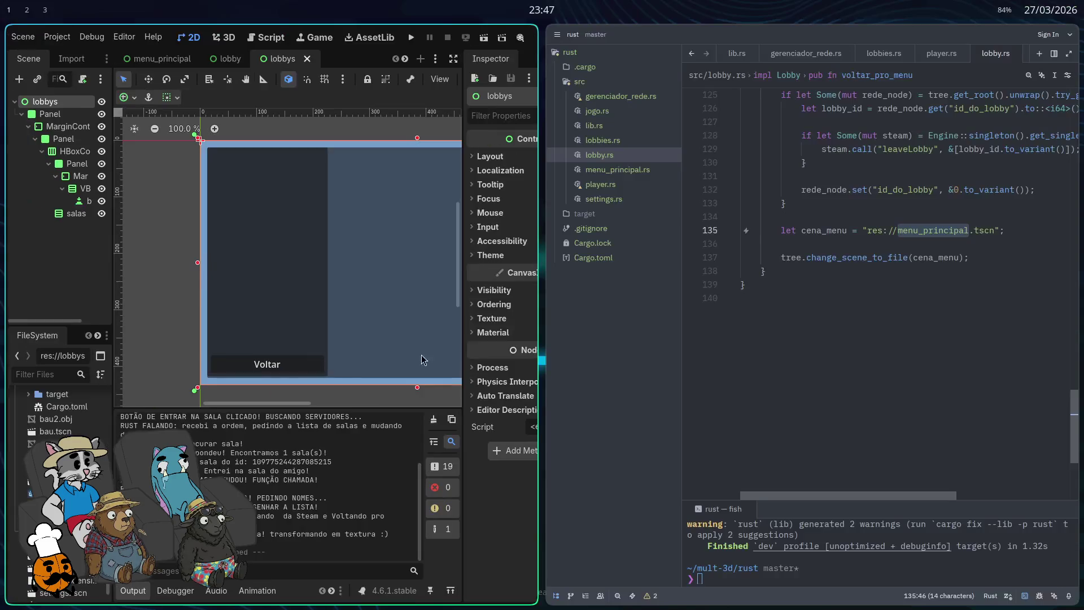
type("obbys")
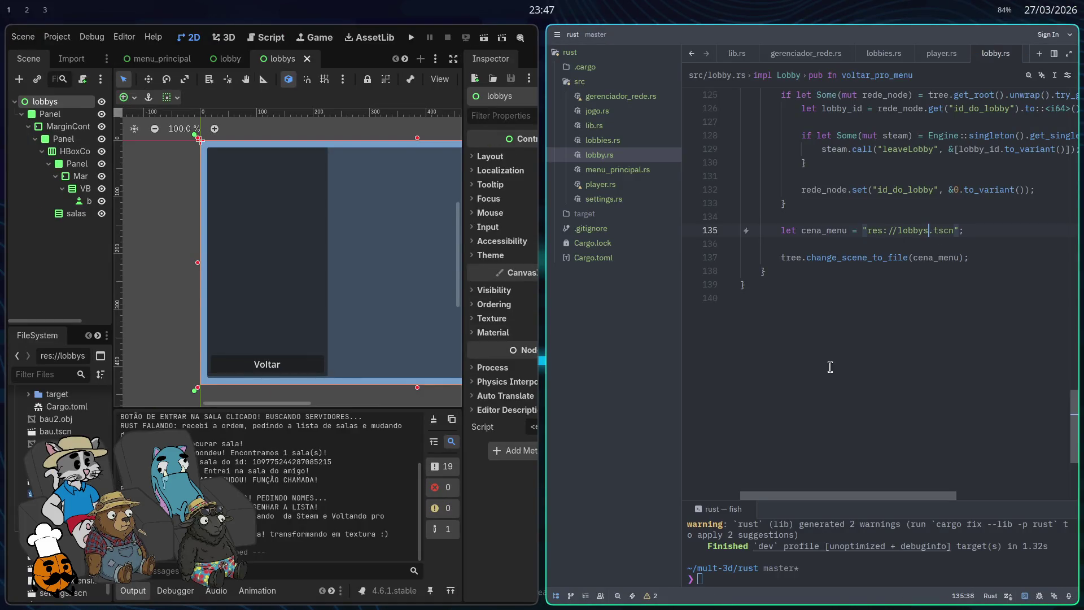
left_click(830, 367)
Step: Rebuild with cargo build, relaunch the game, and open the lobby list
left_click(902, 579)
key("Right")
key("Return")
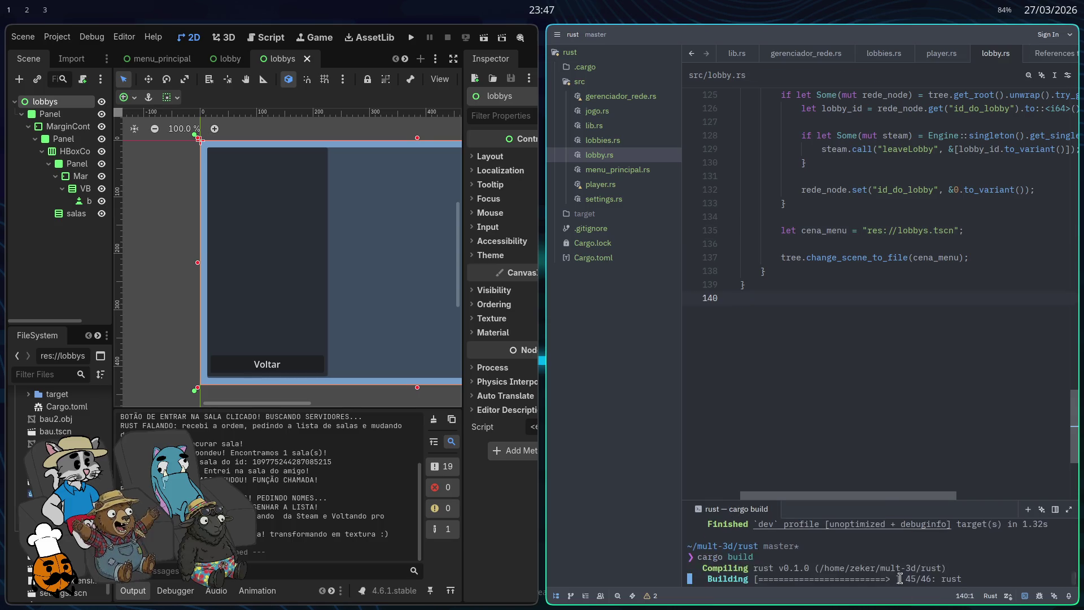
left_click(411, 40)
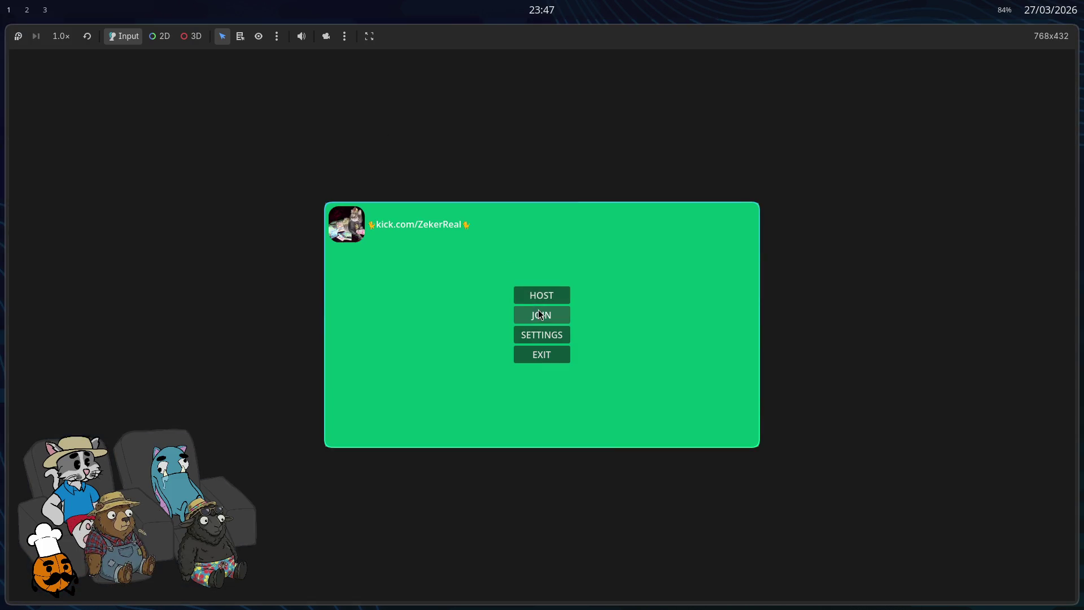
left_click(539, 311)
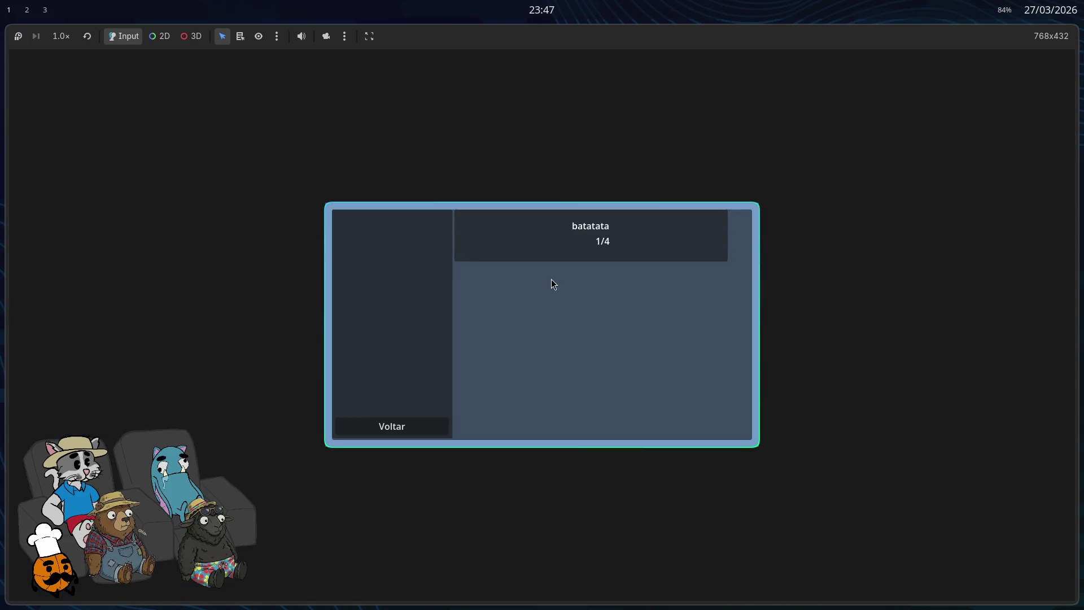
Step: Leave the bulletz room to confirm Voltar returns to the room list, then close the game
left_click(416, 426)
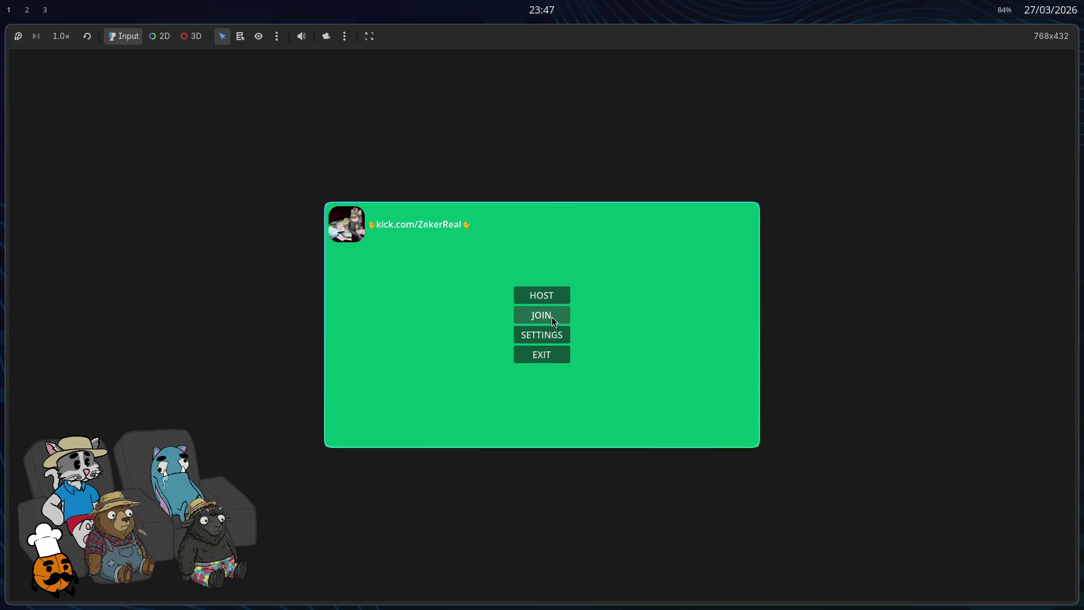
left_click(551, 317)
left_click(571, 249)
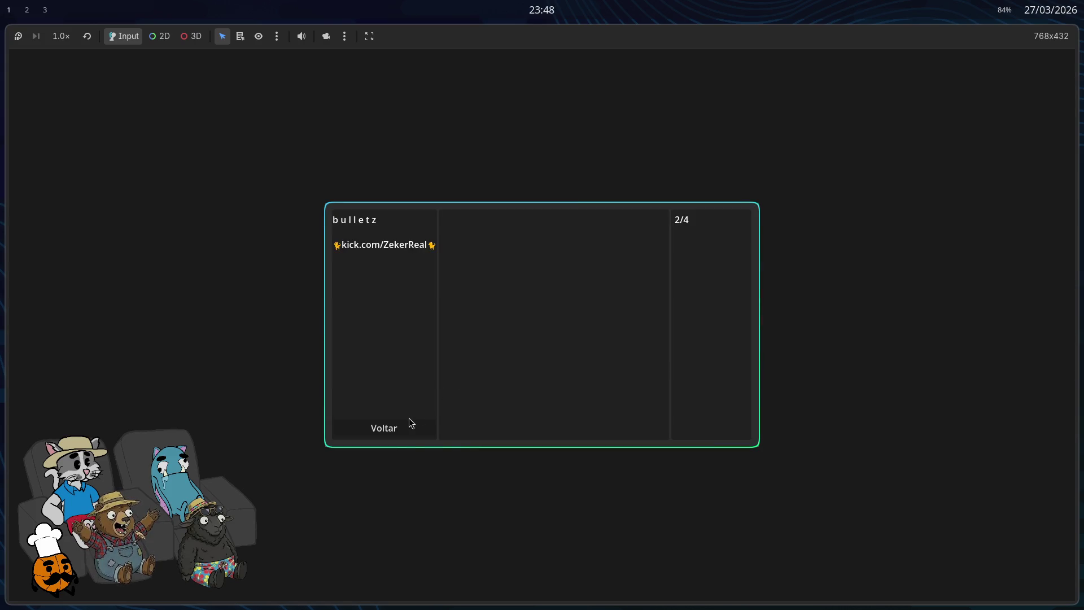
left_click(409, 423)
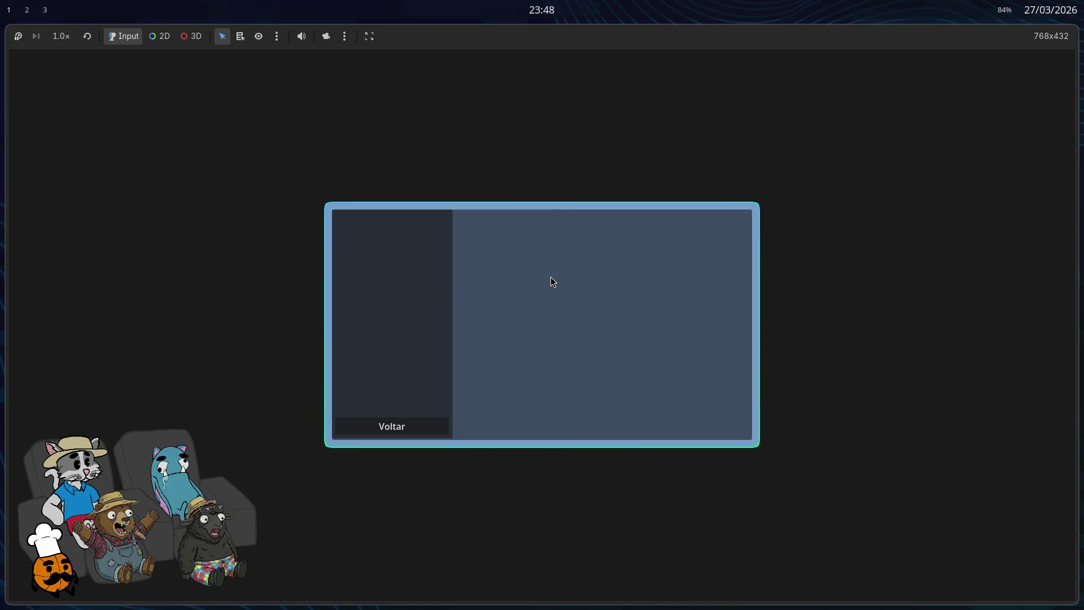
left_click(445, 425)
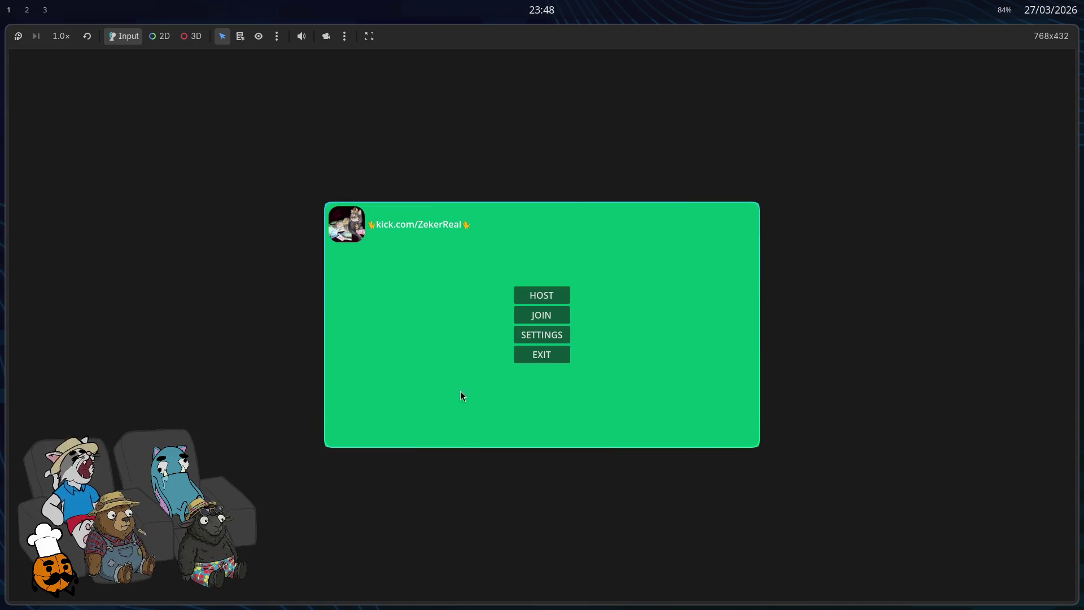
left_click(553, 319)
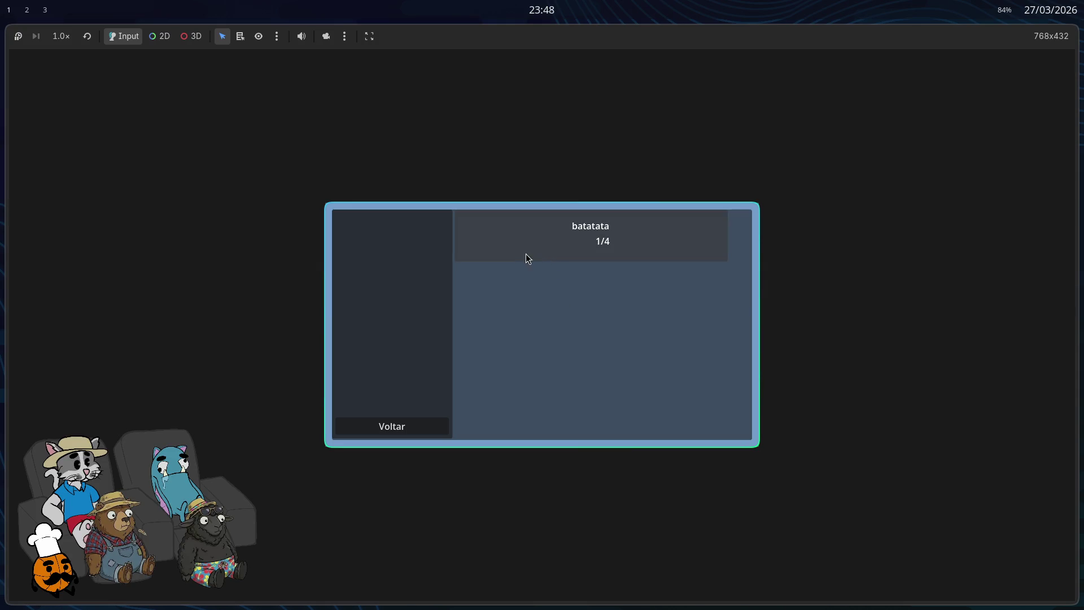
key("F11")
key("F11")
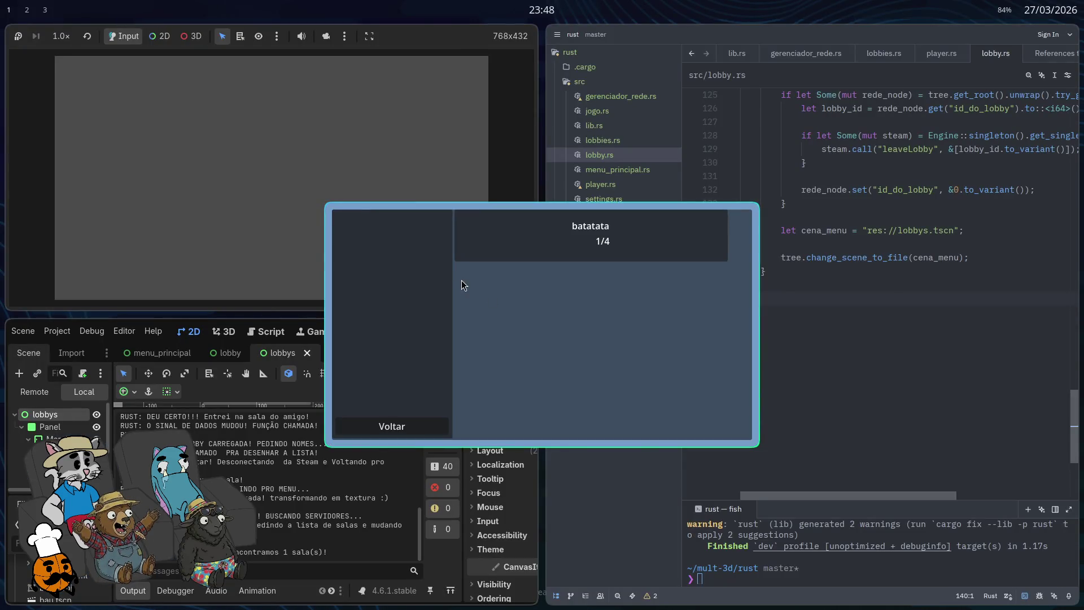
key("F8")
Step: Undo the lobbys.tscn edit on line 135 and relaunch the game from Godot
key("ctrl+z")
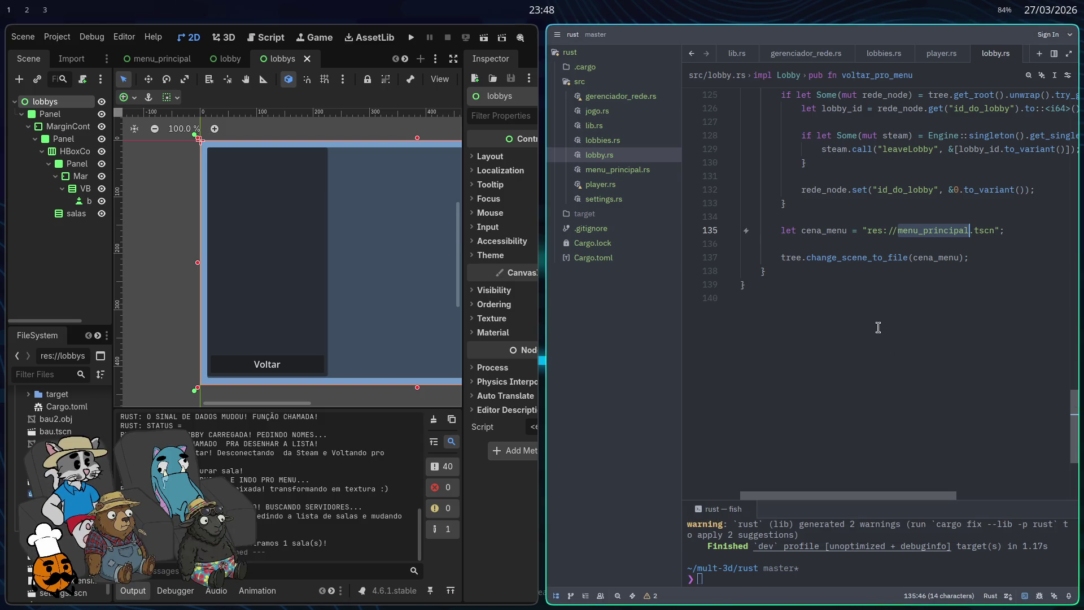
left_click(411, 40)
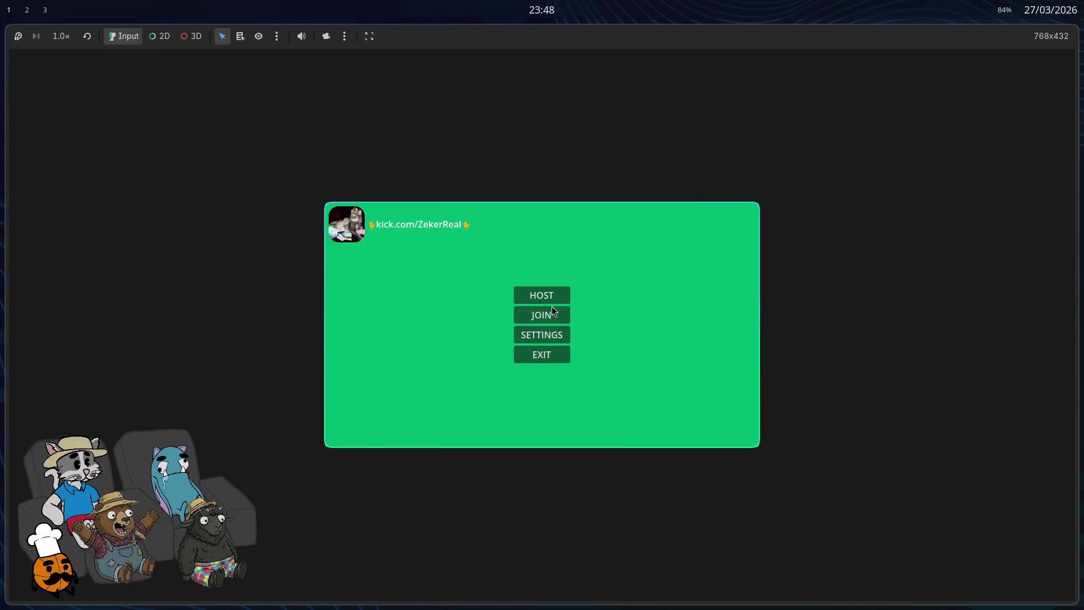
Step: Open a lobby, return to the main menu, close the game, and rerun cargo build
left_click(553, 311)
left_click(559, 257)
left_click(412, 431)
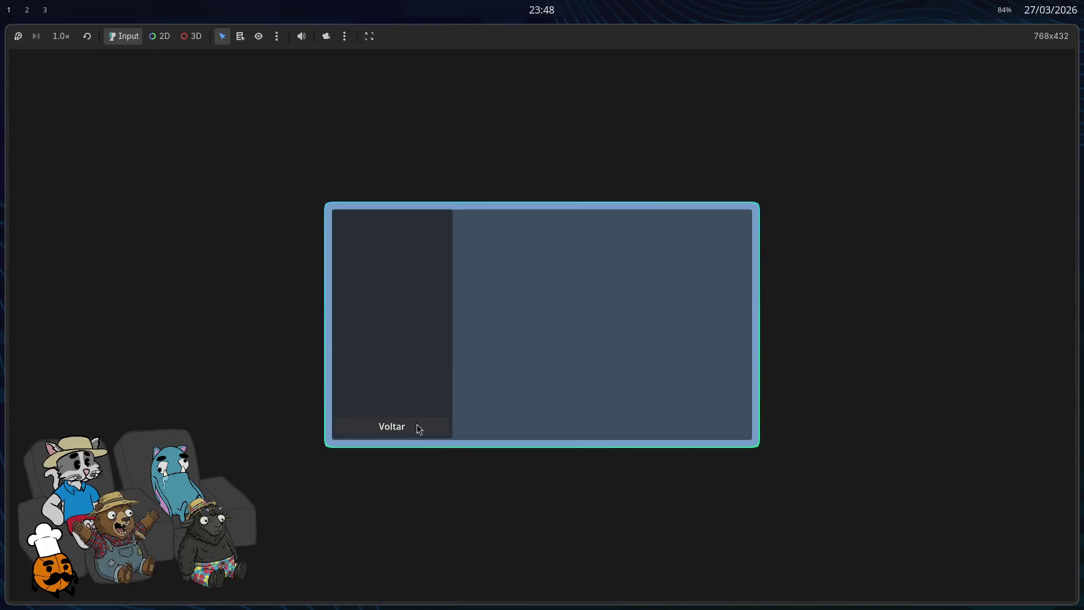
left_click(420, 433)
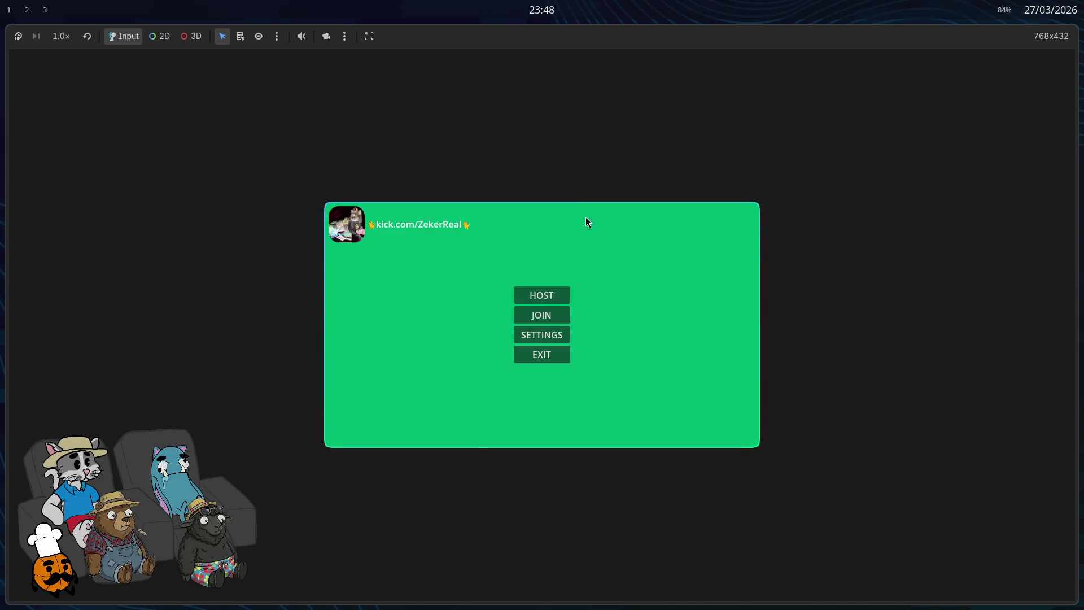
key("F8")
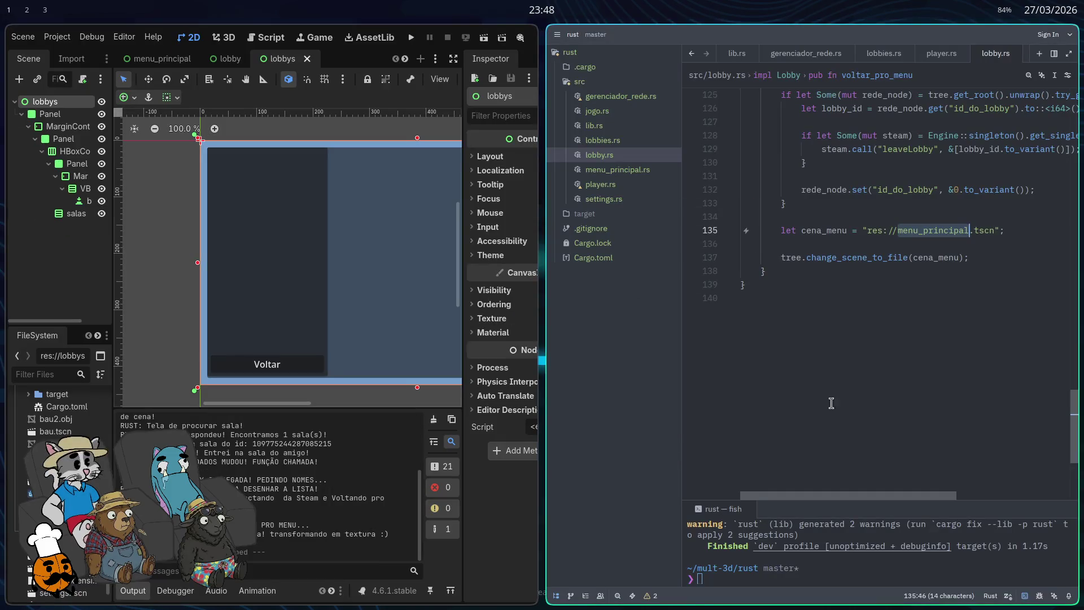
left_click(837, 384)
key("Return")
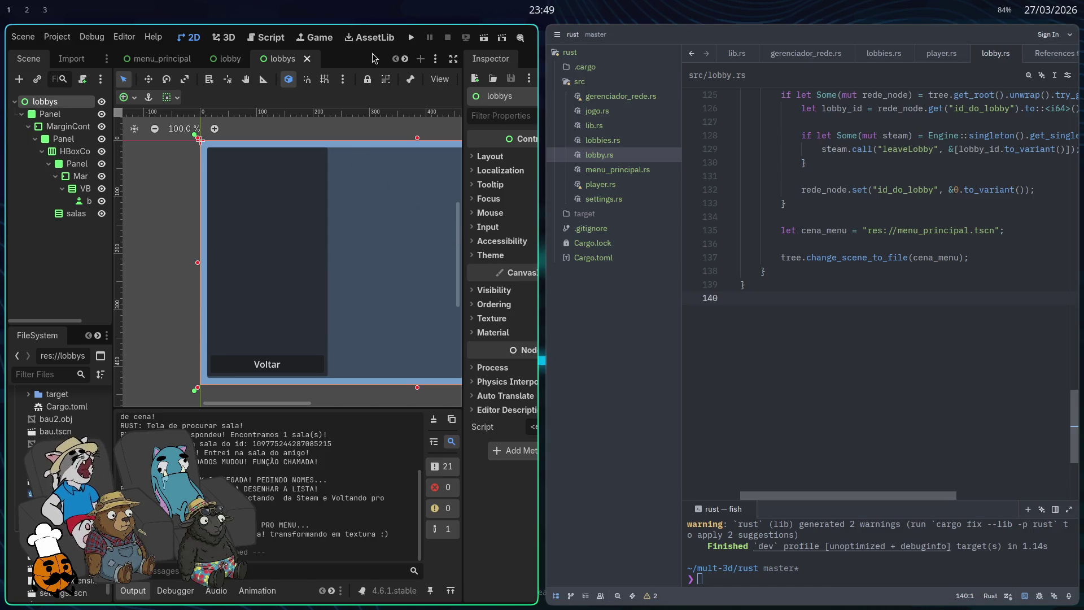
left_click(413, 37)
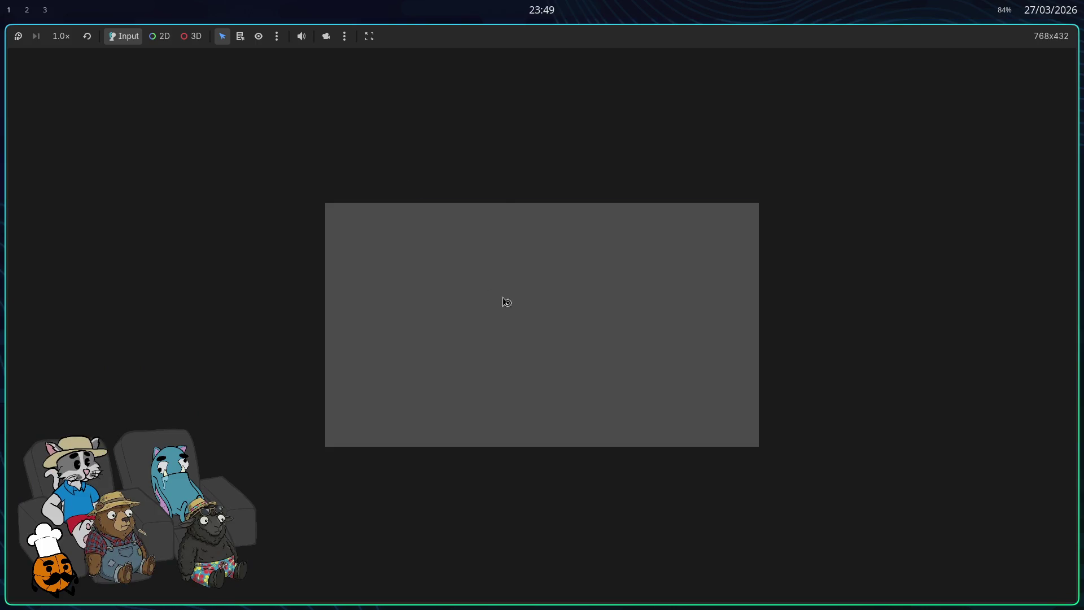
left_click(559, 318)
left_click(563, 254)
left_click(395, 432)
left_click(551, 317)
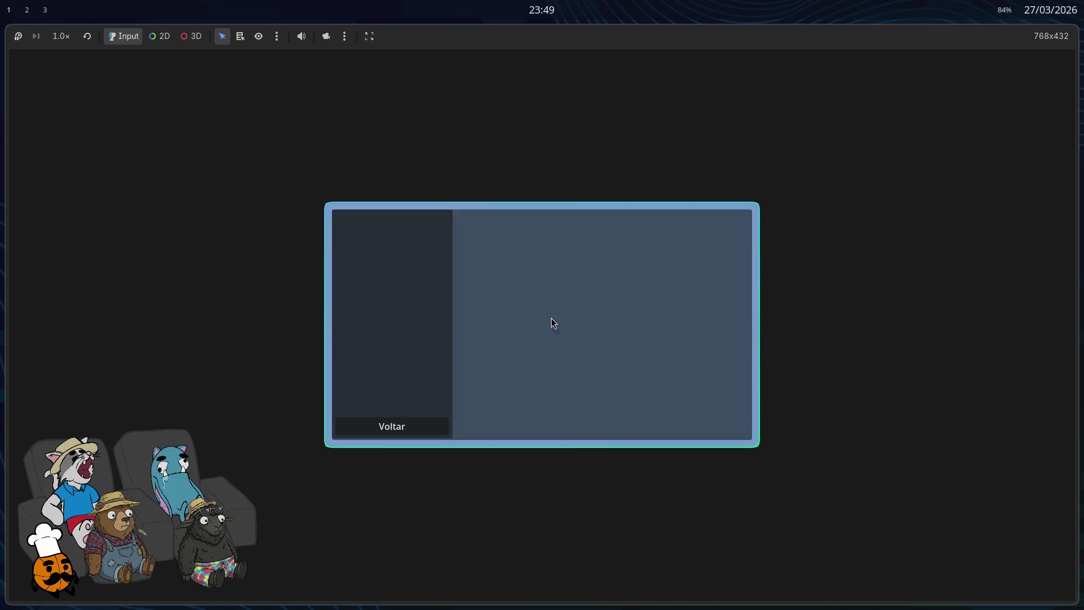
left_click(497, 242)
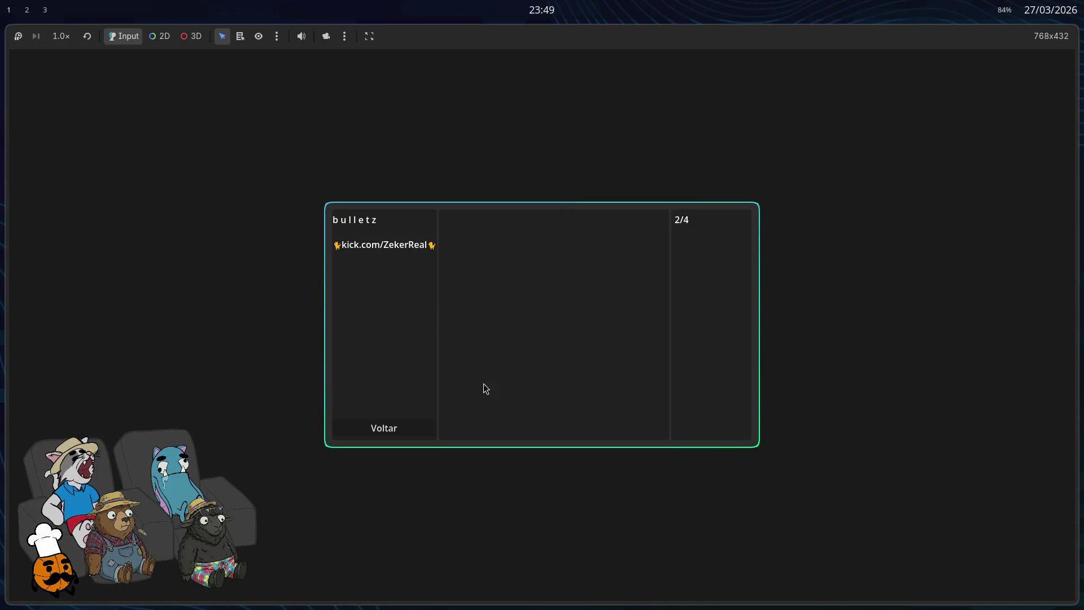
left_click(393, 430)
left_click(541, 296)
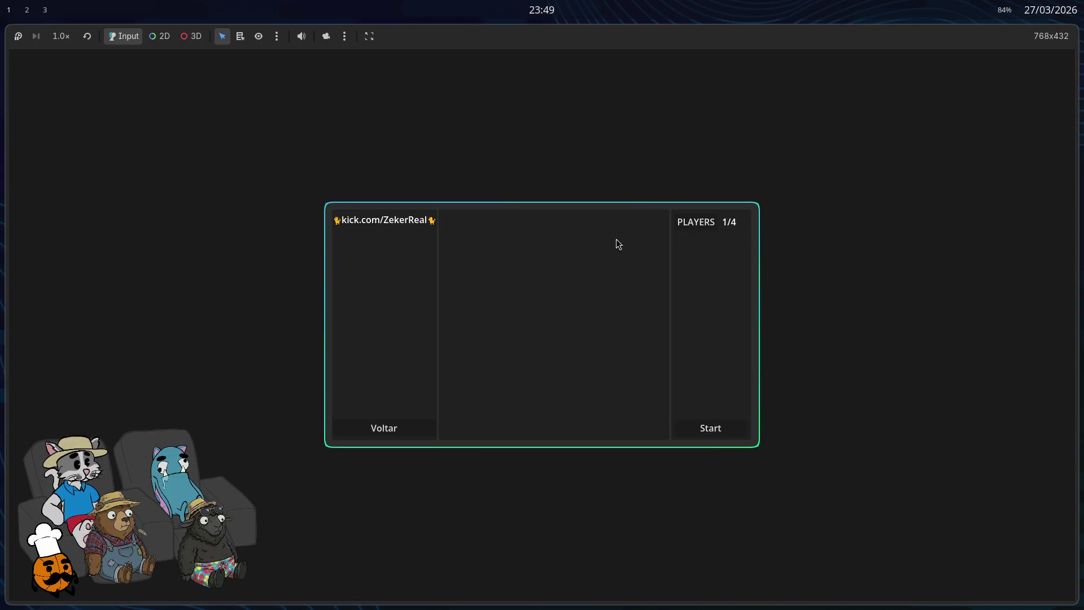
left_click(395, 430)
left_click(541, 316)
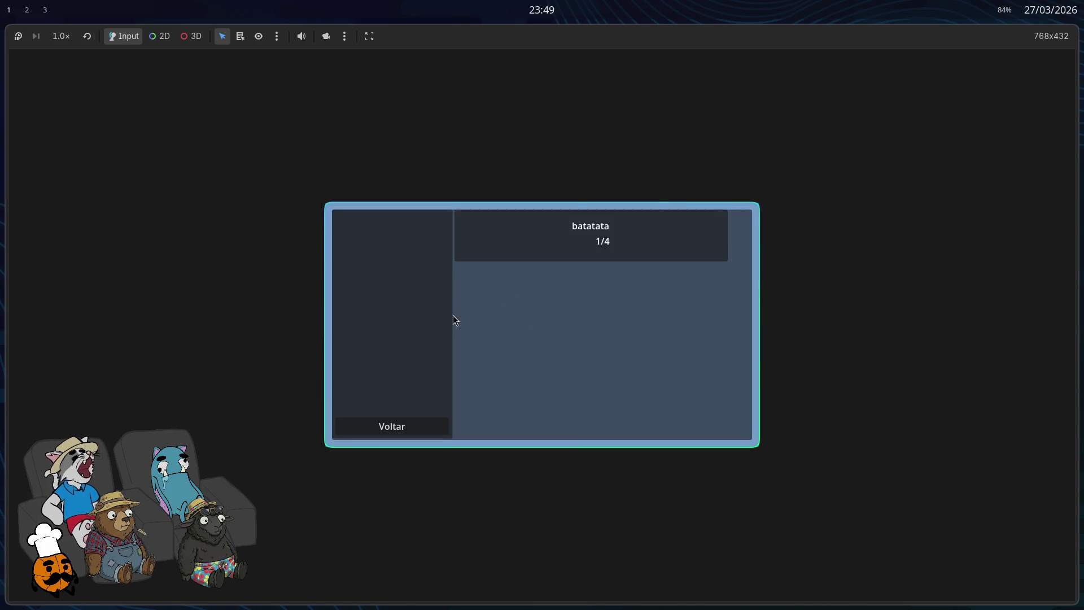
left_click(549, 232)
left_click(397, 430)
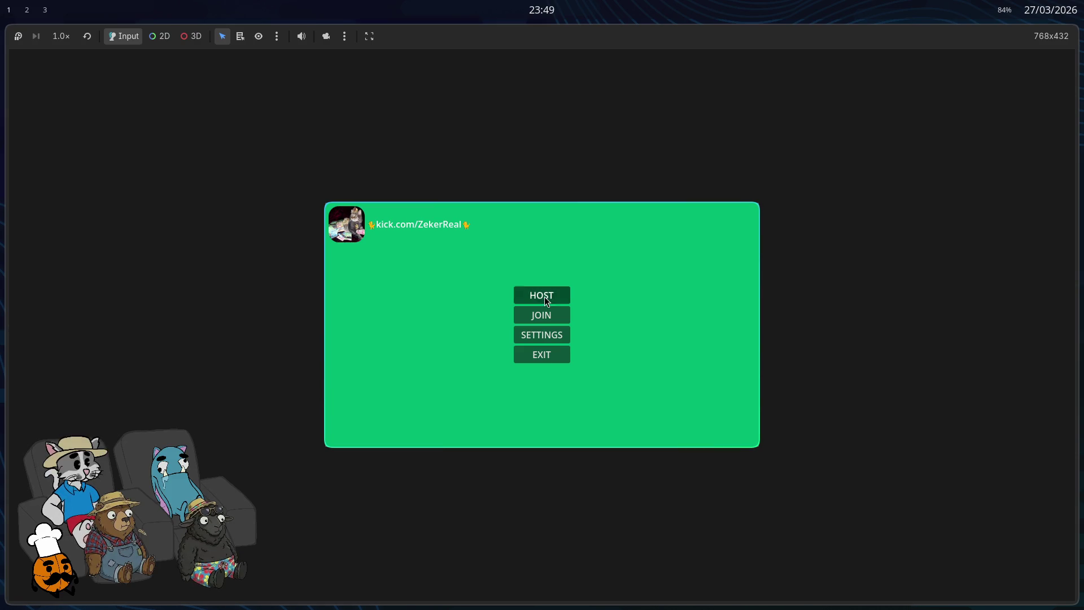
left_click(547, 302)
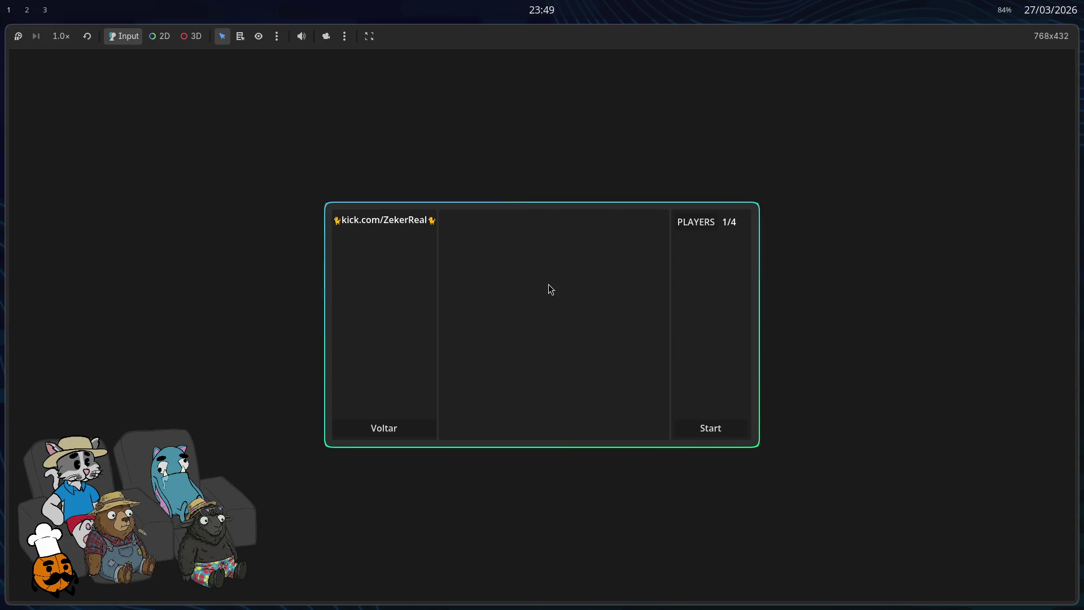
left_click(403, 430)
left_click(543, 314)
left_click(382, 430)
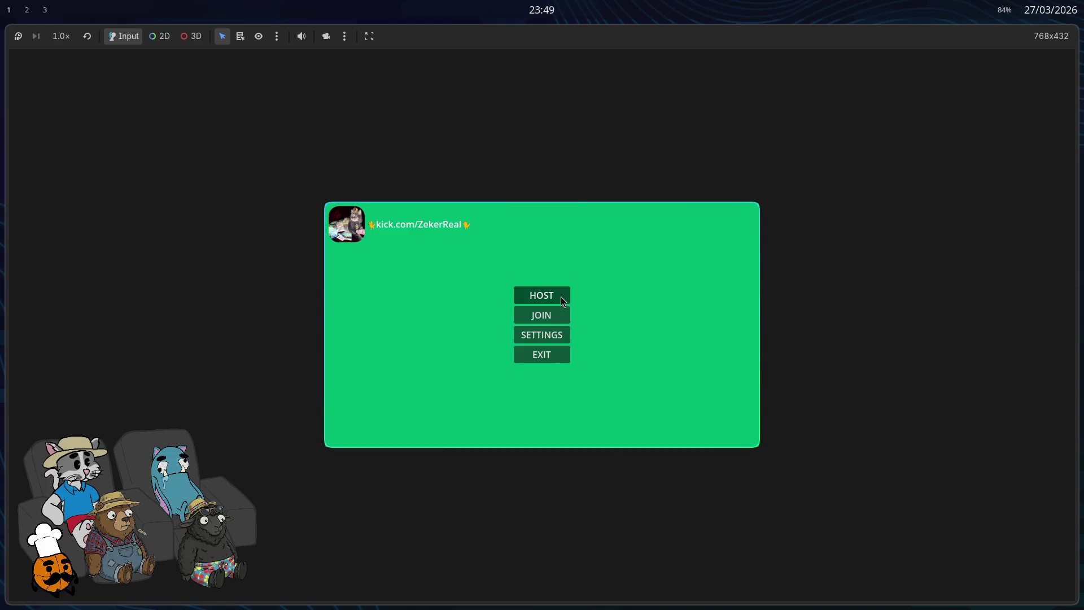
left_click(551, 295)
left_click(401, 432)
left_click(545, 320)
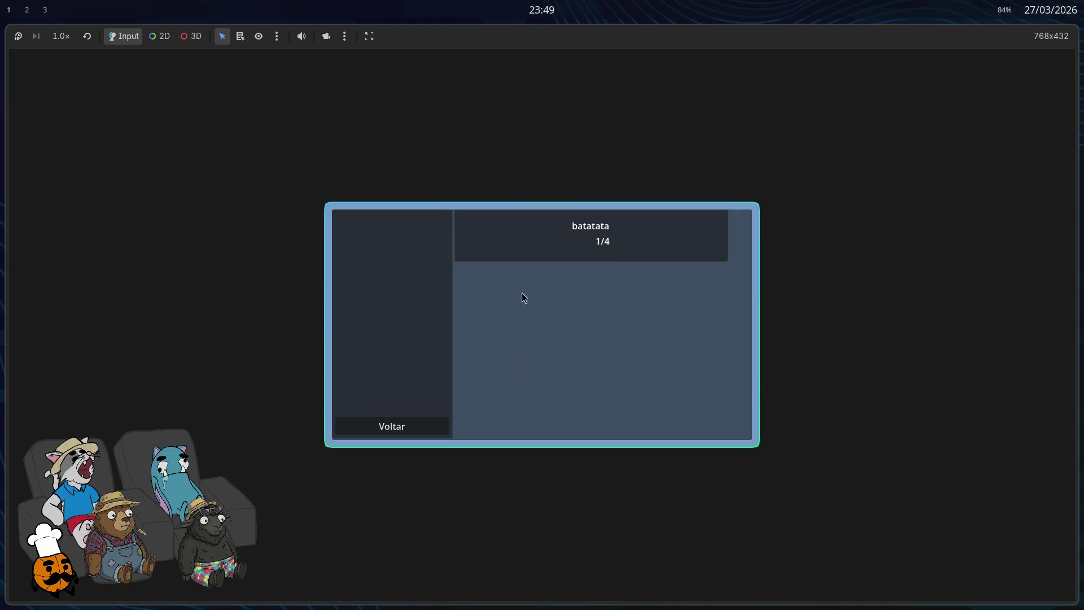
left_click(417, 431)
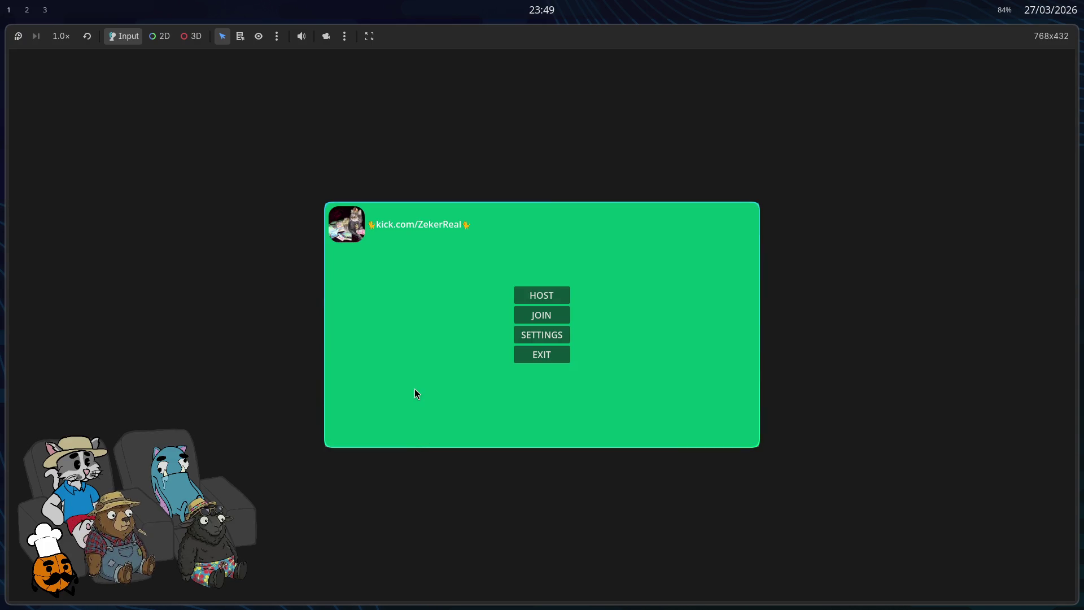
left_click(550, 311)
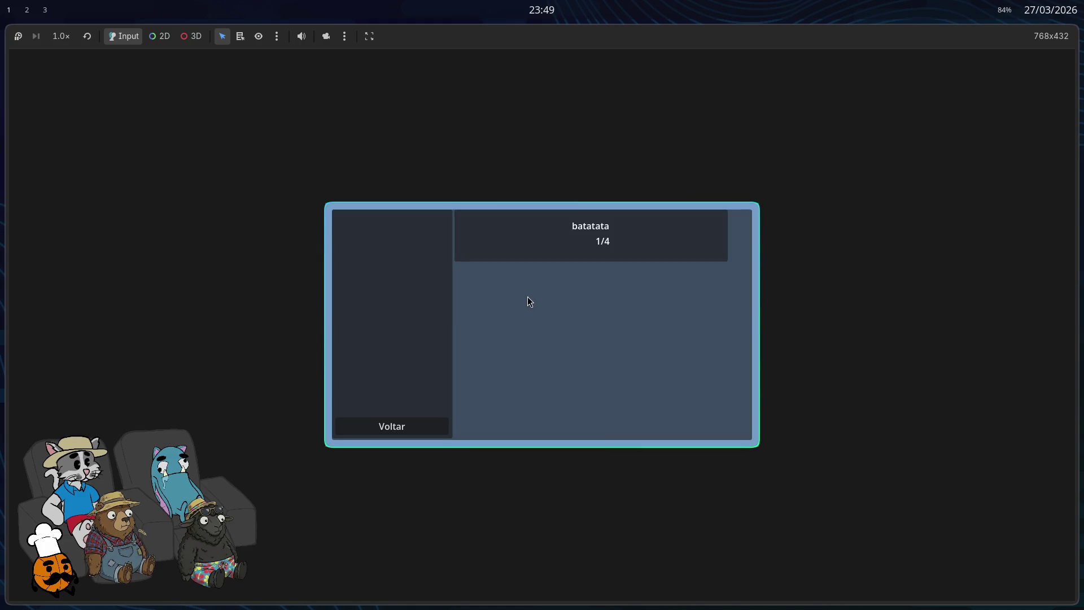
left_click(563, 227)
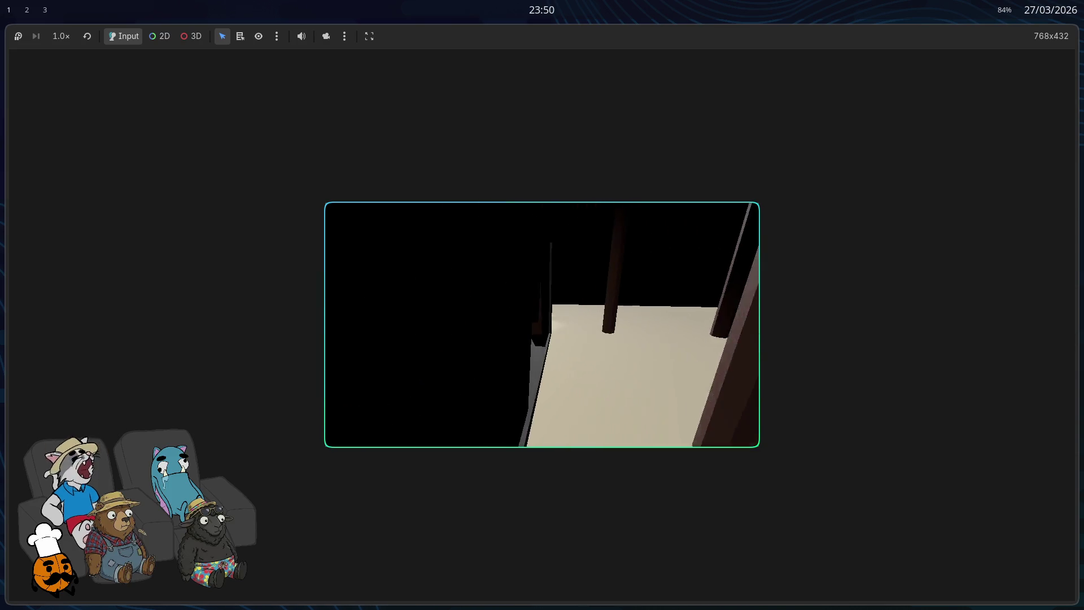
key("F5")
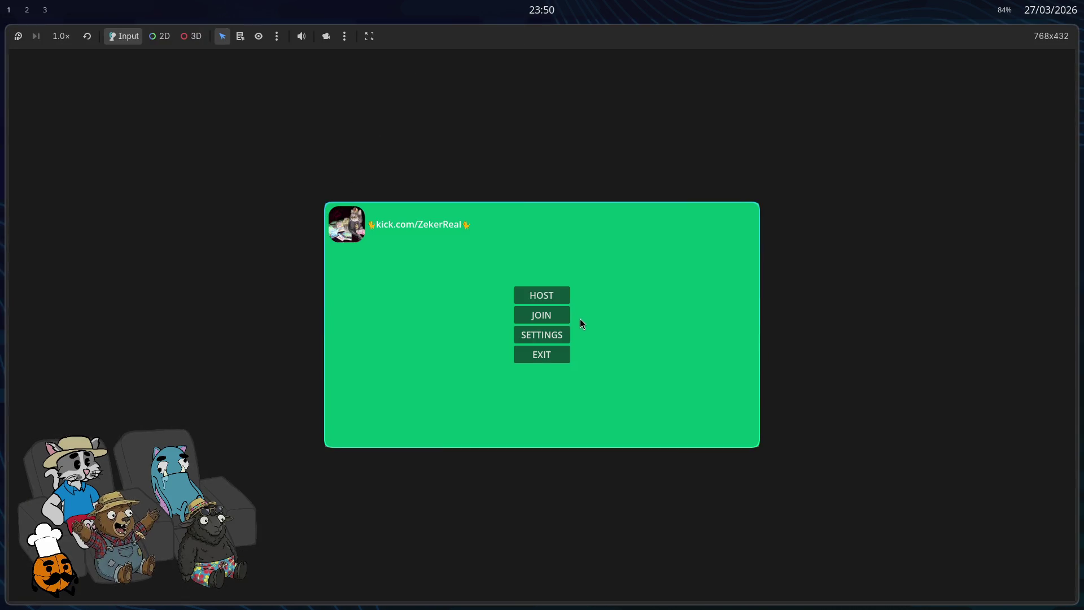
left_click(550, 315)
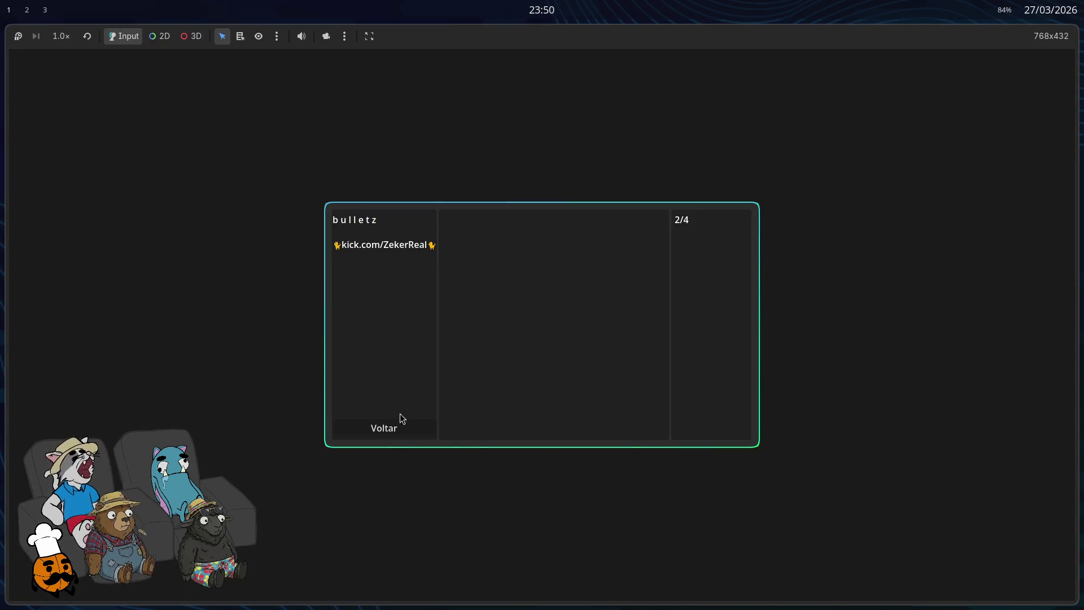
key("w")
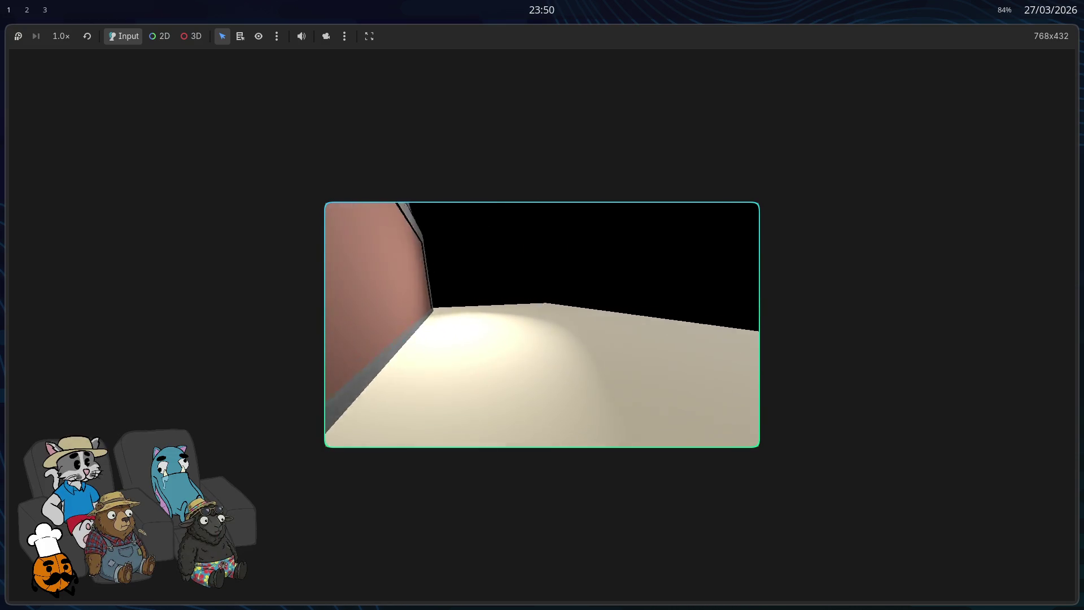
key("w")
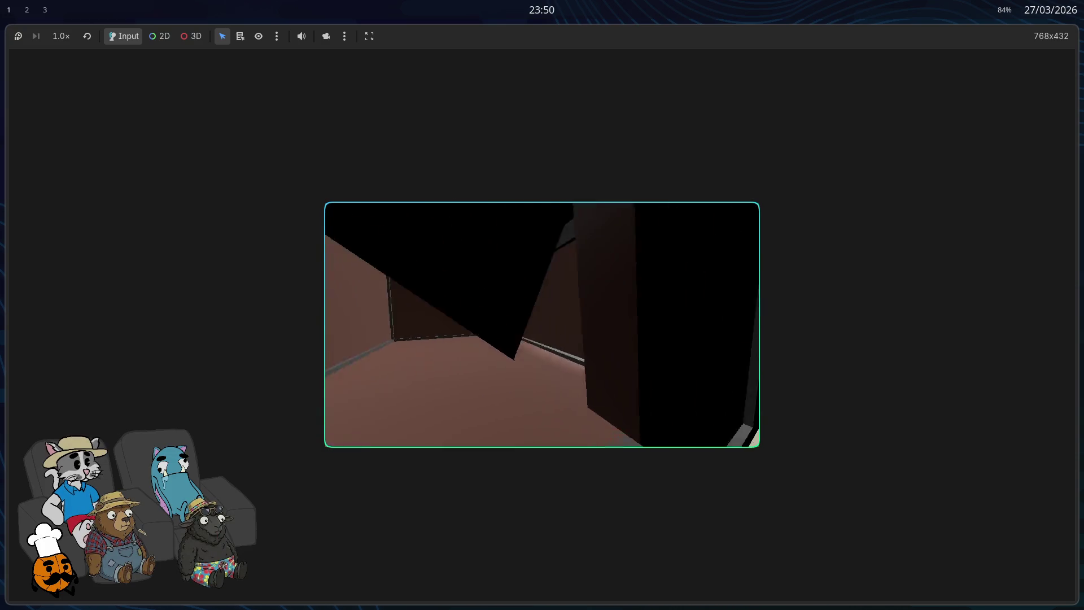
key("w")
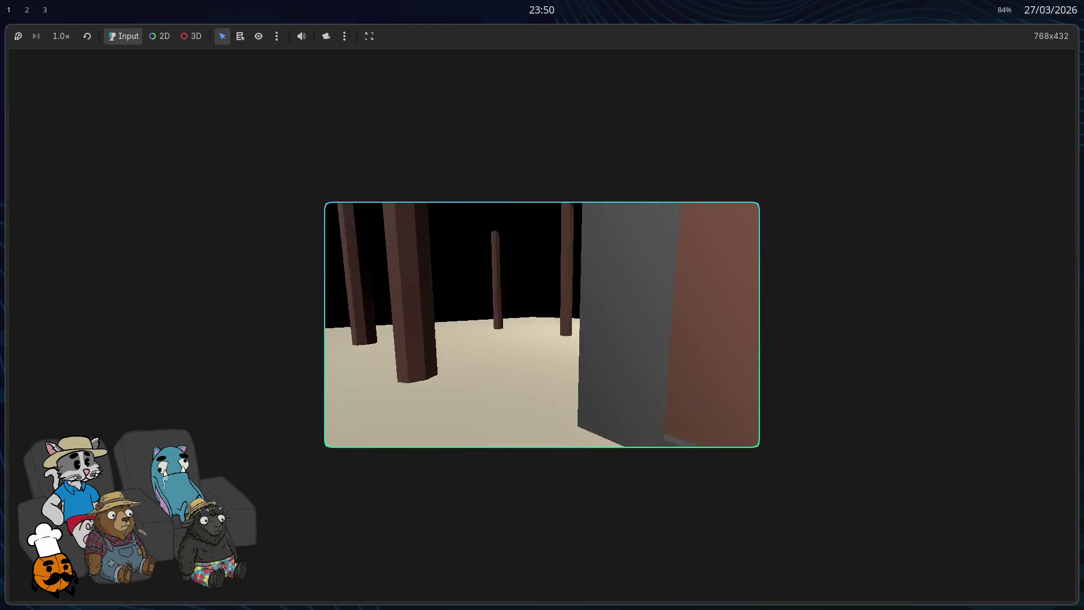
key("w")
key("F8")
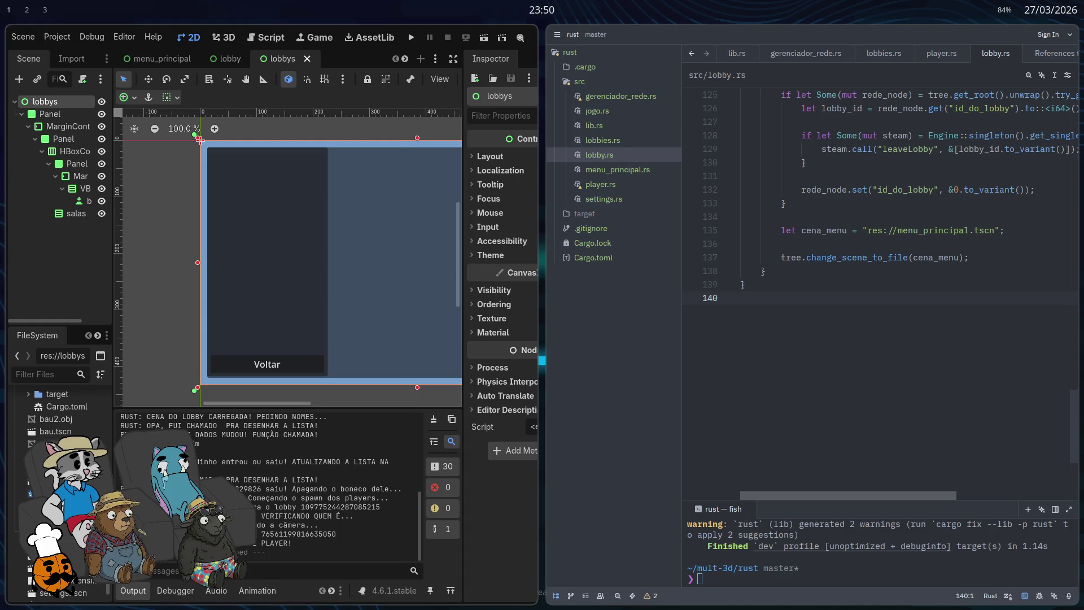
Step: Maximize the Godot editor and open the lobby scene tab, zooming the canvas
key("super+f")
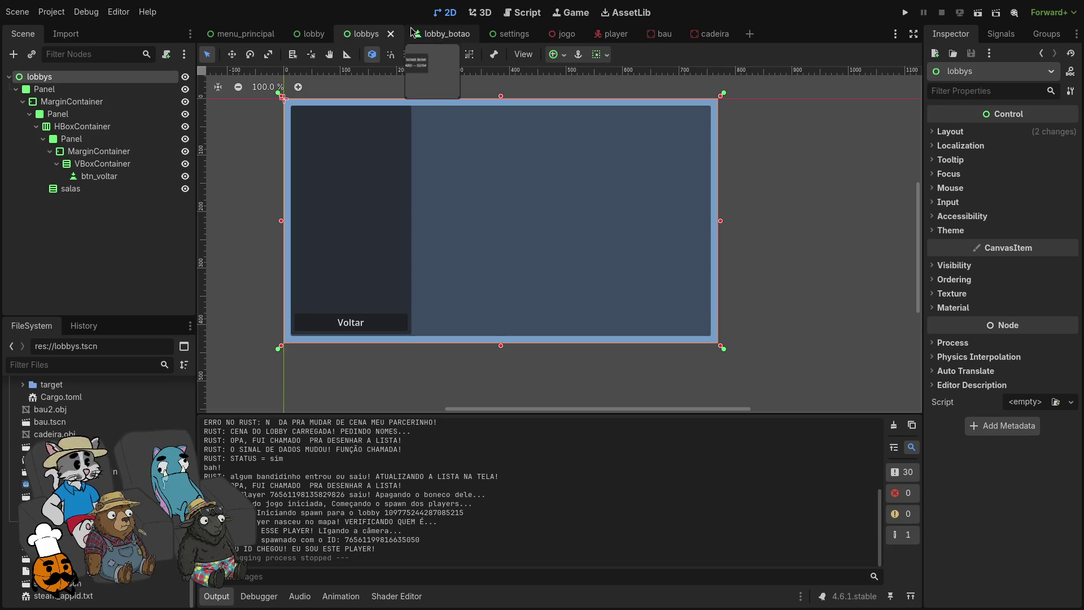
left_click(311, 34)
scroll(493, 211, "up", 5)
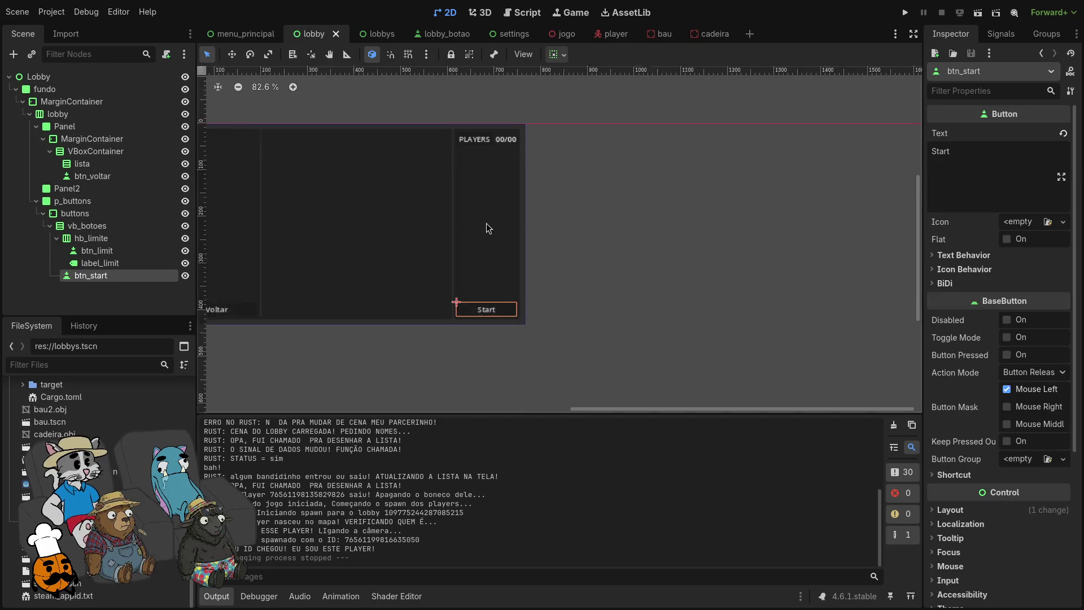
scroll(484, 231, "down", 2)
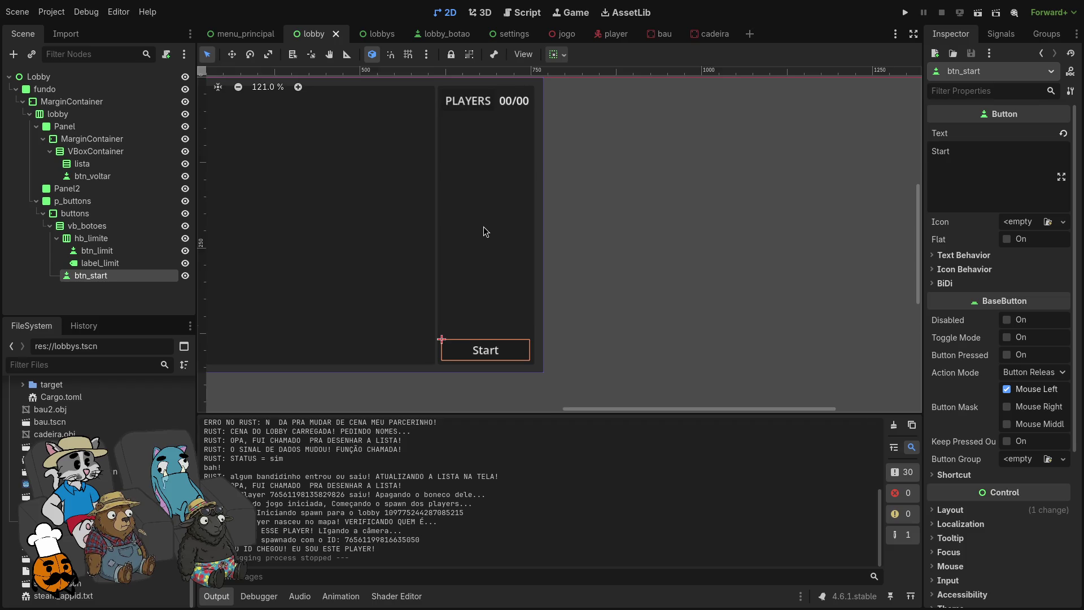
scroll(485, 230, "down", 6)
scroll(346, 230, "up", 2)
scroll(393, 249, "up", 4)
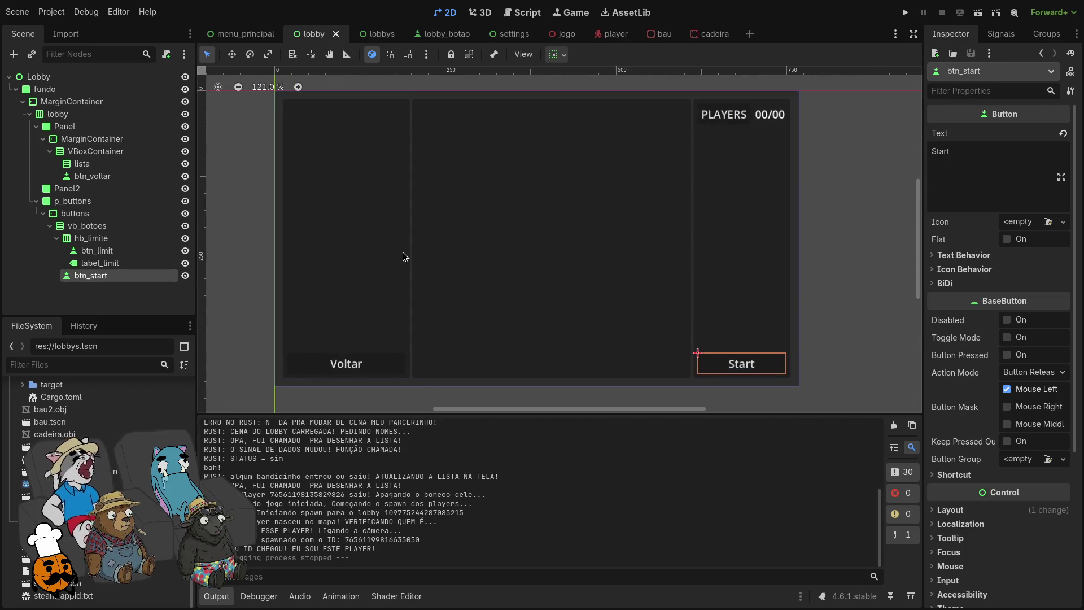
Step: Select label_limit, hb_limite and then vb_botoes in the Scene dock, opening vb_botoes' node menu
left_click(119, 264)
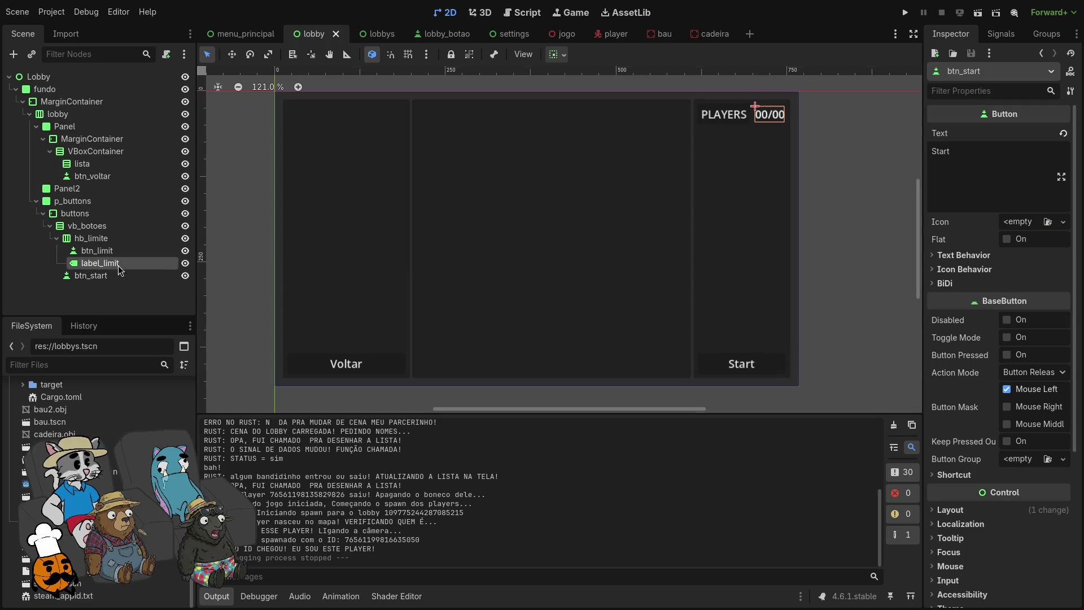
left_click(115, 241)
left_click(116, 228)
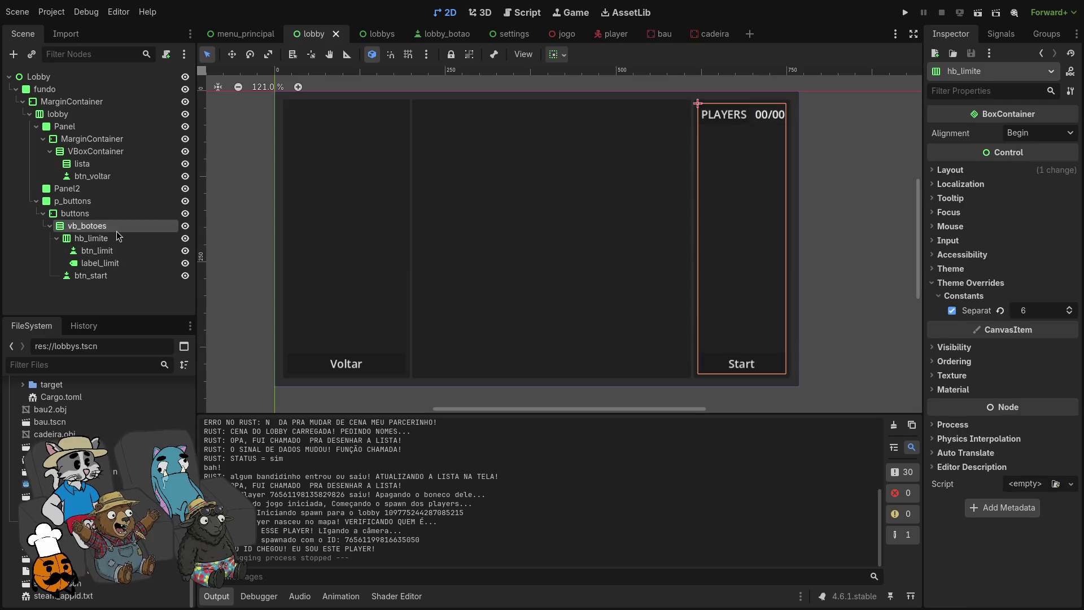
right_click(116, 231)
Step: Add a LineEdit child under vb_botoes, drag it above the Start button, then reselect vb_botoes
left_click(57, 243)
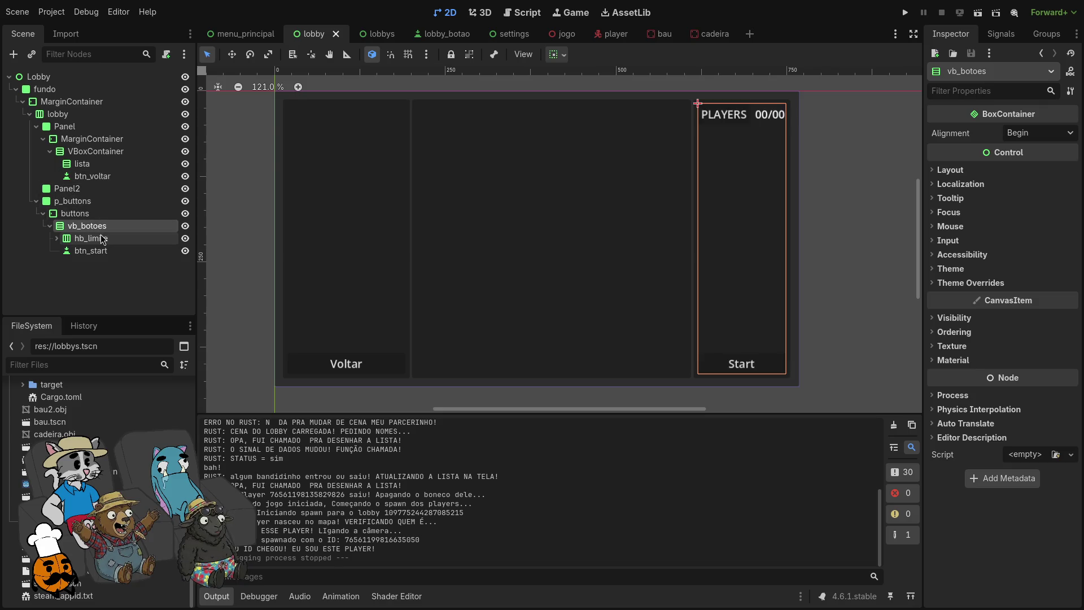
right_click(105, 232)
left_click(133, 239)
type("line")
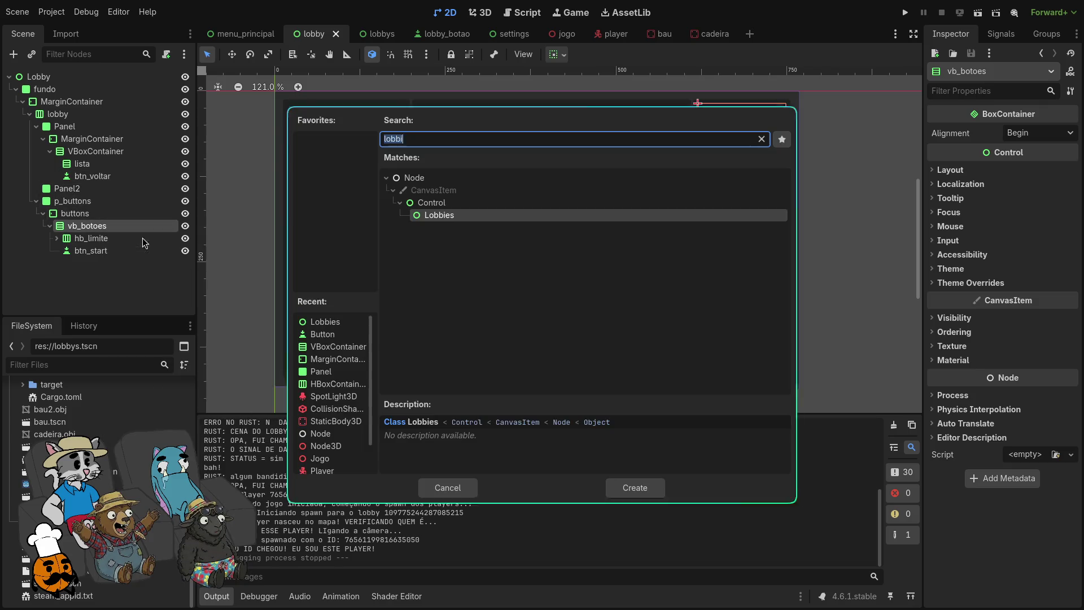
type("edit")
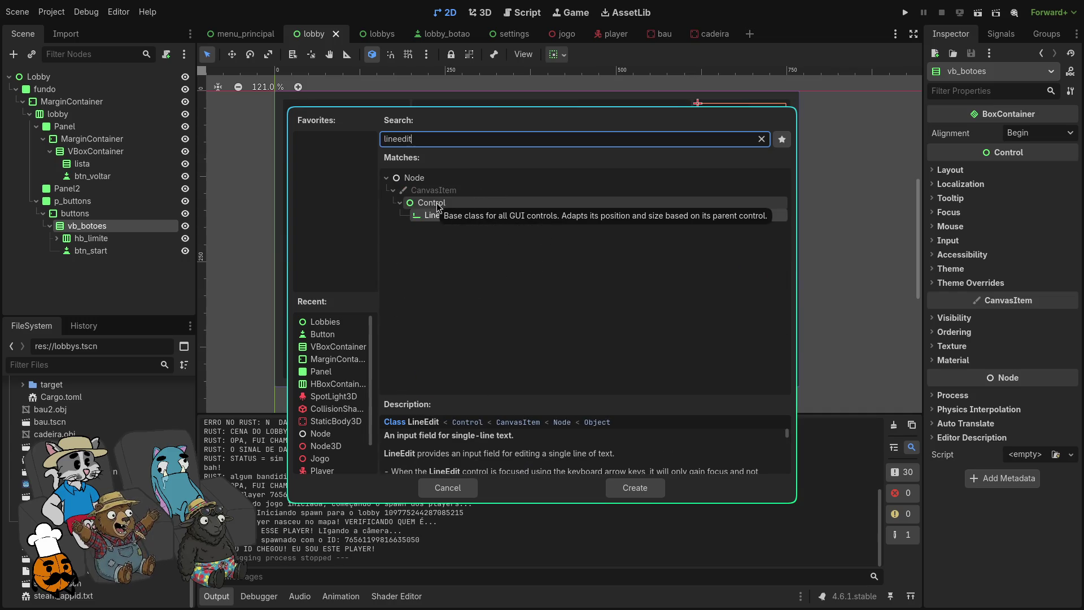
key("Return")
left_click_drag(148, 266, 113, 250)
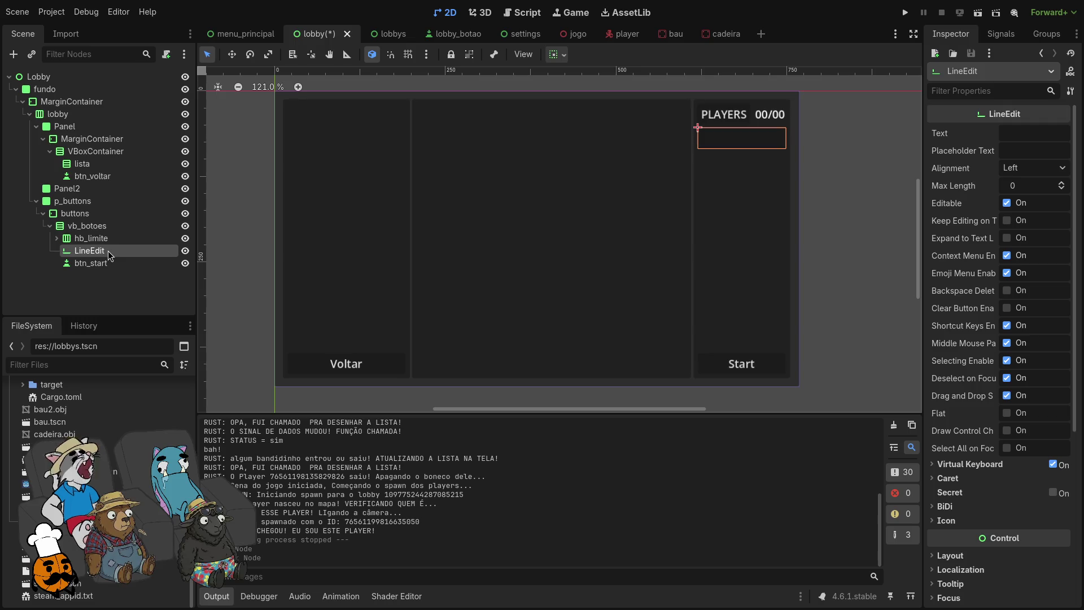
left_click(74, 213)
left_click(87, 226)
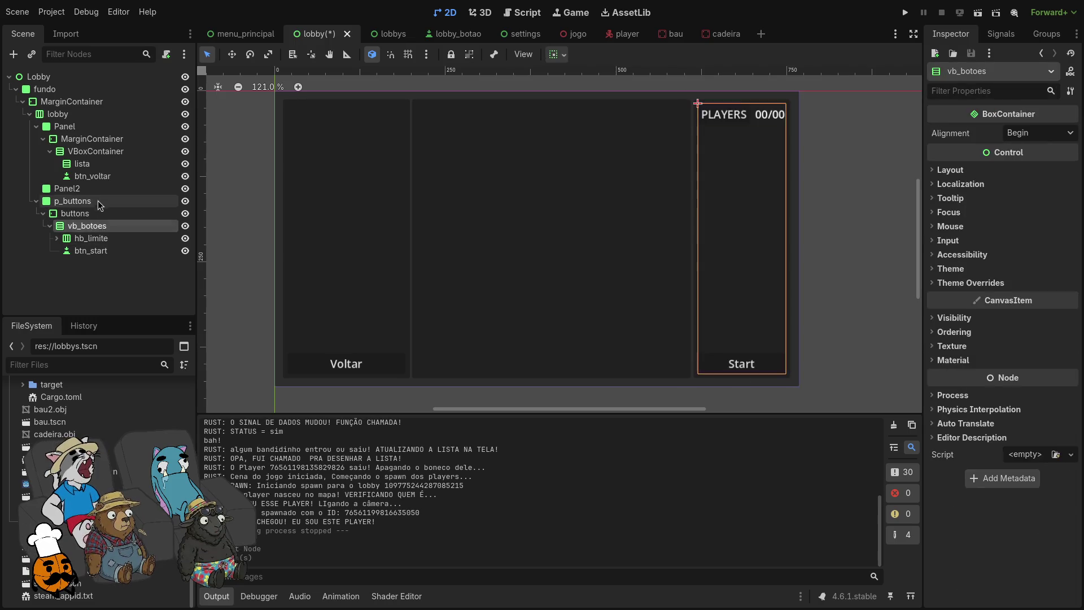
Step: Add a MarginContainer to Panel2 and give it the Full Rect anchor preset
left_click(104, 177)
left_click(101, 189)
right_click(101, 189)
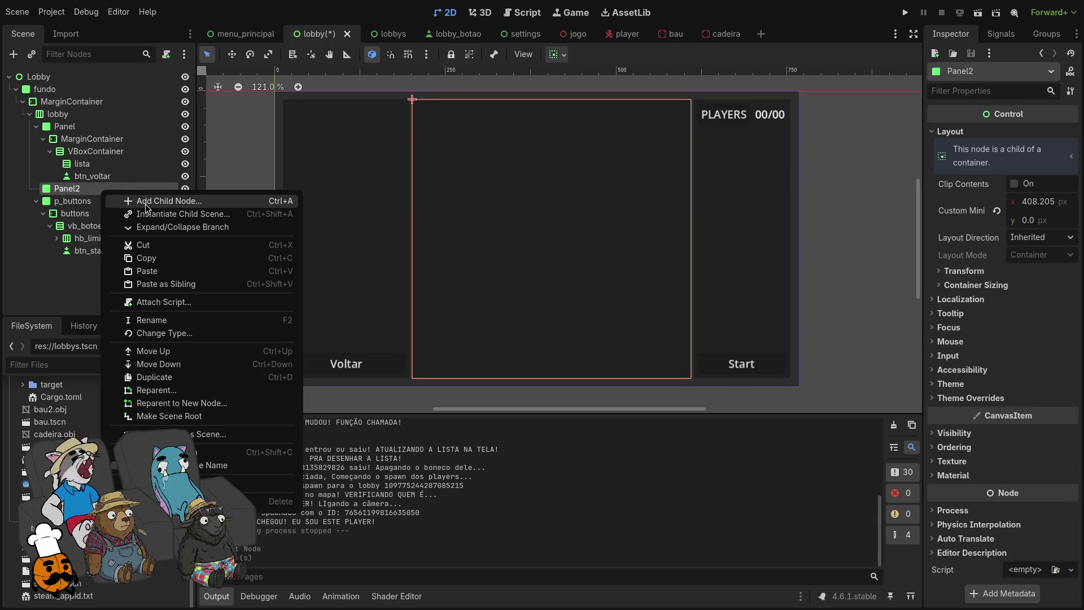
left_click(144, 201)
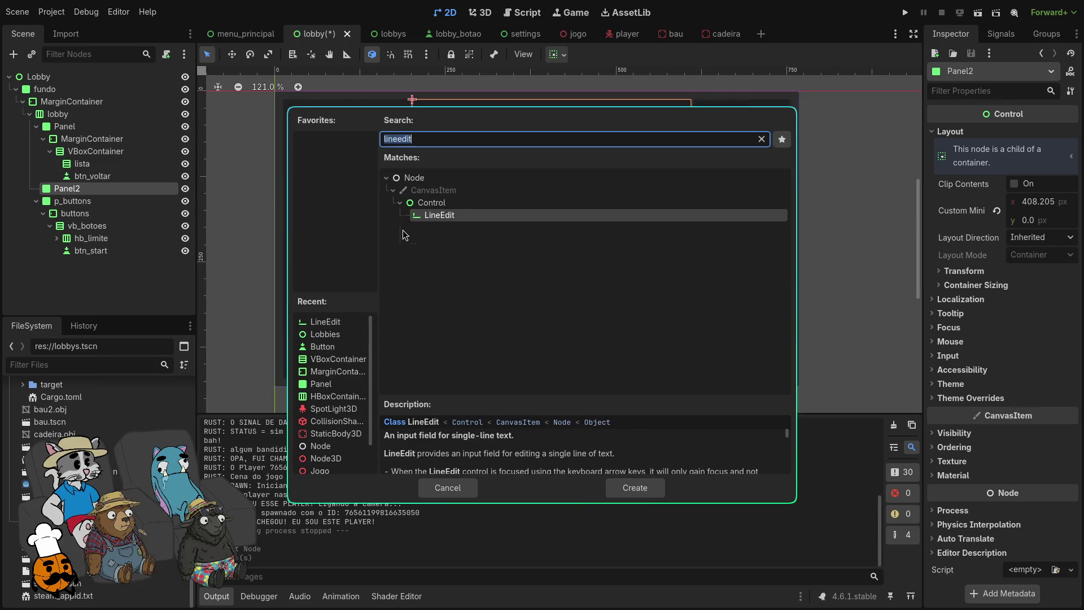
type("marg")
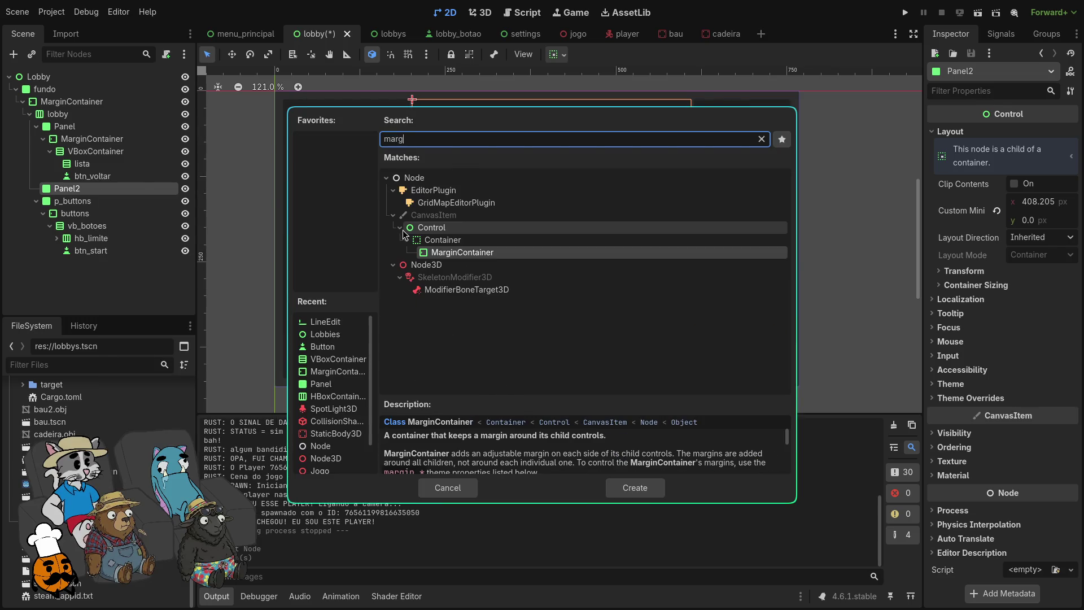
key("Return")
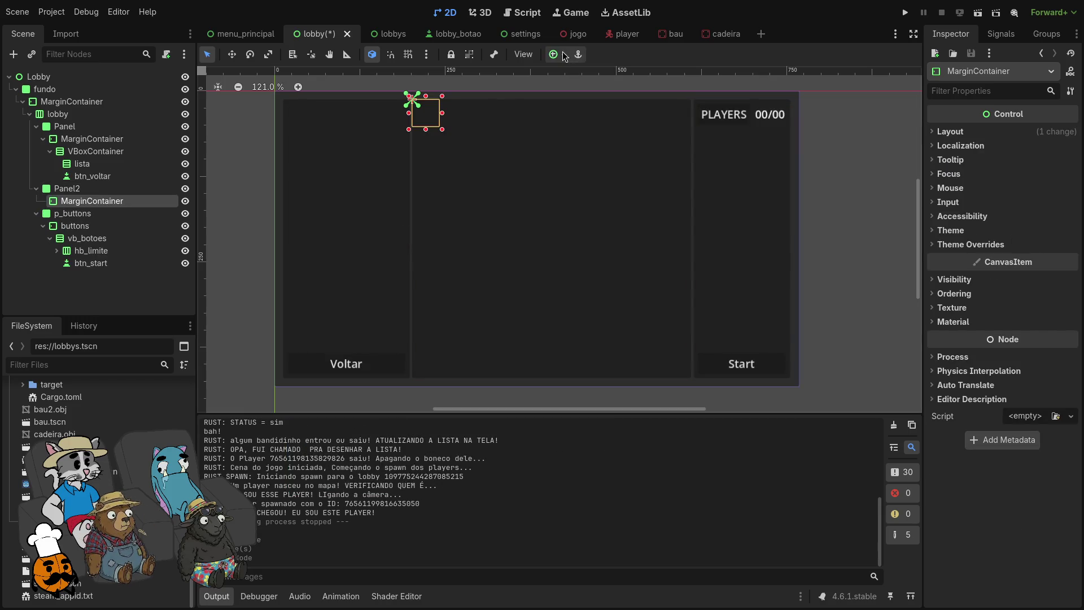
left_click(554, 54)
left_click(622, 158)
Step: Add a VBoxContainer inside the MarginContainer
right_click(124, 210)
key("Escape")
key("ctrl+a")
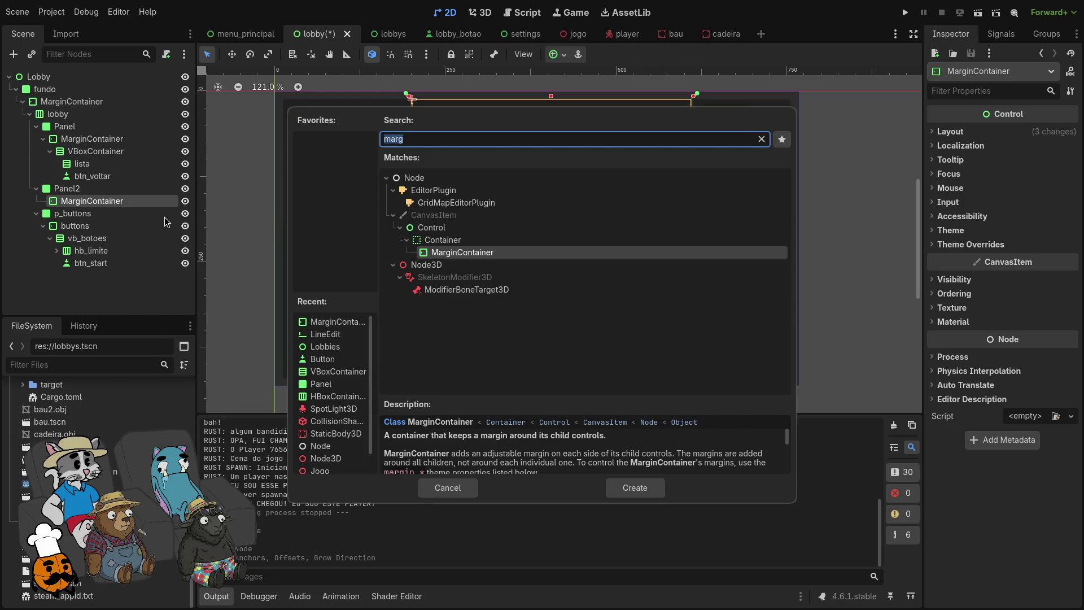
type("vb")
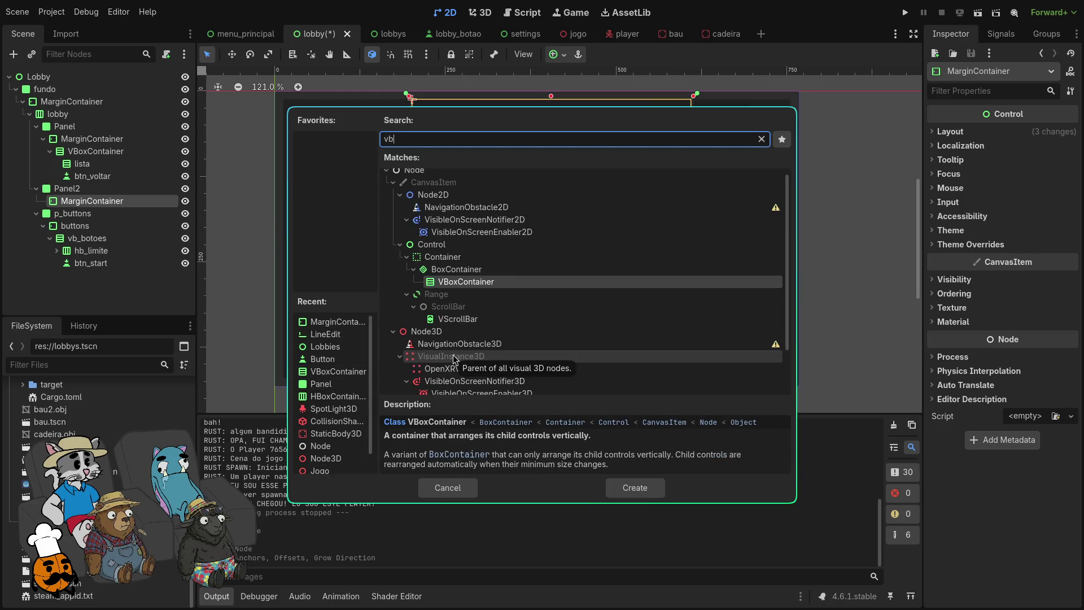
key("Return")
Step: Set the LineEdit's vertical container sizing to End so it sits at the column's bottom
right_click(137, 216)
left_click(182, 221)
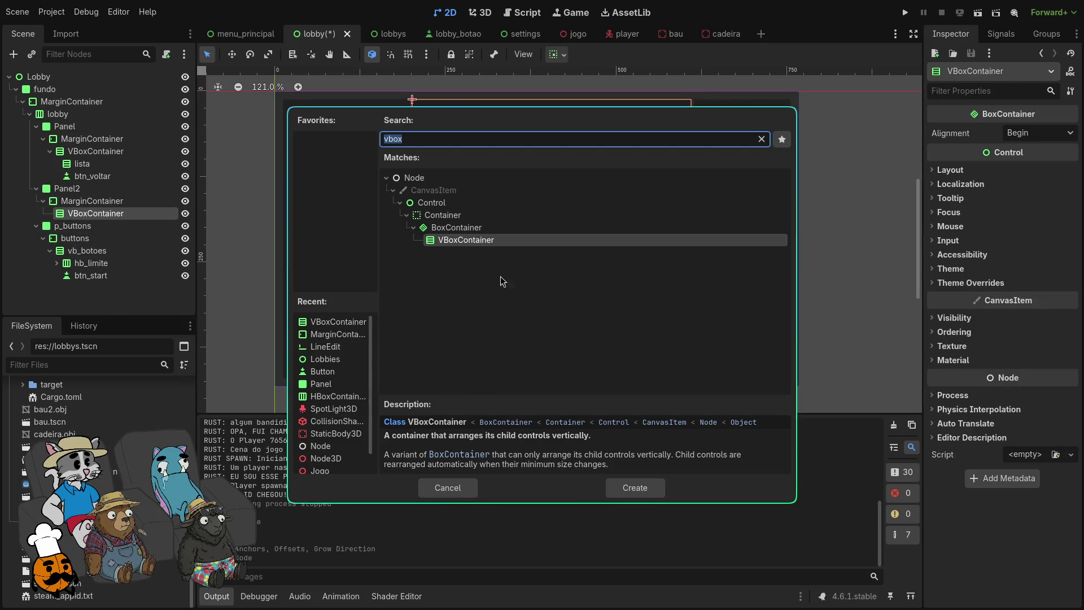
key("Escape")
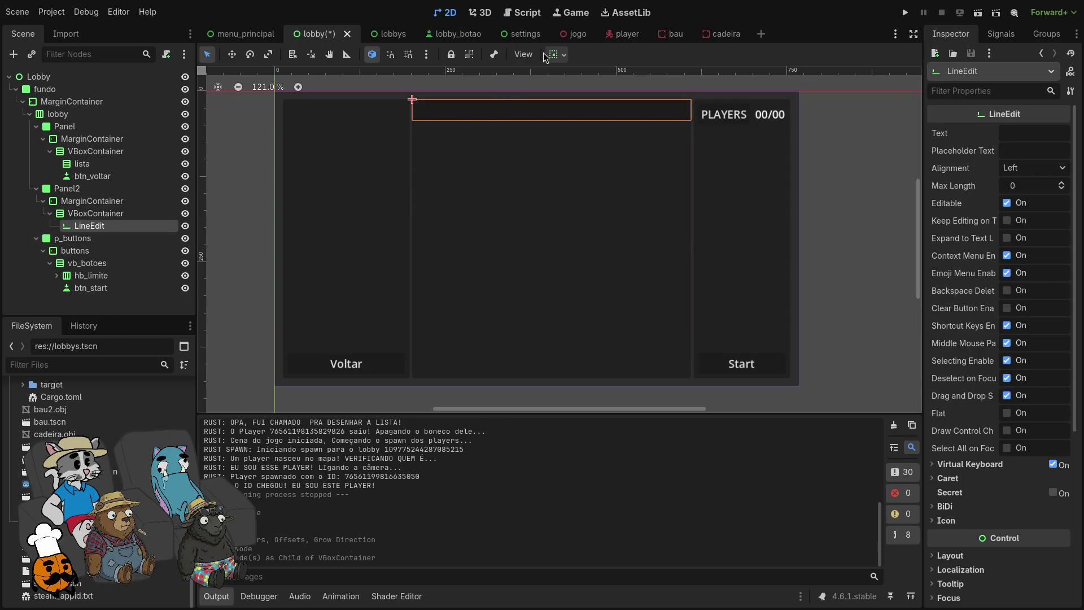
left_click(563, 55)
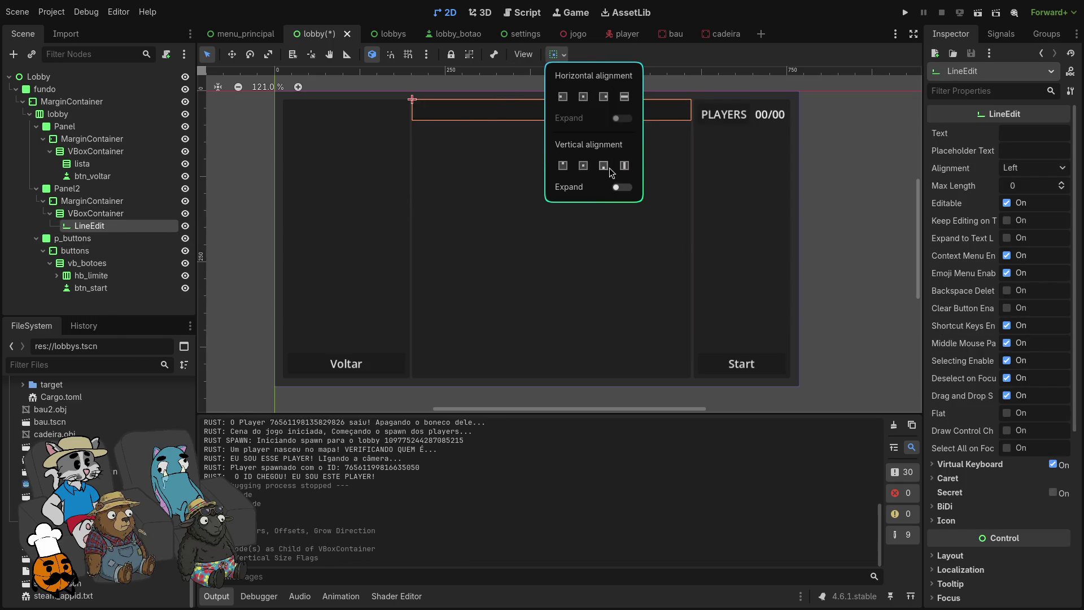
left_click(620, 187)
left_click(493, 390)
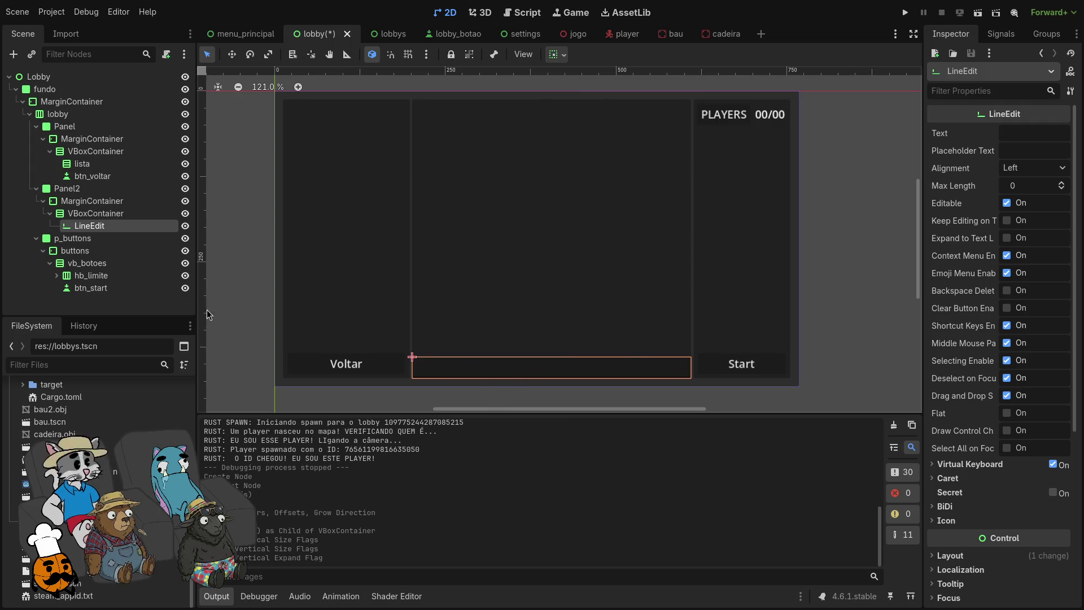
right_click(138, 214)
left_click(141, 224)
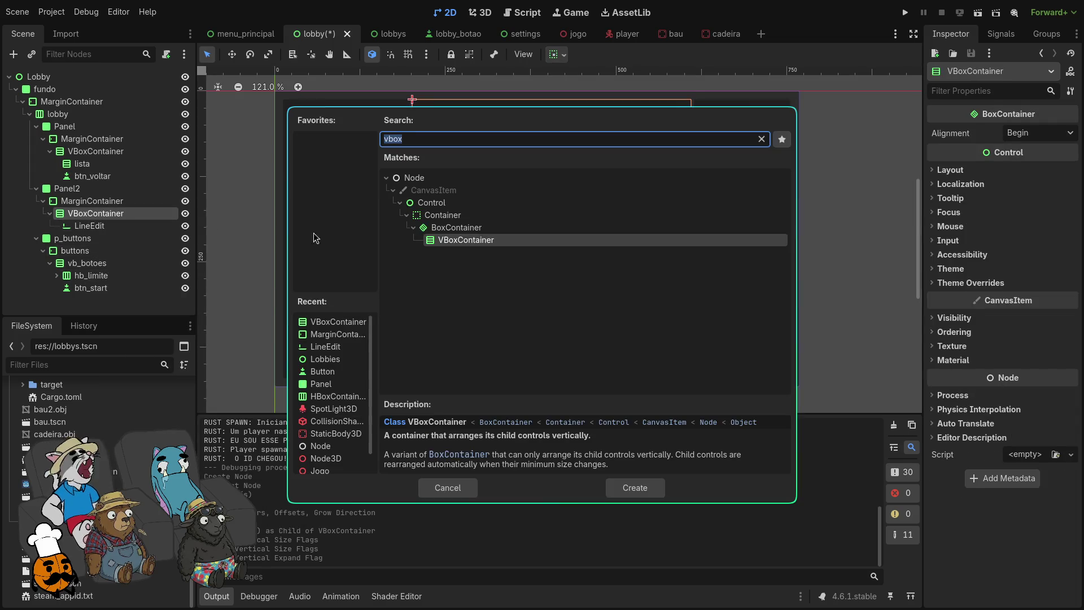
Step: Create an HBoxContainer in the VBoxContainer, move the LineEdit into it, and enable vertical Expand
type("hbox")
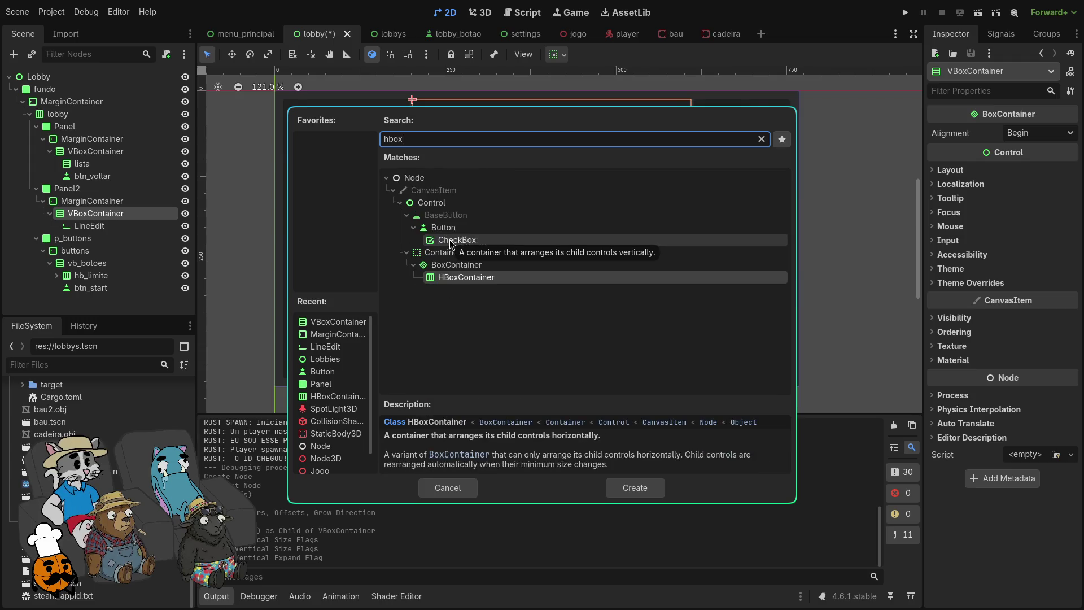
key("Return")
left_click_drag(105, 229, 107, 239)
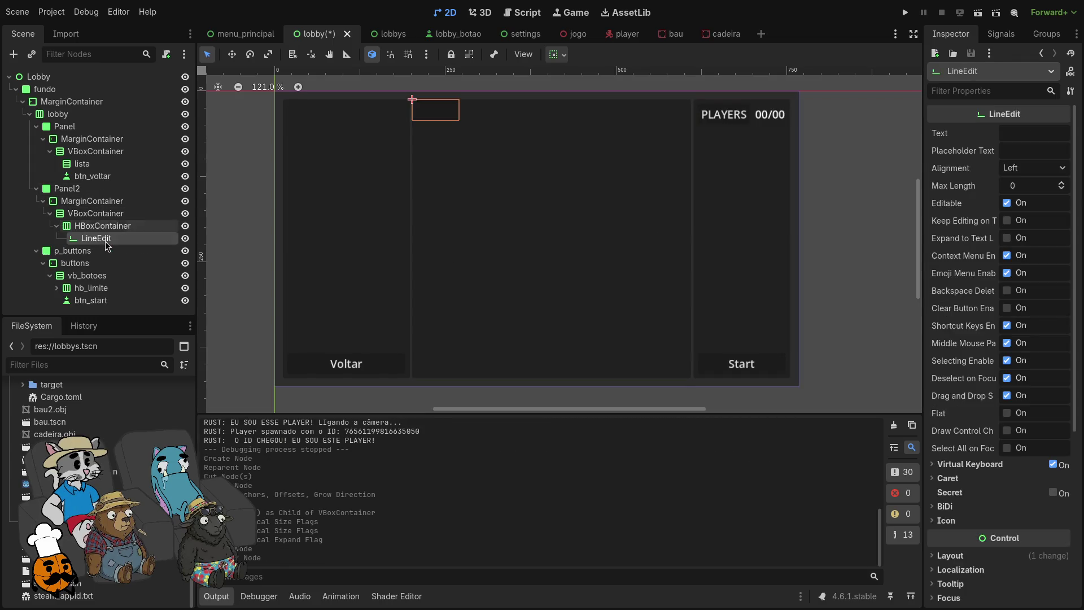
left_click(122, 226)
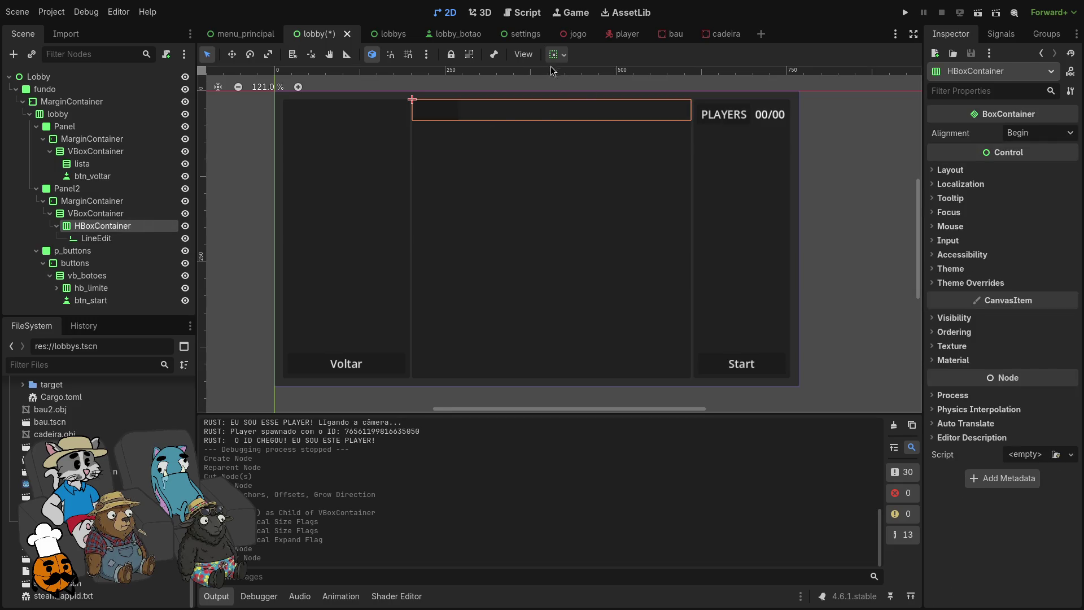
left_click(562, 57)
left_click(622, 187)
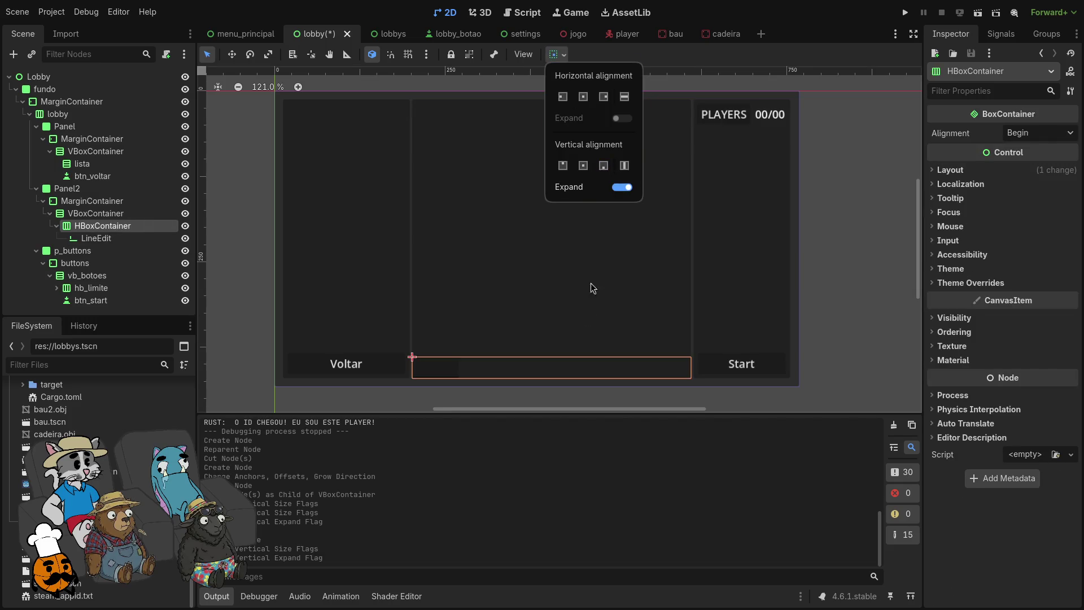
left_click(103, 241)
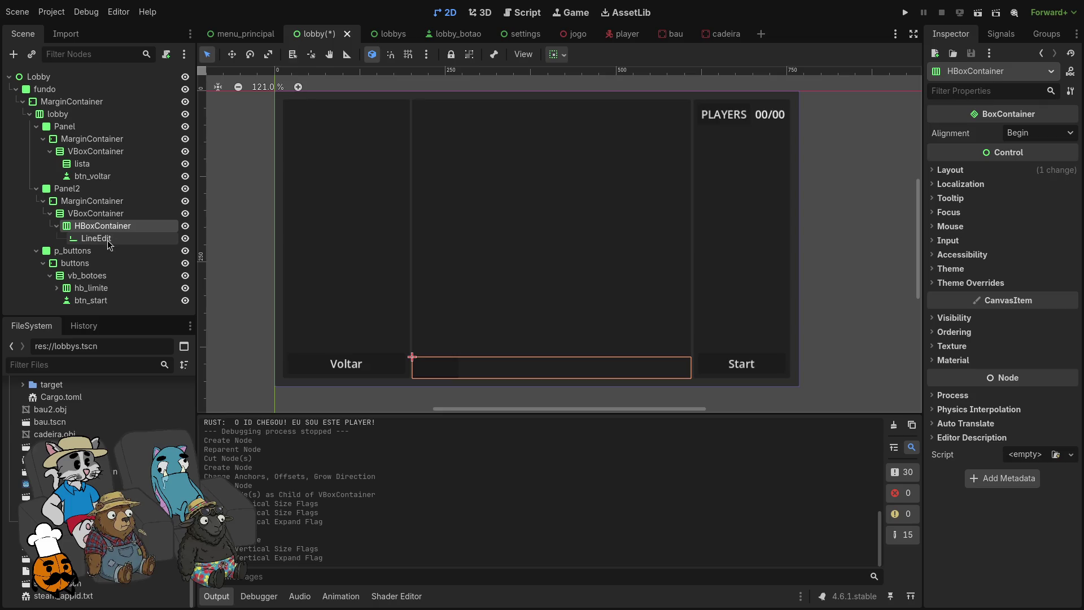
Step: Add a Button to the HBoxContainer next to the LineEdit
left_click(110, 241)
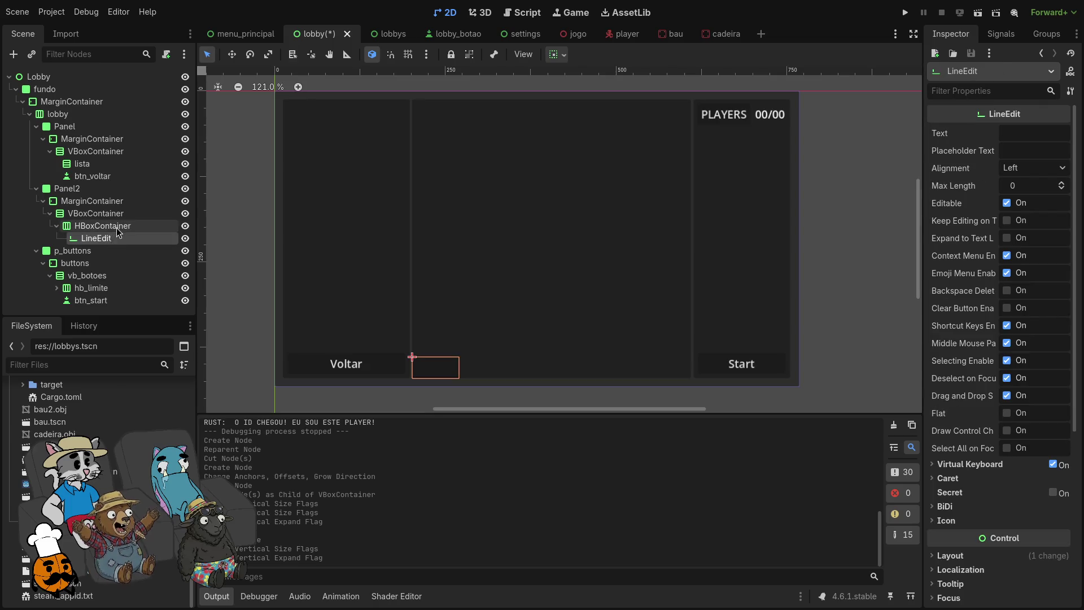
right_click(116, 228)
left_click(147, 234)
type("button")
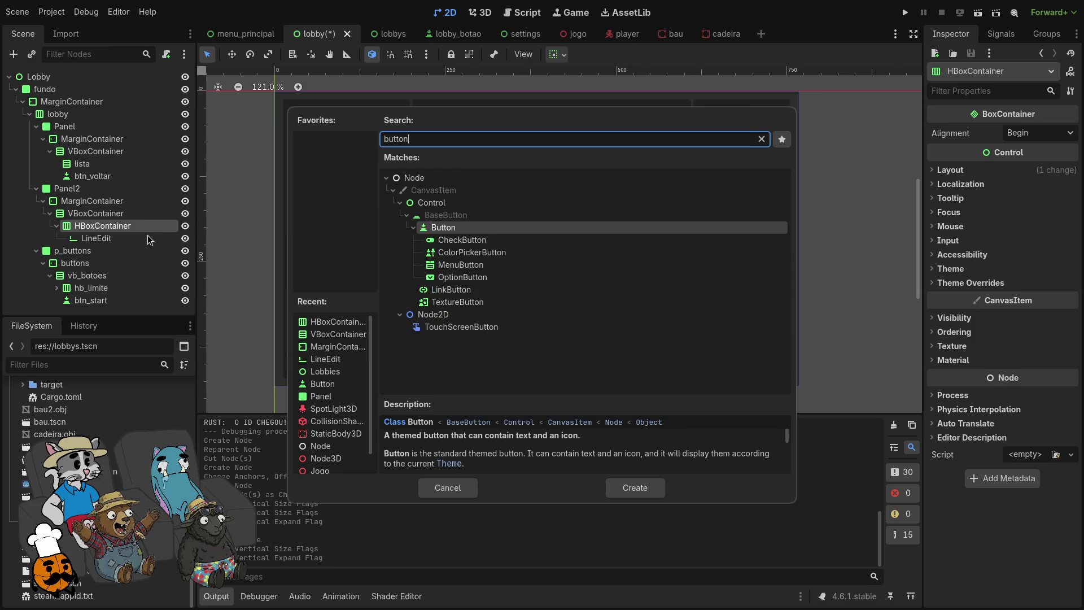
key("Return")
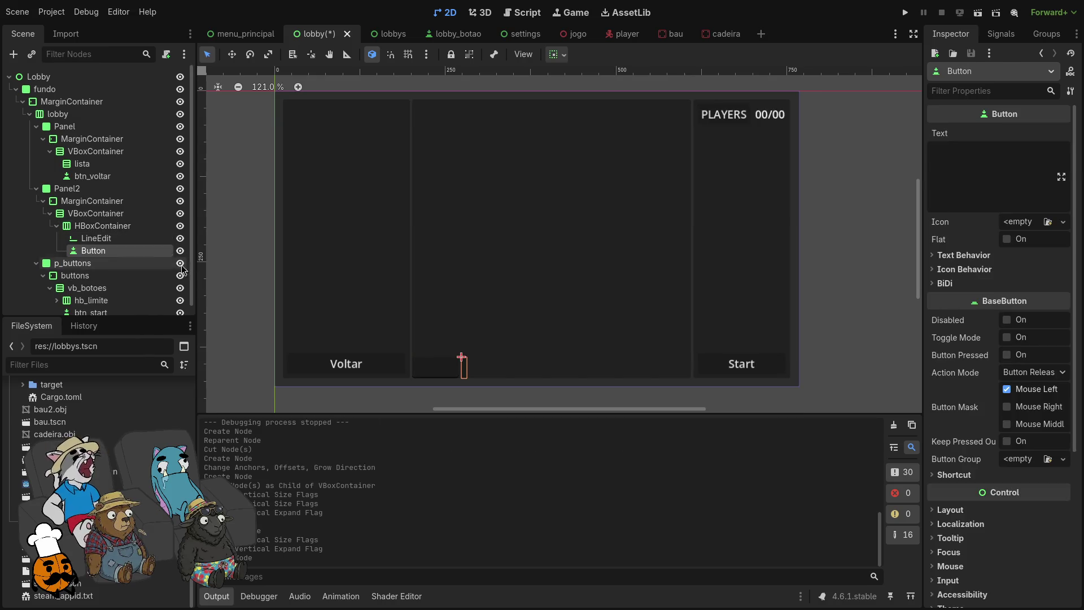
Step: Set the LineEdit's Custom Minimum Size x to about 50.22 px
left_click(146, 239)
scroll(962, 405, "down", 3)
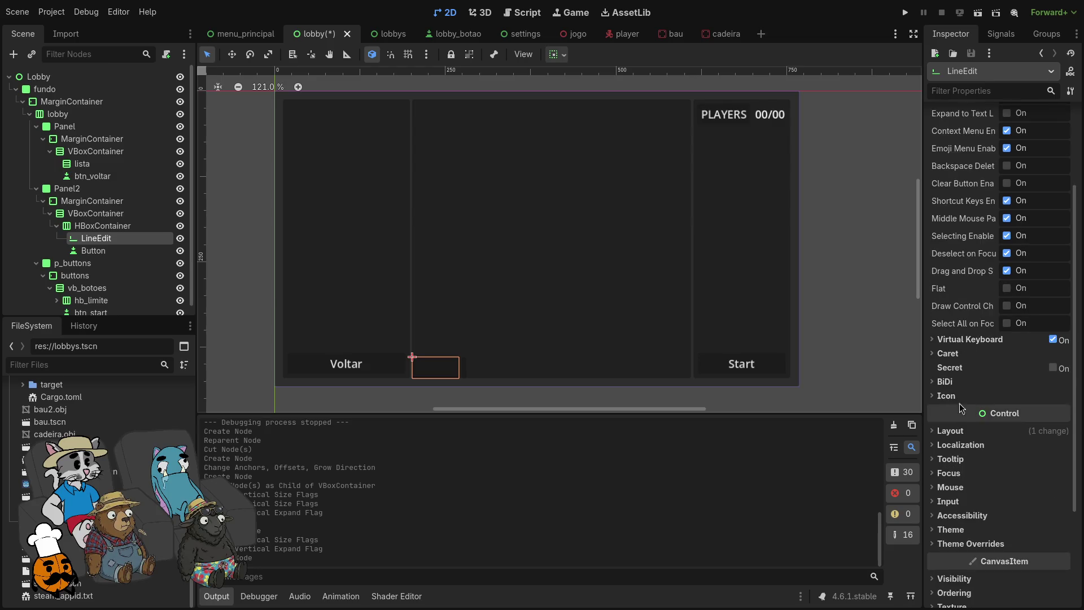
left_click(931, 433)
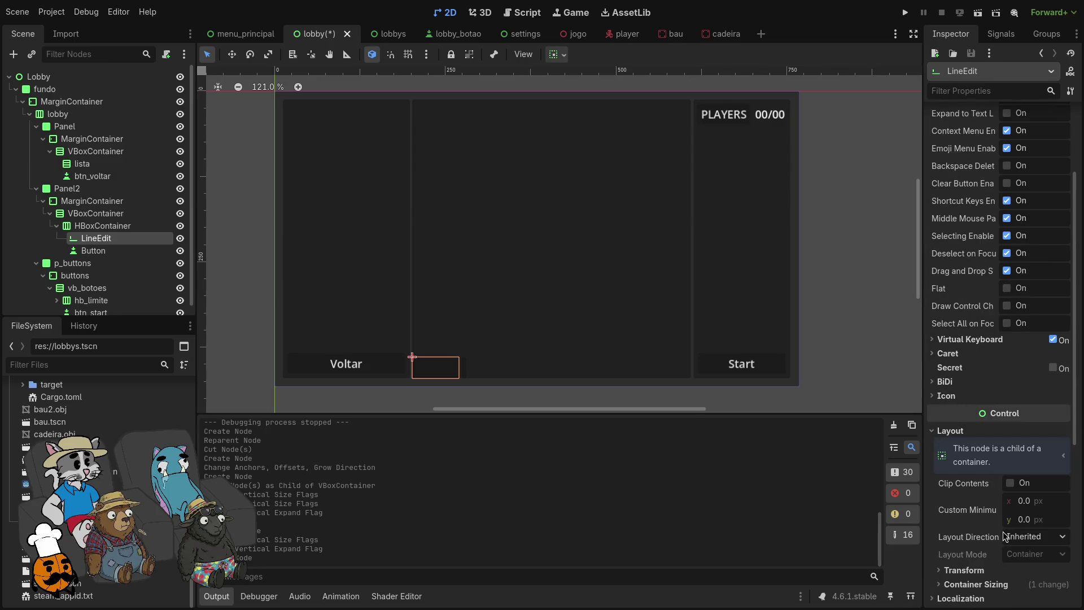
left_click_drag(1025, 500, 1083, 500)
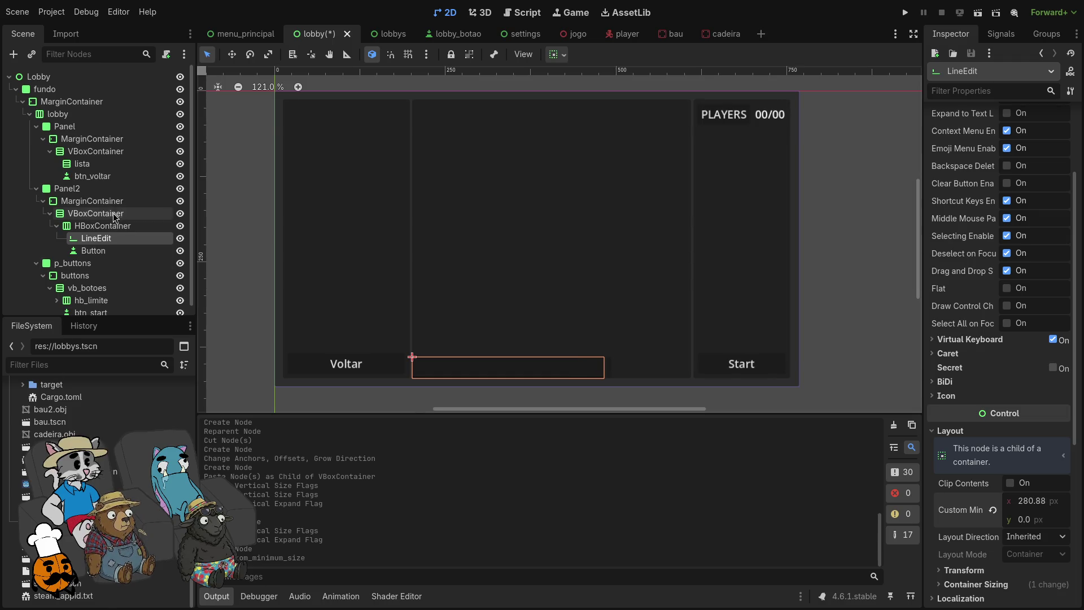
left_click(93, 201)
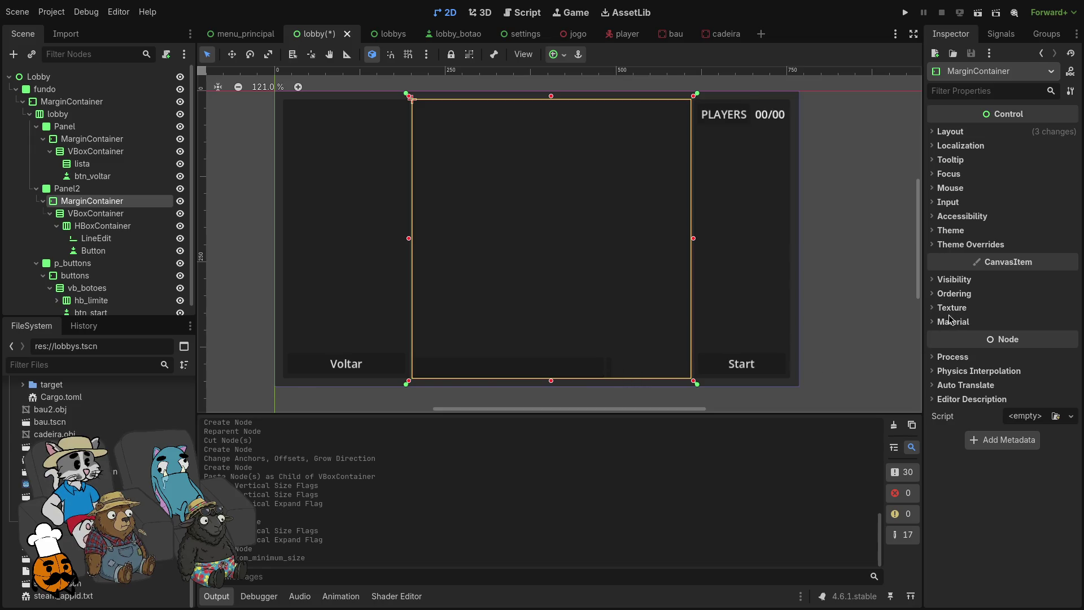
left_click(960, 244)
left_click(963, 257)
left_click(1044, 272)
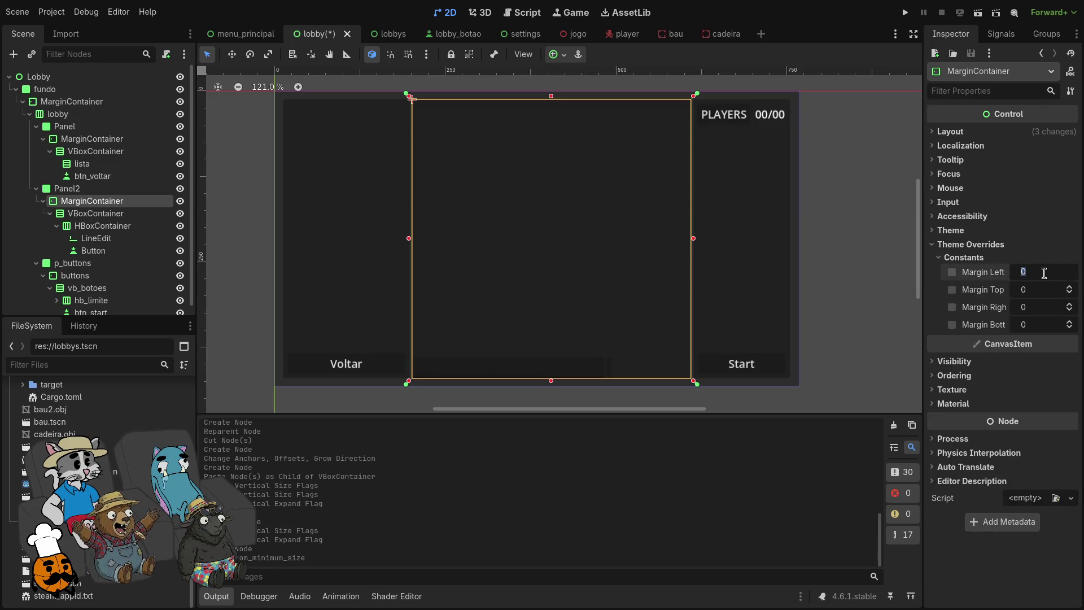
left_click(1044, 290)
type("6")
key("Return")
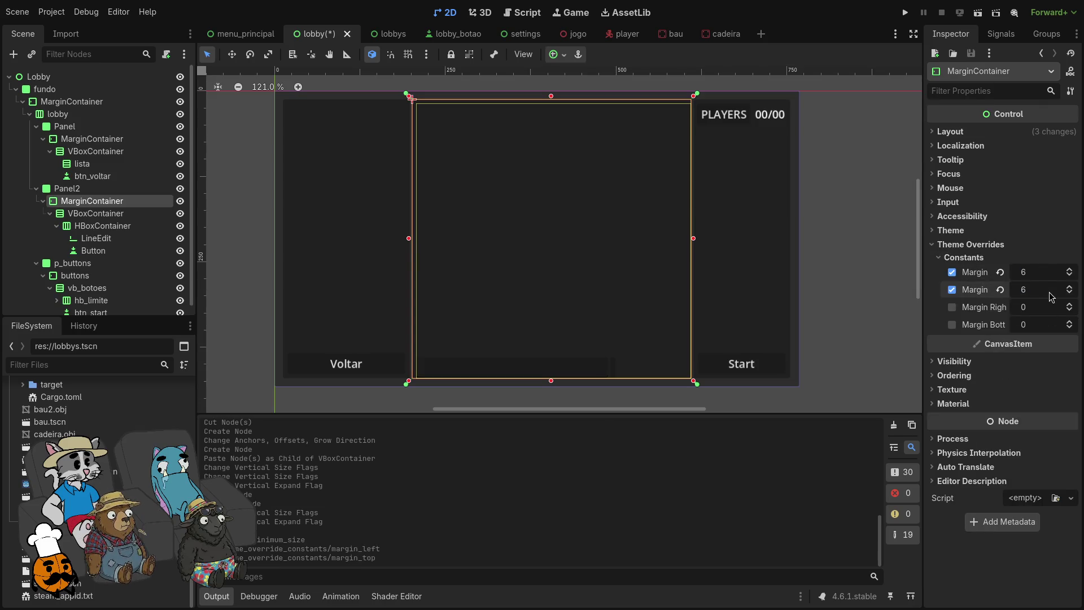
left_click(1036, 306)
type("6")
key("Return")
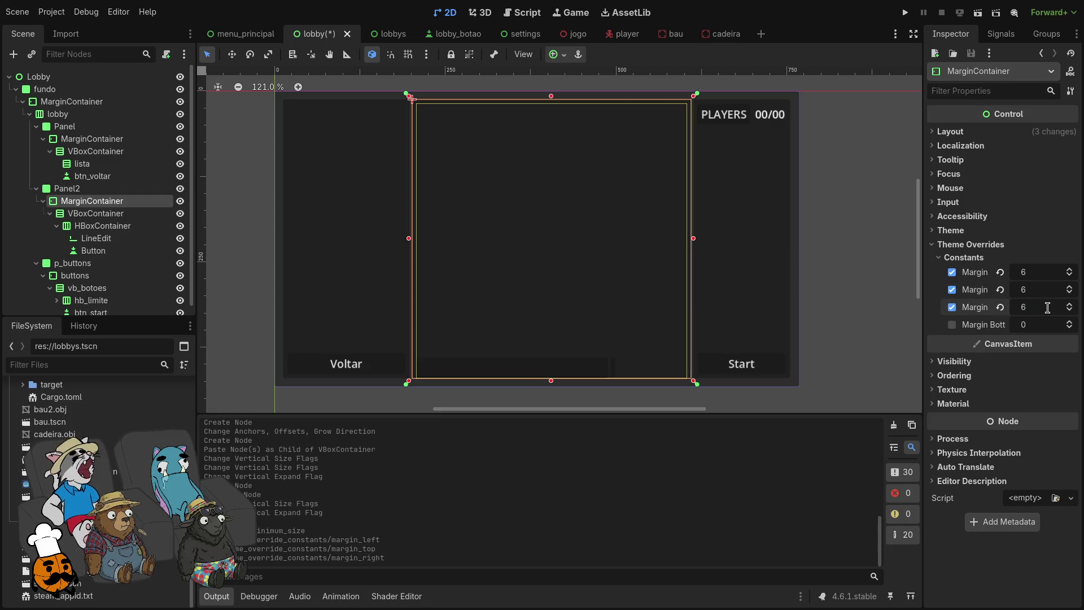
left_click(1044, 324)
type("6")
key("Return")
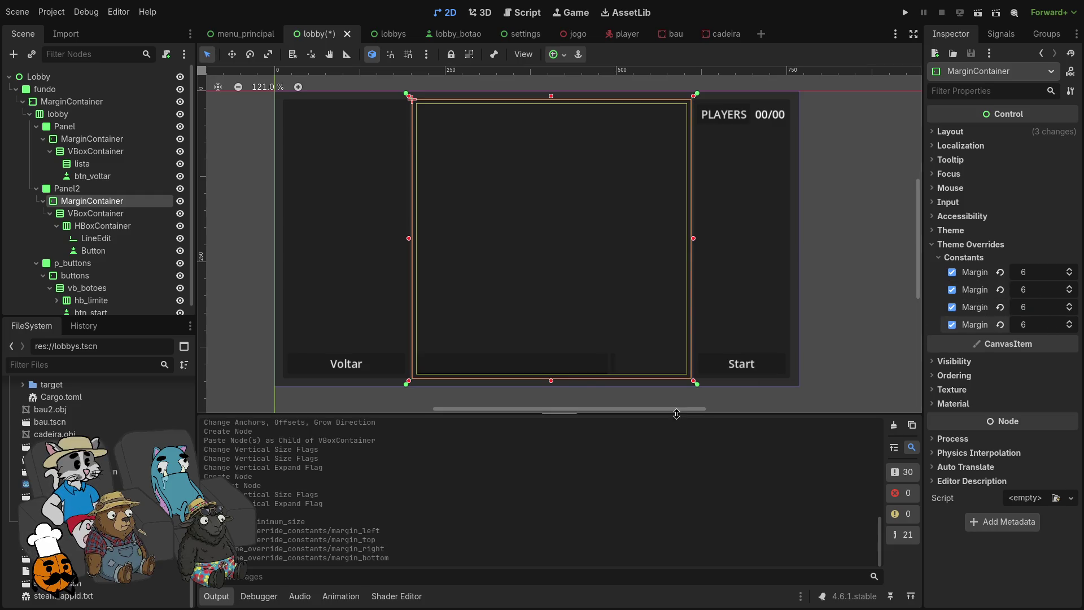
left_click(666, 396)
left_click(590, 370)
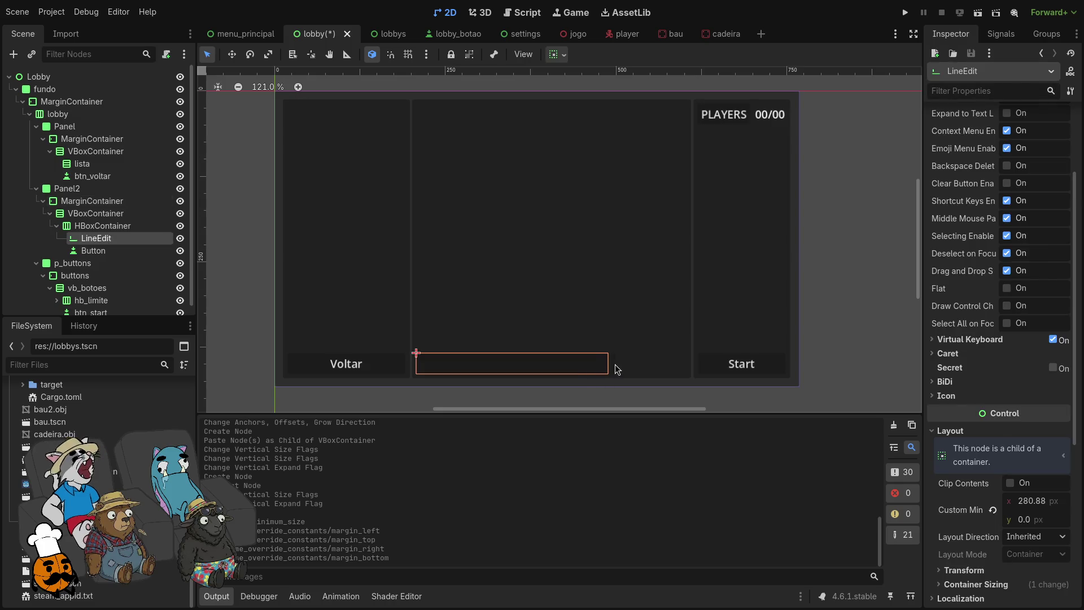
left_click(614, 367)
left_click(123, 238)
left_click(123, 250)
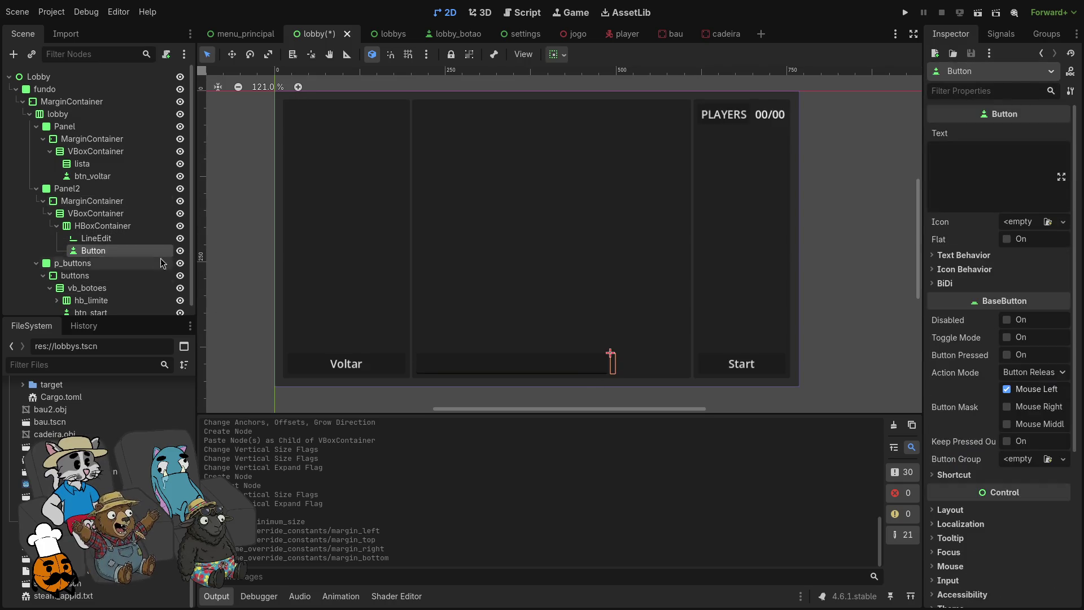
scroll(573, 318, "down", 1)
scroll(537, 368, "up", 2)
scroll(533, 373, "down", 1)
scroll(533, 371, "up", 2)
scroll(533, 373, "down", 2)
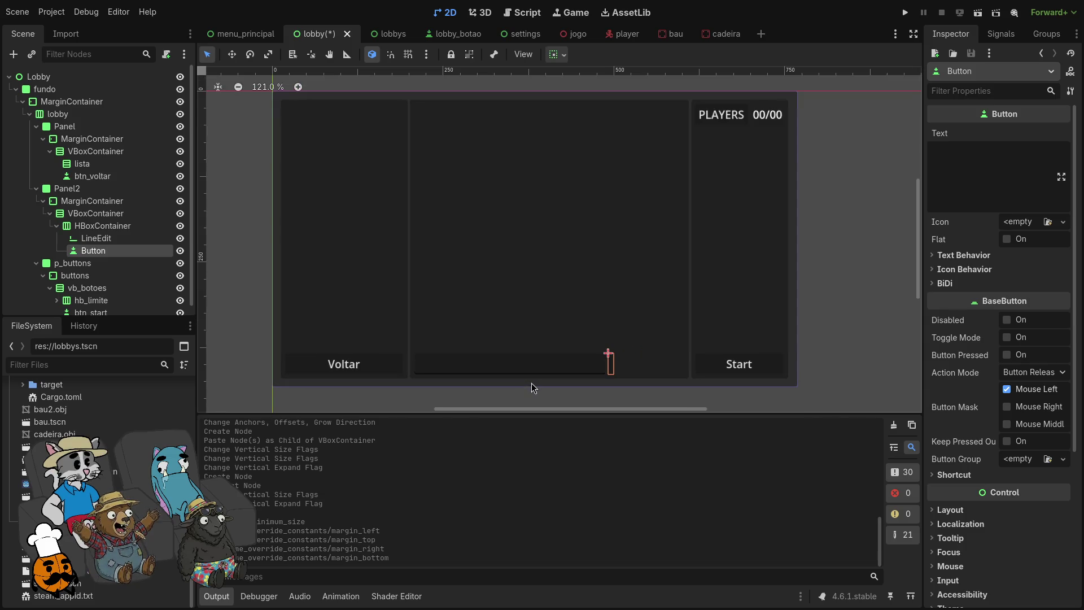
scroll(536, 375, "up", 1)
scroll(525, 322, "down", 1)
scroll(524, 316, "down", 1)
scroll(528, 318, "up", 1)
scroll(539, 293, "up", 1)
scroll(536, 243, "down", 1)
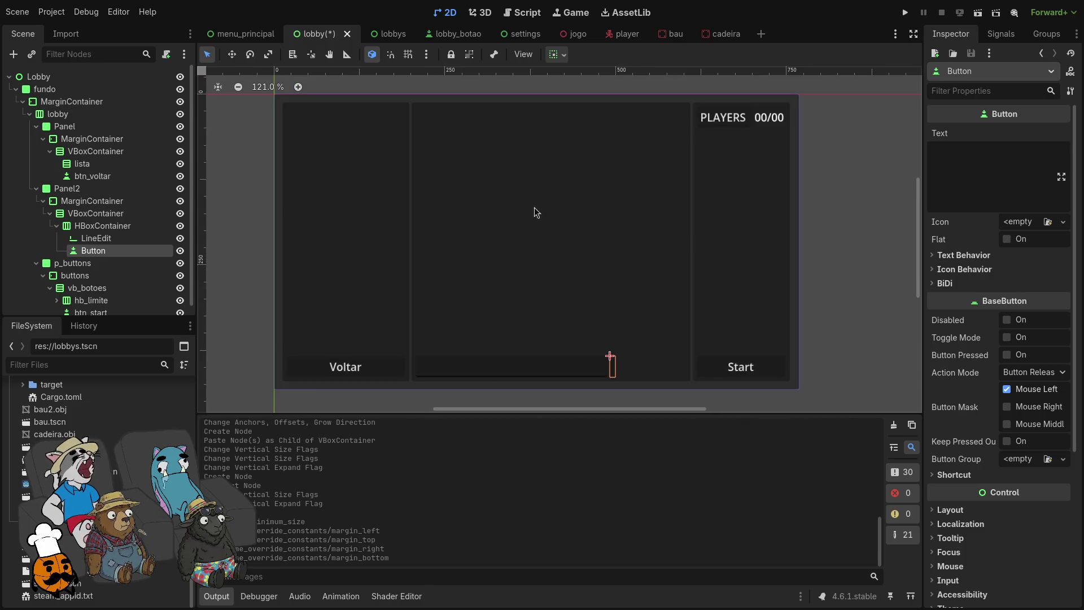
scroll(534, 226, "up", 1)
scroll(528, 234, "down", 1)
scroll(546, 263, "up", 1)
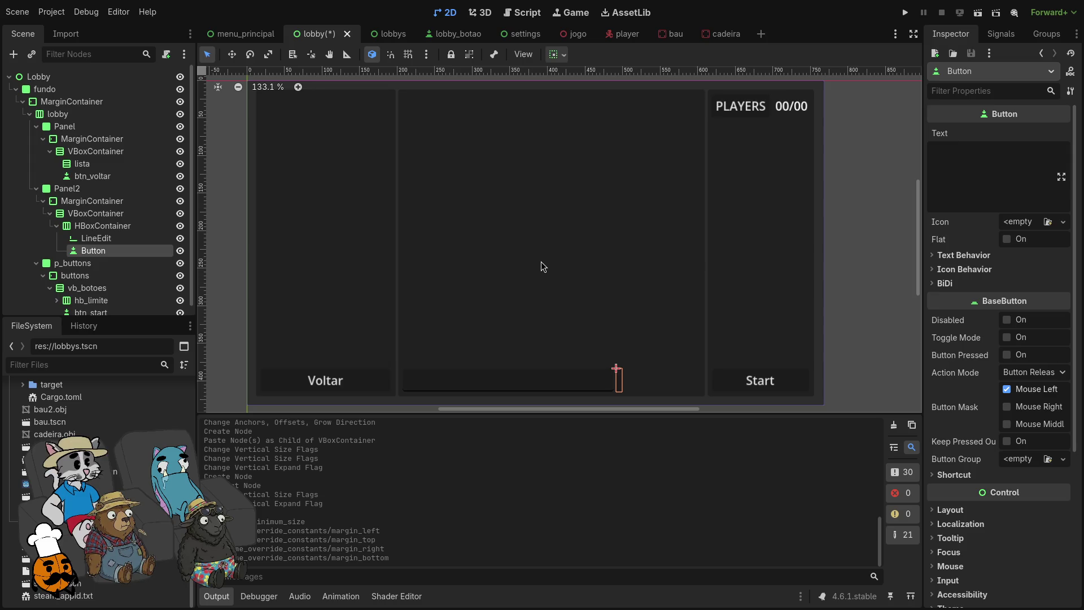
left_click(905, 12)
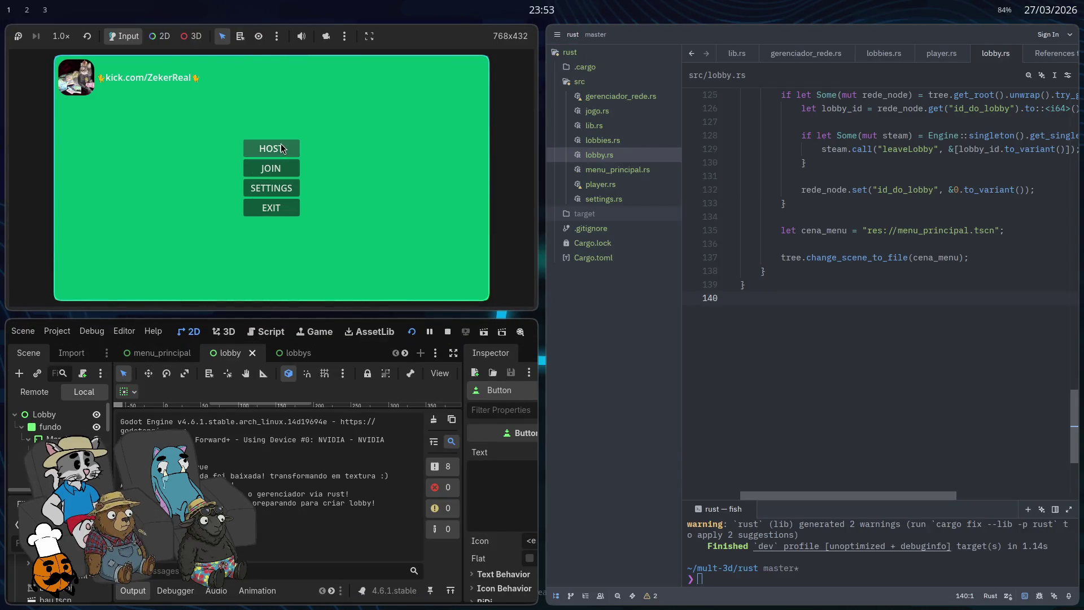
Step: Host a lobby in the running game to check the chat row, then stop it and maximize the editor
left_click(270, 148)
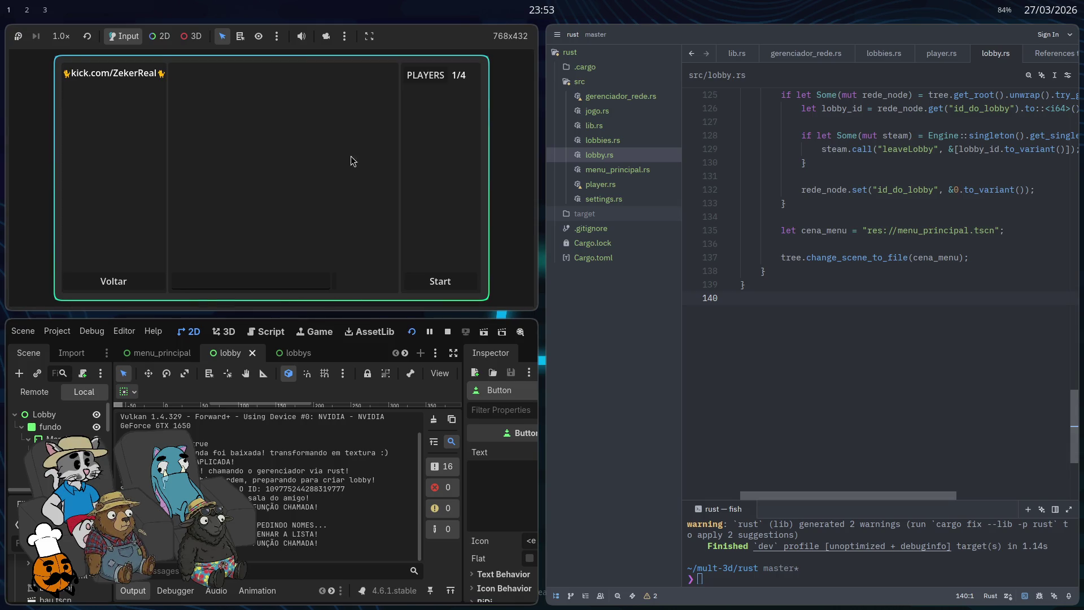
key("F8")
key("super+f")
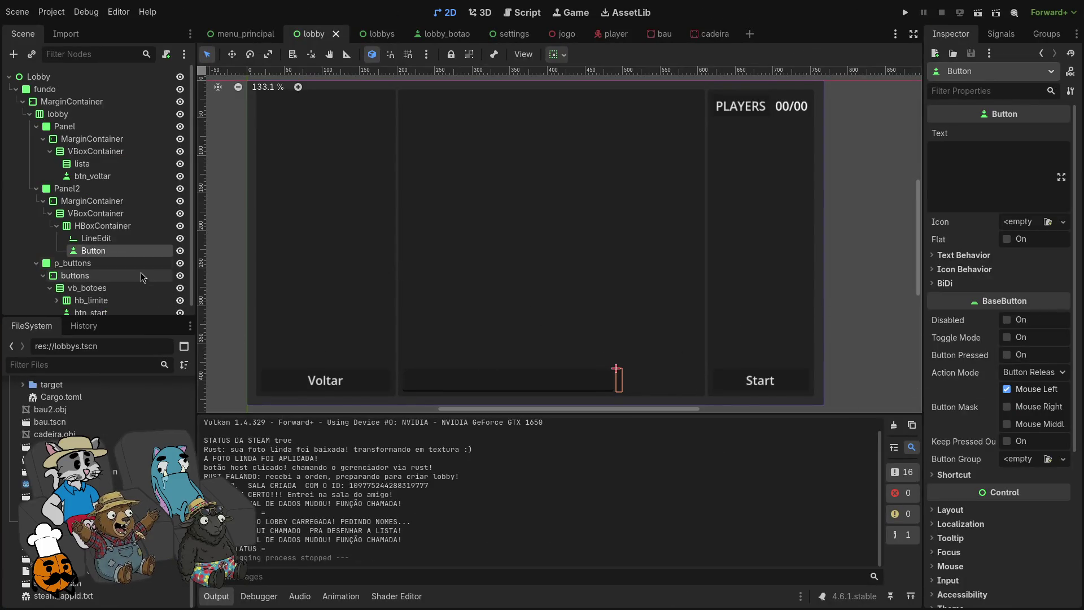
Step: Set the chat Button's Custom Minimum Size x to 75 px
scroll(956, 373, "down", 5)
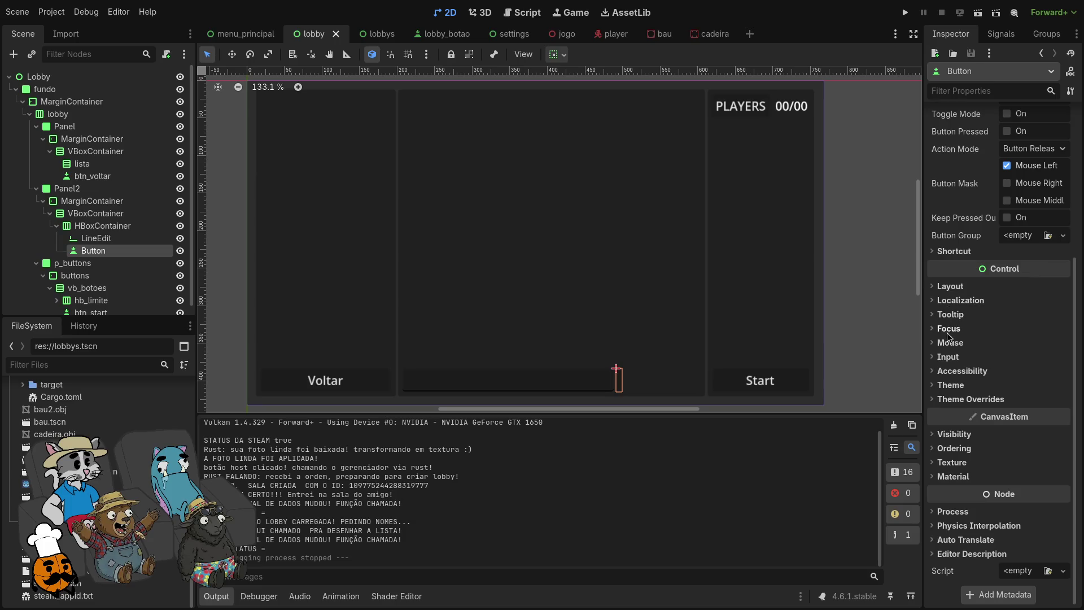
left_click(951, 285)
left_click_drag(1028, 356, 1036, 356)
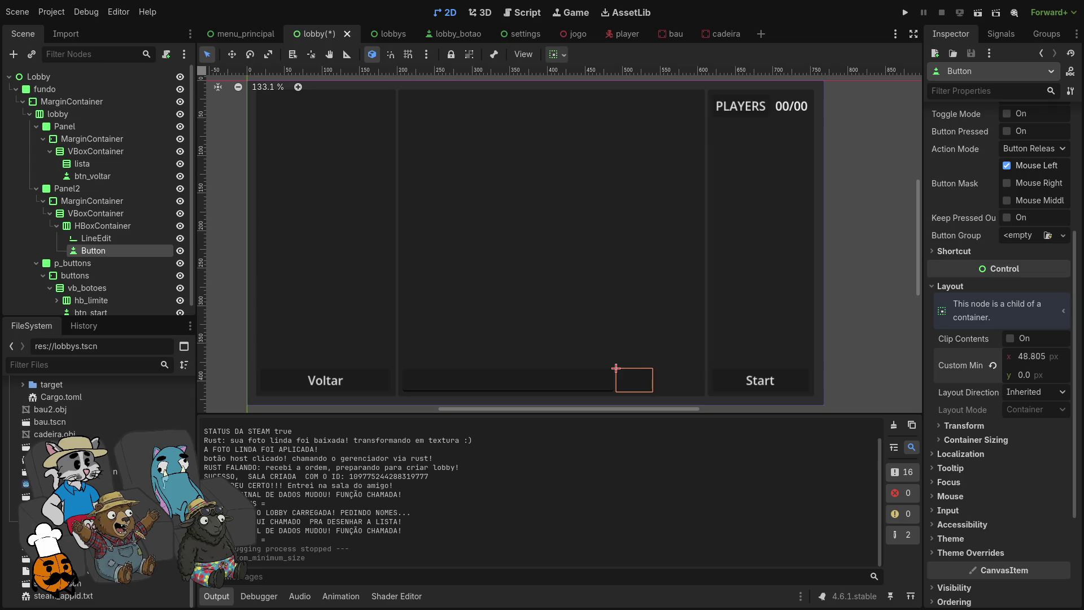
left_click_drag(1036, 357, 1039, 356)
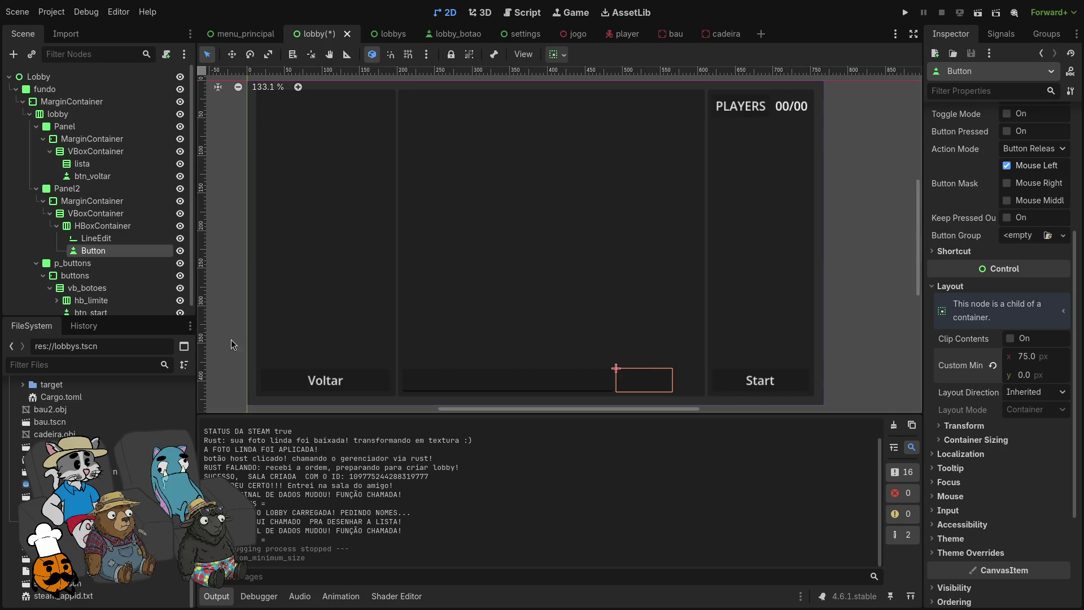
Step: Widen the LineEdit's Custom Minimum Size x to about 318 px
left_click(107, 240)
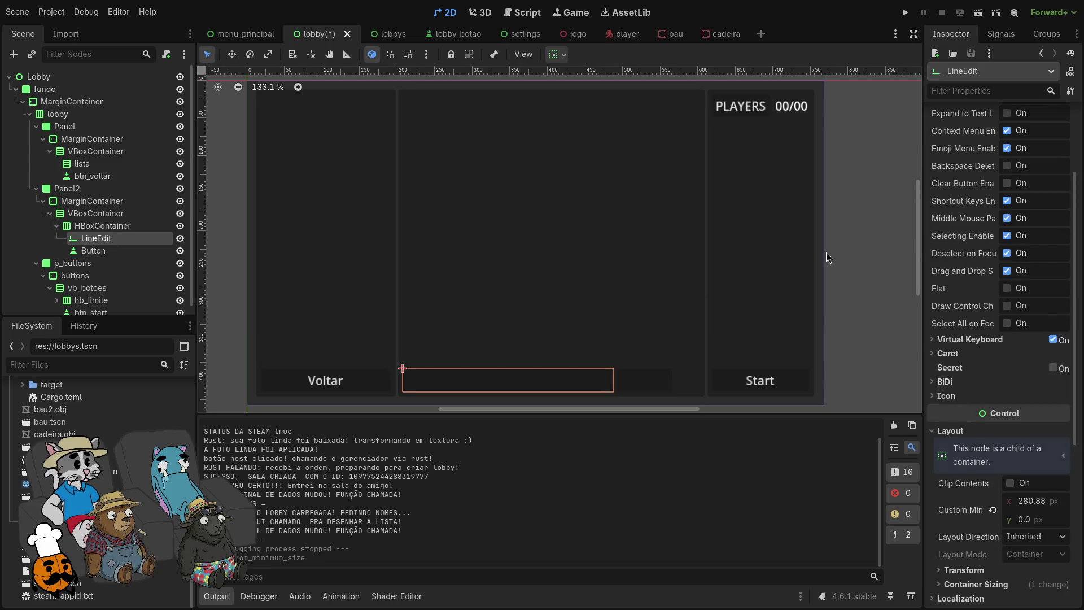
scroll(1020, 215, "up", 5)
scroll(1019, 215, "down", 10)
left_click_drag(1040, 251, 1042, 251)
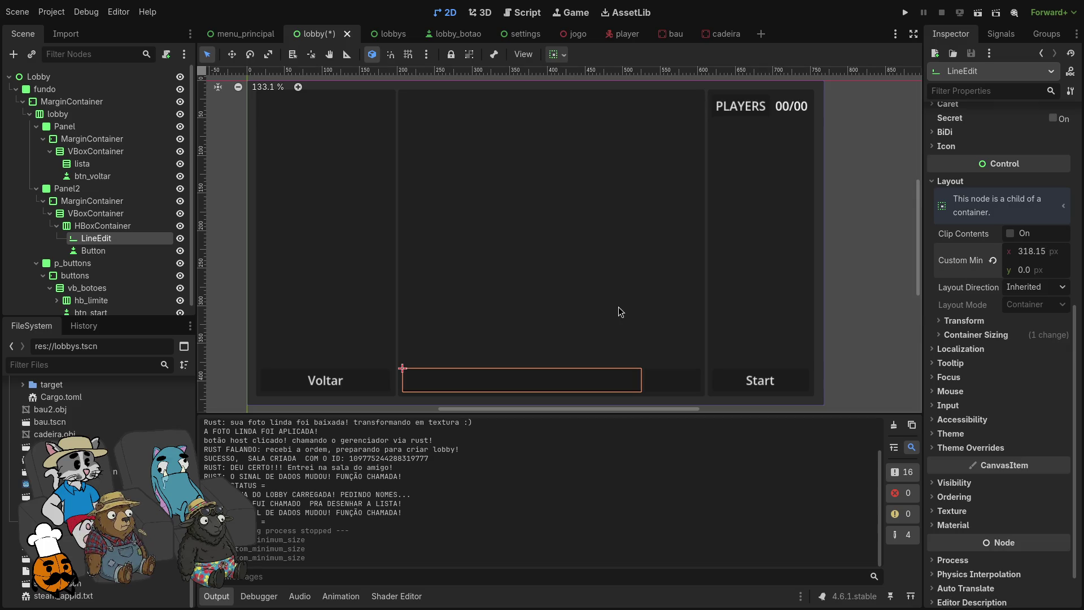
scroll(971, 226, "up", 5)
Step: Start editing the LineEdit's Placeholder Text, typing and erasing a first draft
left_click(1025, 149)
type("E")
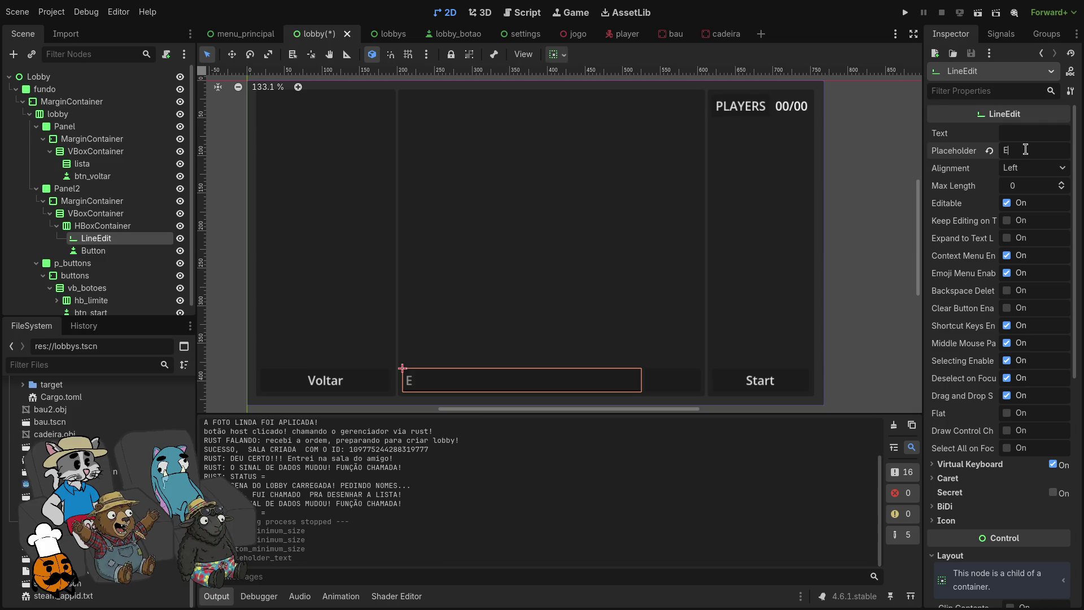
key("BackSpace")
type("COLOQ")
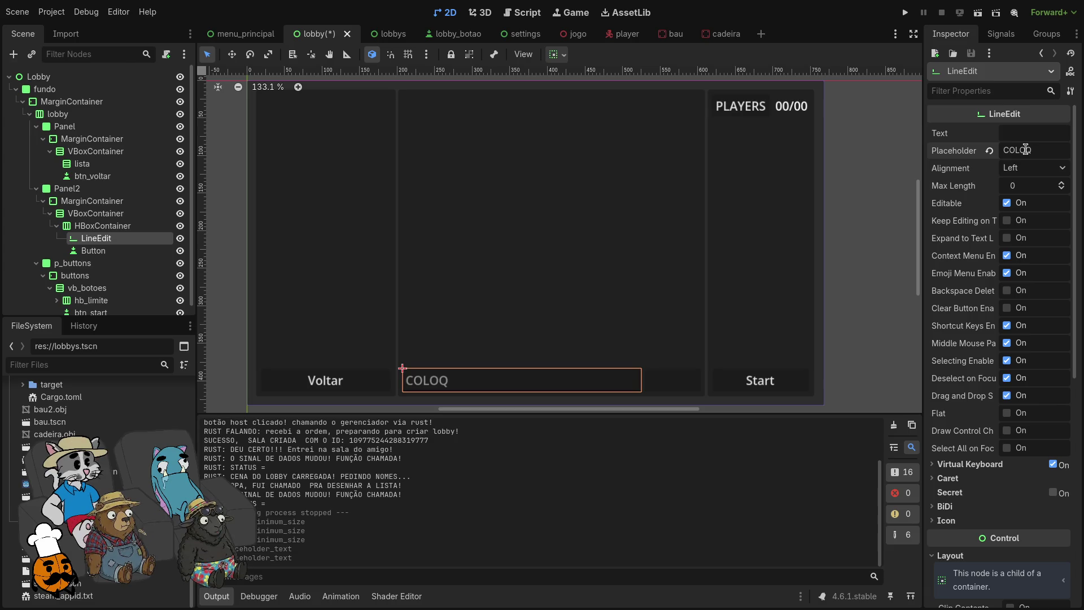
type("UE")
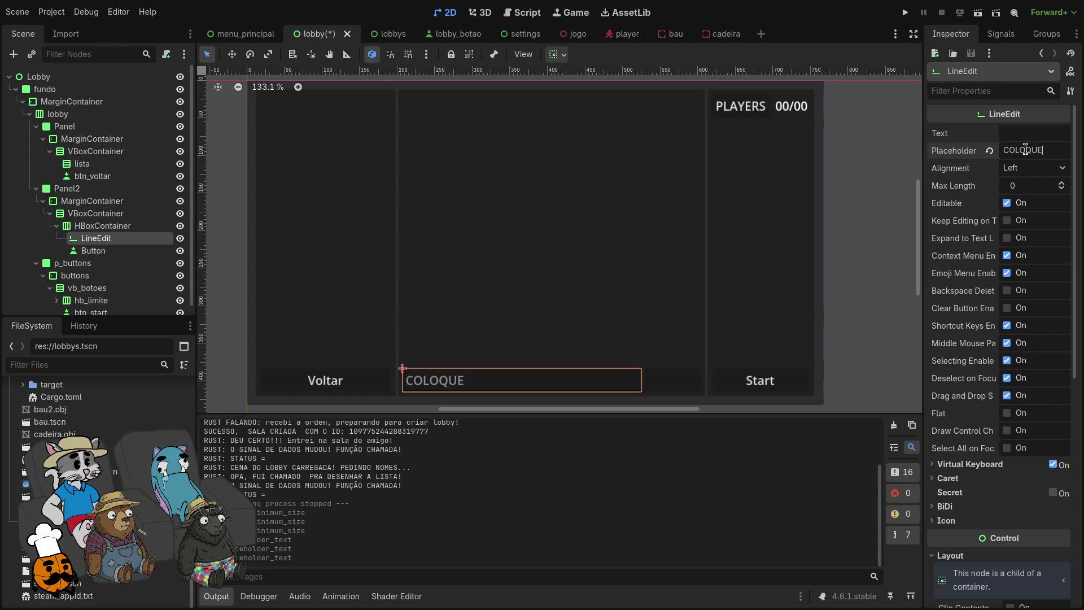
type(" D")
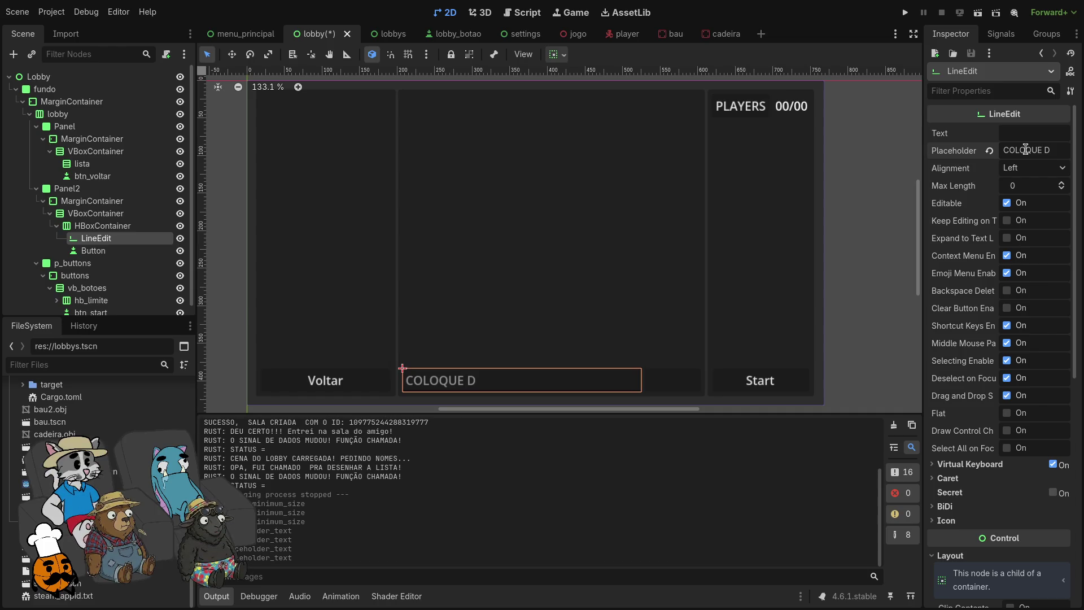
key("BackSpace")
key("BackSpace")
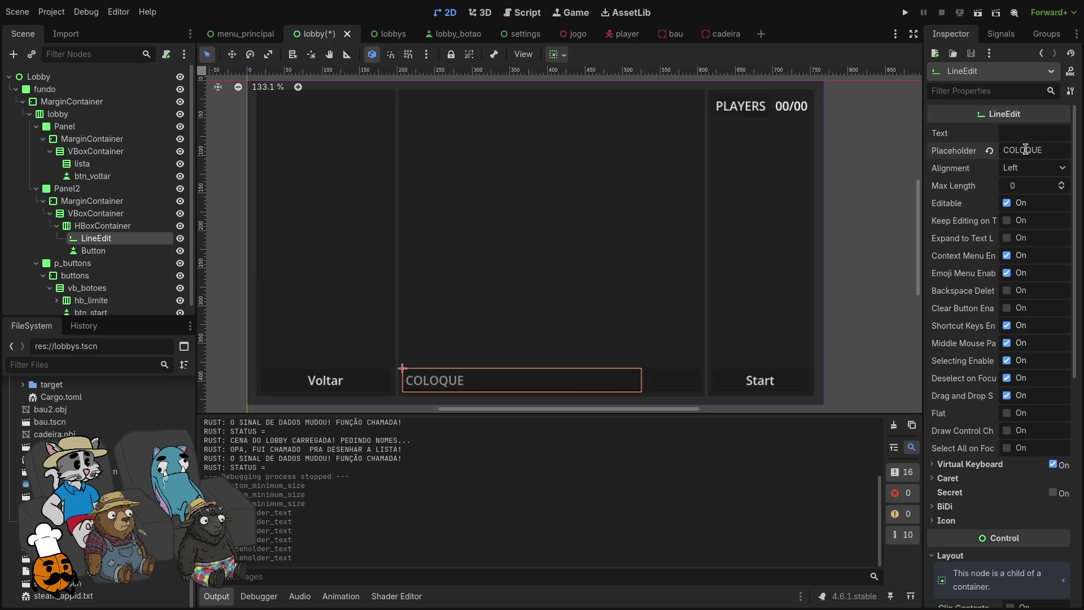
key("BackSpace")
key("BackSpace")
key("BackSpace")
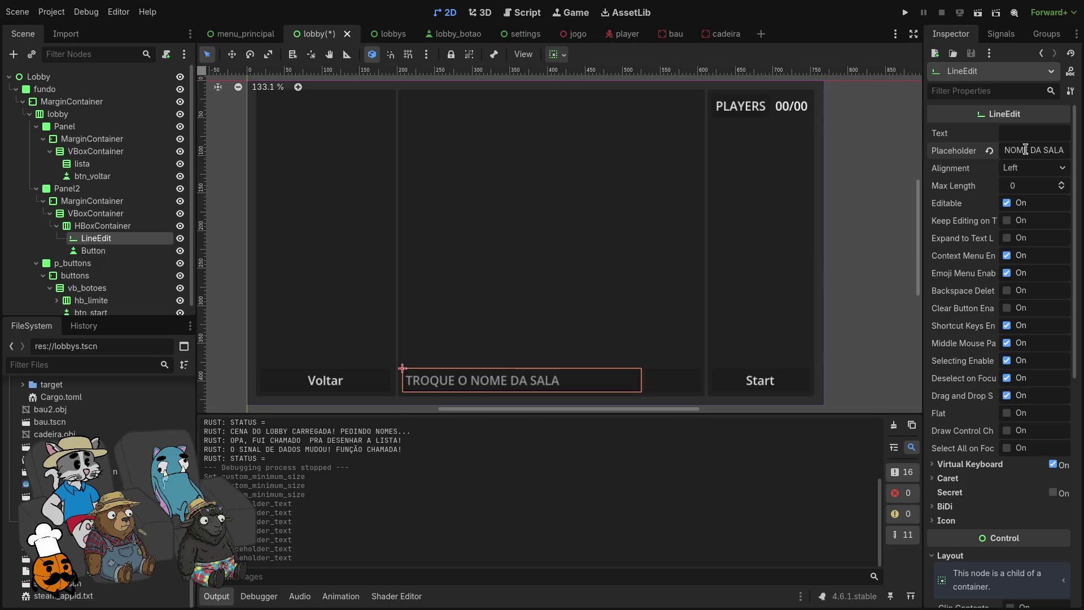
Step: Enter the placeholder 'NOME MUITO LINDO DA SALA :)' and save the lobby scene
key("ctrl+a")
key("BackSpace")
type("\"")
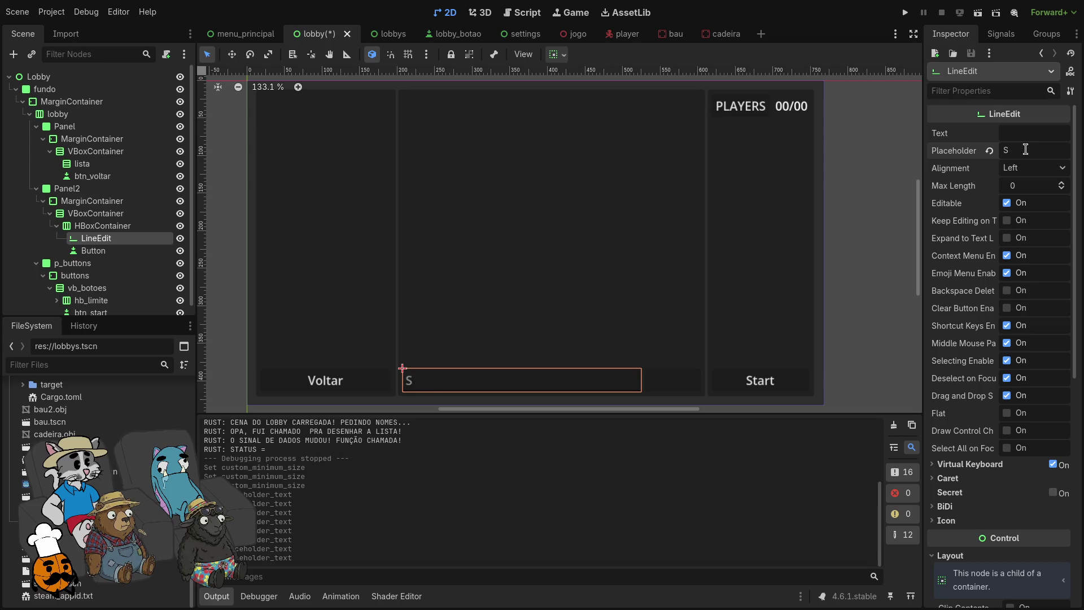
key("BackSpace")
type("ME MUI")
type("TO LINDO ")
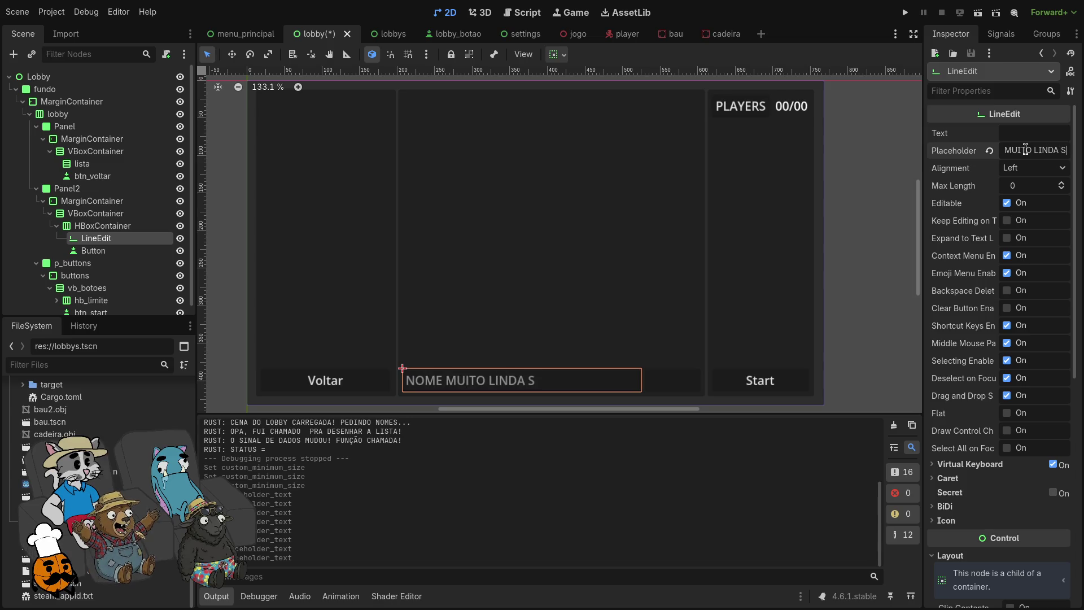
type("SAL")
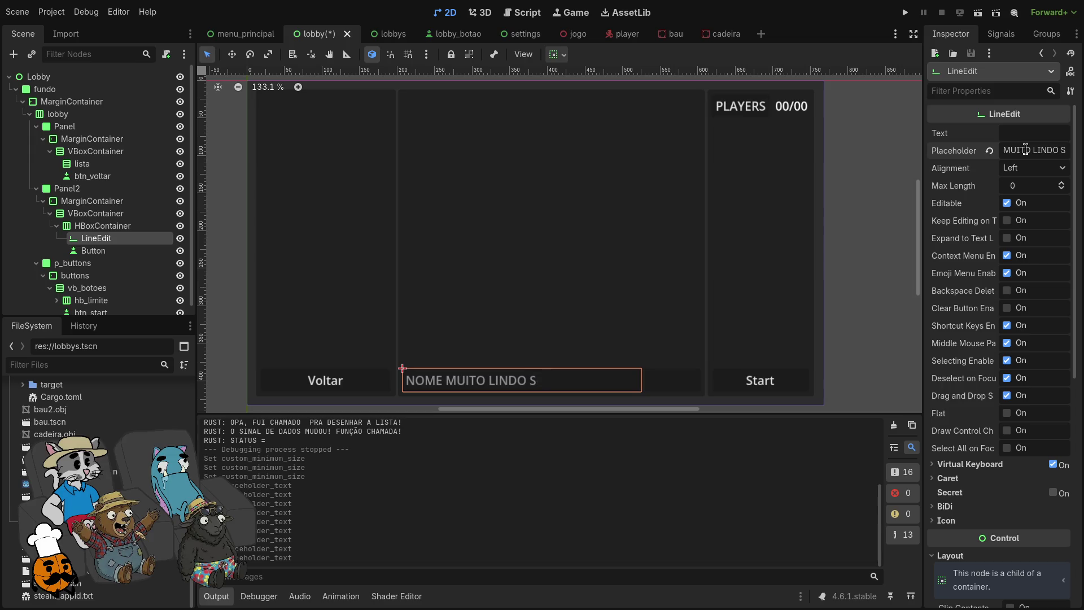
key("BackSpace")
type("DA SALA :)")
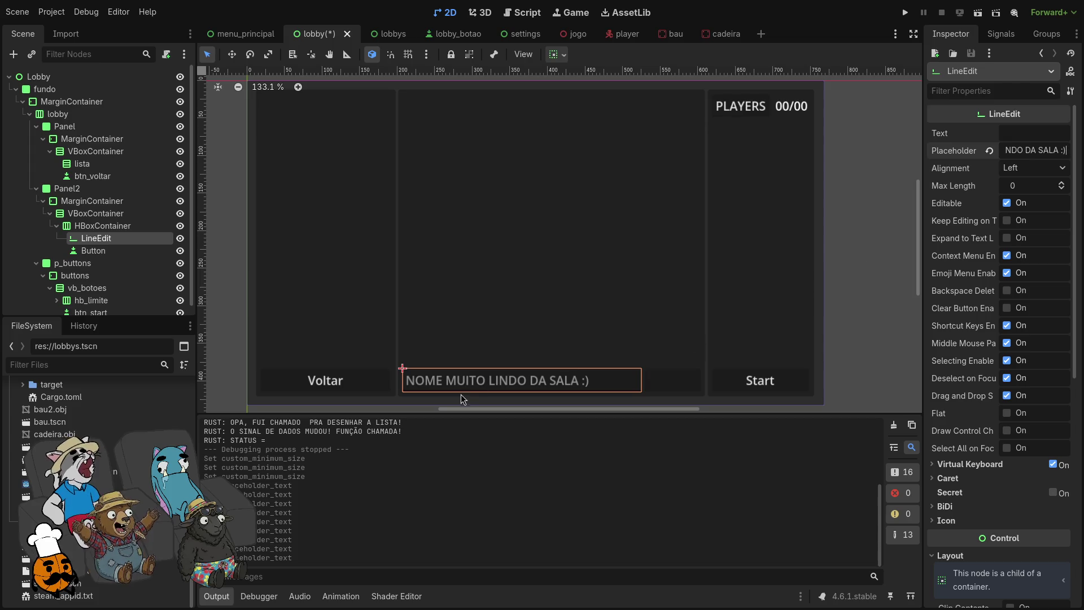
left_click(237, 329)
key("ctrl+s")
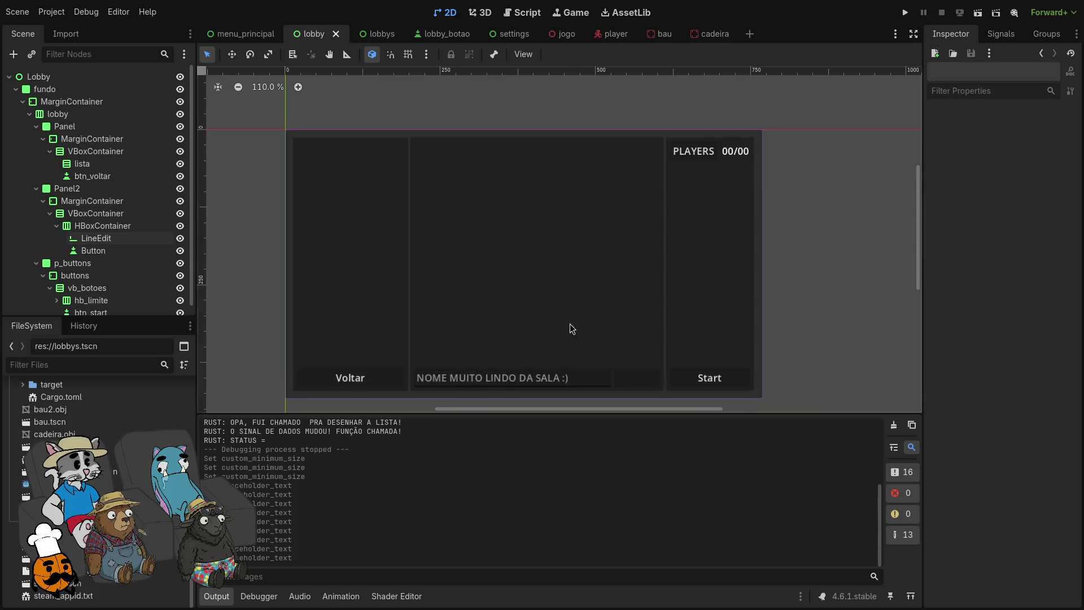
Step: Run the game, host a lobby, and type 'sala legal' into the chat field
left_click(905, 13)
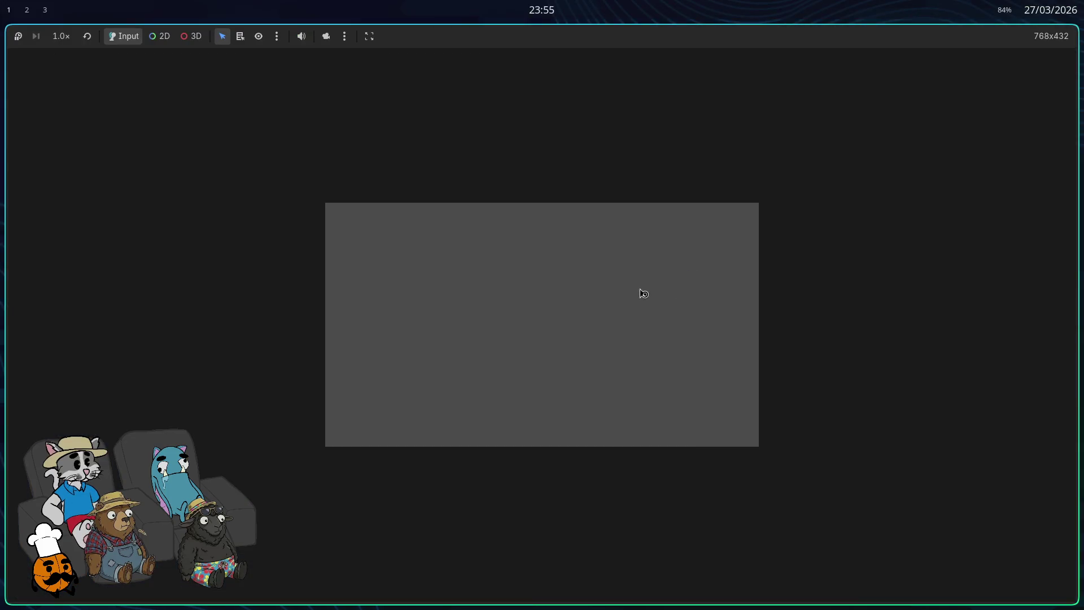
left_click(552, 295)
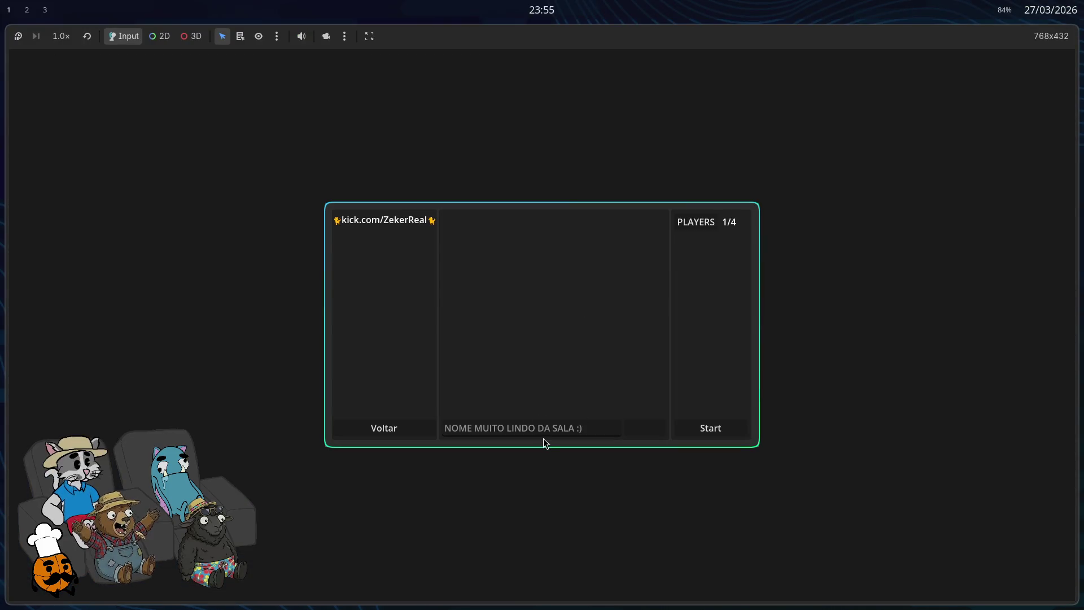
type("sala a")
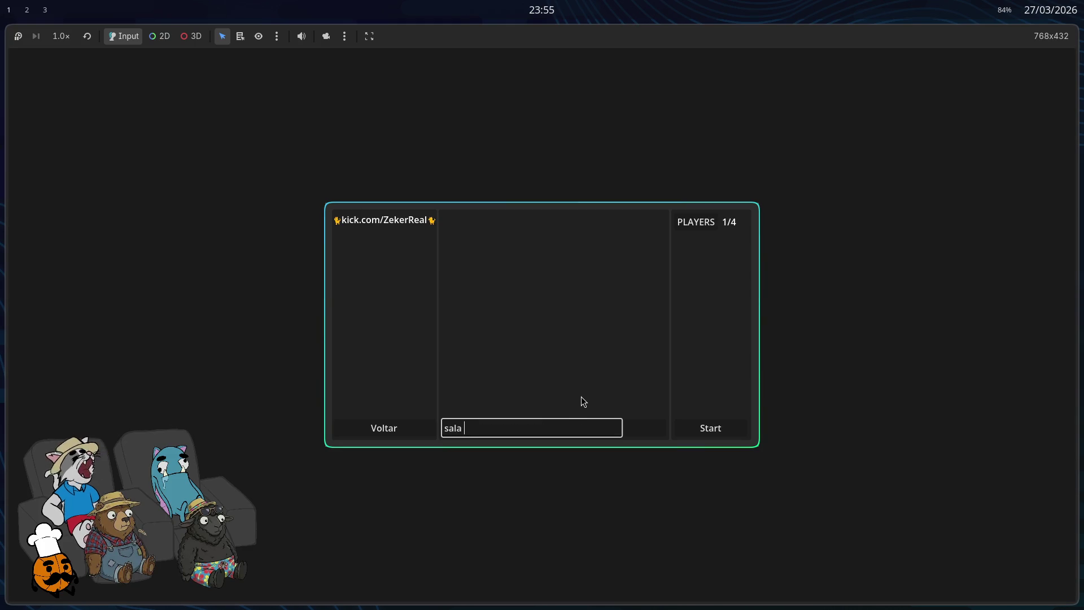
key("BackSpace")
type("legal")
left_click(653, 433)
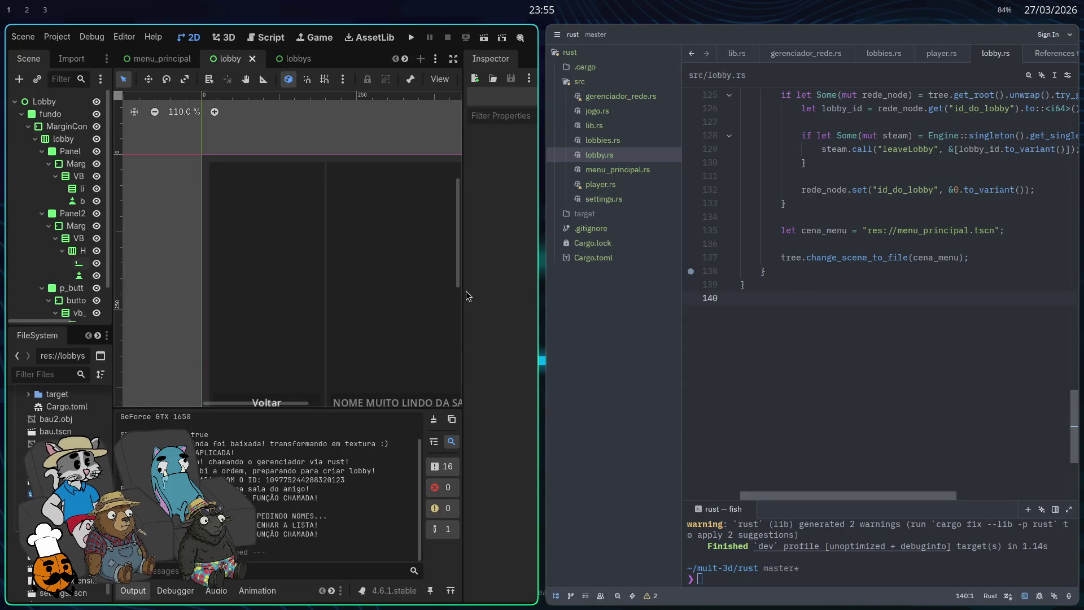
Step: Back in the full-screen editor, select Panel2's VBoxContainer and open its node menu
key("super+f")
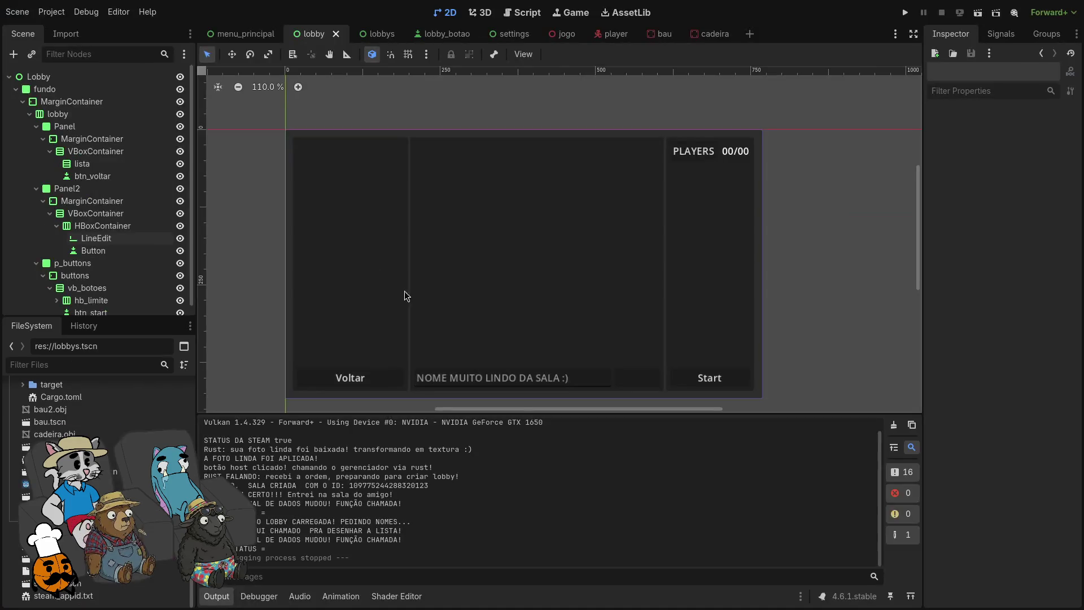
scroll(513, 401, "up", 2)
left_click(97, 214)
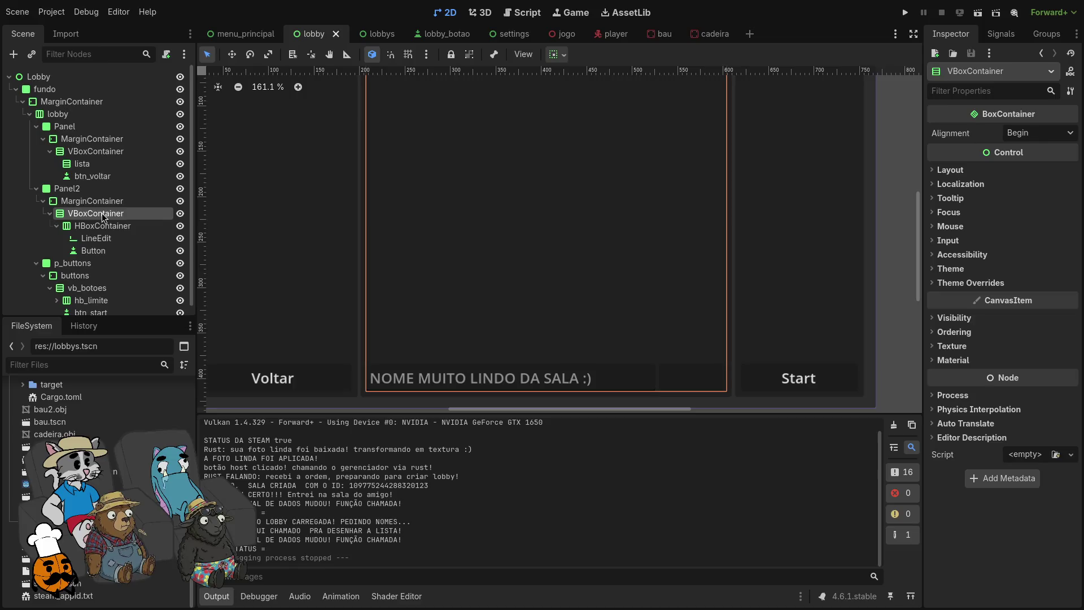
right_click(99, 216)
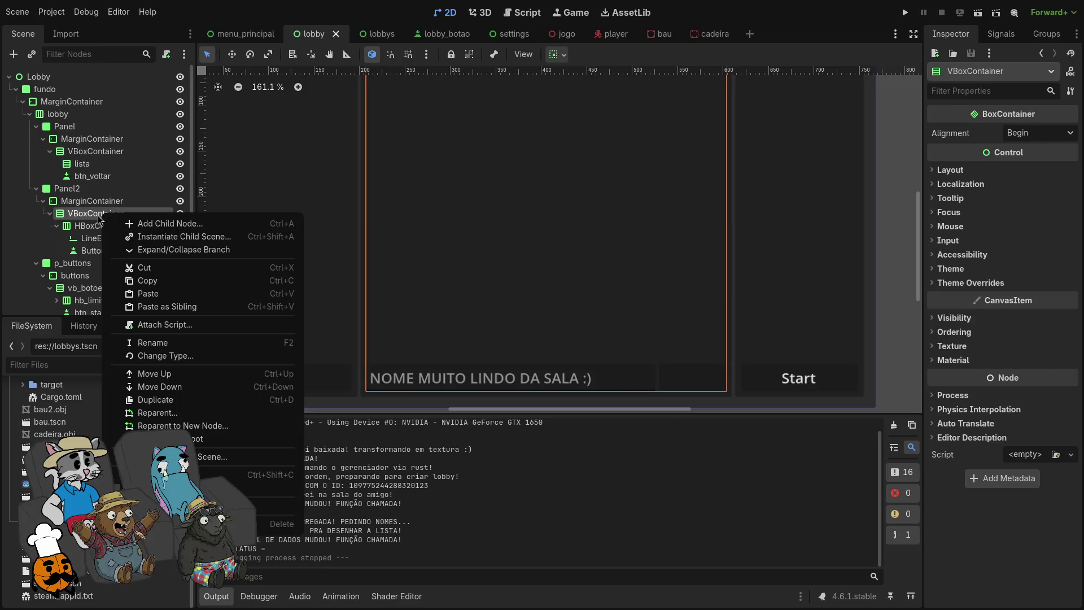
scroll(535, 288, "down", 4)
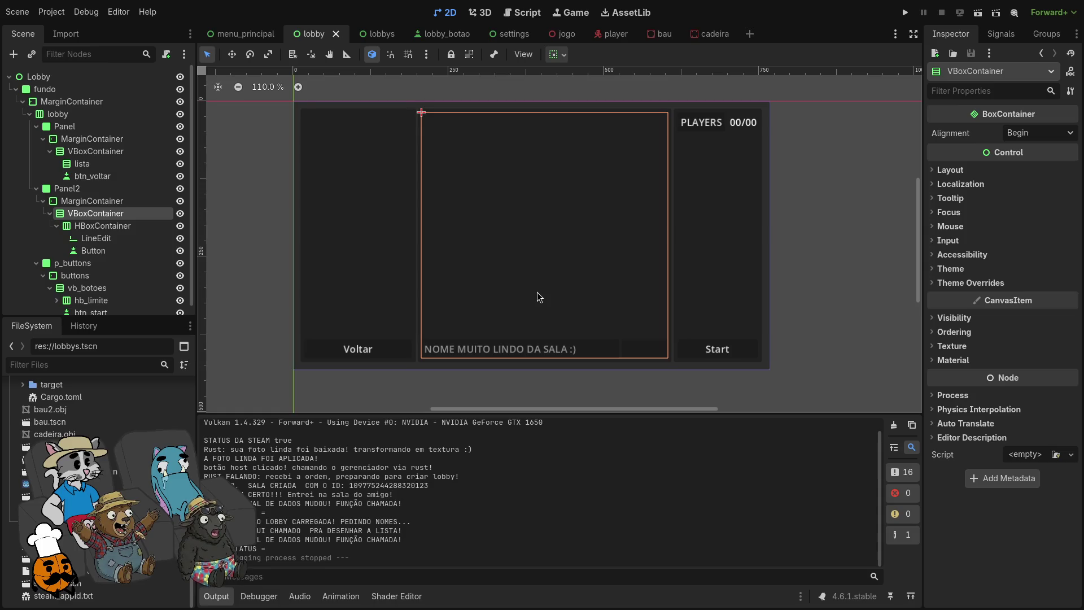
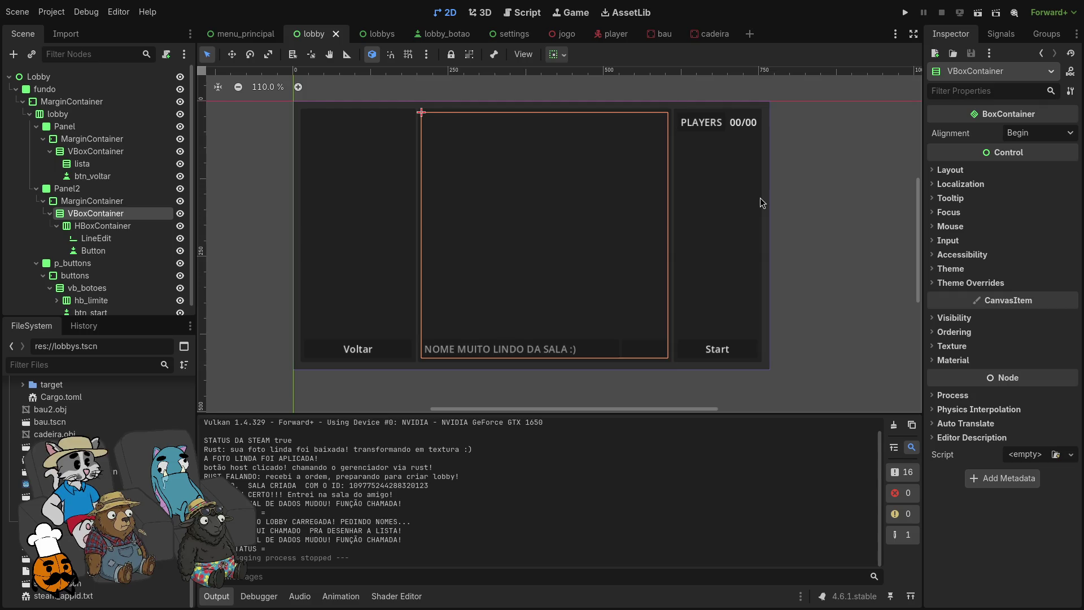
Step: Locate the room-name input and its row container in the scene tree, then cancel adding a child to the row
scroll(498, 344, "up", 4)
scroll(480, 345, "up", 1)
scroll(435, 316, "up", 2)
scroll(689, 320, "up", 1)
scroll(493, 293, "down", 3)
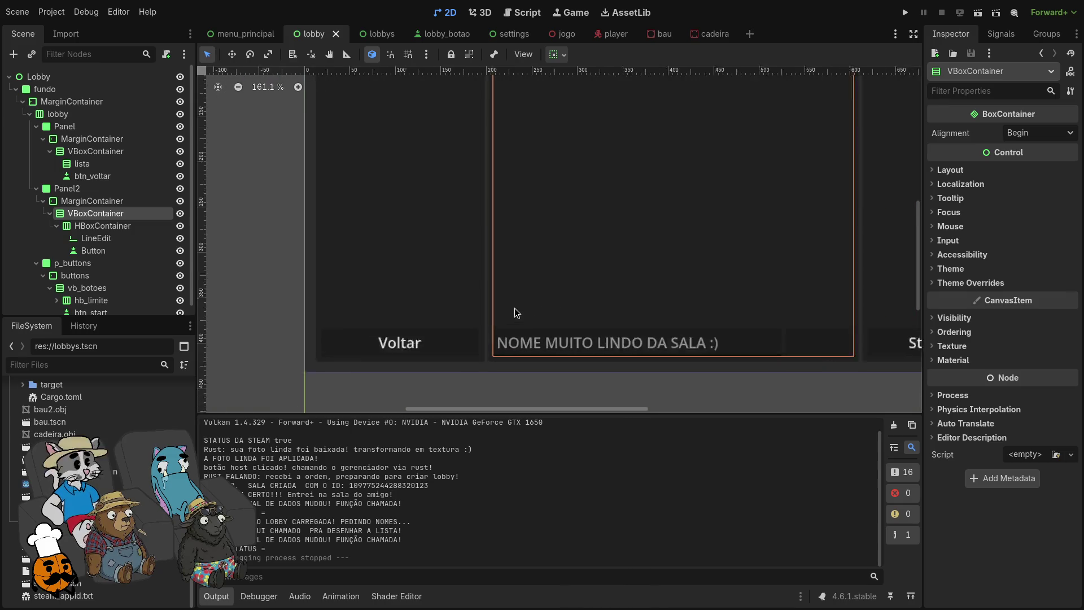
scroll(504, 321, "up", 4)
scroll(692, 323, "down", 3)
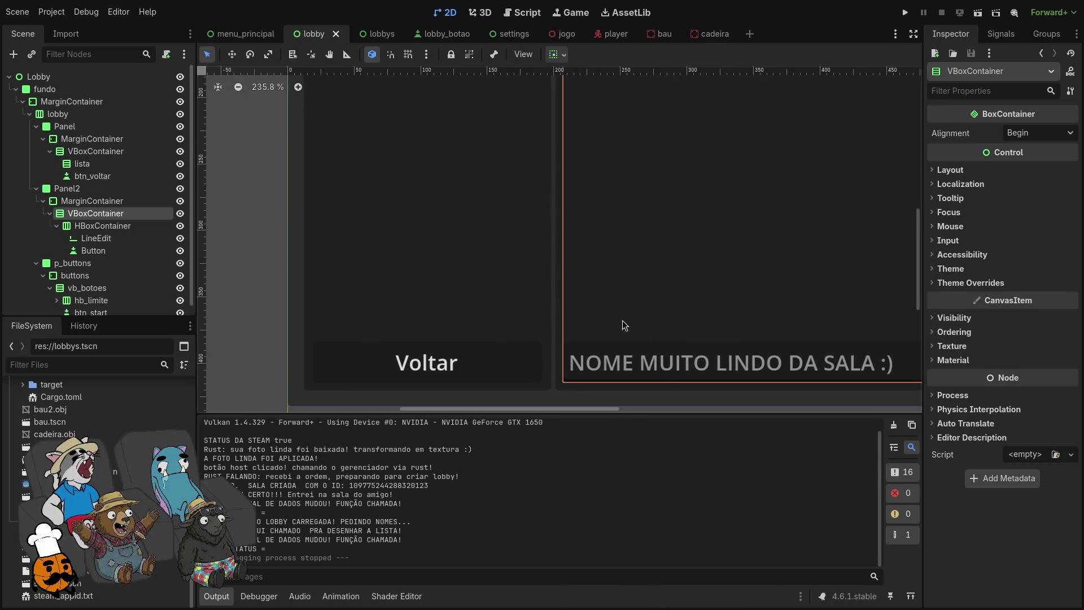
left_click(102, 238)
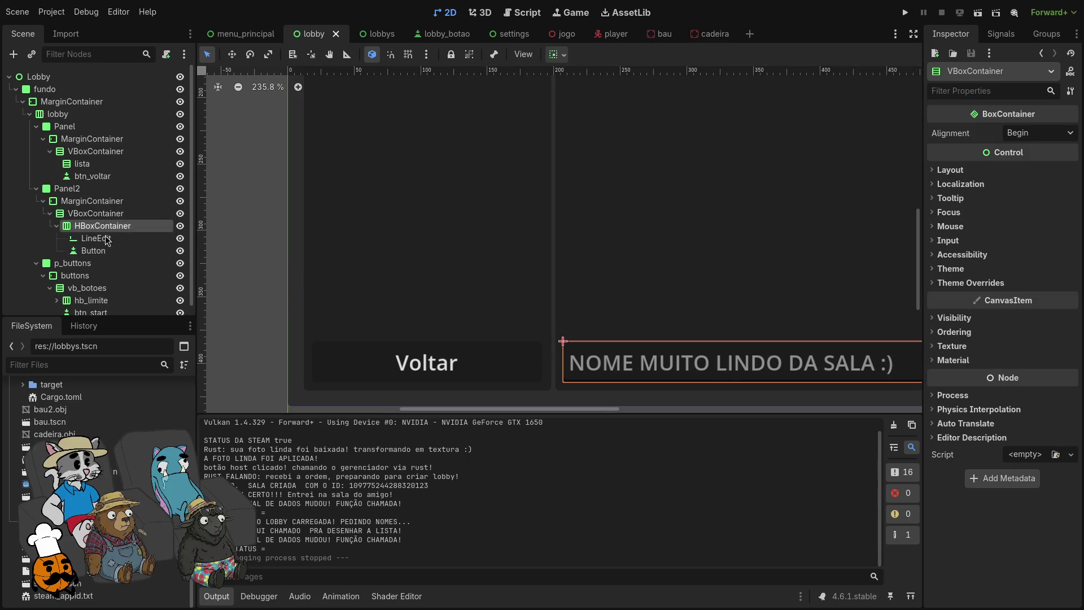
left_click(107, 228)
right_click(107, 226)
left_click(214, 238)
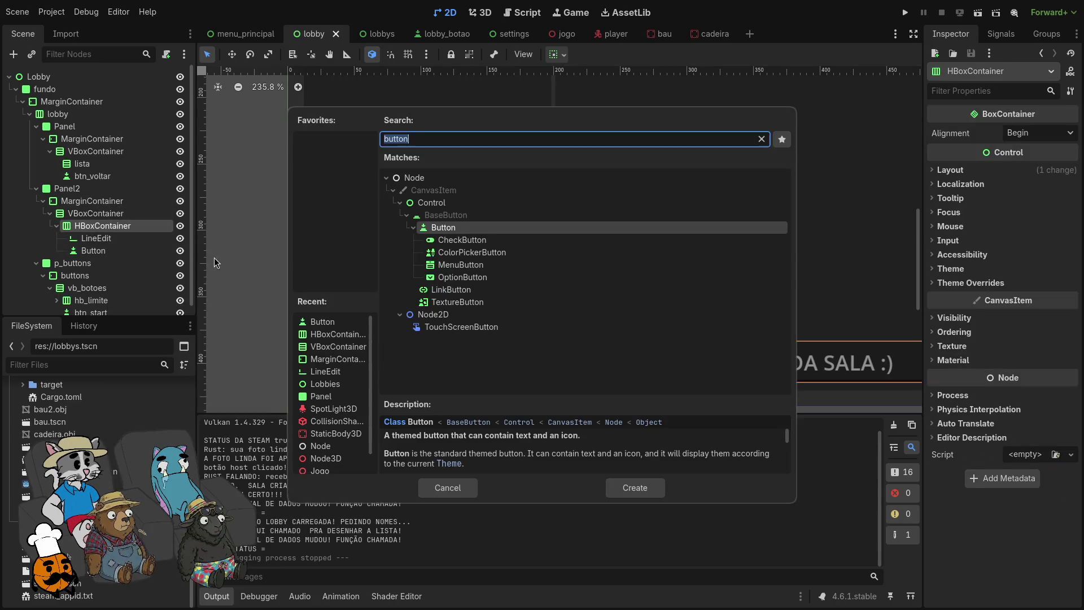
key("Escape")
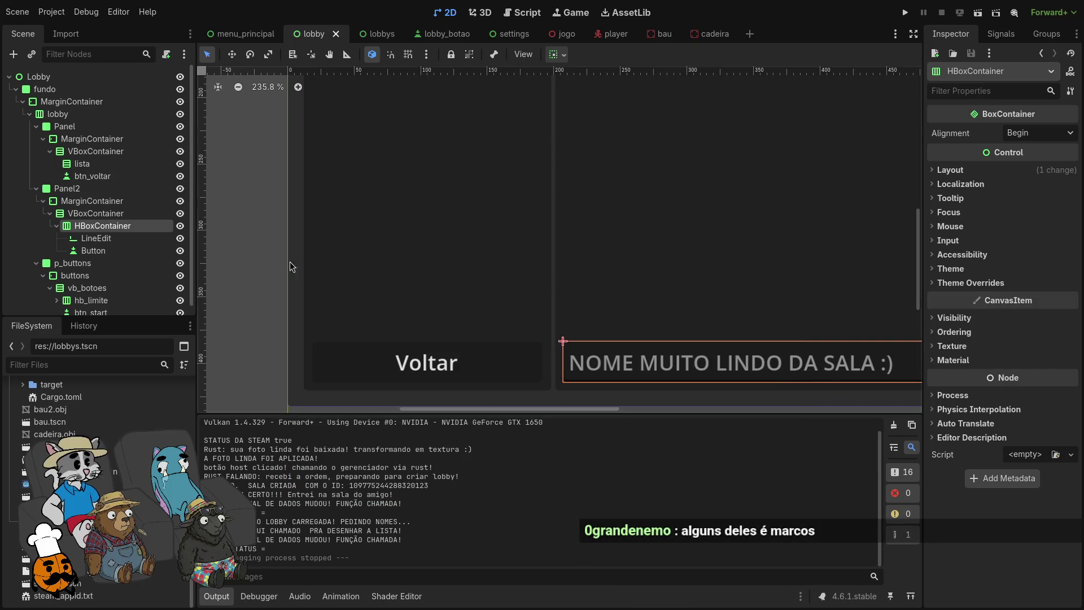
Step: Add a Label to Panel2's VBoxContainer and move it above the room-name row
right_click(127, 215)
left_click(171, 231)
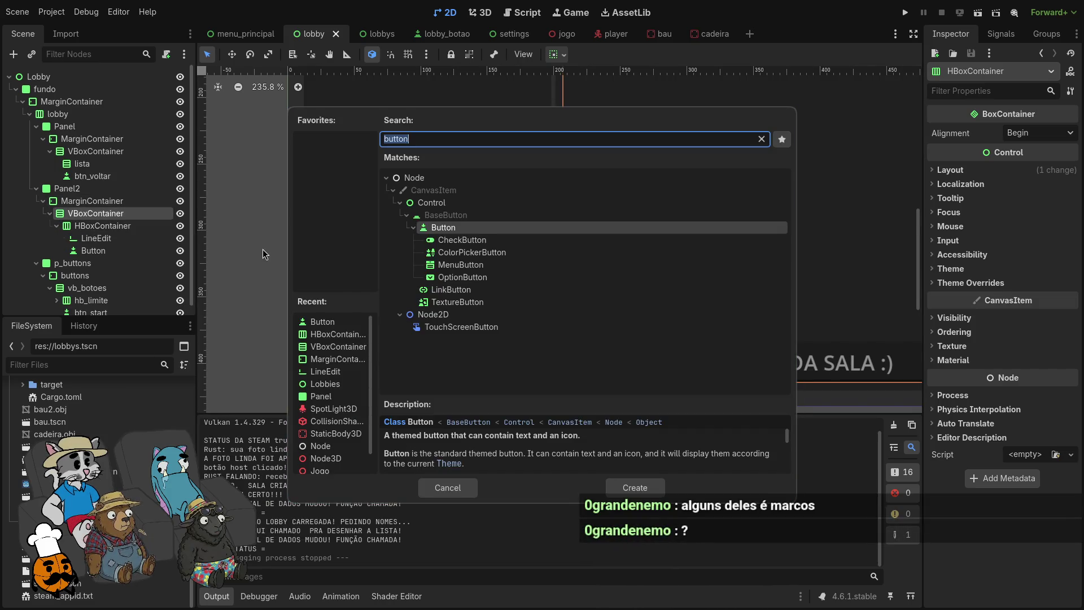
type("label")
key("Return")
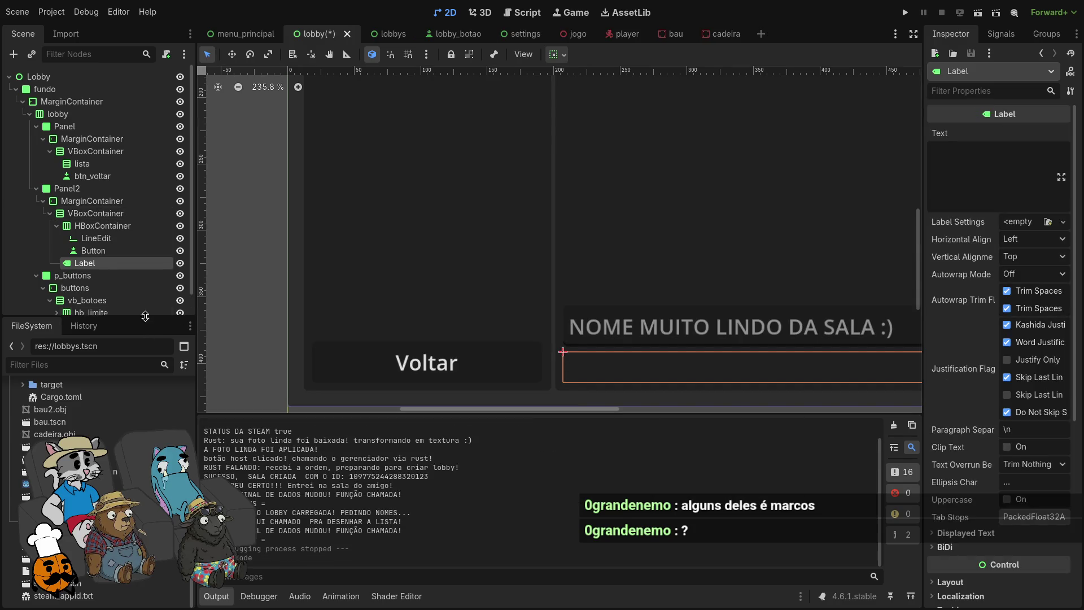
left_click_drag(107, 237, 96, 221)
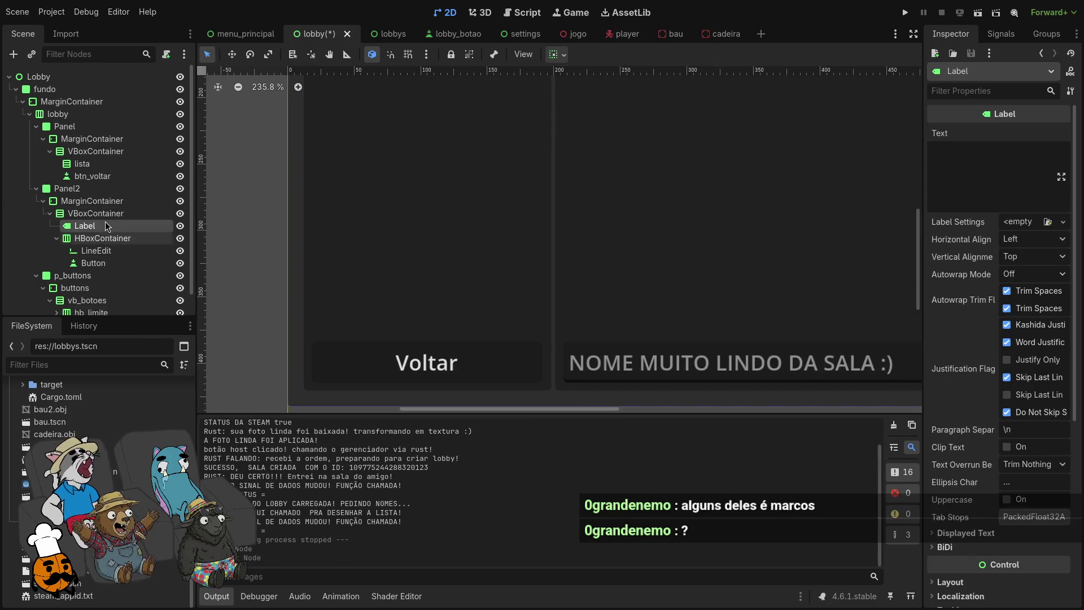
Step: Set the Label's text to S and toggle its vertical Expand sizing flag
left_click(997, 157)
type("S")
scroll(660, 218, "down", 6)
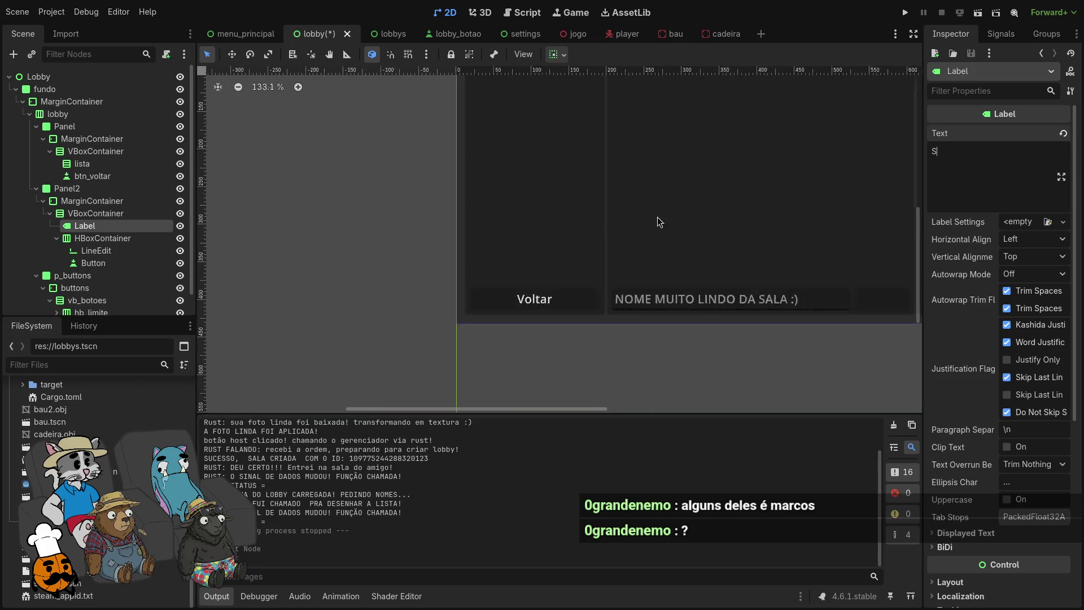
left_click(558, 54)
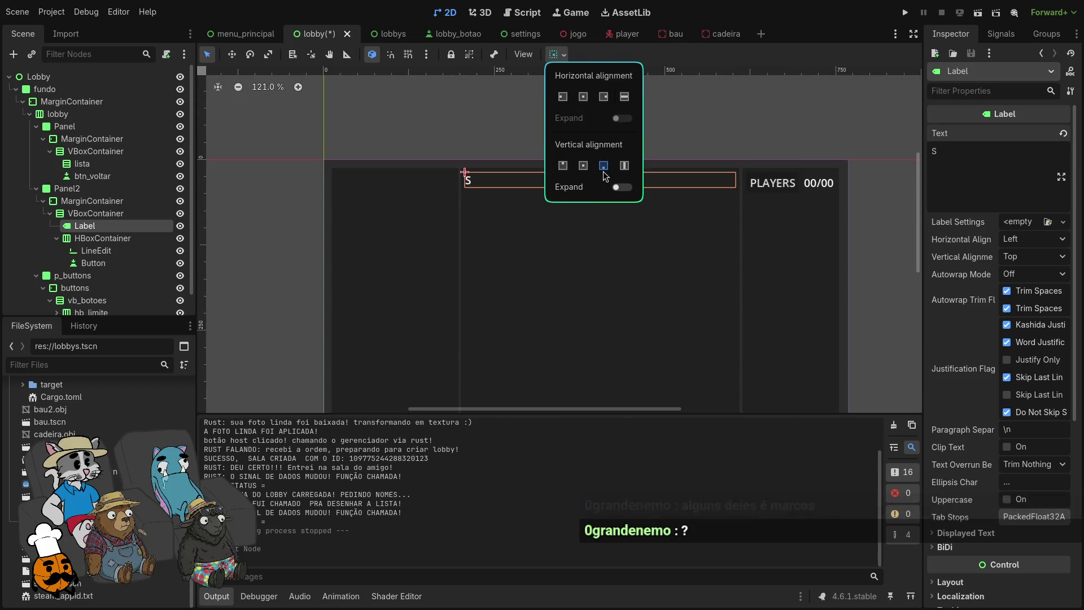
left_click(621, 186)
scroll(564, 327, "up", 1)
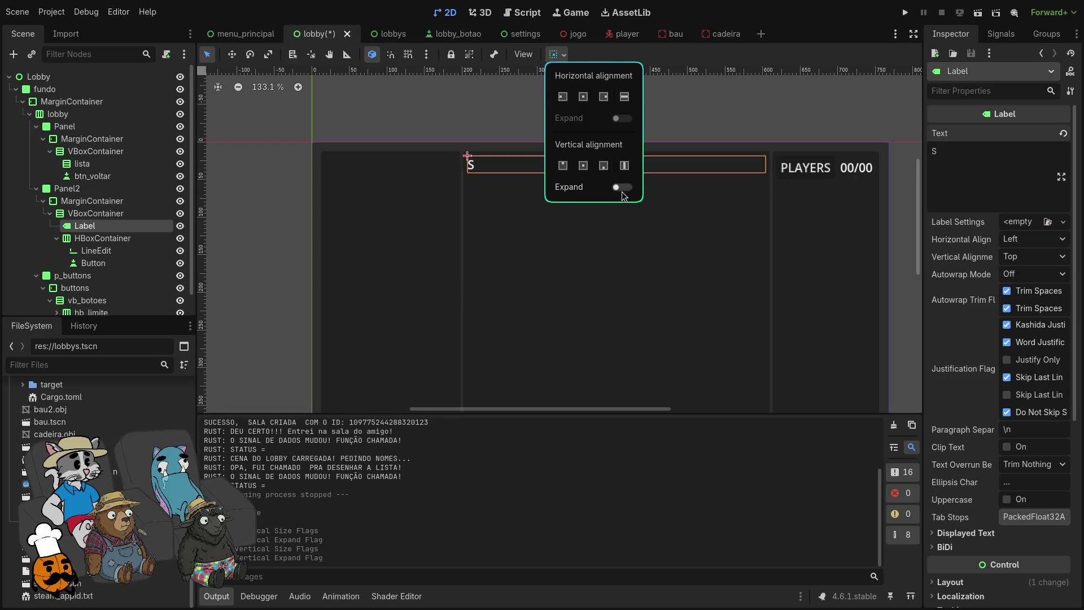
key("ctrl+0")
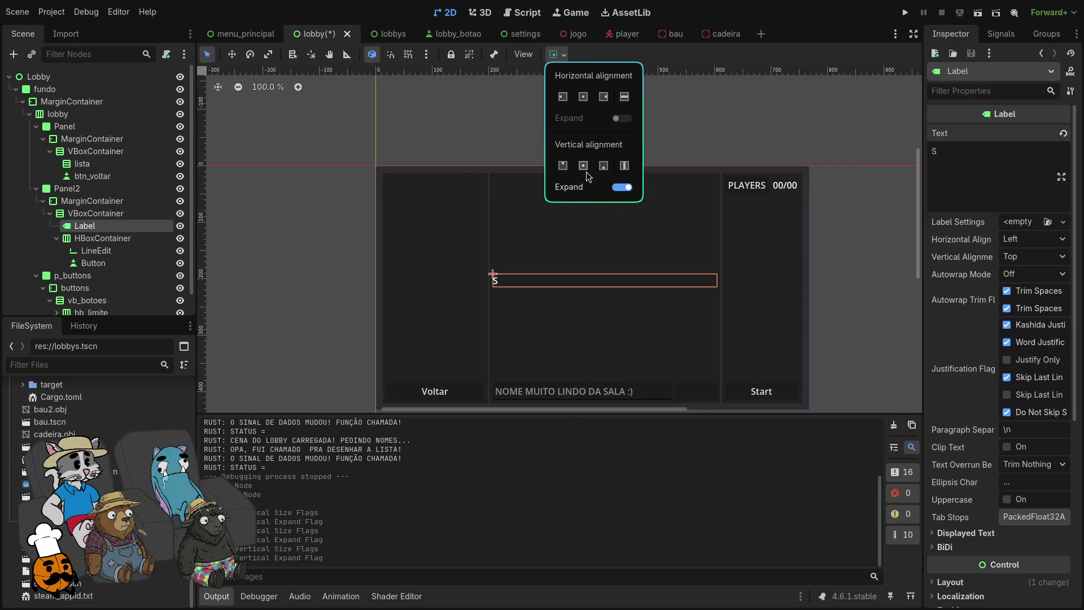
left_click(622, 187)
left_click(107, 229)
left_click(107, 218)
Step: Add a new VBoxContainer and move the room-name row into it alongside the S label
right_click(107, 219)
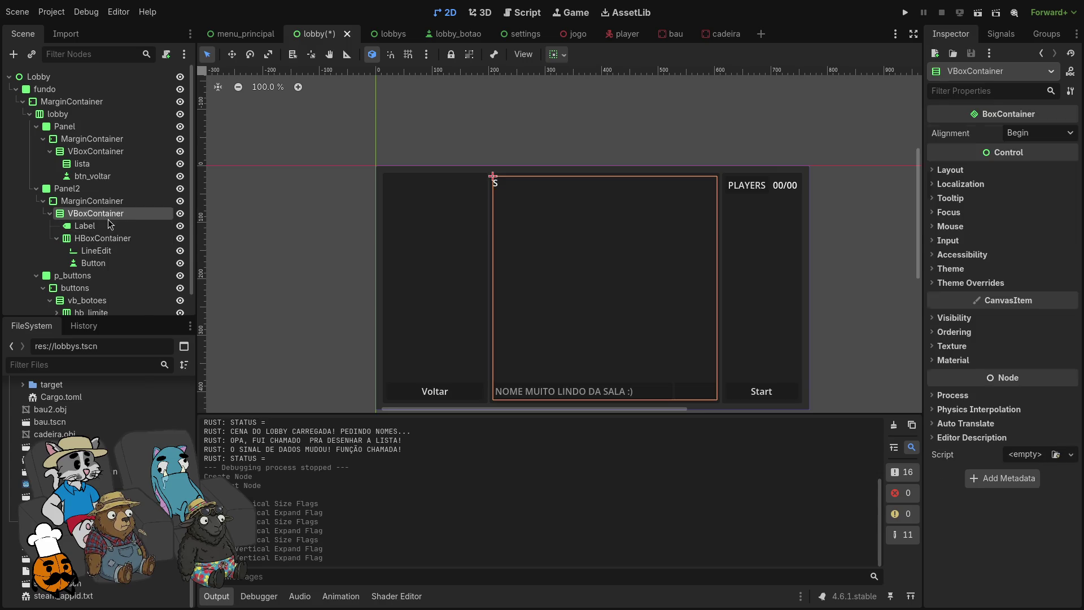
left_click(148, 232)
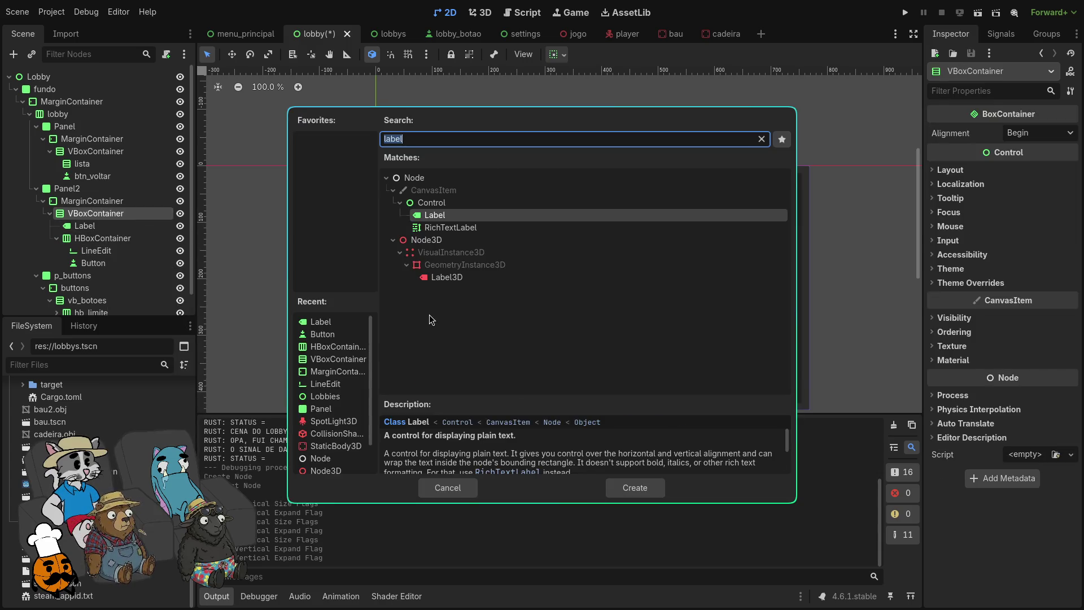
type("vbox")
key("Return")
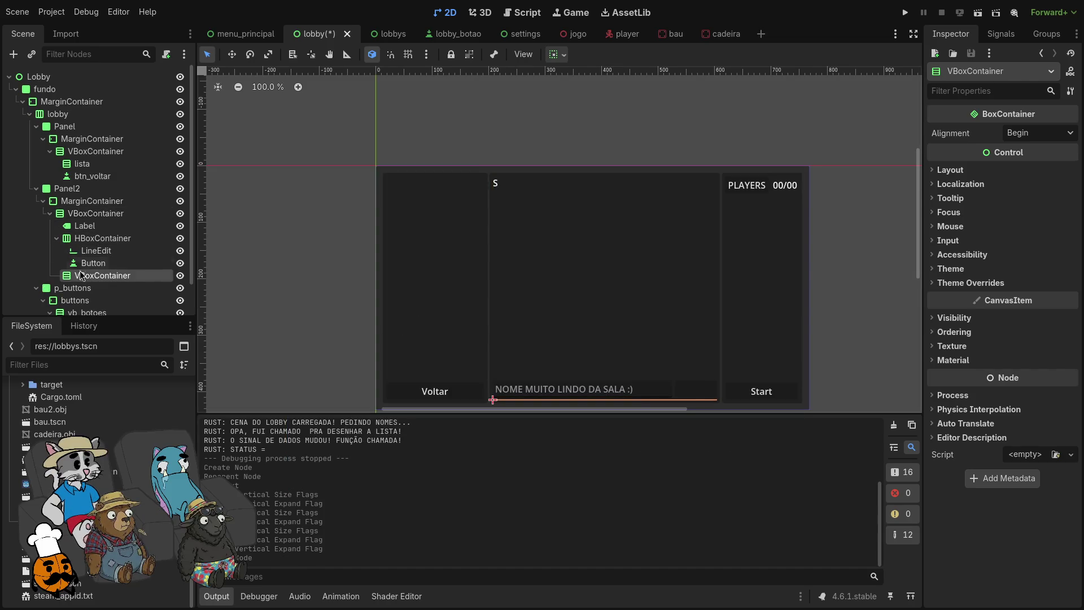
left_click_drag(96, 236, 105, 252)
Step: Set the new inner VBoxContainer to expand vertically
left_click(111, 232)
left_click(563, 58)
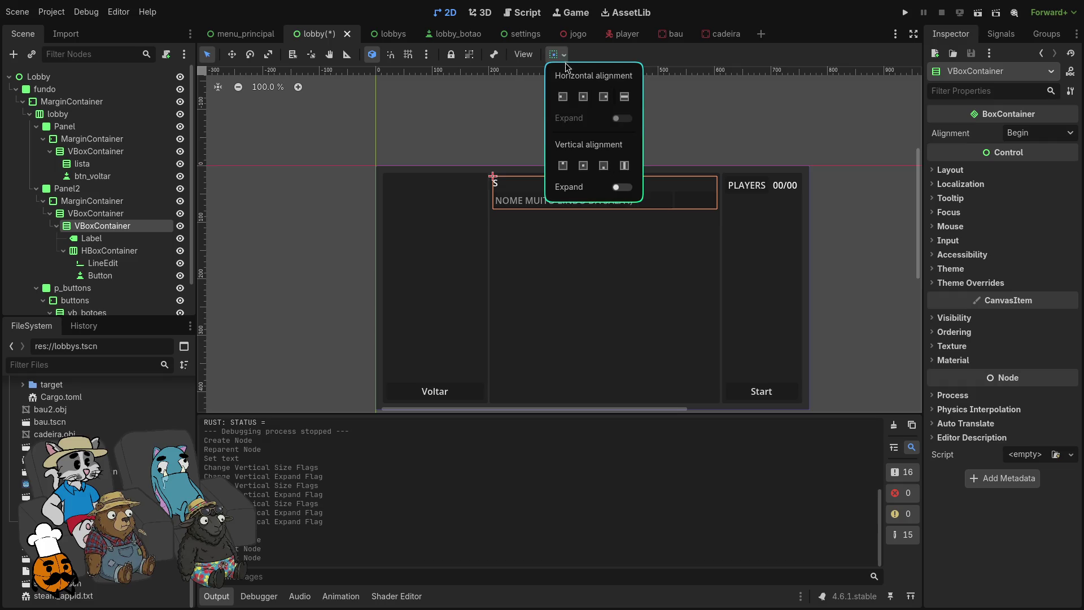
left_click(622, 187)
scroll(837, 295, "up", 3)
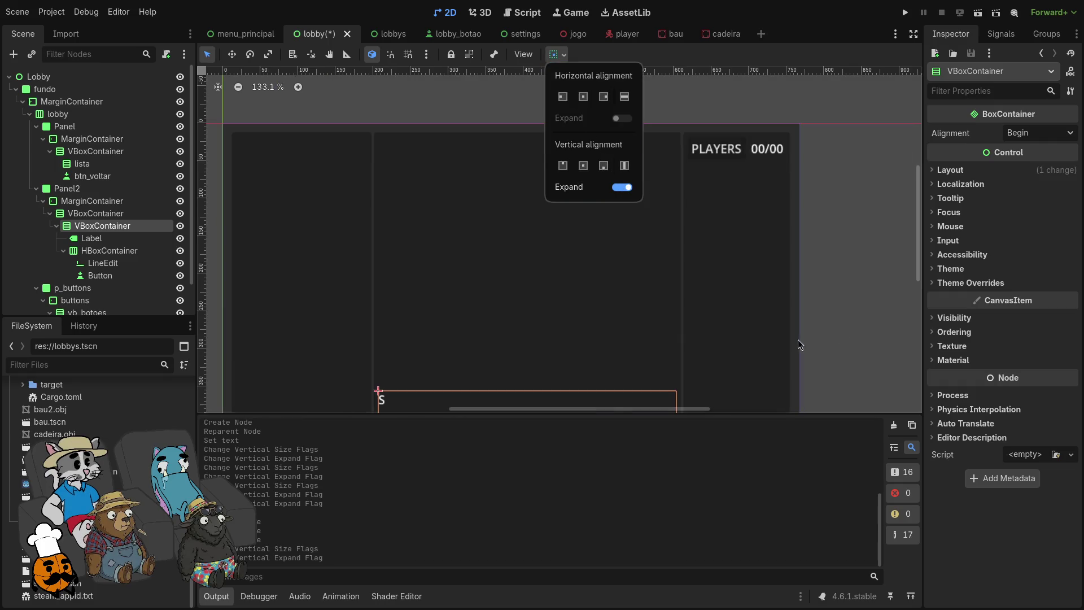
left_click(124, 238)
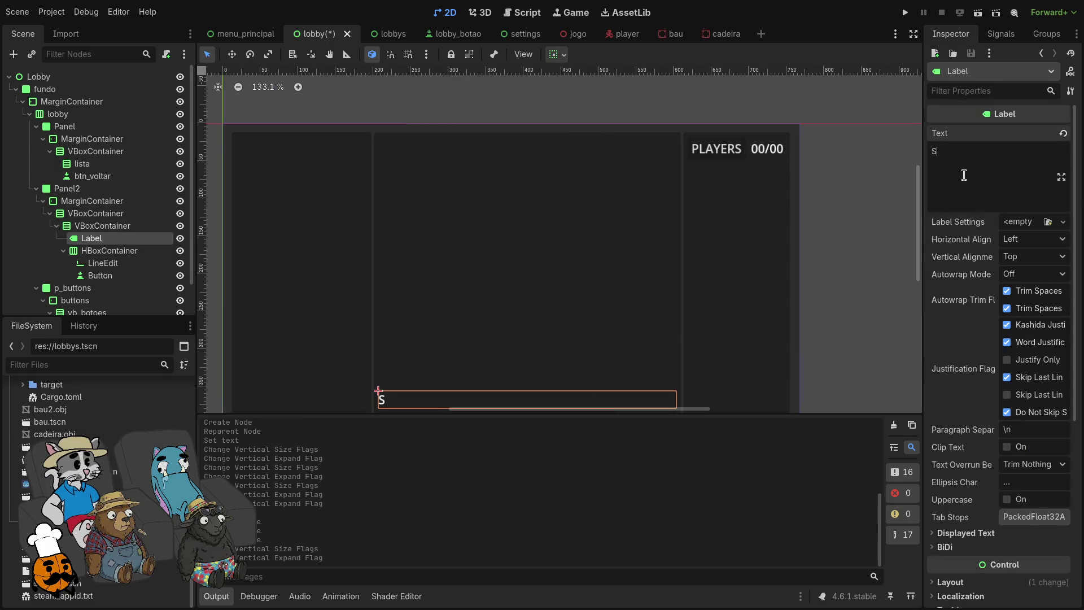
Step: Rename the Label node to label_lobby_name
double_click(154, 238)
type("lobby_name")
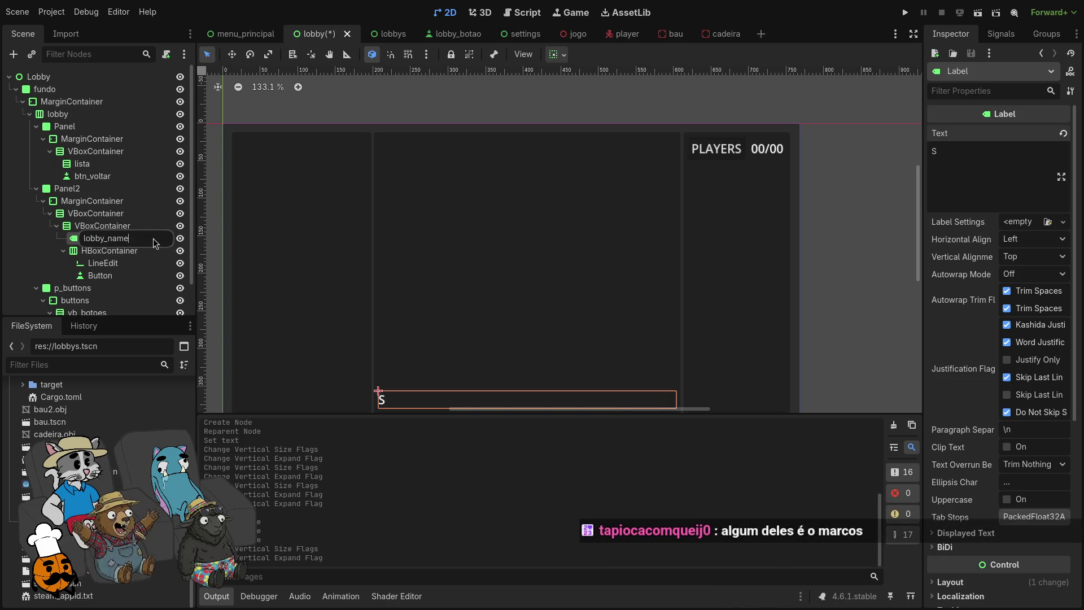
key("Home")
type("label_")
key("Return")
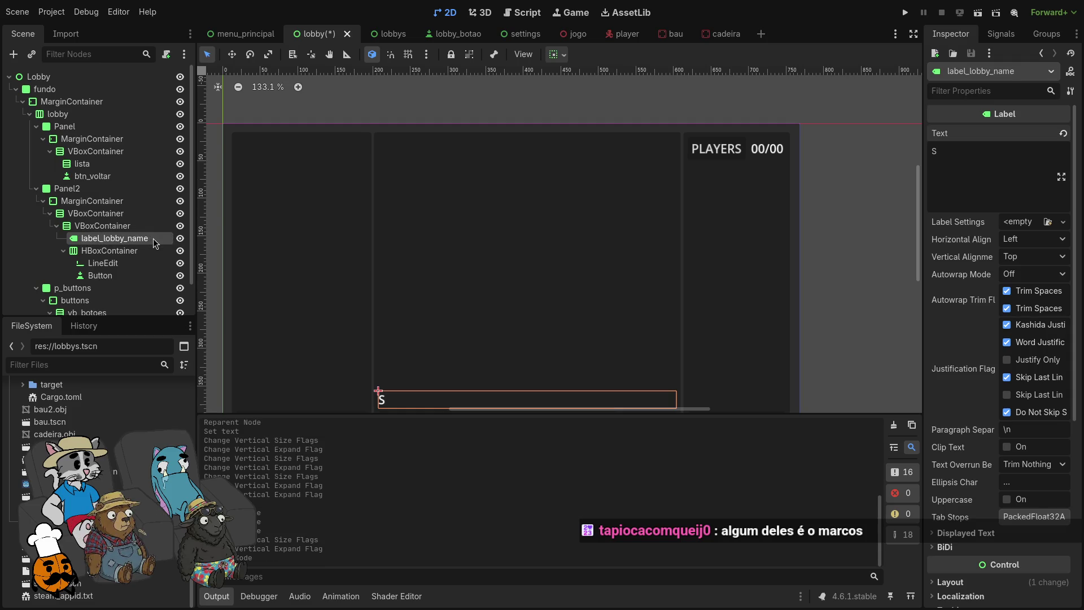
Step: Change the label's text to 'Lobby name:'
key("BackSpace")
type("Lobb")
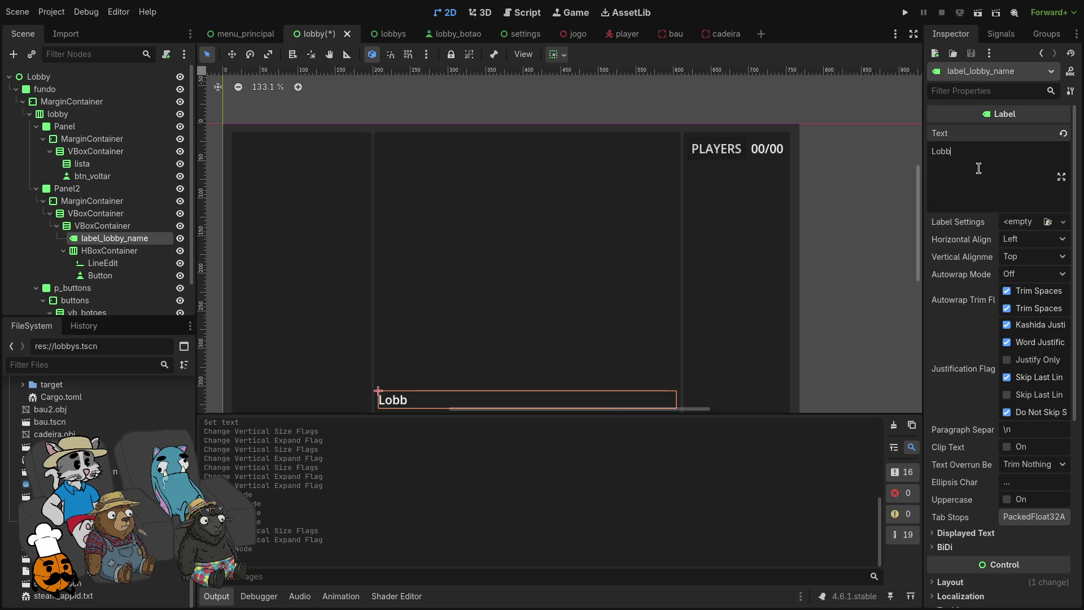
type("y")
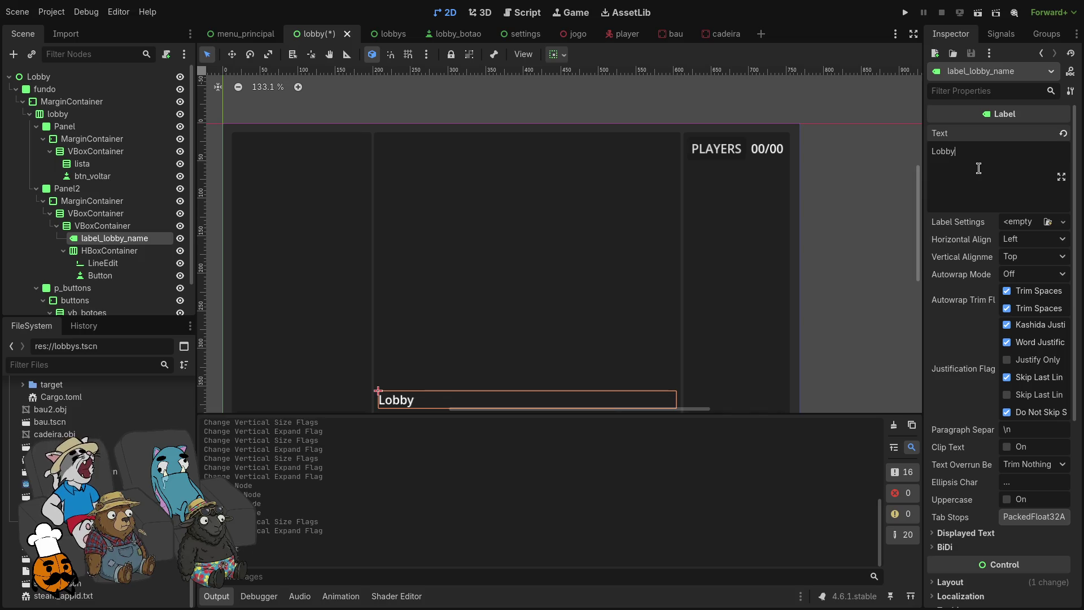
type(" name:")
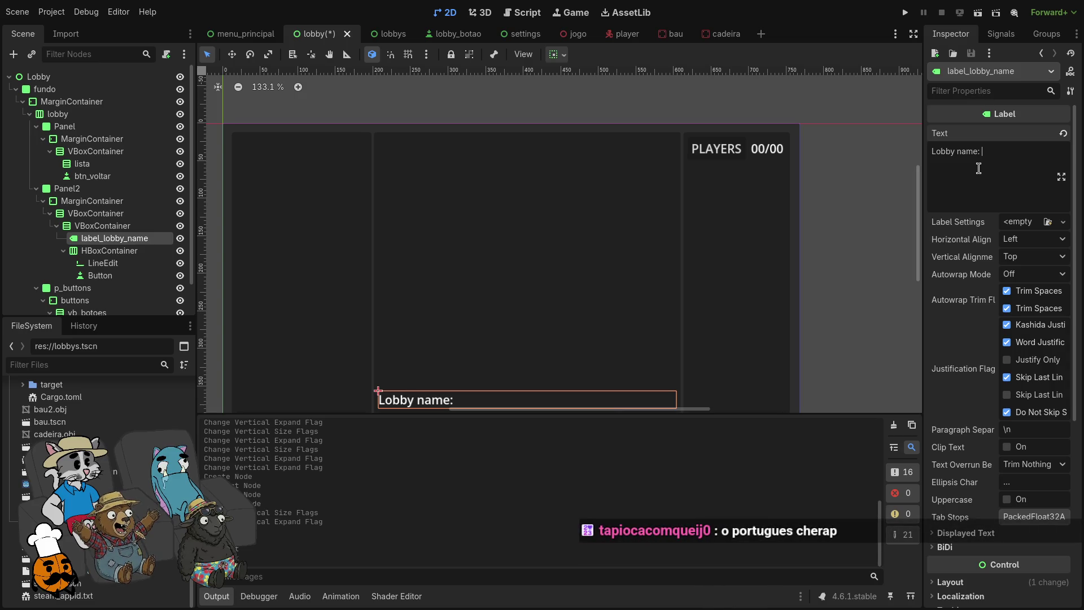
scroll(113, 237, "down", 2)
left_click(113, 233)
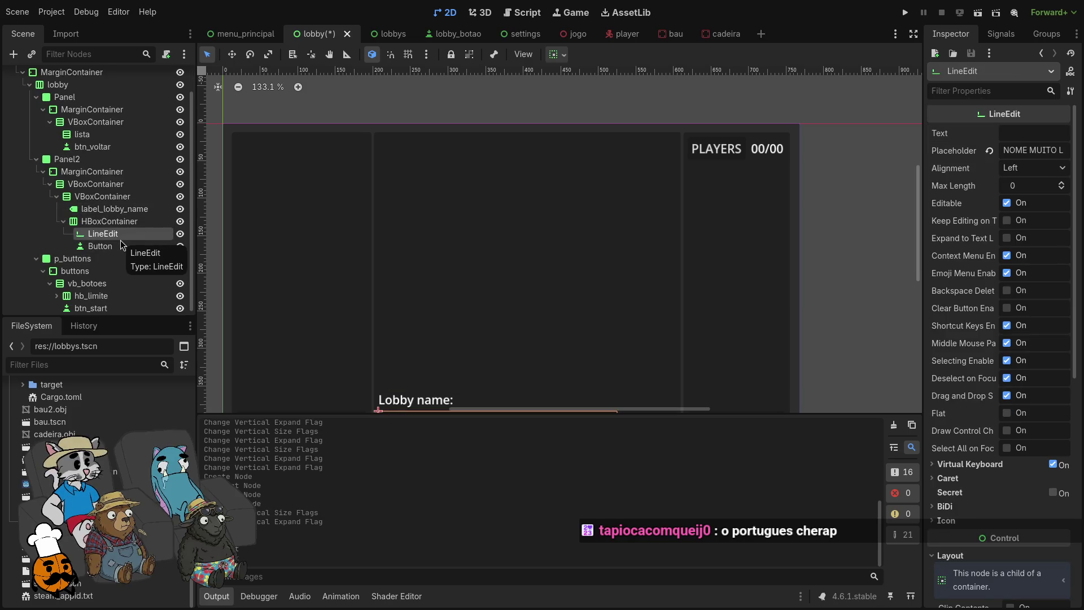
left_click(121, 213)
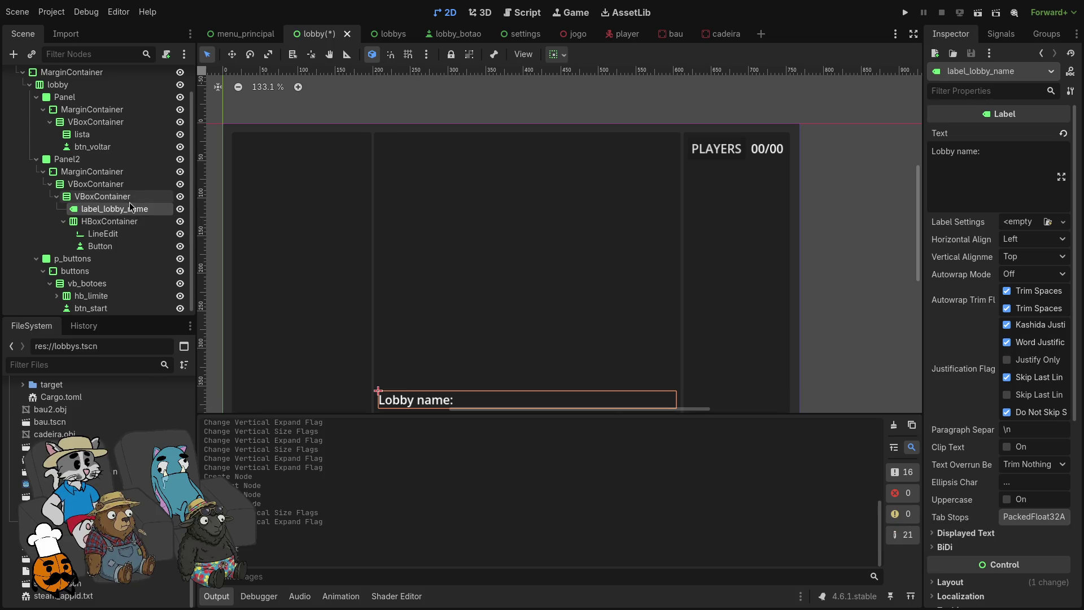
Step: Add an HBoxContainer to the inner VBoxContainer, placed above label_lobby_name
right_click(133, 198)
left_click(174, 213)
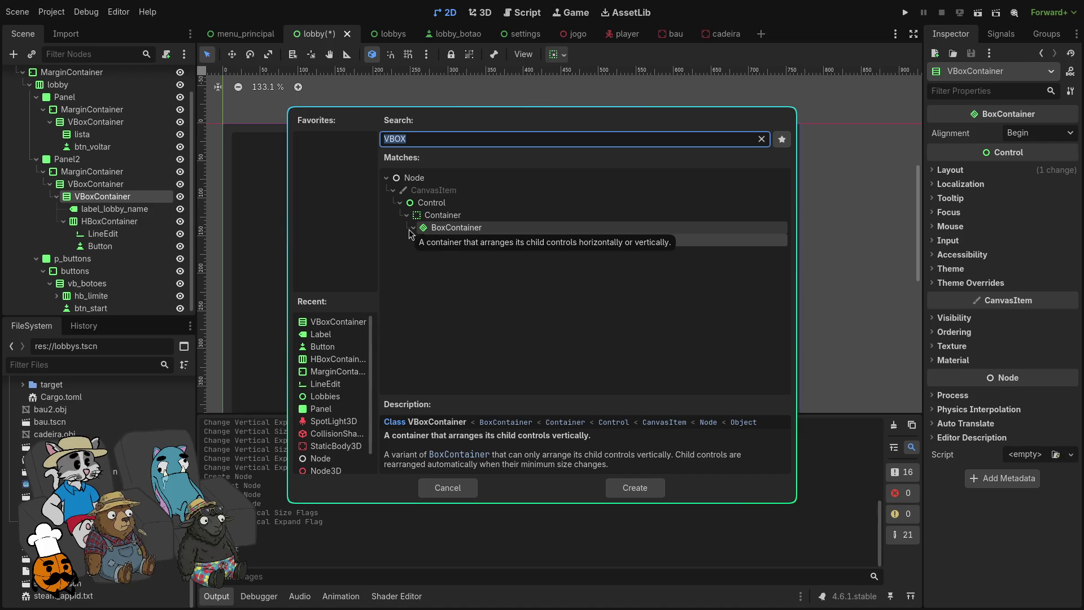
type("hboxco")
key("BackSpace")
key("BackSpace")
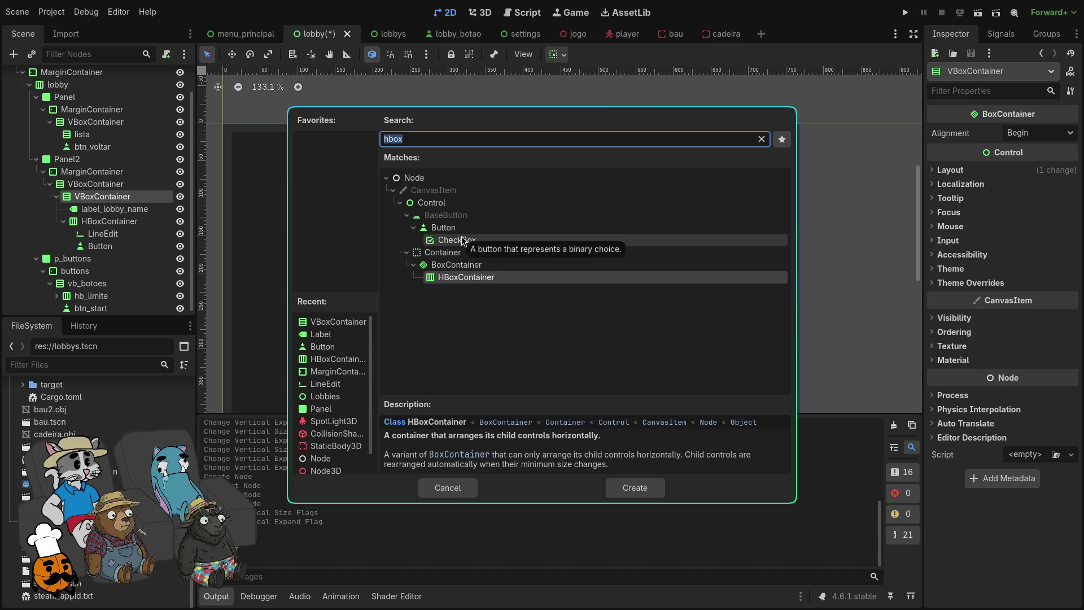
left_click(631, 487)
left_click_drag(107, 258, 116, 210)
Step: Add a LineEdit to the new row with a custom minimum width of about 289 px
right_click(149, 221)
left_click(151, 223)
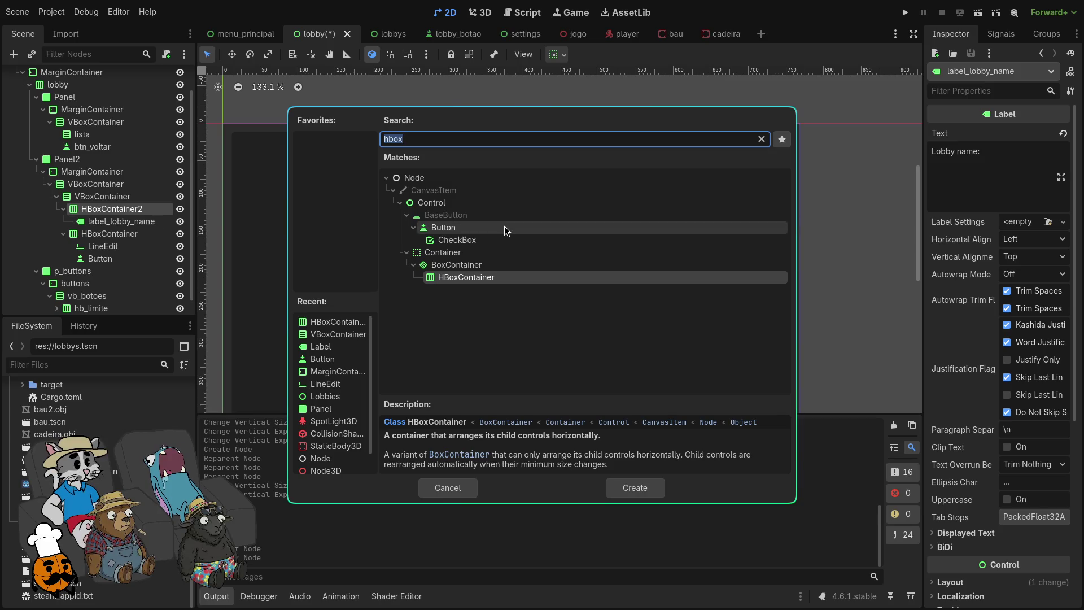
type("lined")
type("it")
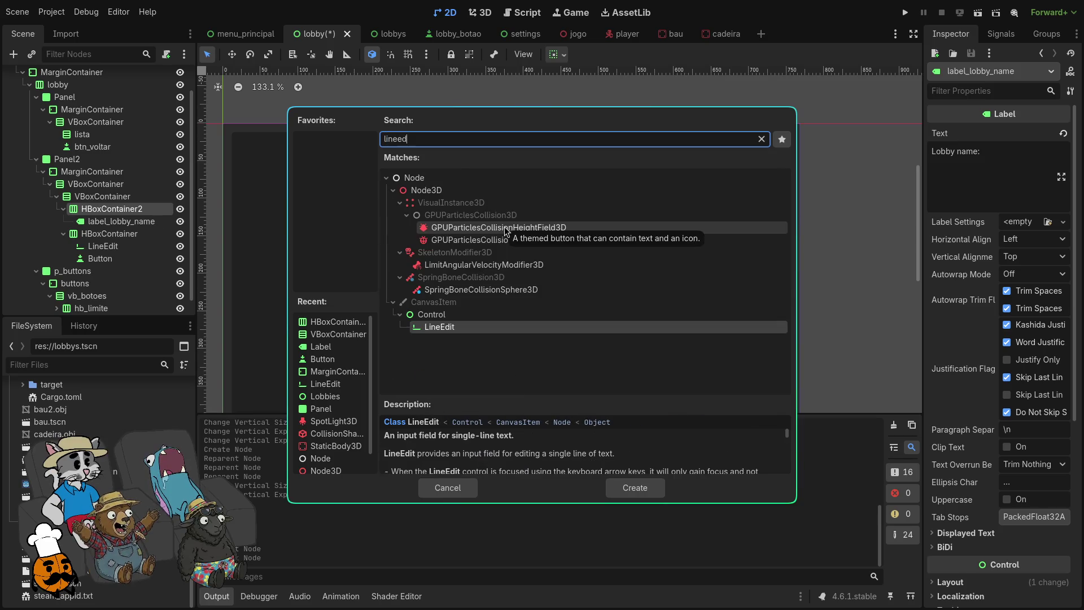
key("Return")
scroll(465, 322, "down", 3)
scroll(479, 390, "up", 6)
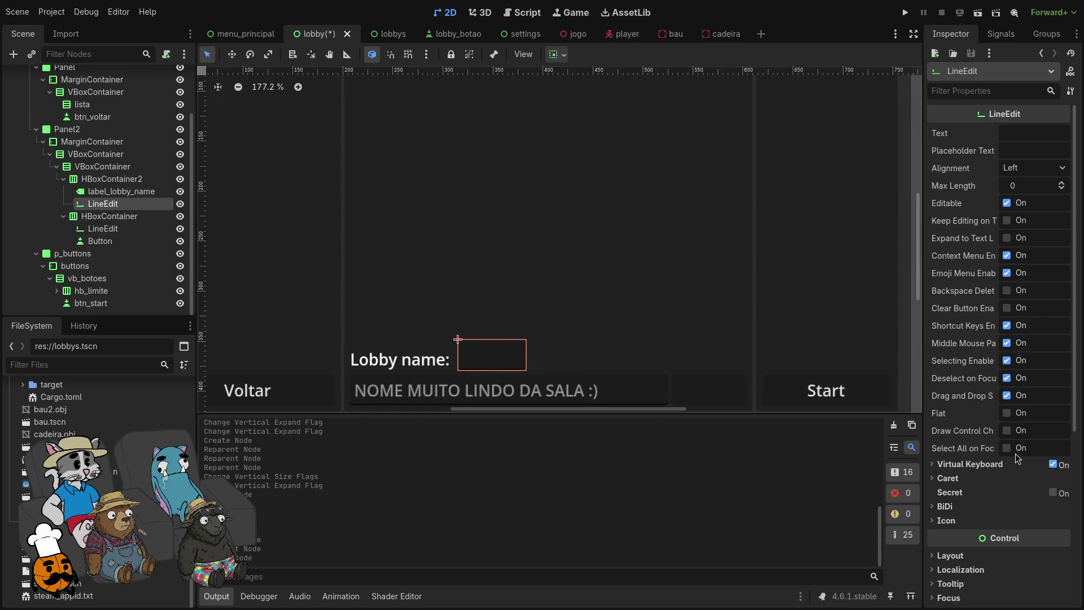
scroll(1016, 446, "down", 2)
left_click_drag(1024, 565, 1055, 565)
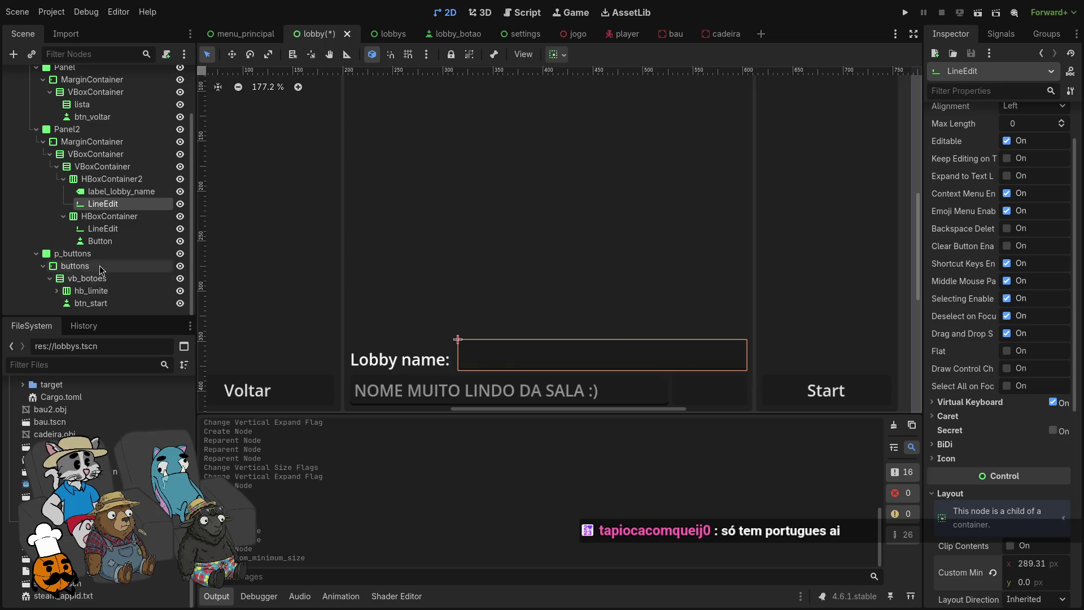
Step: Centre label_lobby_name horizontally and vertically in its row, keeping Left/Top text alignment
left_click(108, 192)
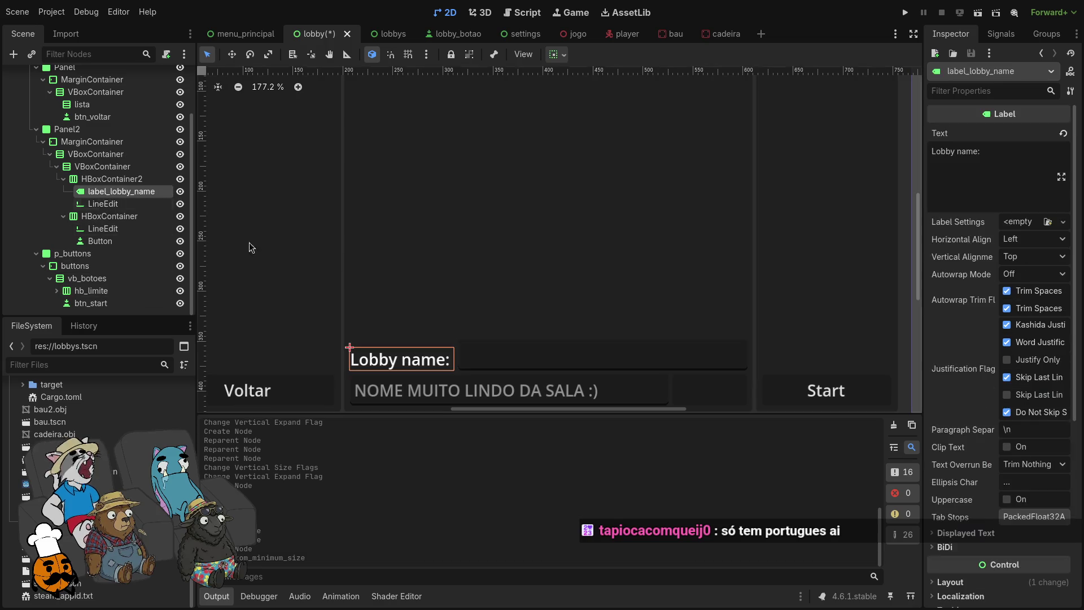
left_click(1045, 239)
left_click(1045, 239)
left_click(1046, 257)
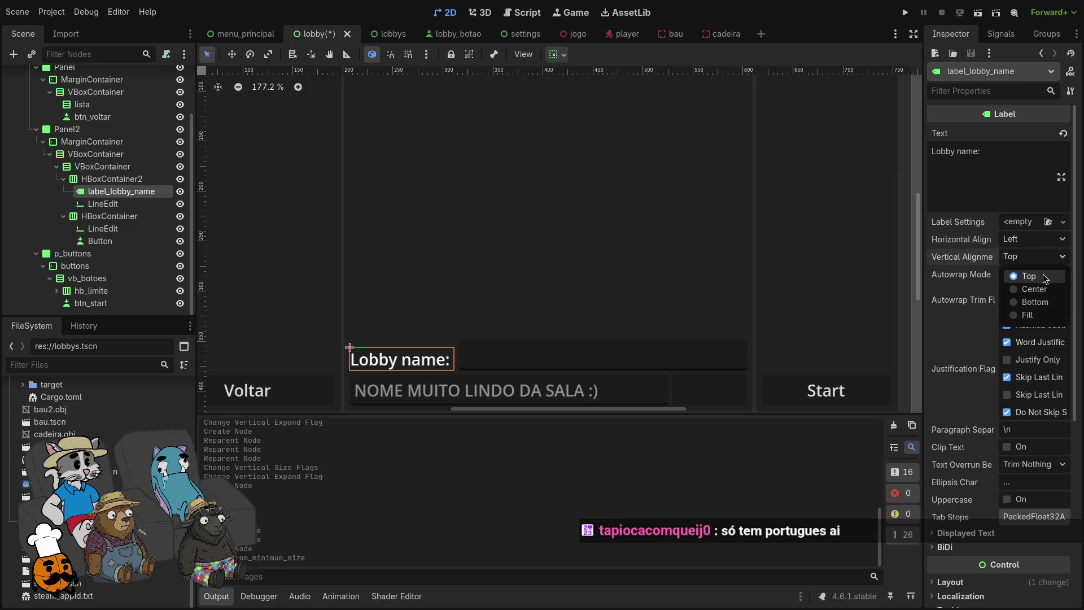
left_click(1037, 261)
scroll(965, 333, "down", 2)
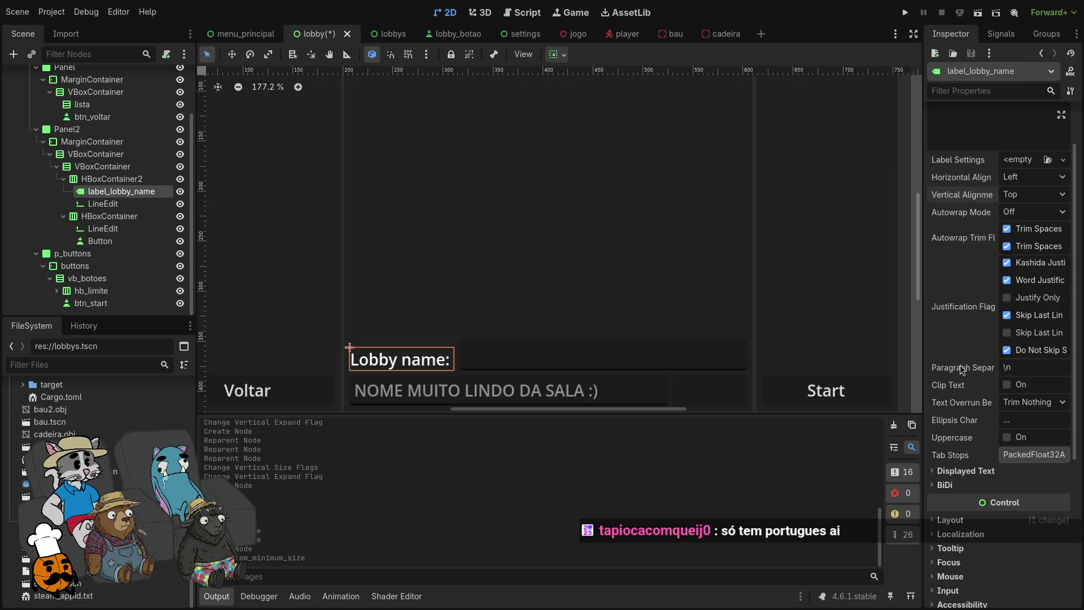
scroll(962, 380, "up", 2)
left_click(556, 54)
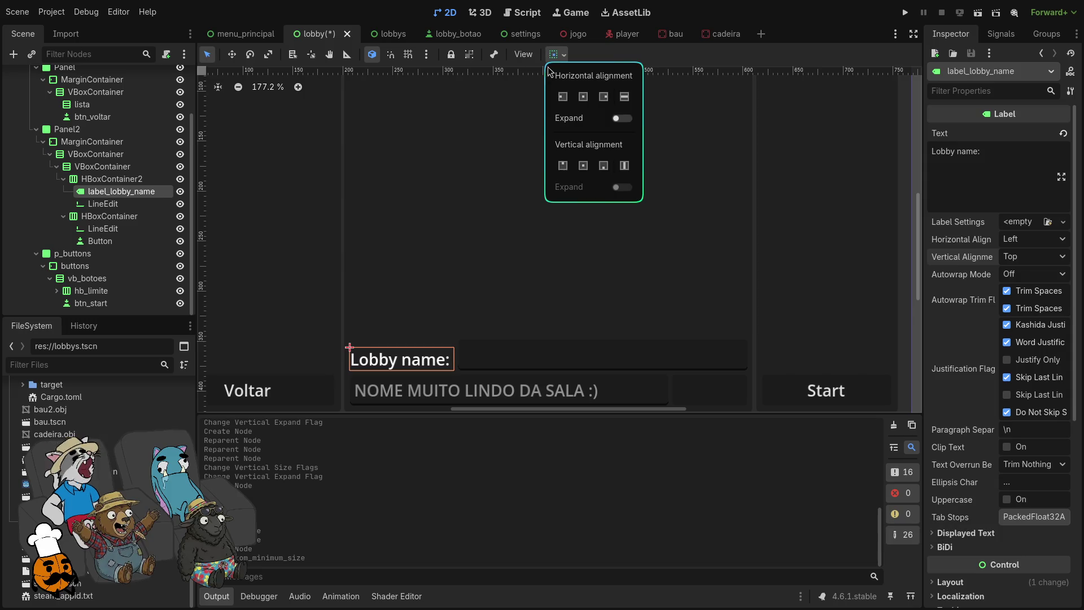
left_click(583, 98)
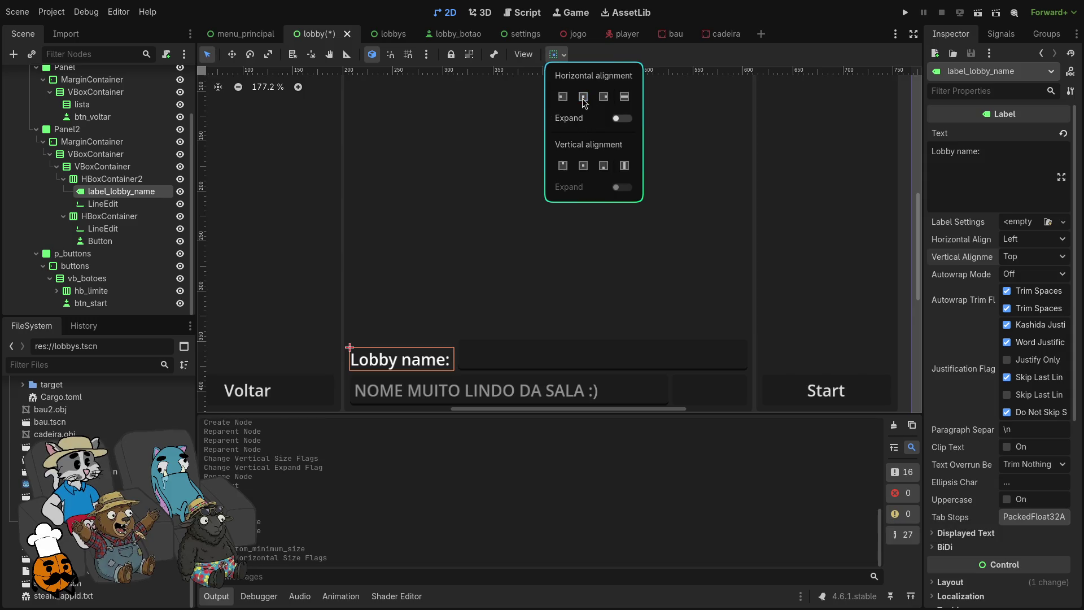
left_click(583, 165)
left_click(143, 207)
Step: Centre the LineEdit vertically in its row and make it non-editable
left_click(143, 207)
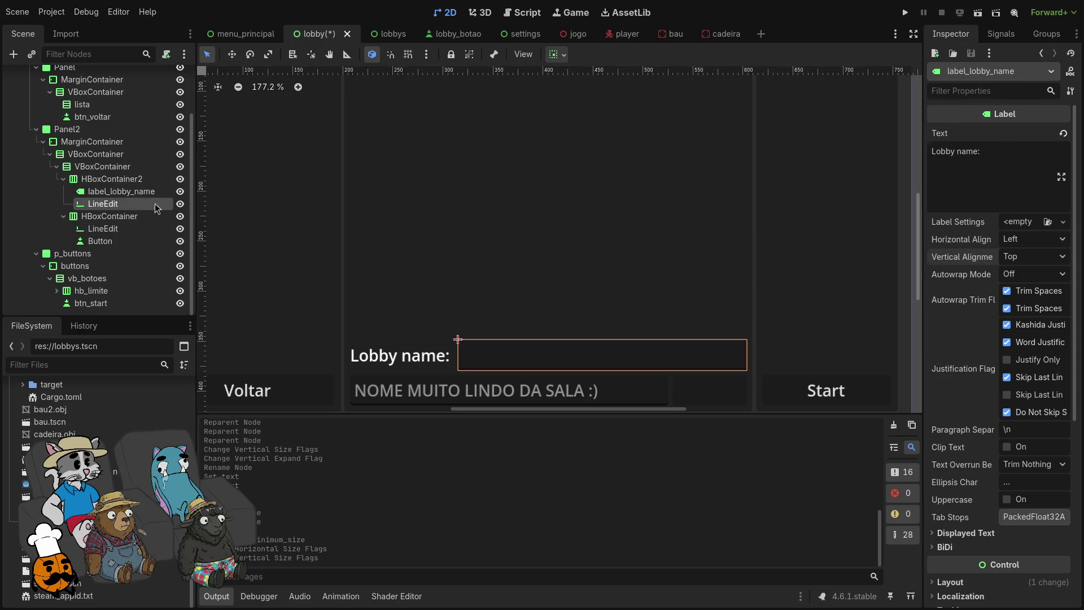
left_click(556, 54)
left_click(583, 166)
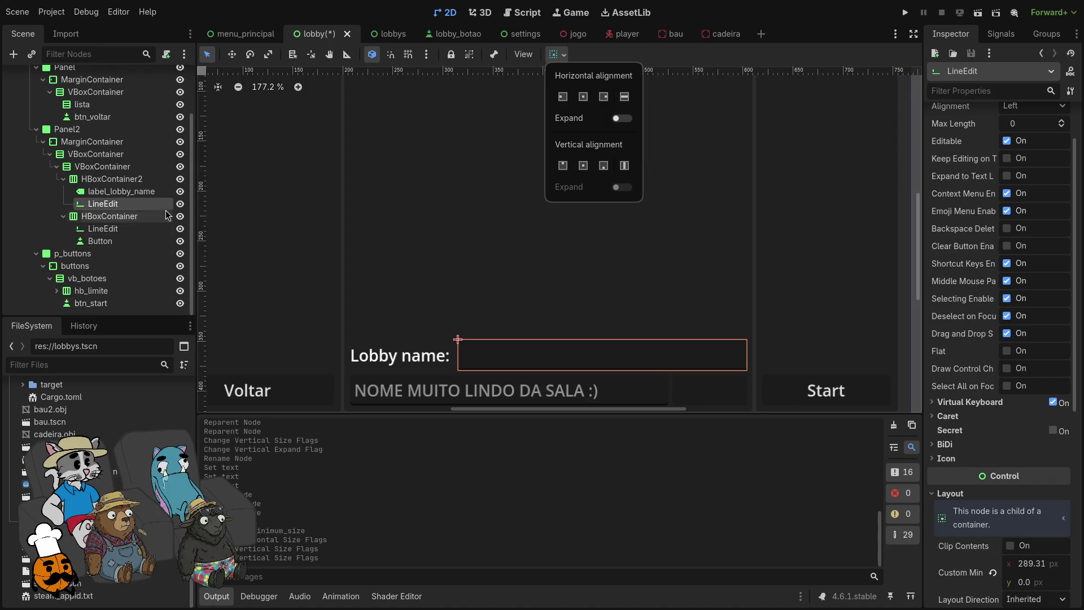
scroll(960, 226, "up", 3)
left_click(1007, 203)
left_click(1006, 202)
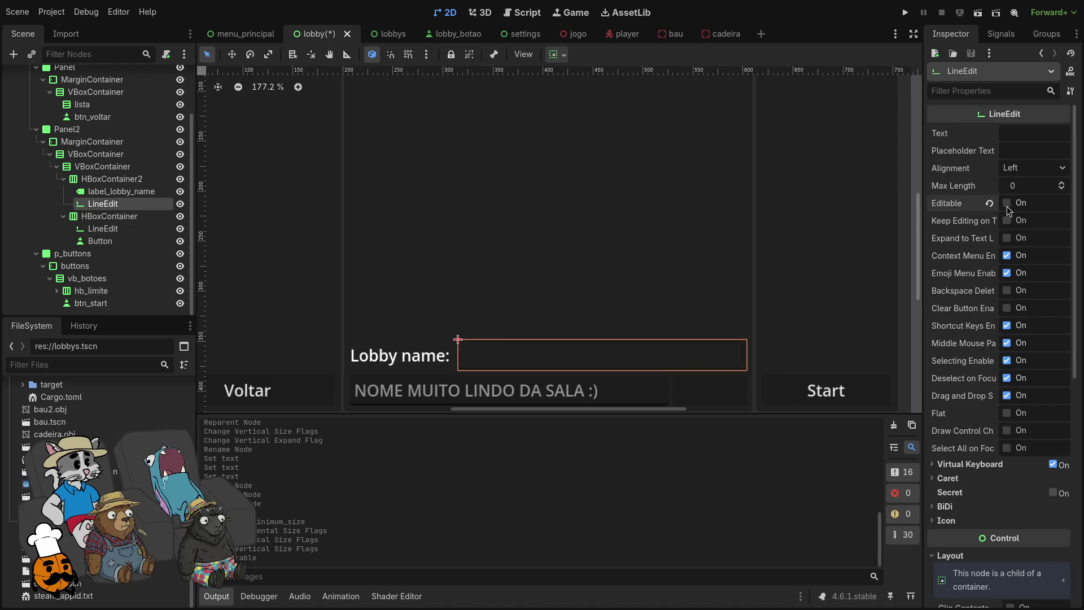
Step: Set the LineEdit text to 'NOME MUITO LINDO DA SALA :)', save the scene, and run the game
left_click(1014, 135)
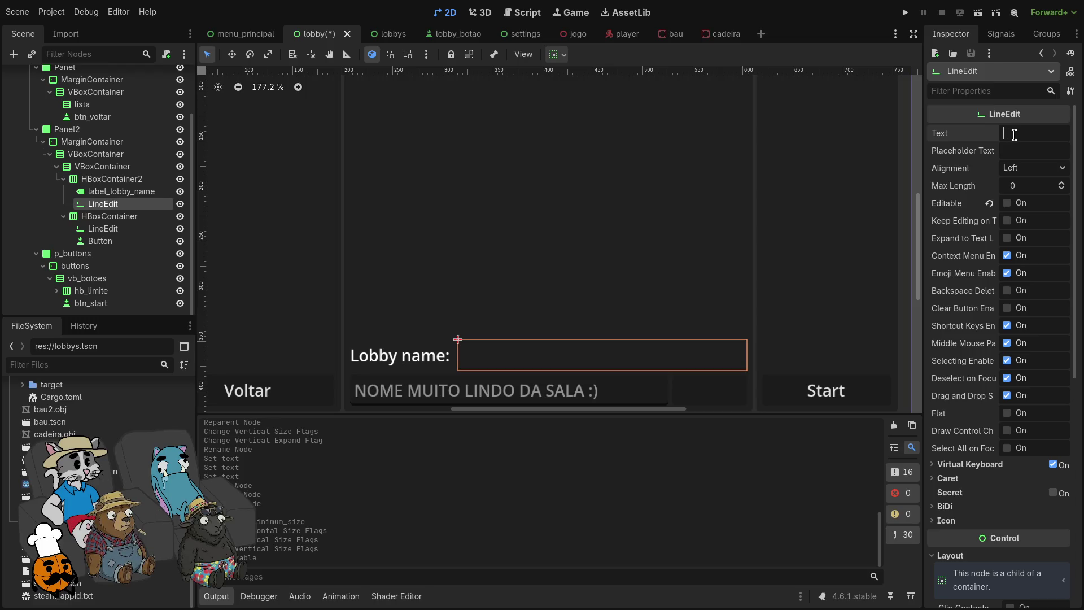
type("NOME ")
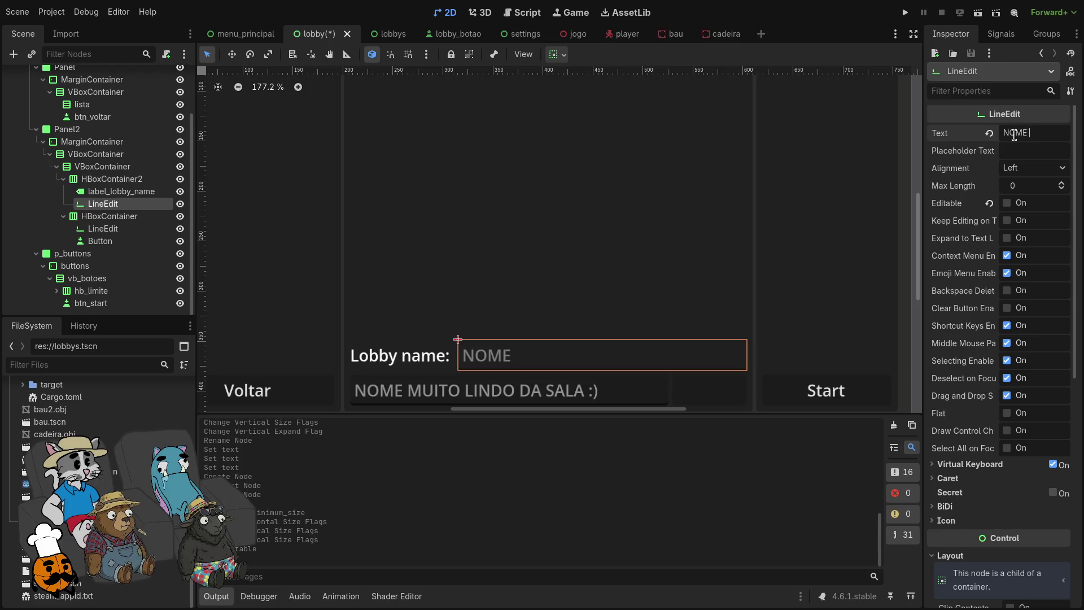
type("LINDO DA")
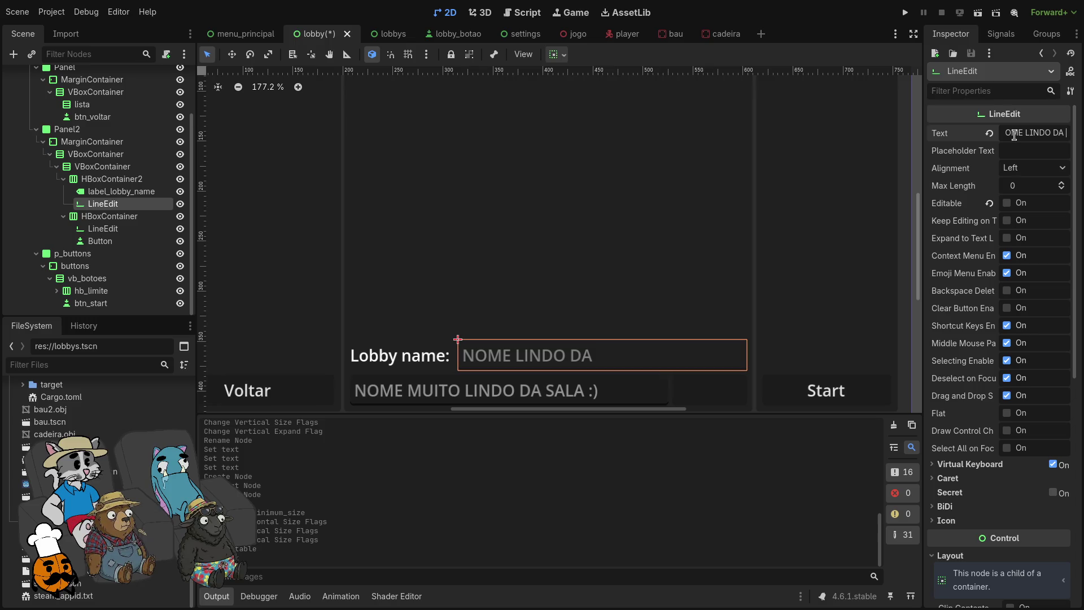
type(" SALA")
left_click(1030, 149)
type("NOME")
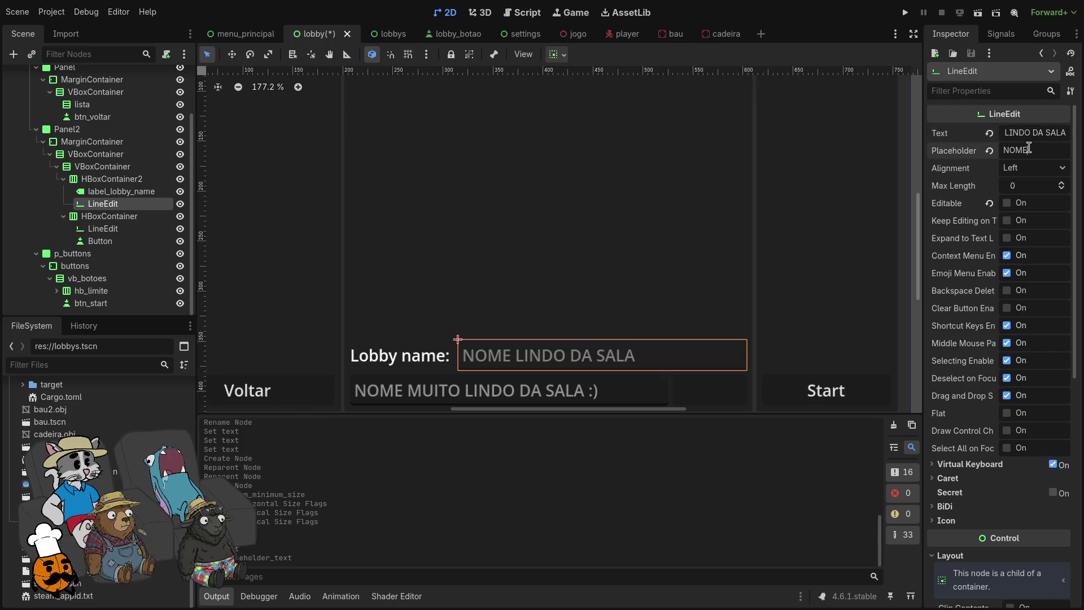
triple_click(1027, 131)
key("BackSpace")
key("ctrl+z")
triple_click(1036, 149)
key("BackSpace")
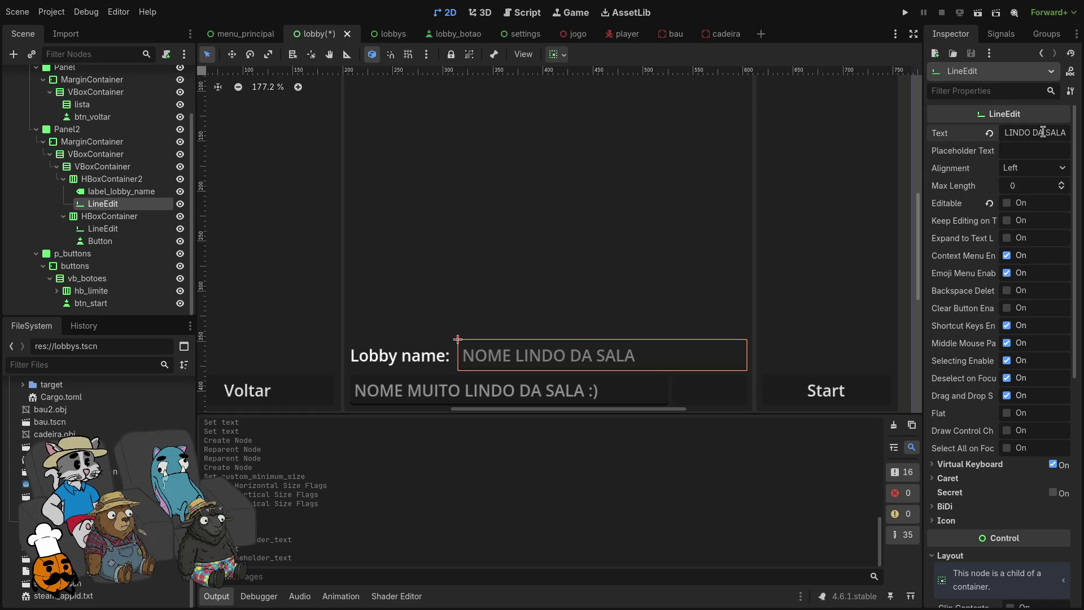
type(":)")
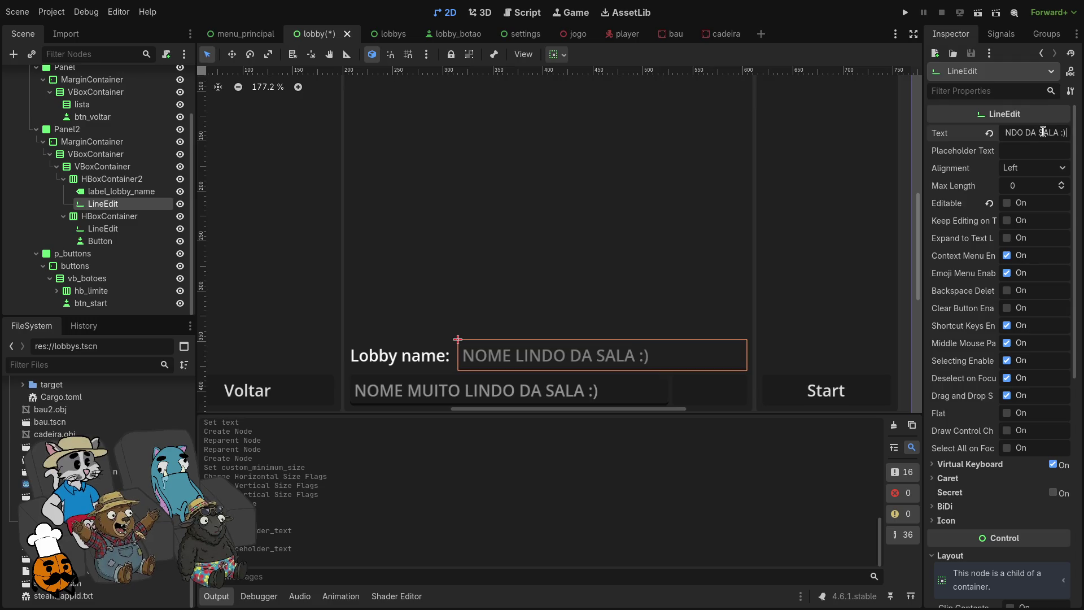
left_click(1008, 133)
type("MUITO")
key("ctrl+s")
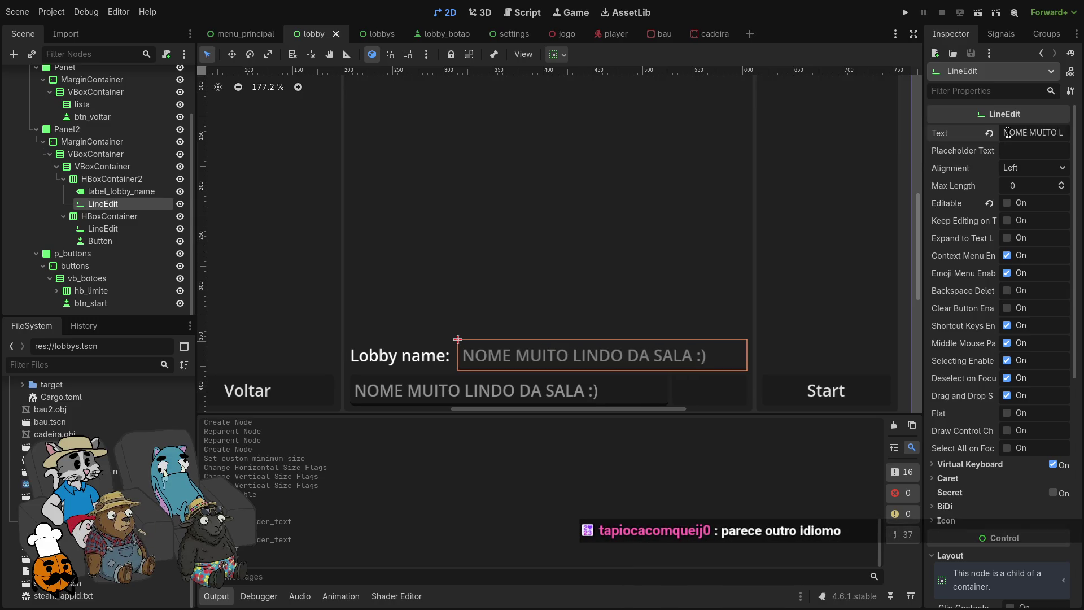
key("F5")
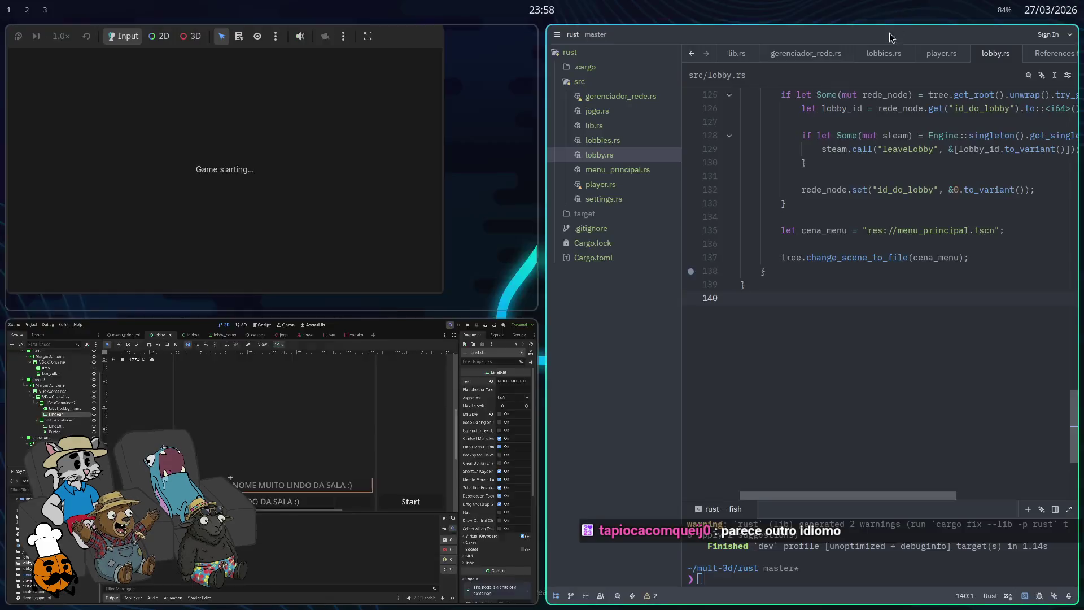
Step: In the running game, open the lobby, test the name fields by typing SDGSADGS, then close the game
left_click(543, 296)
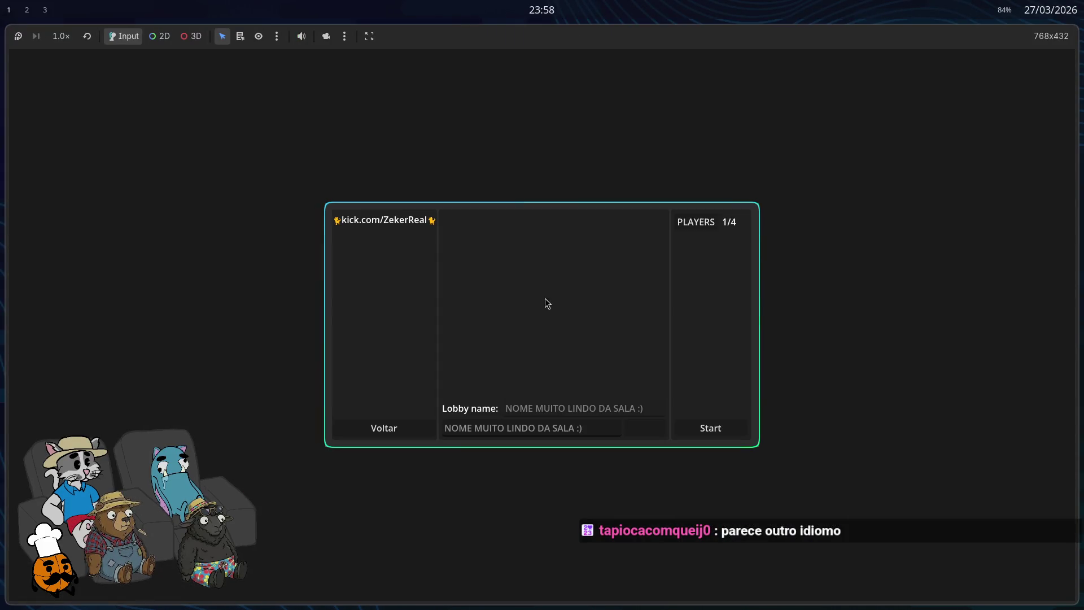
left_click_drag(571, 408, 559, 408)
left_click_drag(644, 407, 604, 407)
left_click(503, 406)
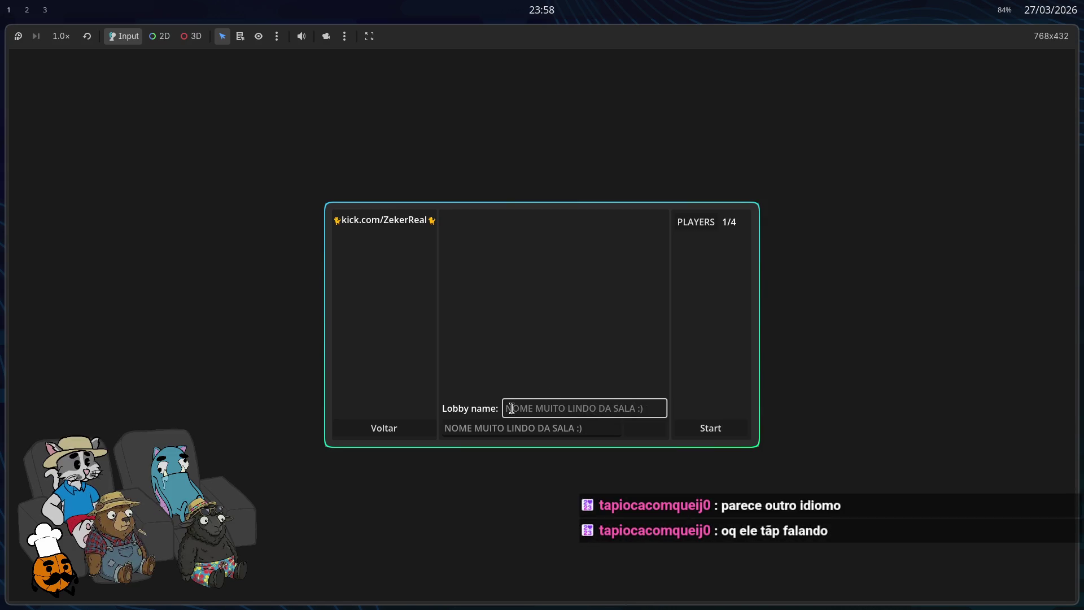
left_click(505, 426)
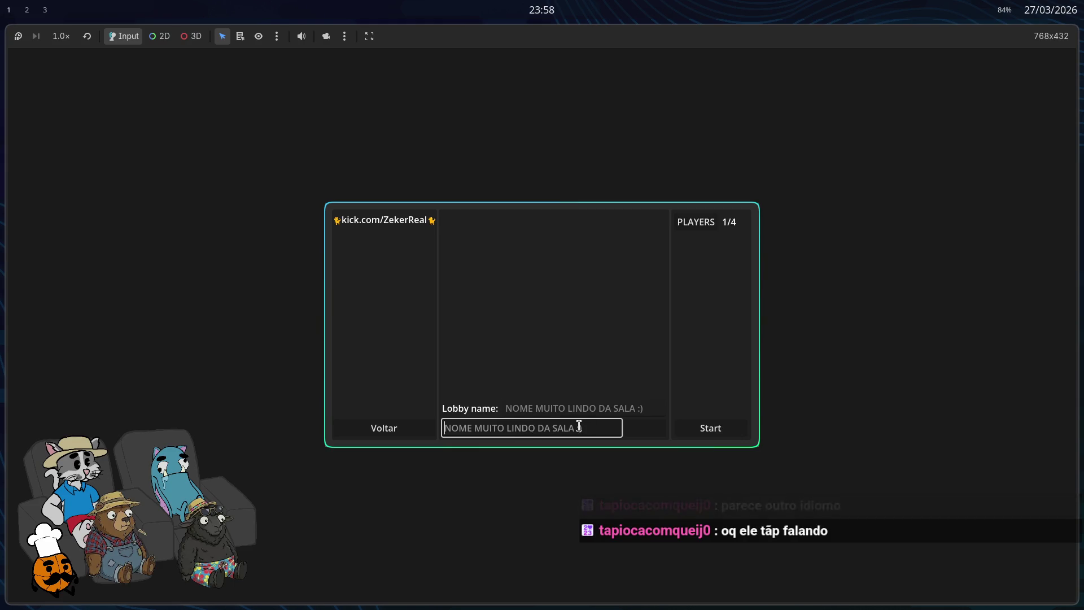
type("SDGSADGS")
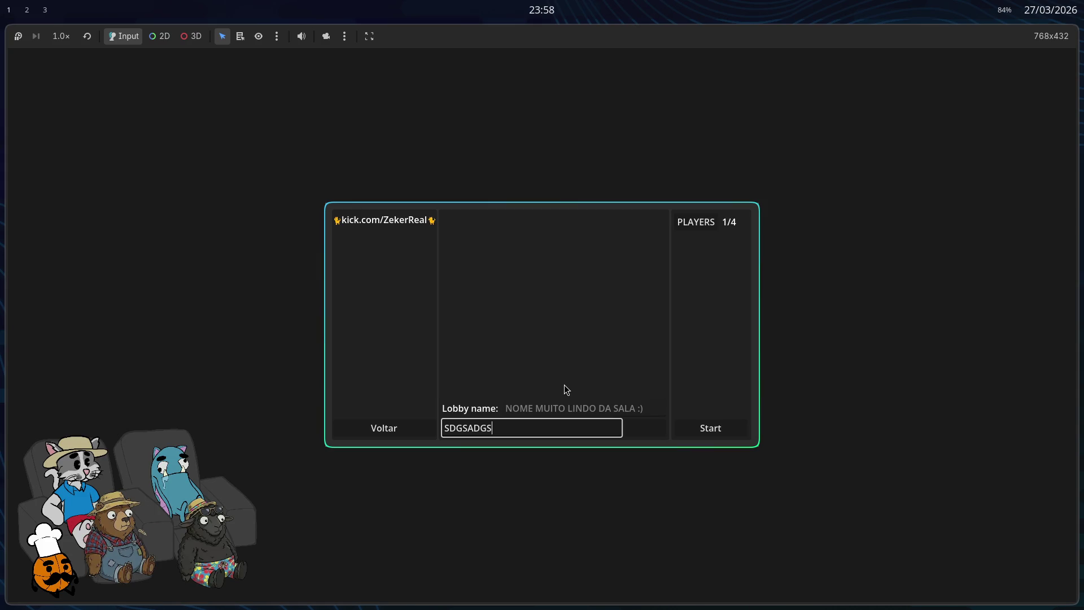
key("alt+F4")
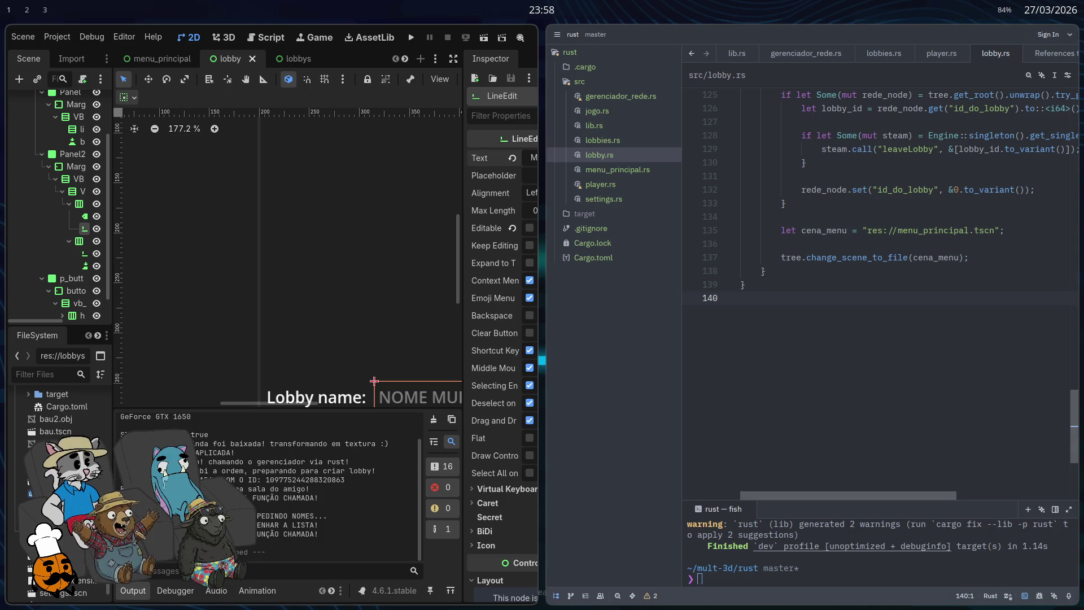
Step: Maximise the editor and move label_lobby_name and the LineEdit out of HBoxContainer2
scroll(330, 294, "down", 2)
scroll(238, 283, "down", 3)
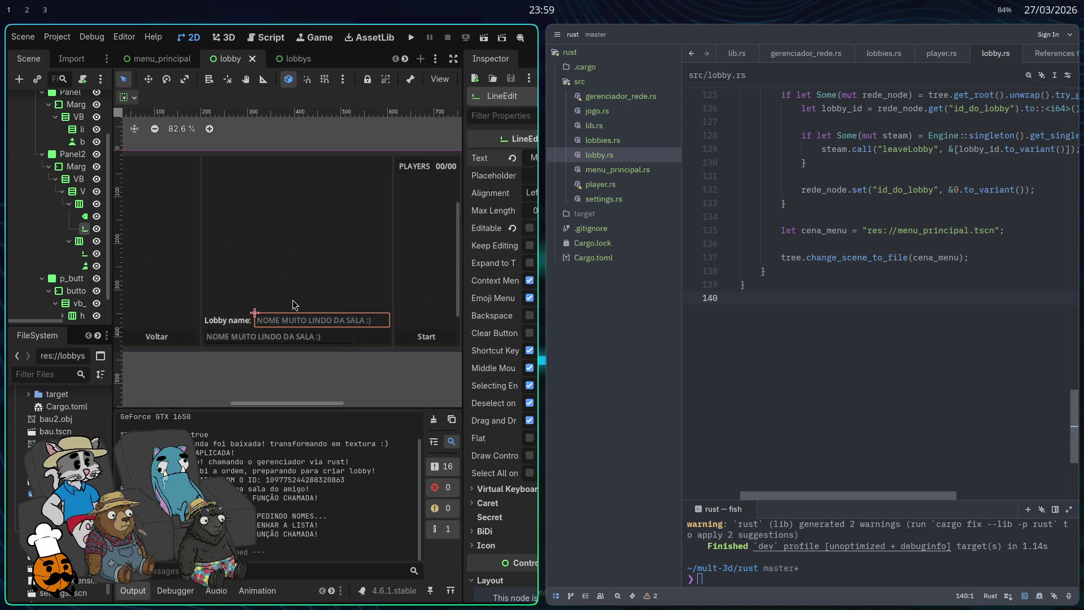
scroll(292, 305, "up", 2)
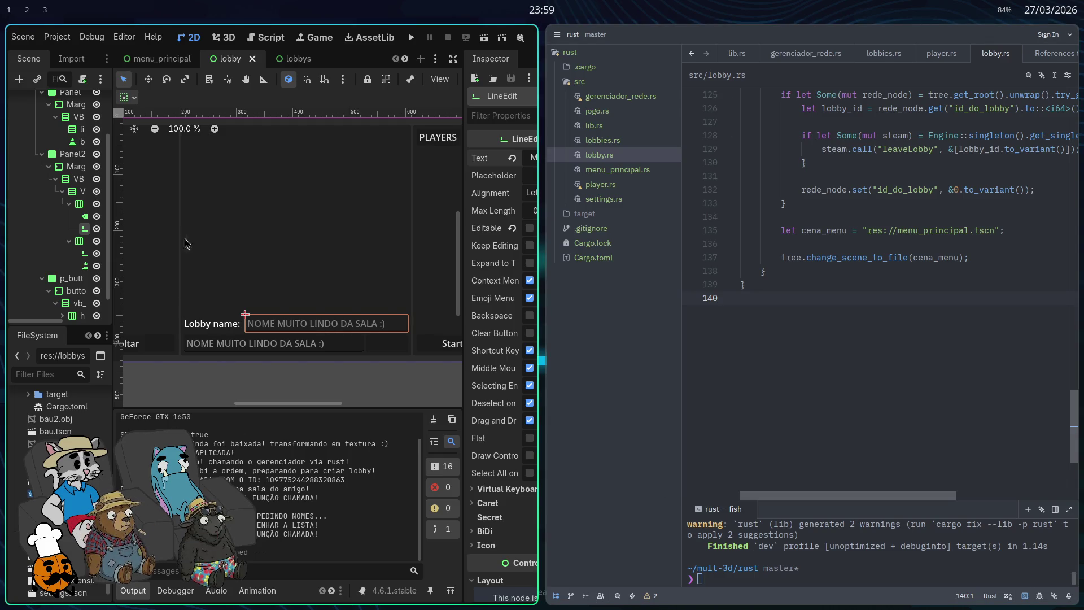
key("super+f")
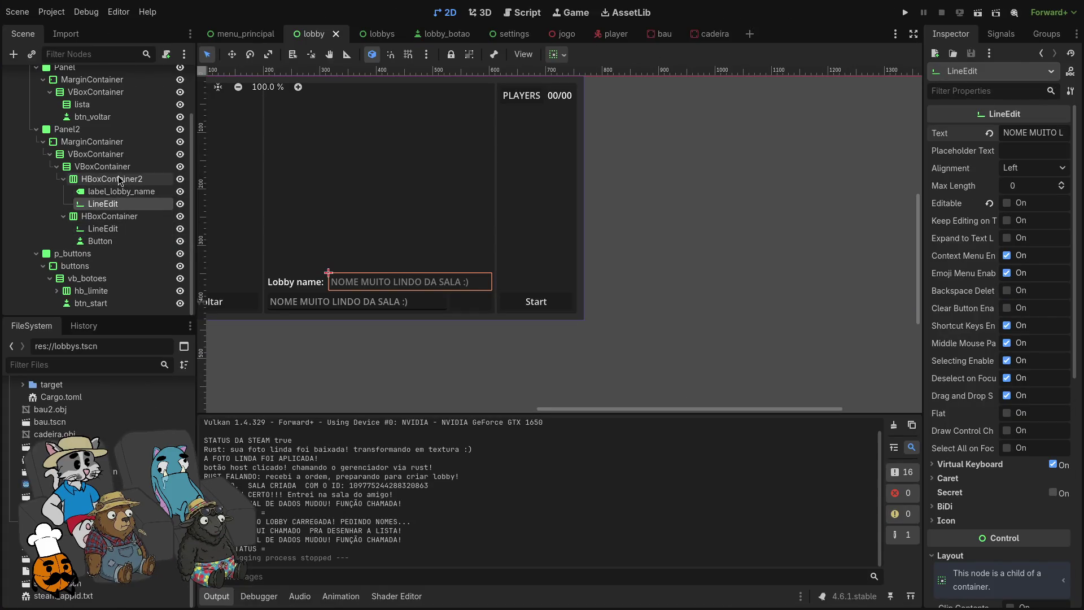
left_click(119, 180)
left_click(121, 193)
left_click(121, 207, "ctrl")
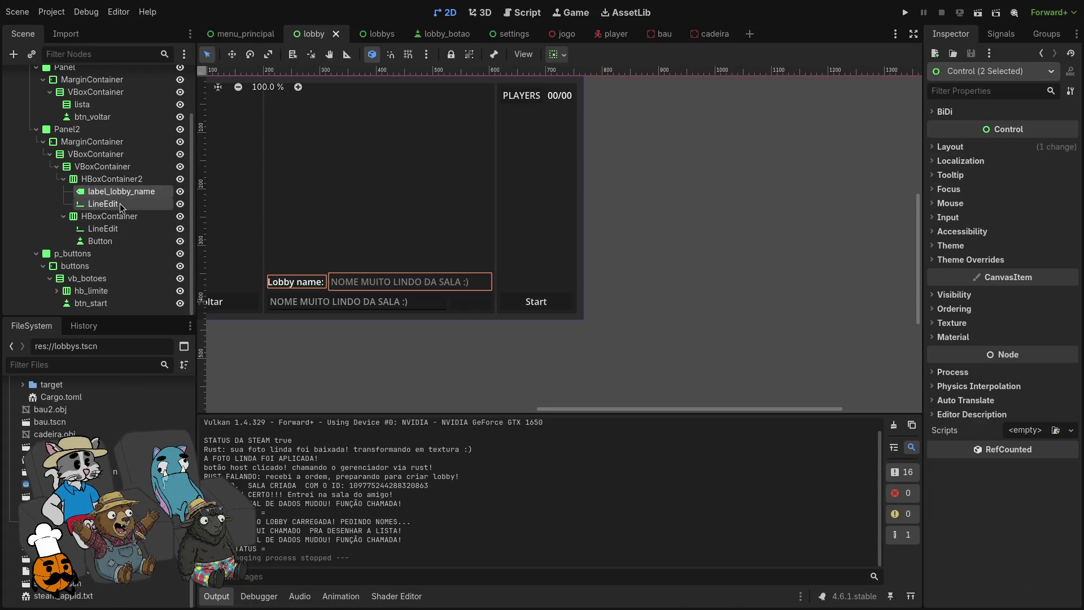
left_click_drag(117, 190, 115, 179)
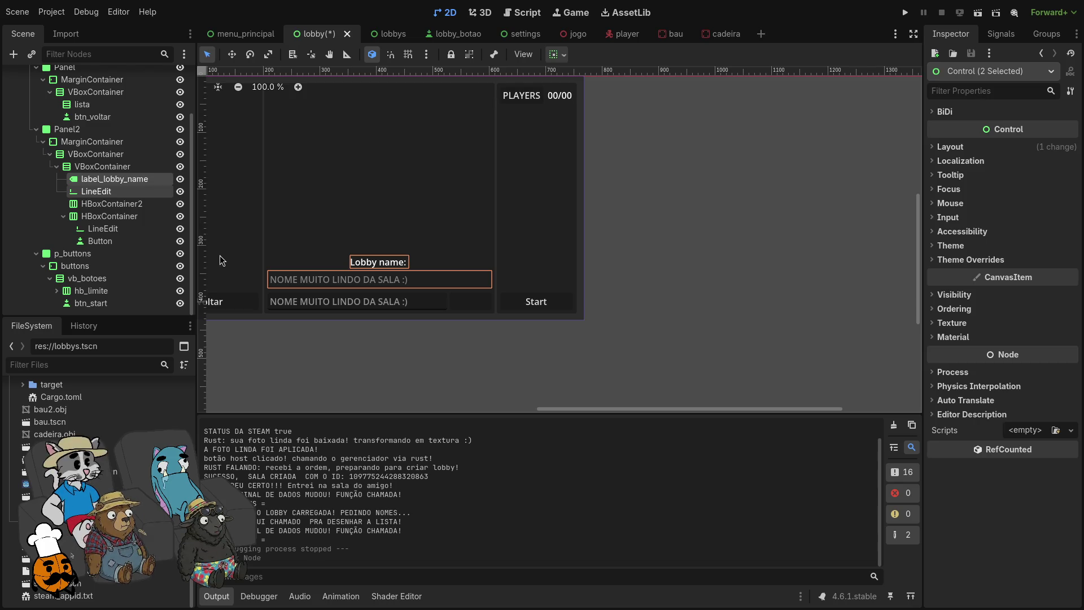
Step: Move label_lobby_name and the LineEdit above the inner VBoxContainer in Panel2
left_click(96, 153)
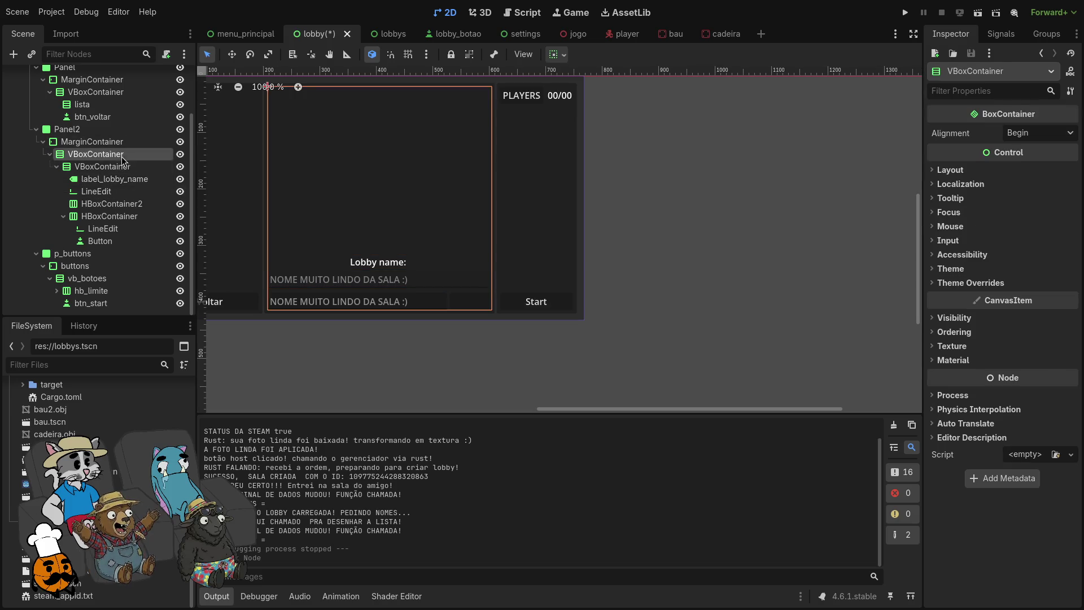
left_click(120, 179)
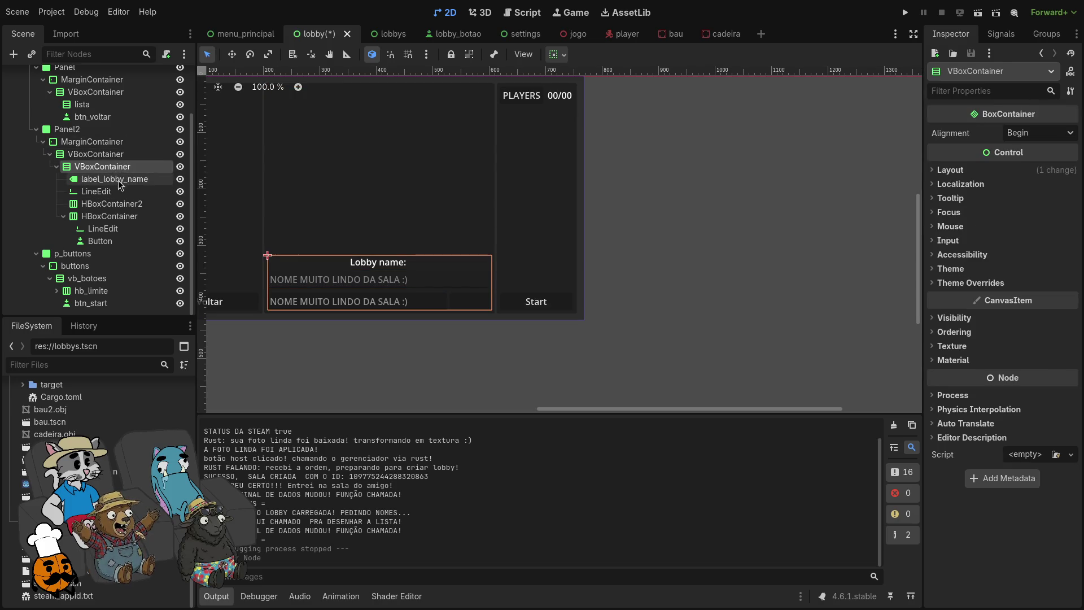
left_click(119, 192)
left_click(116, 179, "ctrl")
left_click_drag(116, 179, 138, 164)
Step: Move HBoxContainer2 above the label and put label_lobby_name and the LineEdit back inside it
left_click(599, 144)
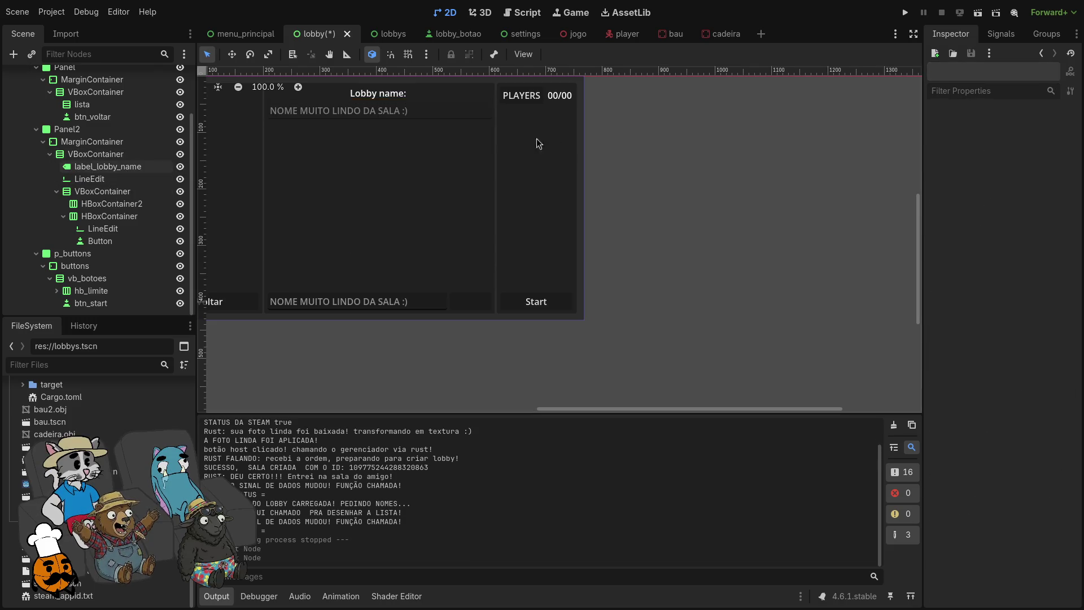
left_click(356, 106)
left_click(374, 112)
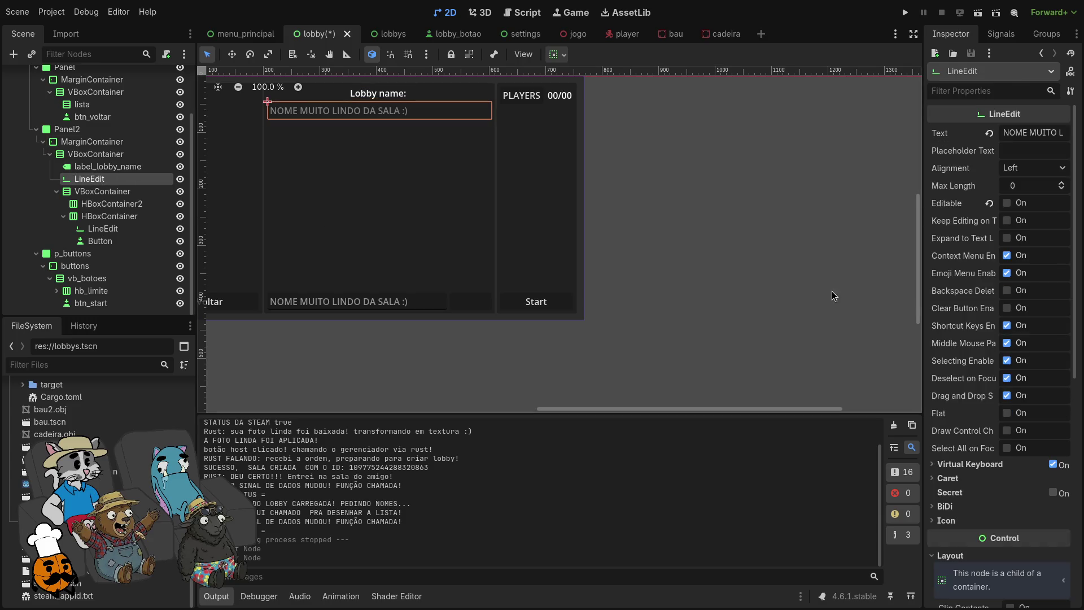
left_click(107, 167)
left_click_drag(126, 204, 113, 167)
left_click(115, 179)
left_click(118, 191)
left_click(113, 179, "shift")
Step: Save the lobby scene, glance at the lobbys scene, return to lobby, and relaunch the game
left_click(734, 150)
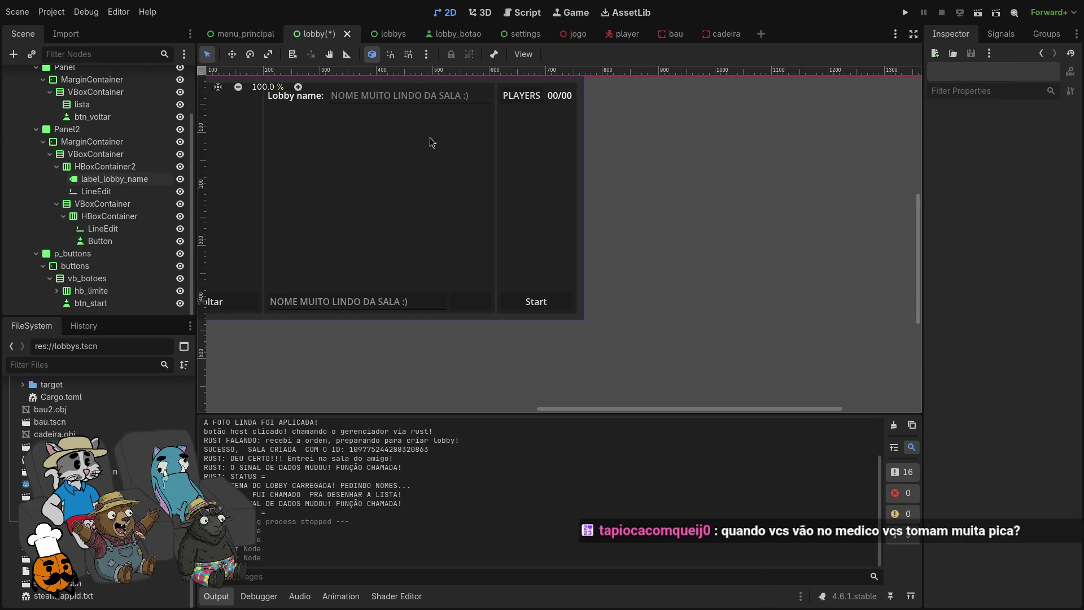
scroll(421, 141, "down", 1)
scroll(412, 121, "up", 3)
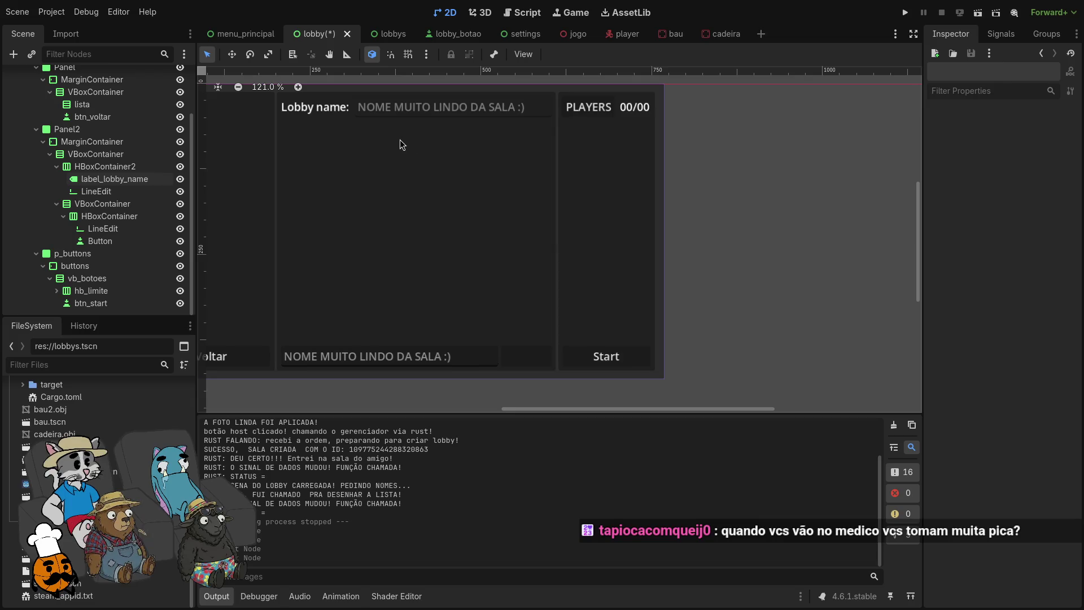
scroll(568, 226, "down", 4)
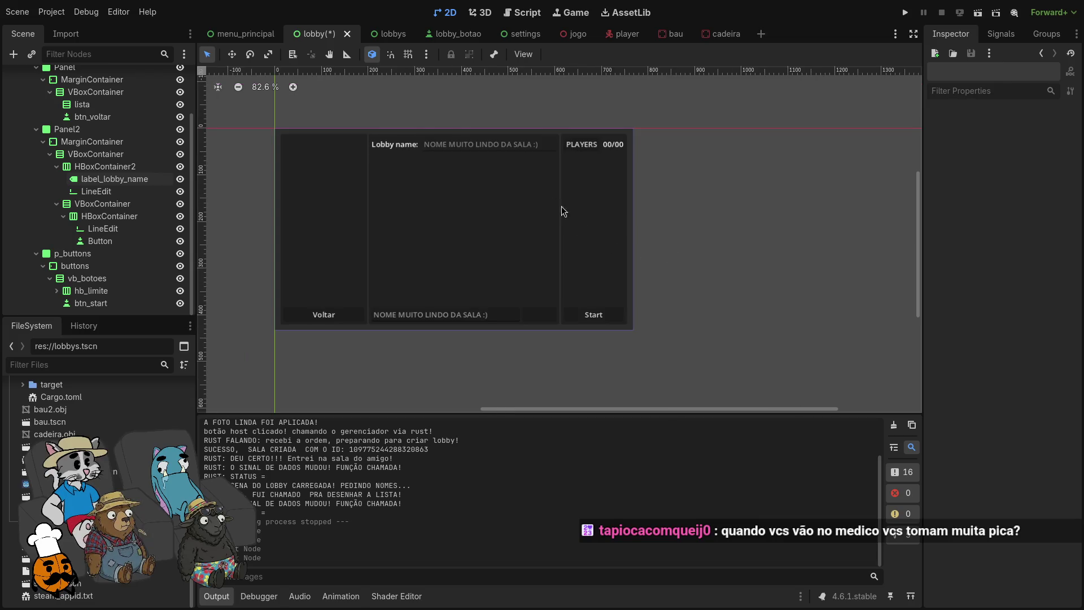
key("ctrl+s")
left_click(377, 34)
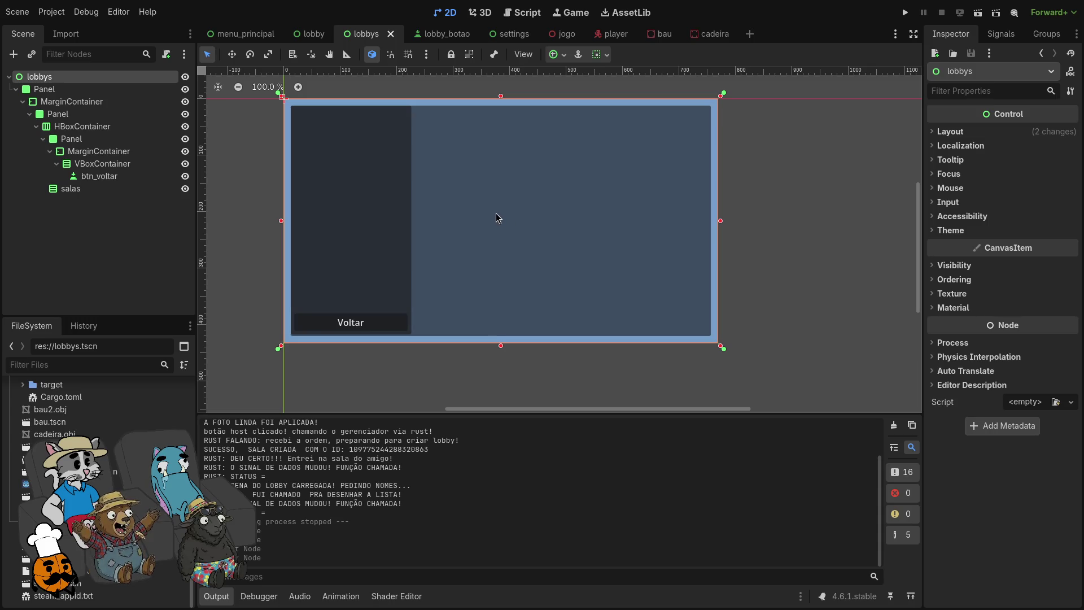
left_click(314, 34)
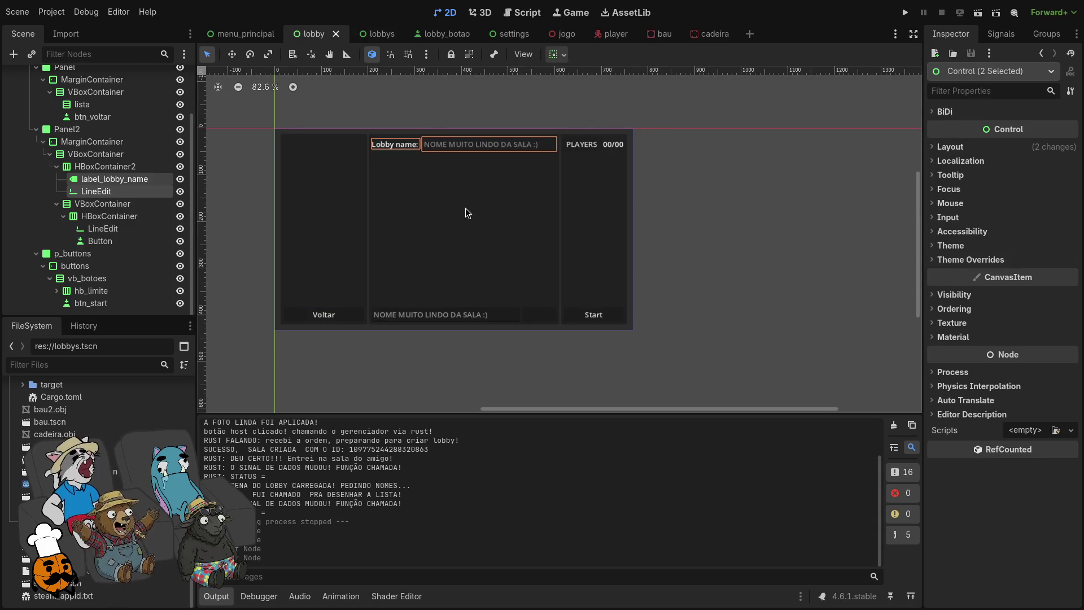
scroll(403, 203, "down", 1)
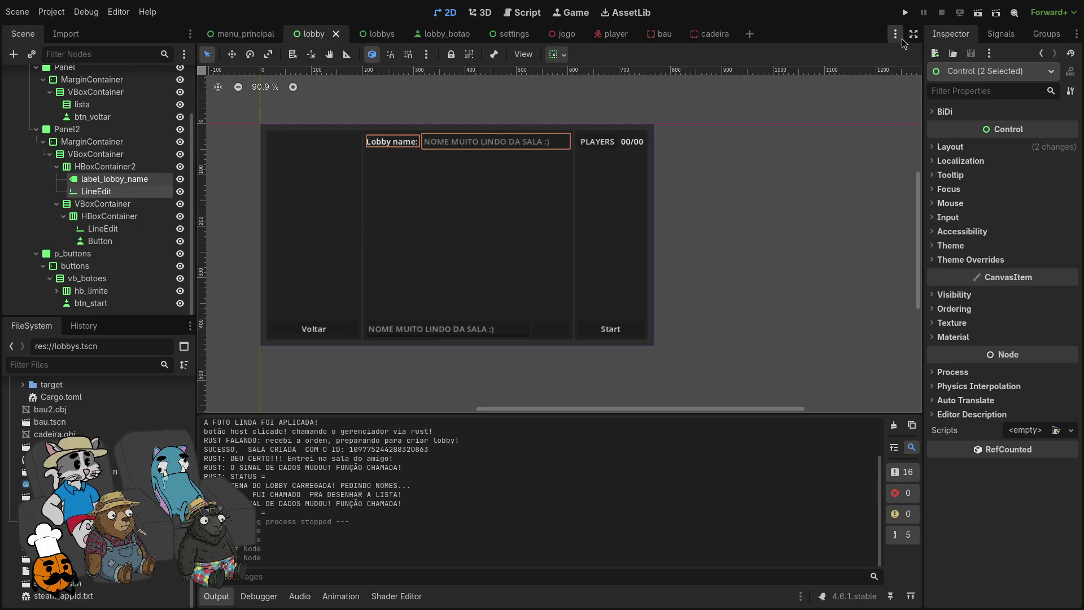
left_click(905, 13)
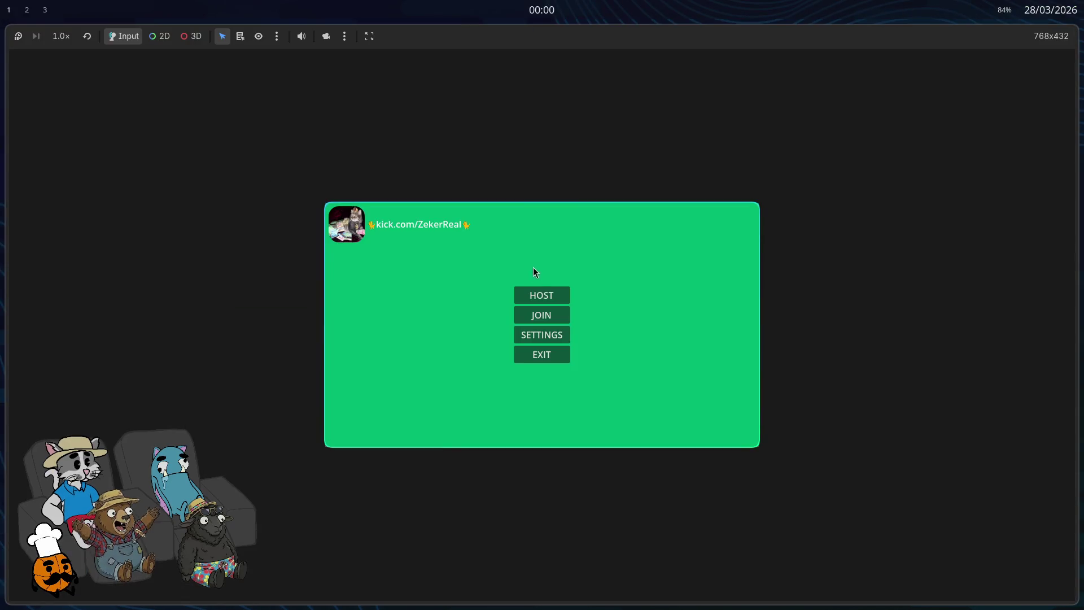
Step: Host a game and send a test message in the lobby chat box
left_click(541, 292)
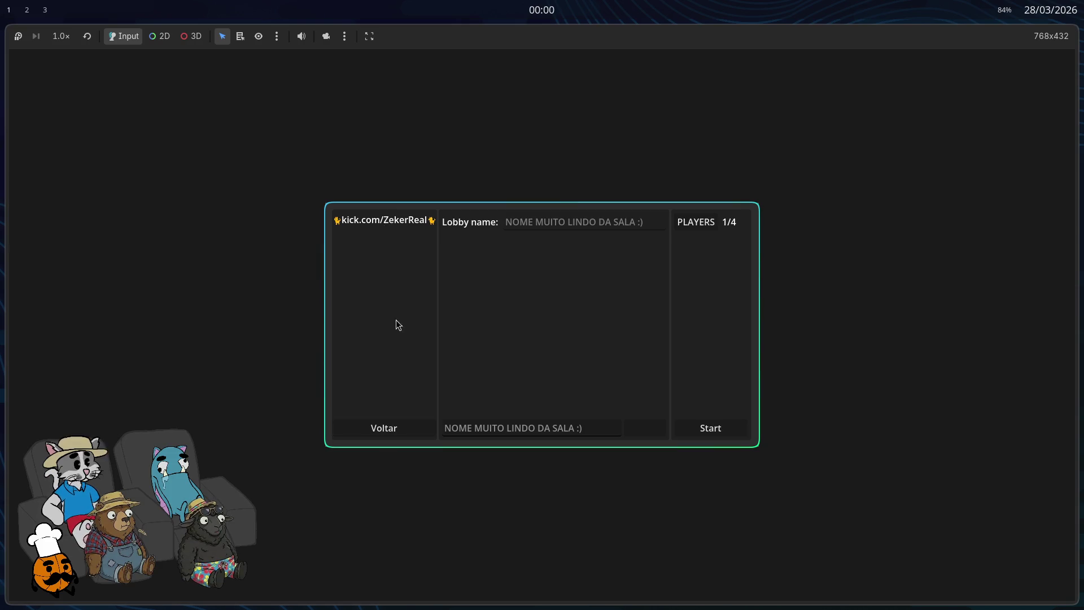
left_click(573, 427)
type("a")
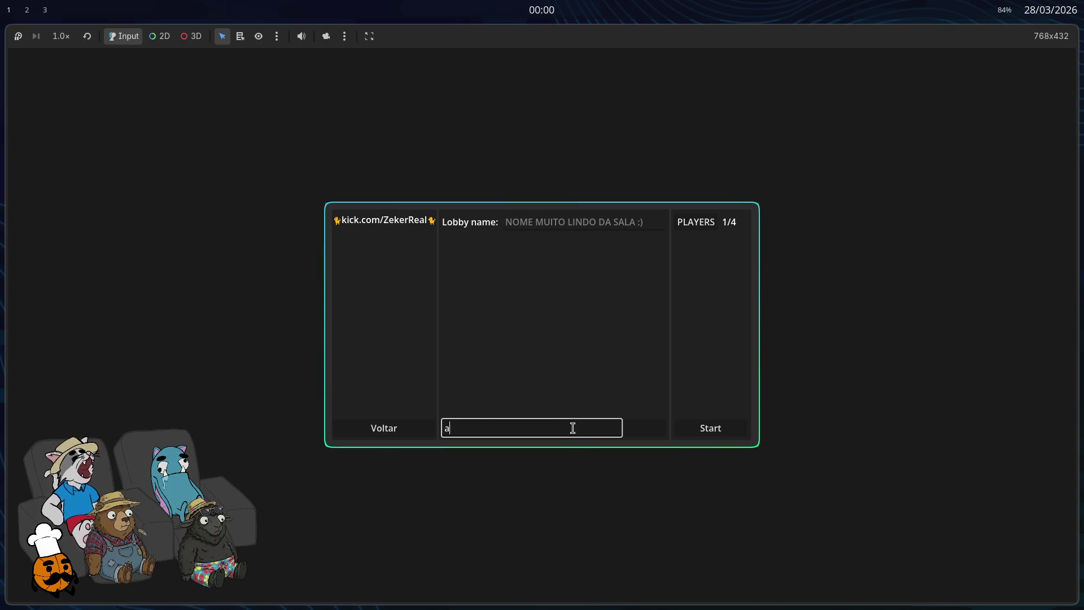
type("fgmlamgoaemgaegf")
key("Return")
Step: Try selecting text in the Lobby name field, then press the button beside the chat input
left_click(564, 222)
mouse_move(619, 222)
left_mouse_down()
mouse_move(534, 222)
mouse_move(648, 225)
mouse_move(576, 222)
left_mouse_up()
left_click(638, 229)
left_click_drag(644, 223, 587, 262)
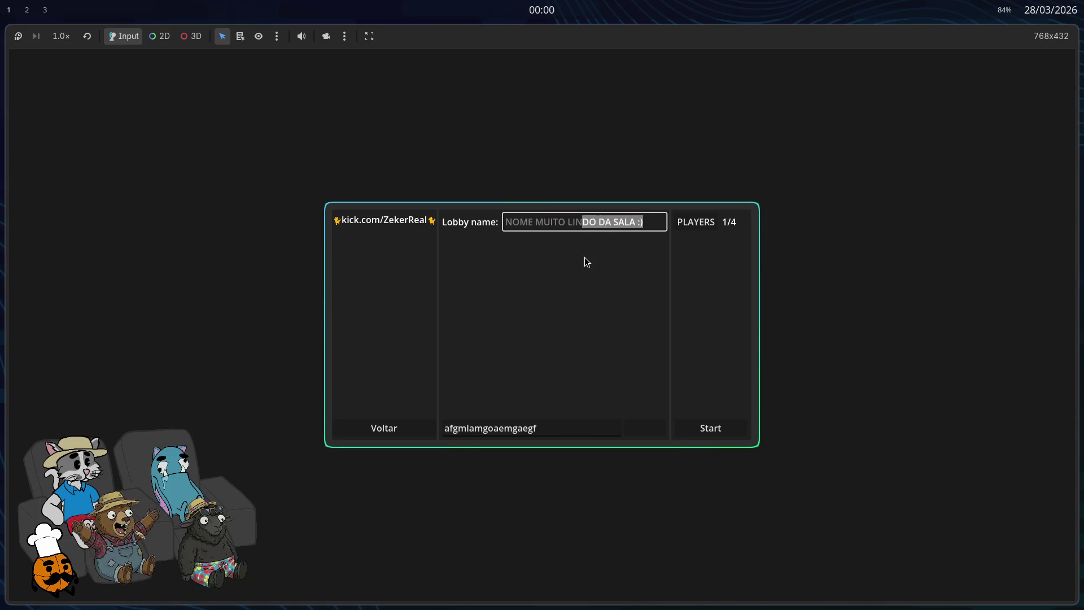
left_click(645, 432)
Step: Test selecting the Lobby name text again, then close the running game with F8
left_click(654, 226)
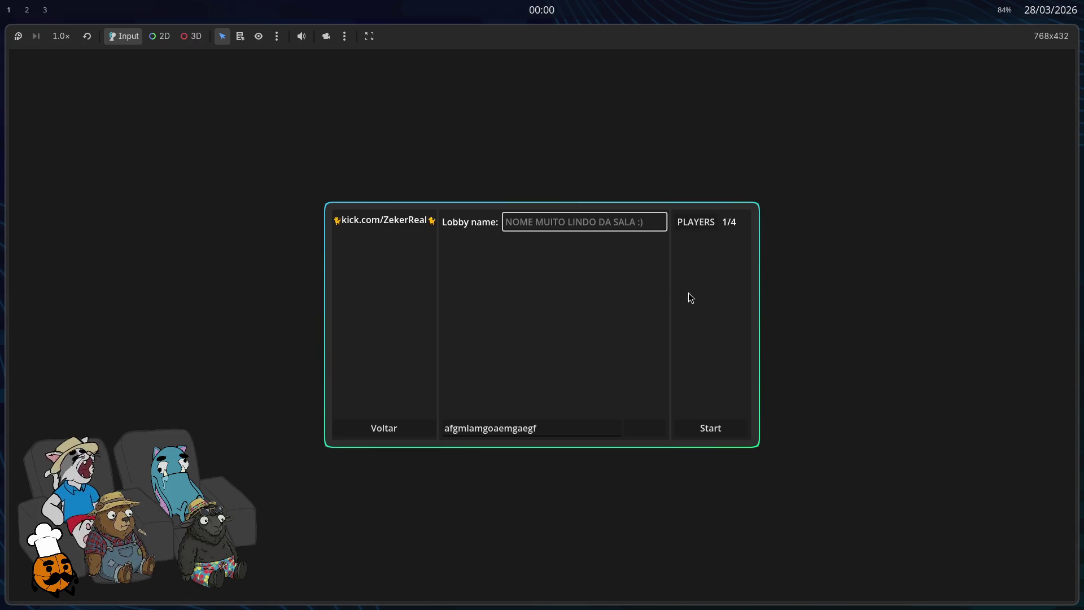
mouse_move(506, 221)
left_mouse_down()
mouse_move(589, 223)
mouse_move(545, 230)
mouse_move(545, 244)
left_mouse_up()
left_click(646, 223)
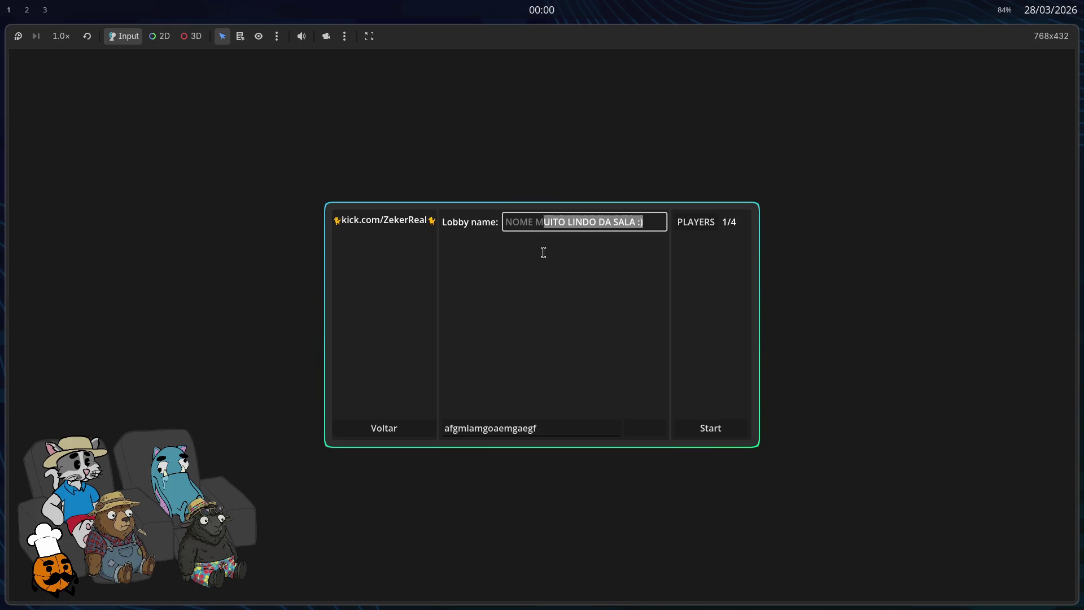
left_click(517, 223)
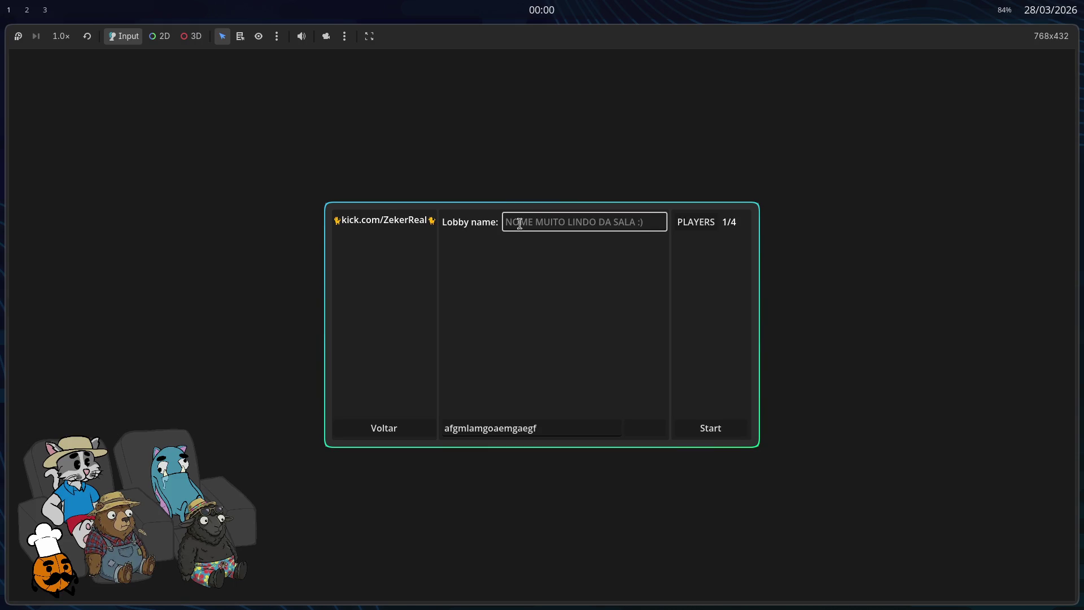
key("F8")
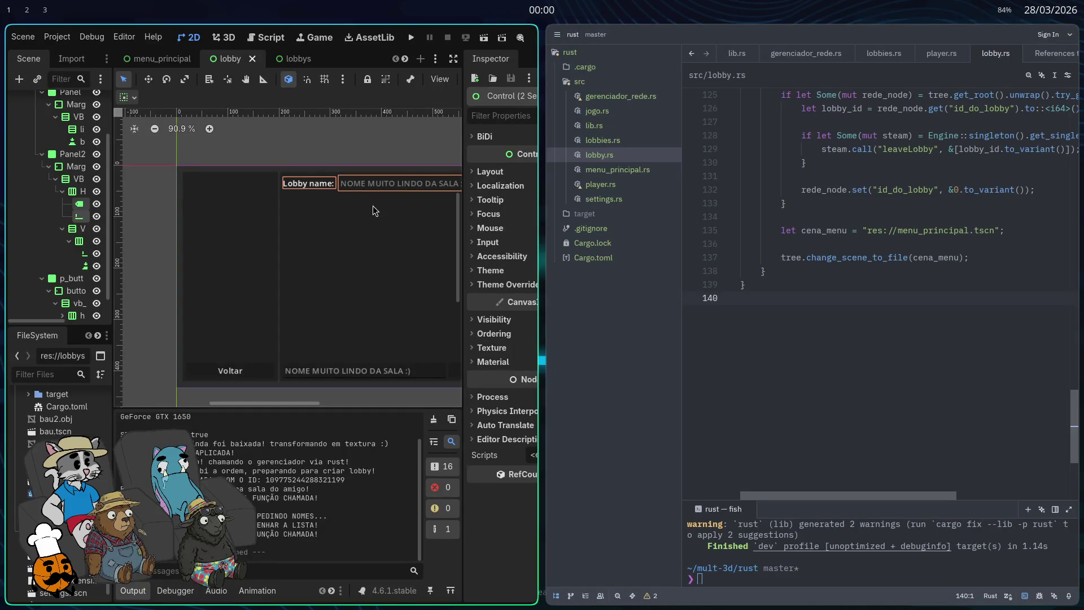
Step: Maximize the editor and delete the LineEdit under HBoxContainer2
key("super+f")
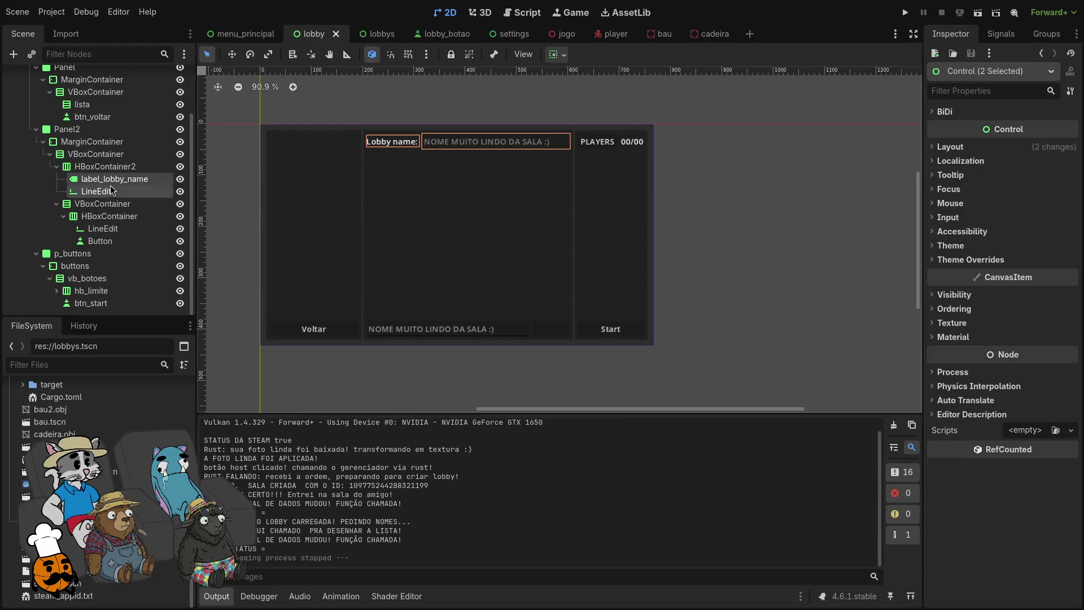
left_click(117, 192)
left_click(124, 195)
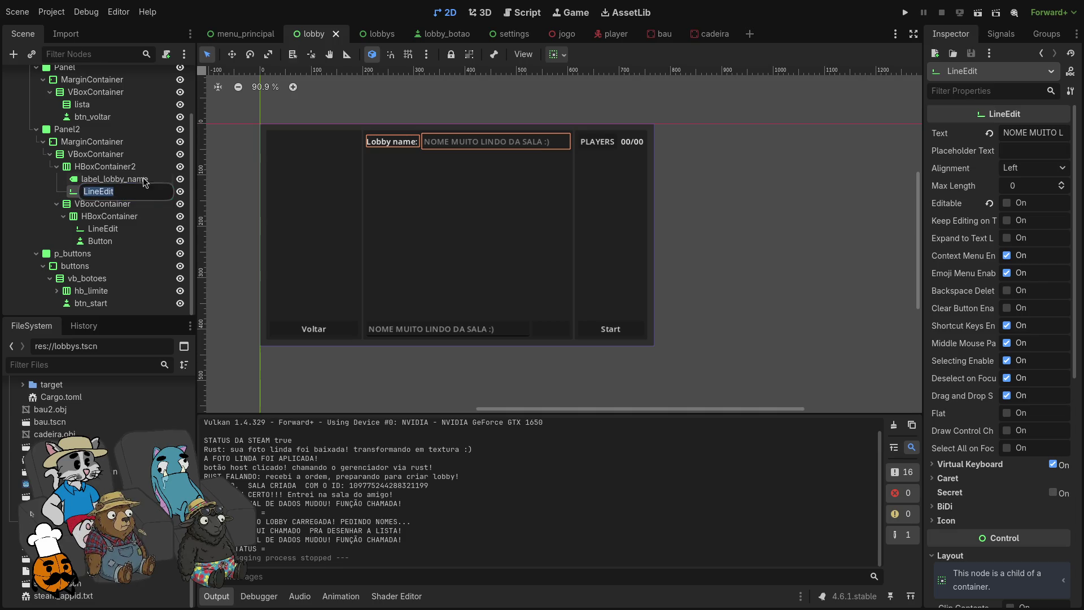
left_click(129, 218)
left_click(116, 192)
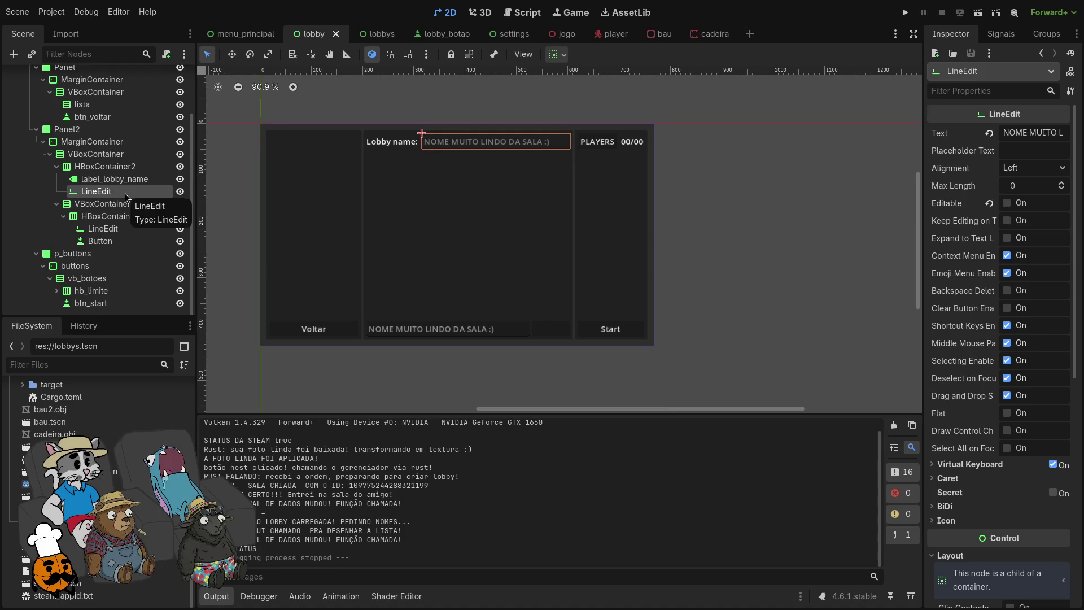
key("Delete")
left_click(584, 318)
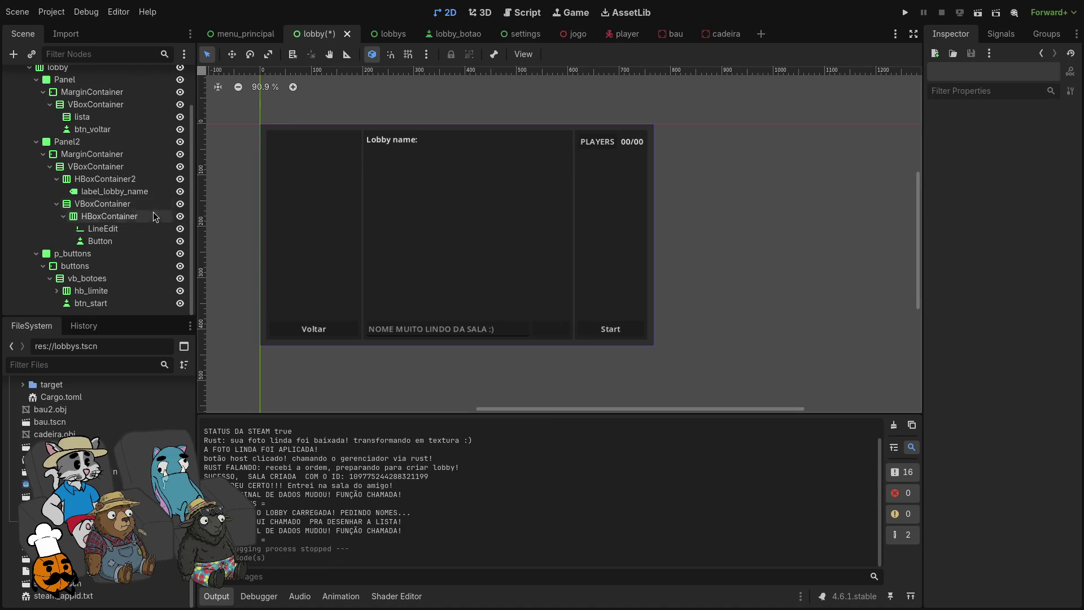
Step: Add a Label child to HBoxContainer2 with the text 'NOME MUITO LINDO DA'
left_click(136, 180)
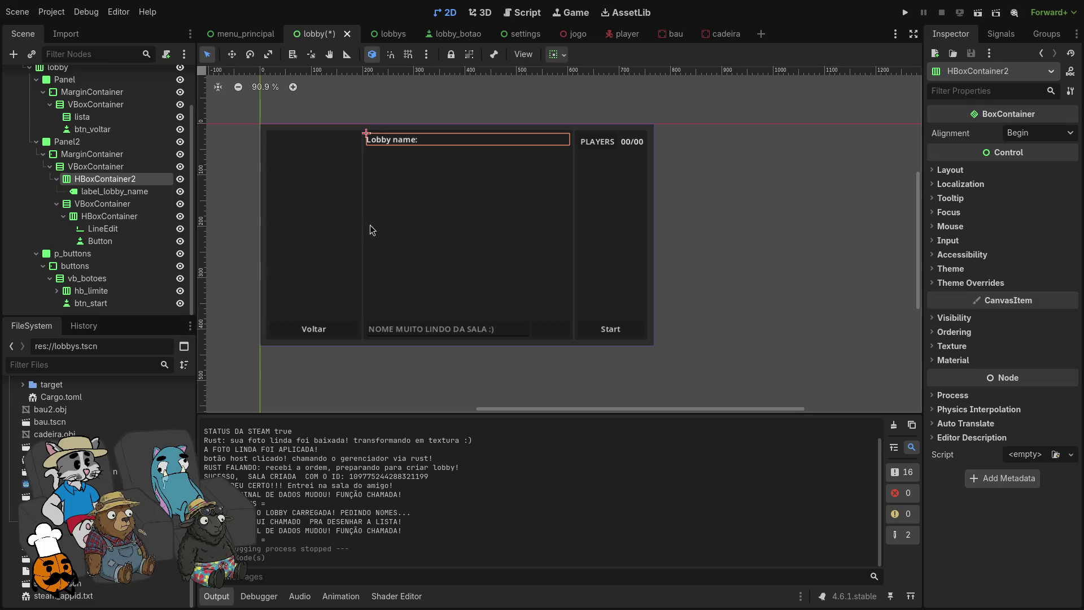
key("ctrl+a")
type("label")
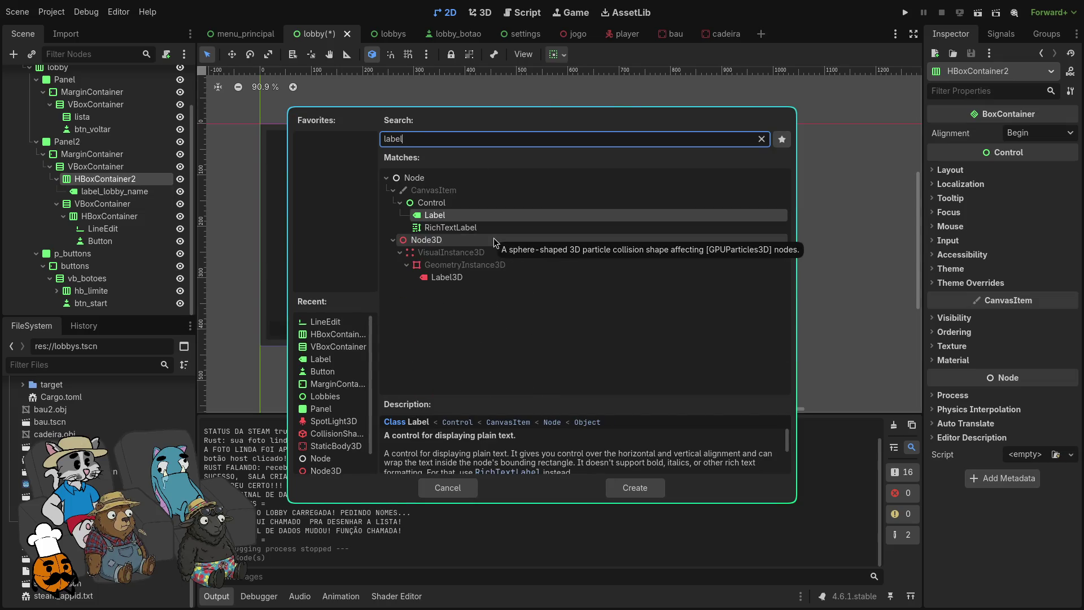
key("Return")
left_click(997, 175)
type("NOME M")
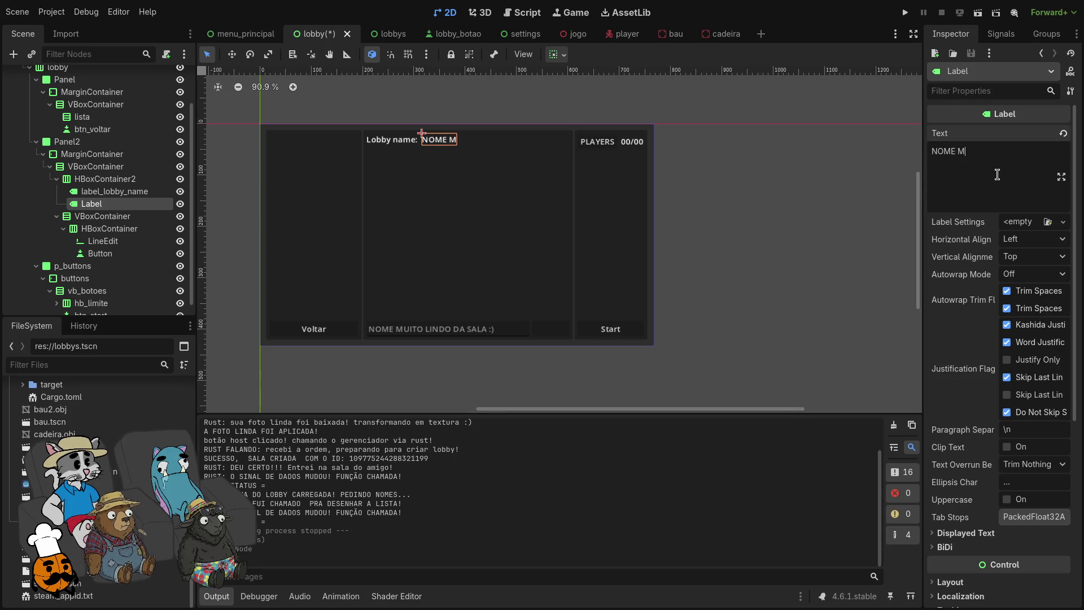
type("UITO LINDO DA SALA :)")
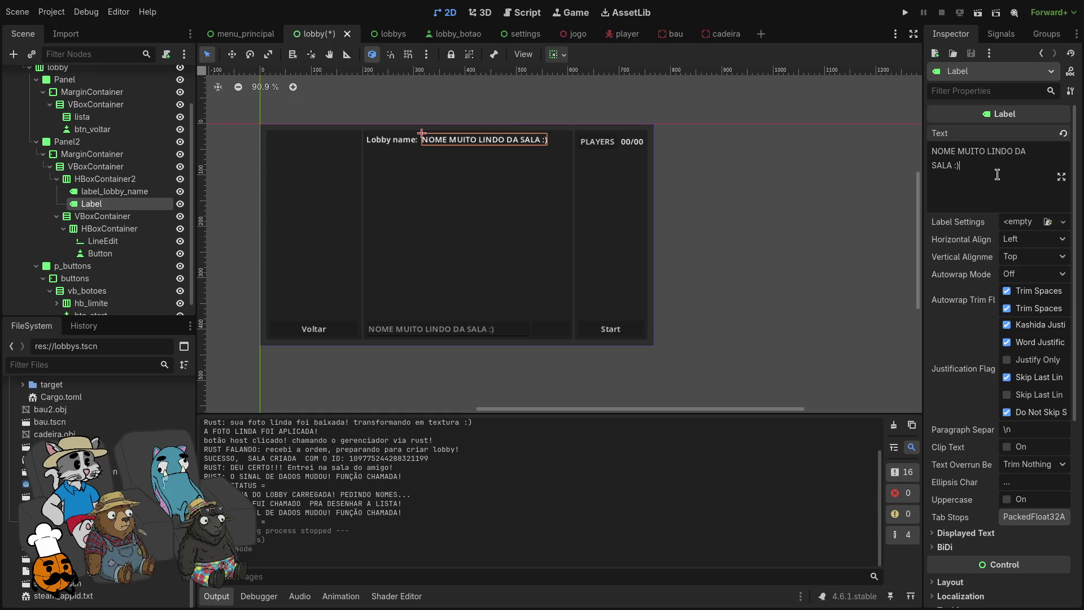
Step: Adjust label_lobby_name's horizontal and vertical container sizing within its row
left_click(105, 179)
left_click(114, 191)
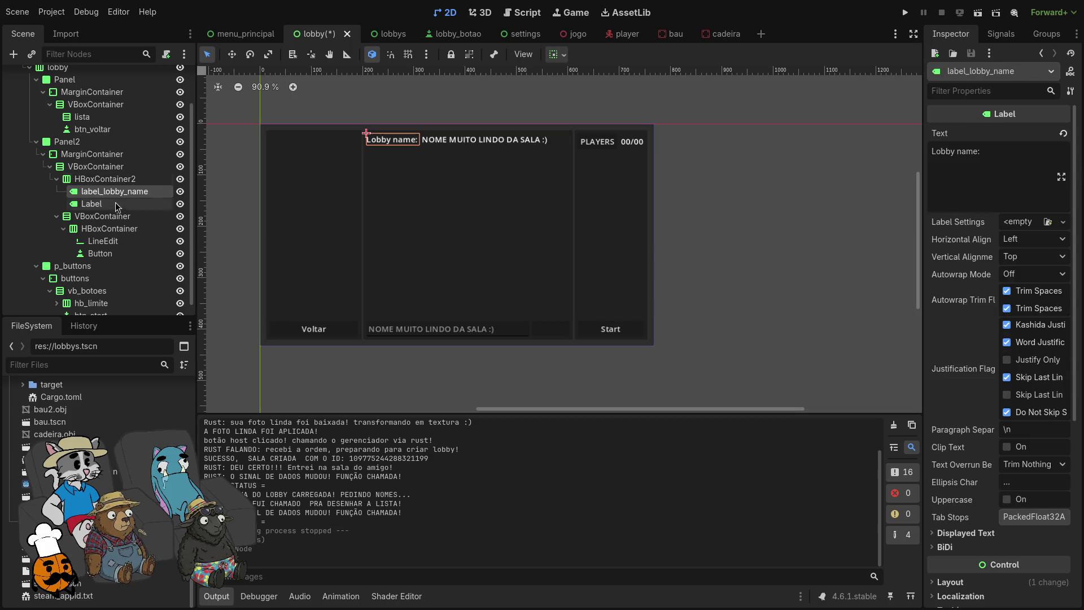
left_click(554, 59)
left_click(583, 95)
left_click(584, 167)
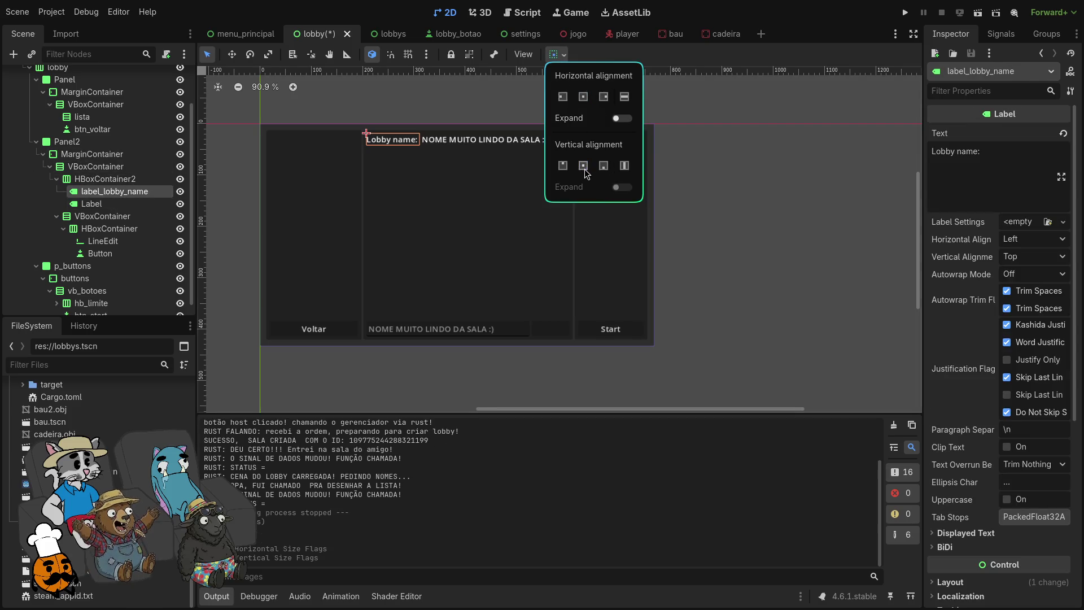
left_click(104, 206)
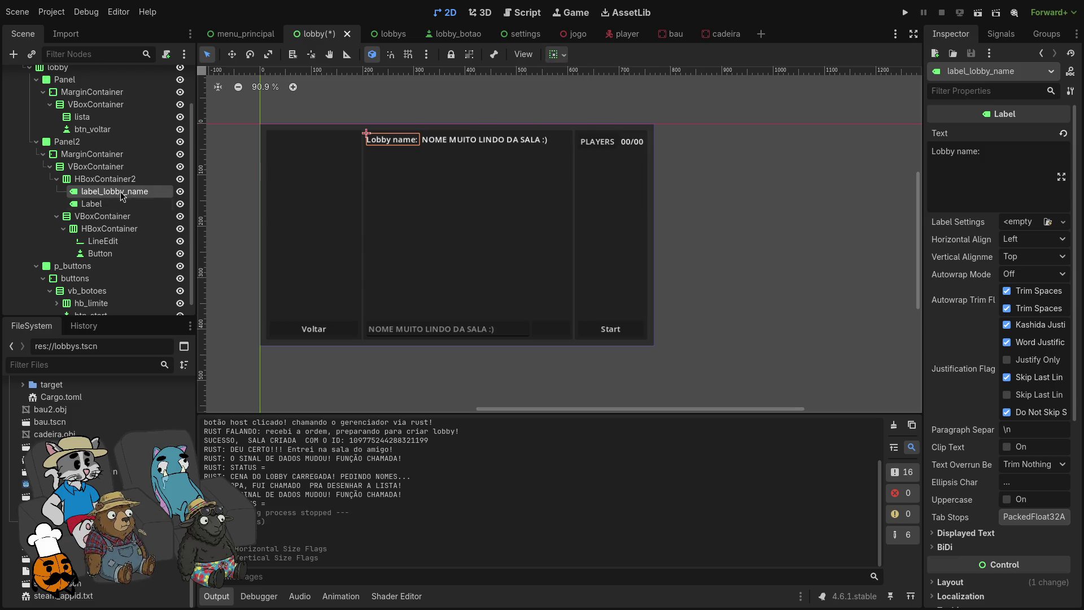
Step: Cut the room name out of the new Label, then delete that Label
left_click(121, 202)
left_click(123, 195)
left_click(128, 201)
left_click(128, 205)
left_click(974, 169)
key("ctrl+a")
key("ctrl+c")
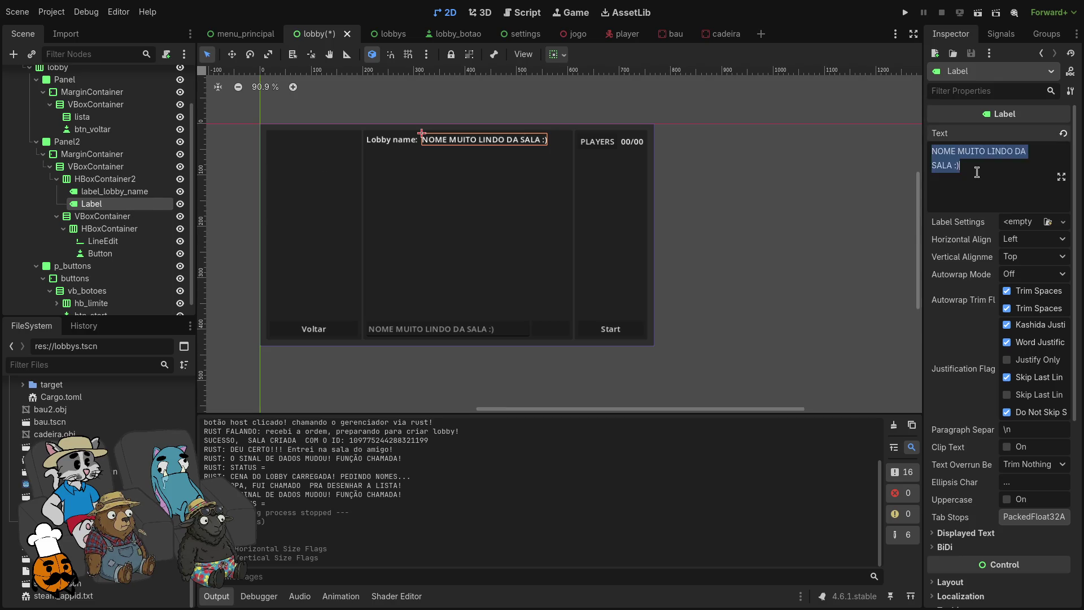
key("BackSpace")
left_click(137, 215)
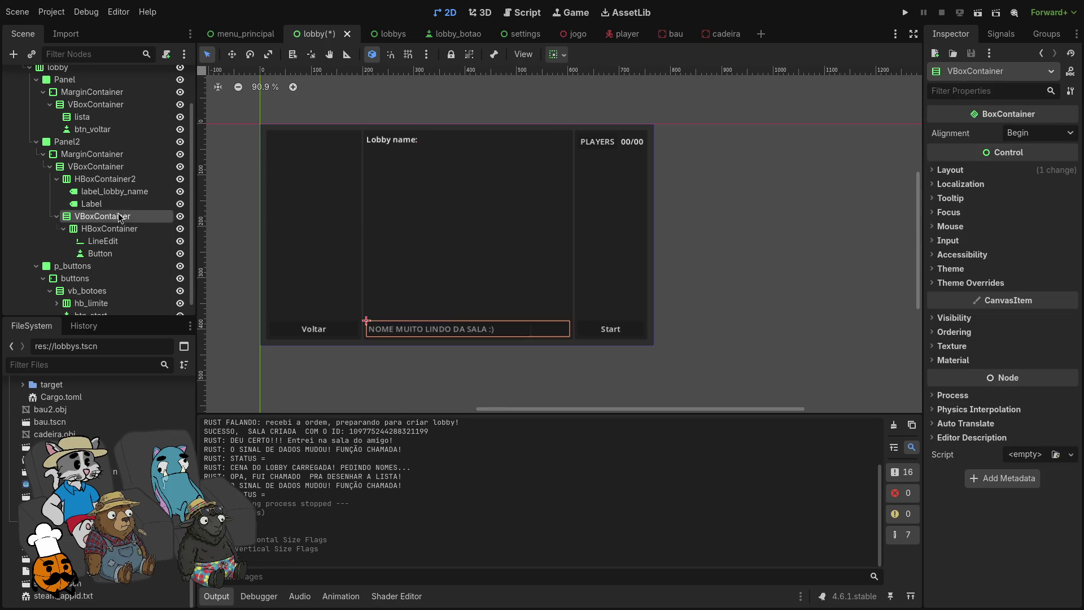
left_click(130, 204)
key("Delete")
left_click(573, 314)
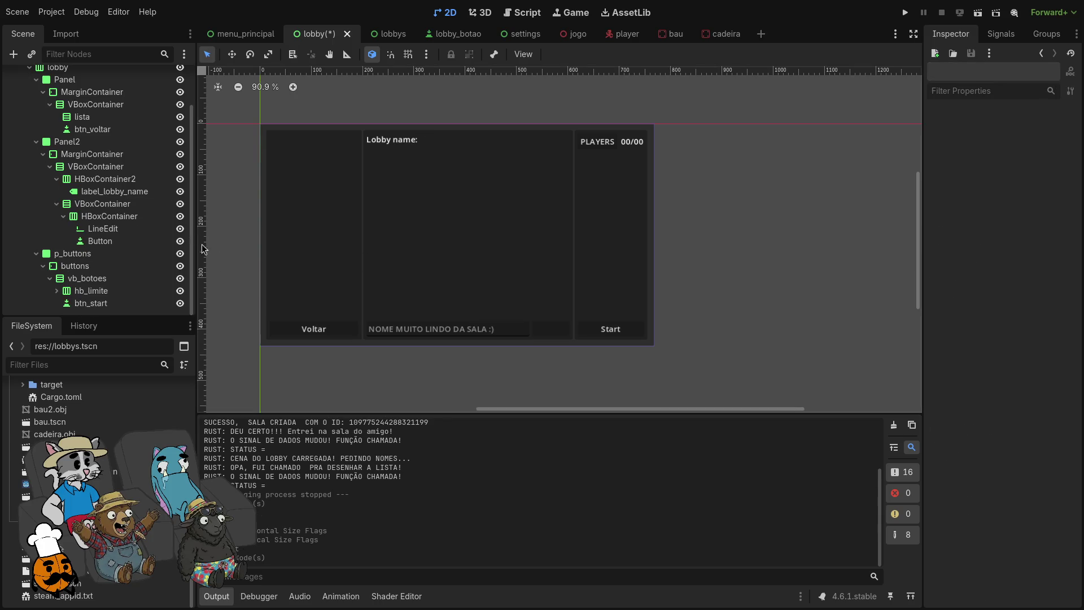
Step: Paste the room name after 'Lobby name:' in label_lobby_name's Text and save the scene
left_click(114, 191)
left_click(1006, 148)
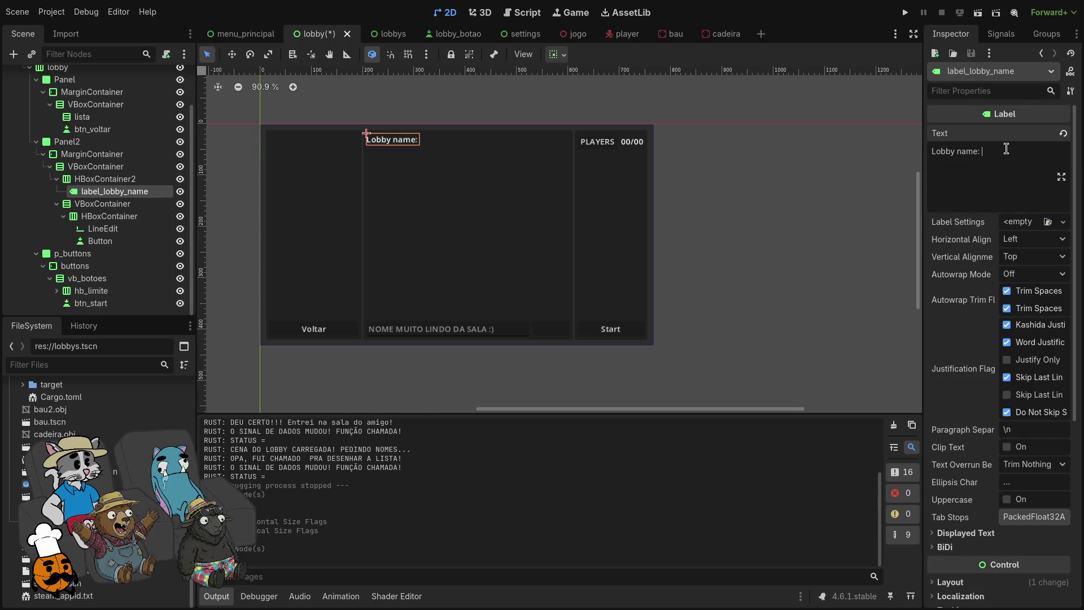
key("ctrl+v")
key("ctrl+s")
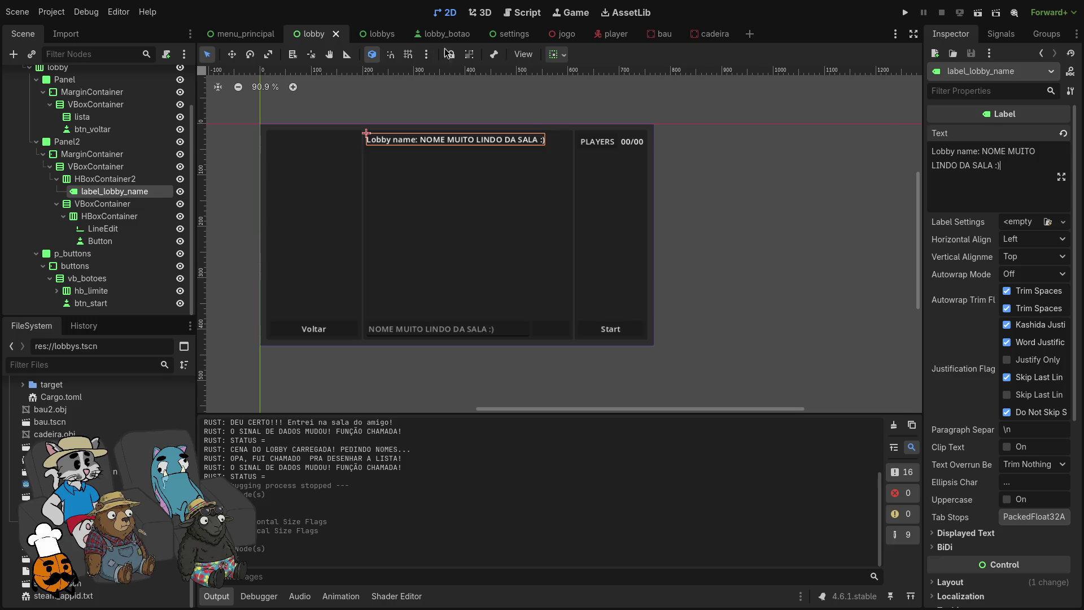
left_click(556, 54)
left_click(584, 96)
left_click(585, 165)
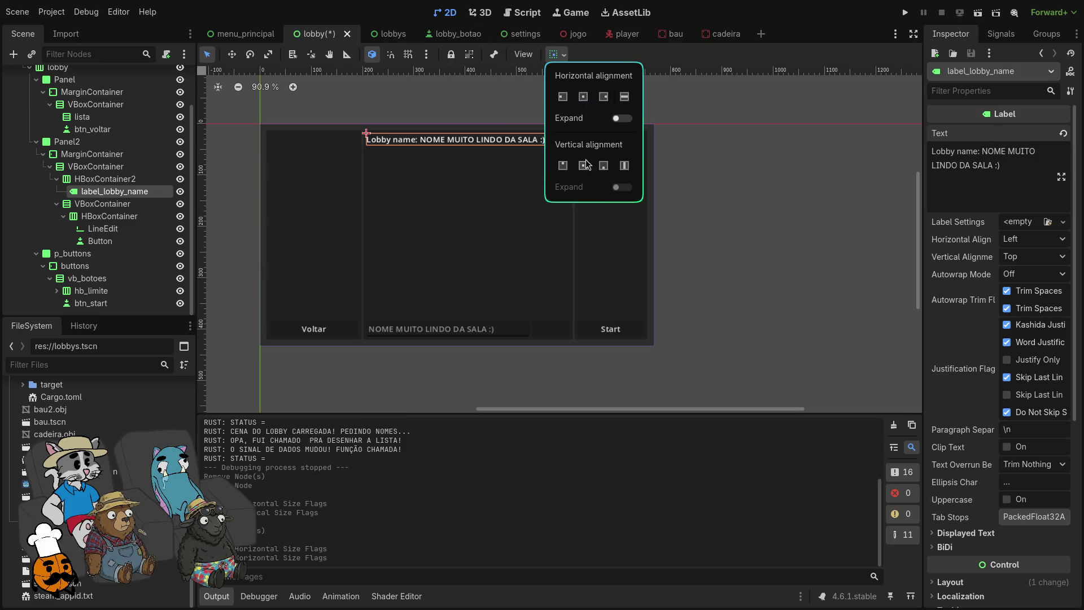
left_click(620, 117)
left_click(618, 117)
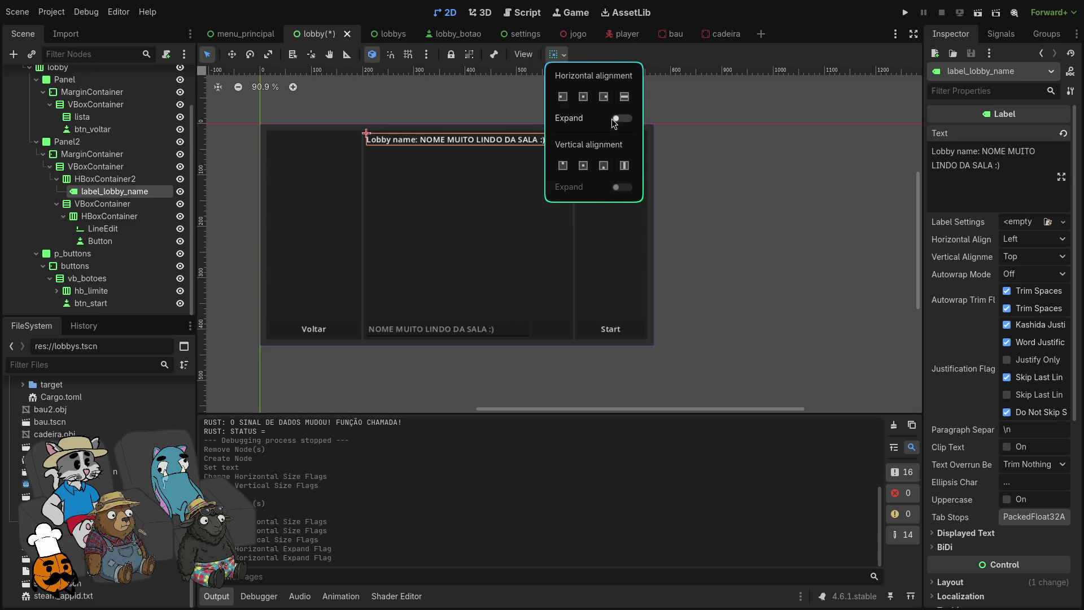
left_click(102, 179)
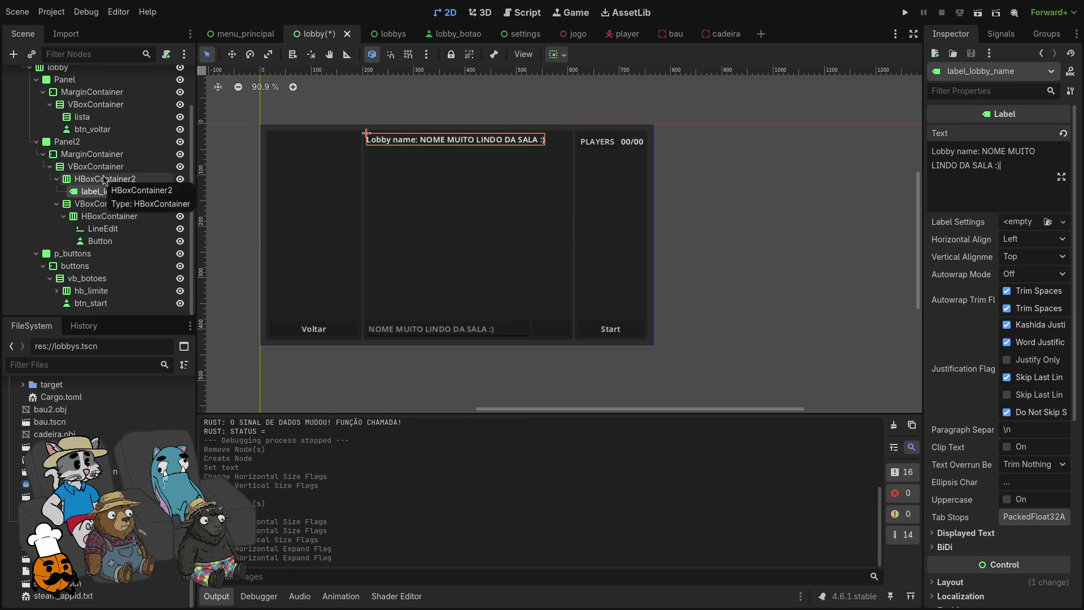
left_click(103, 179)
left_click(557, 54)
left_click(583, 96)
left_click(584, 167)
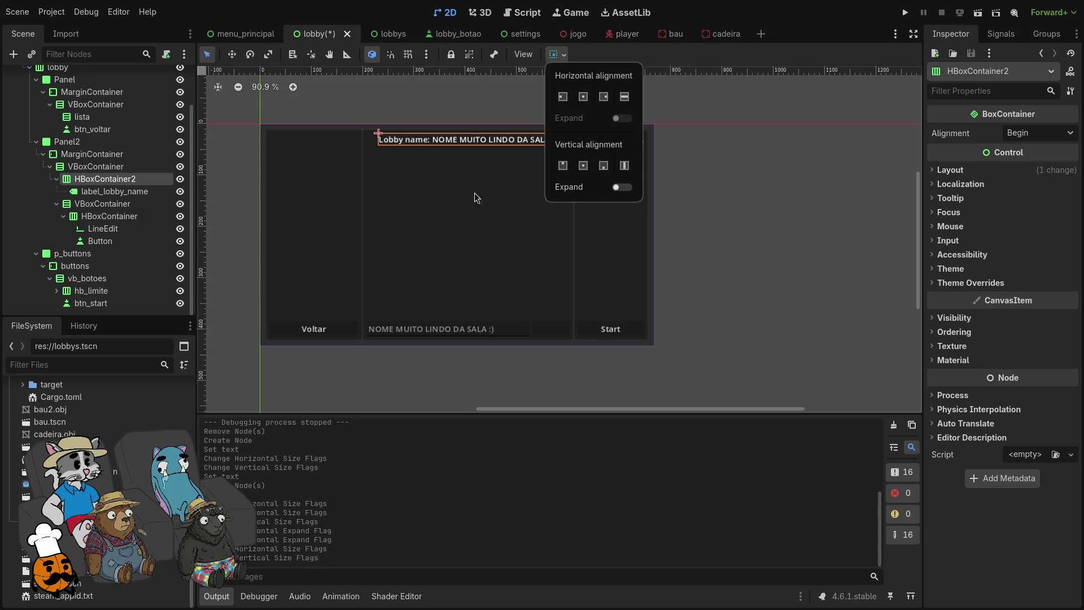
left_click(119, 179)
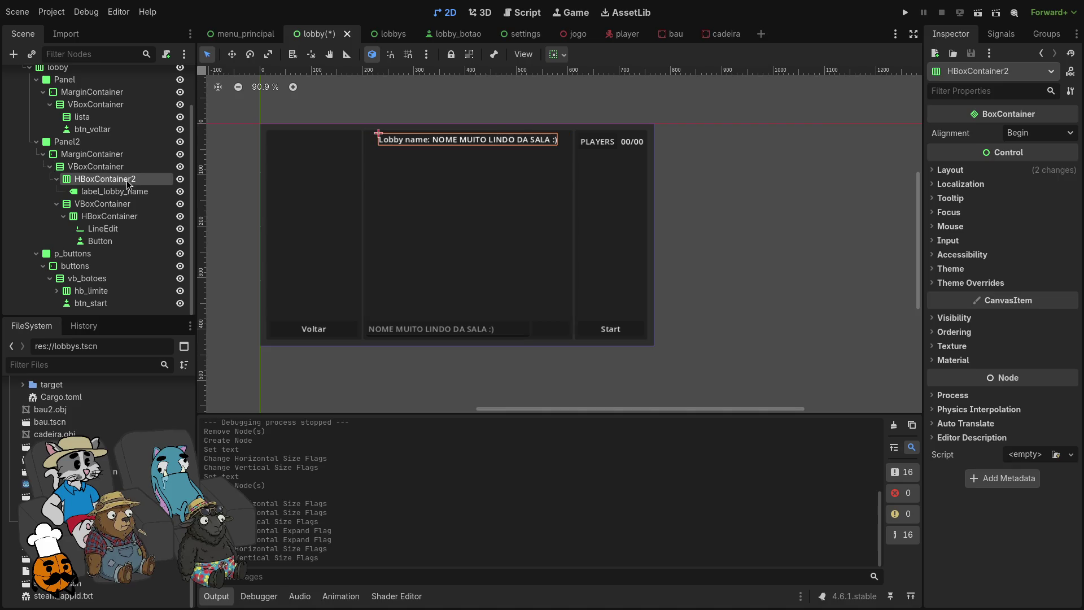
left_click(735, 304)
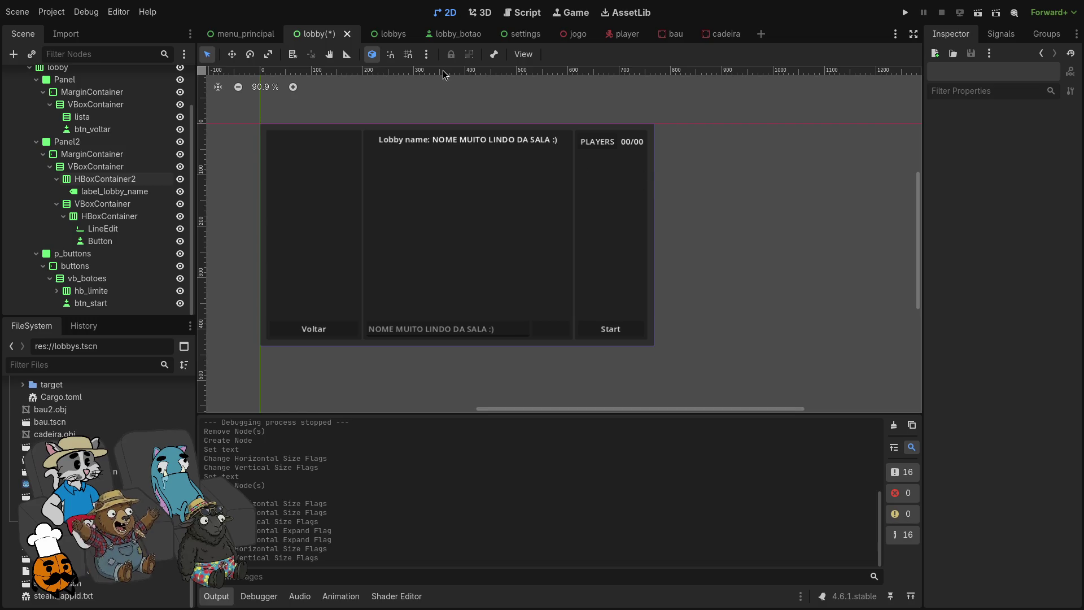
left_click(123, 190)
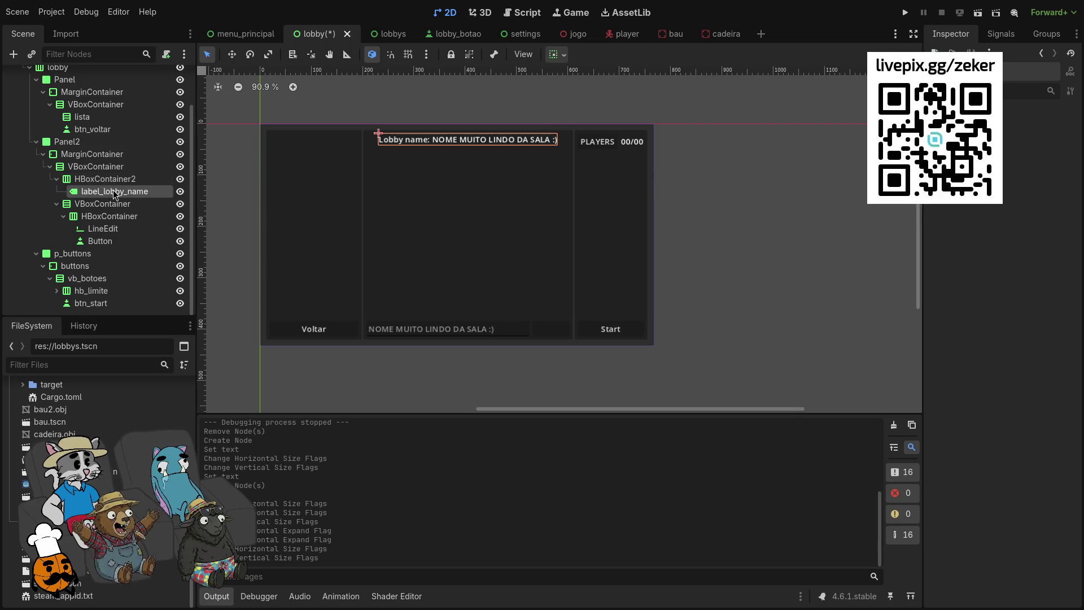
Step: Add a TextureRect child to the panel's main VBoxContainer
left_click(123, 206)
left_click(123, 191)
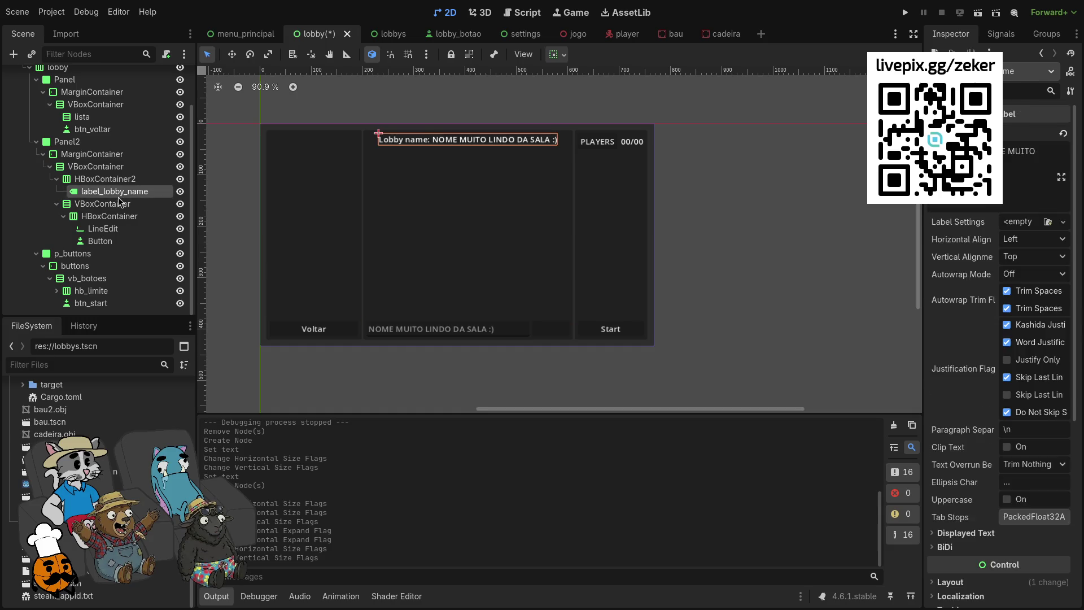
left_click(122, 204)
left_click(116, 166)
right_click(116, 170)
left_click(136, 182)
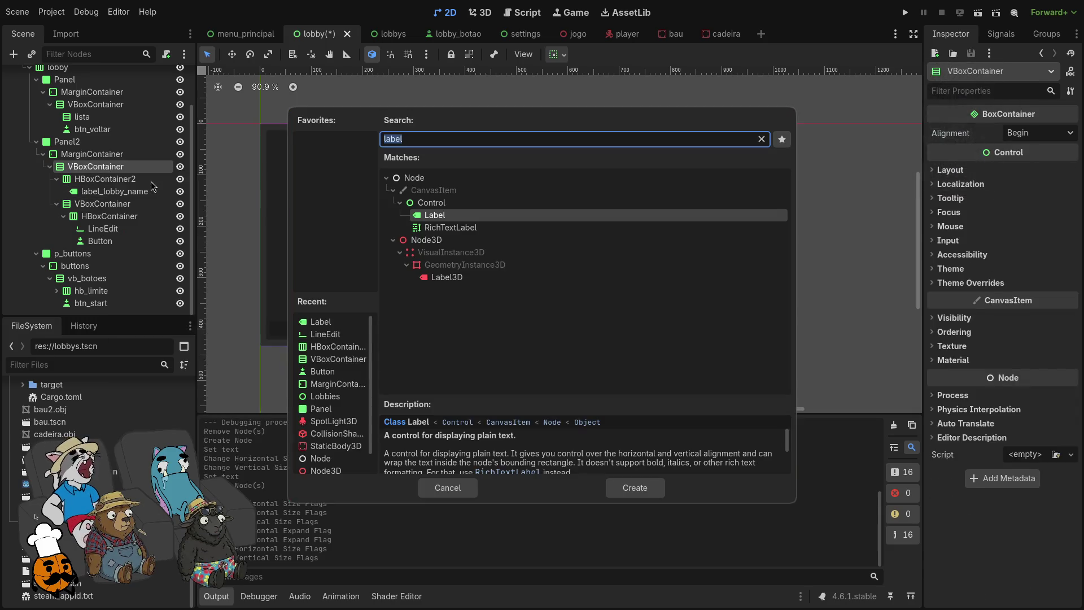
type("TEXTURE")
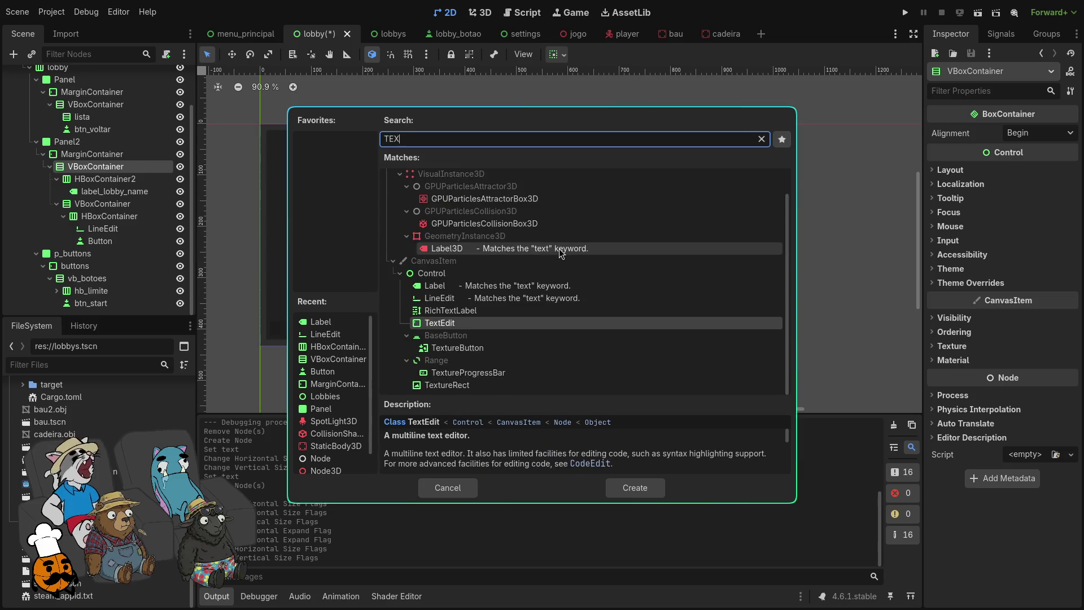
left_click(506, 268)
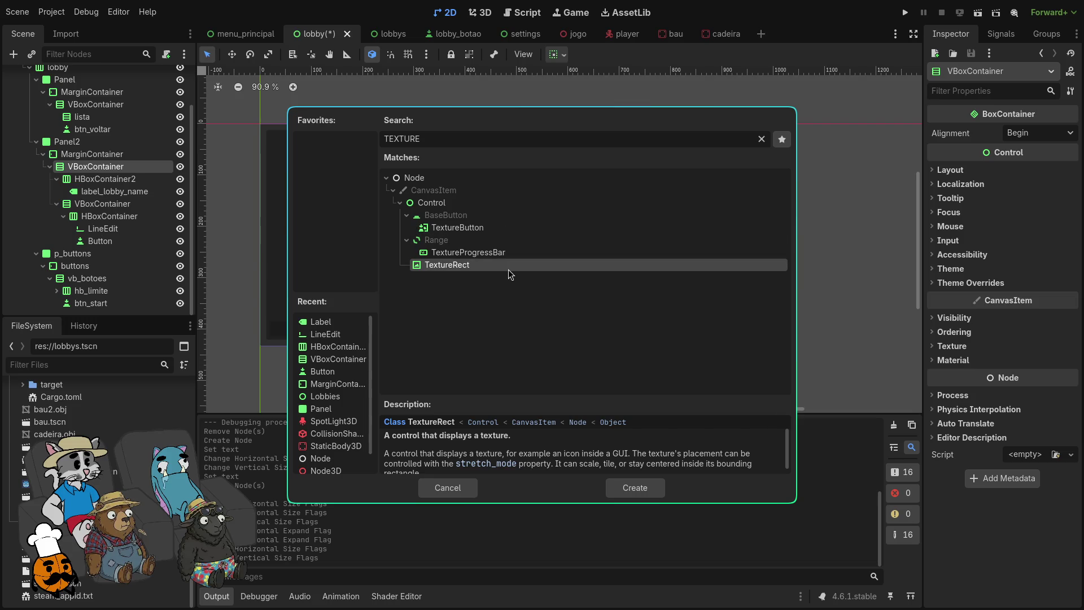
double_click(507, 269)
Step: Move the TextureRect directly below HBoxContainer2 and give it a new ImageTexture
left_click_drag(109, 261, 103, 205)
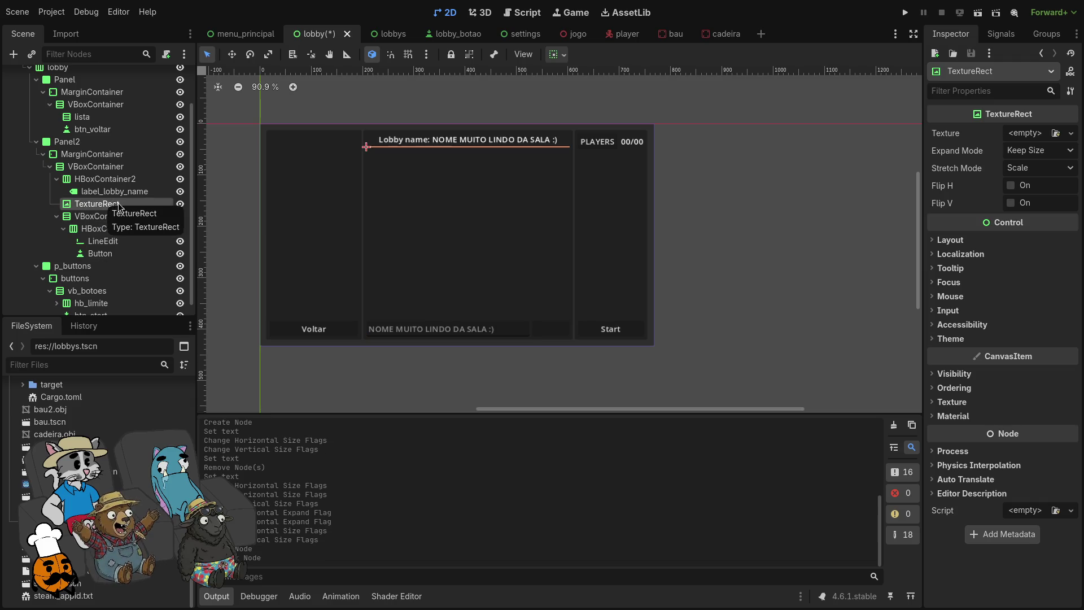
left_click(1071, 134)
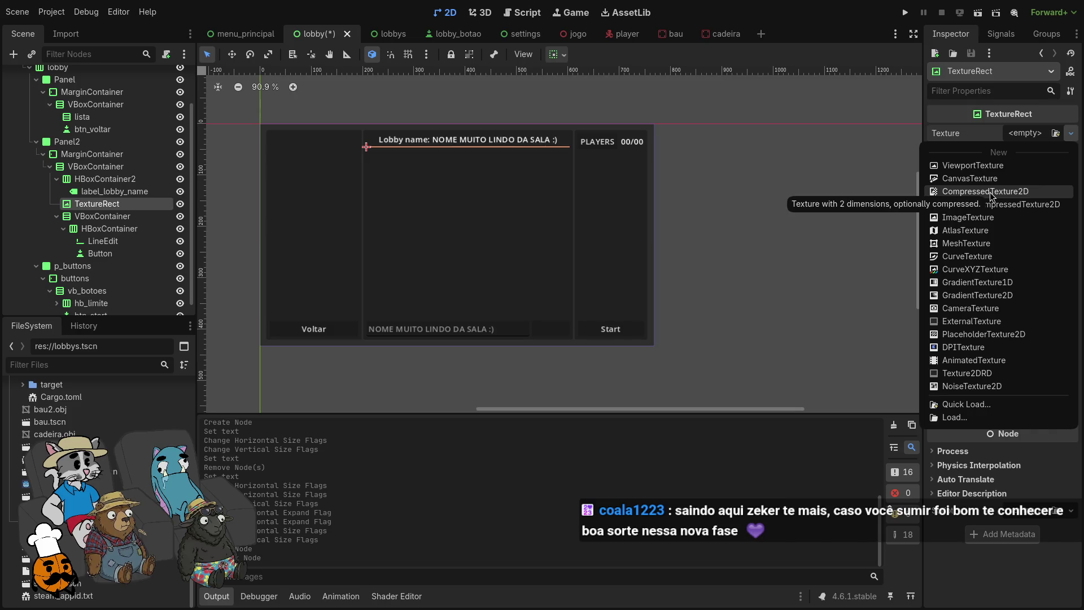
left_click(993, 221)
Step: Replace the empty ImageTexture by loading icon.svg as the TextureRect's texture
left_click(1016, 135)
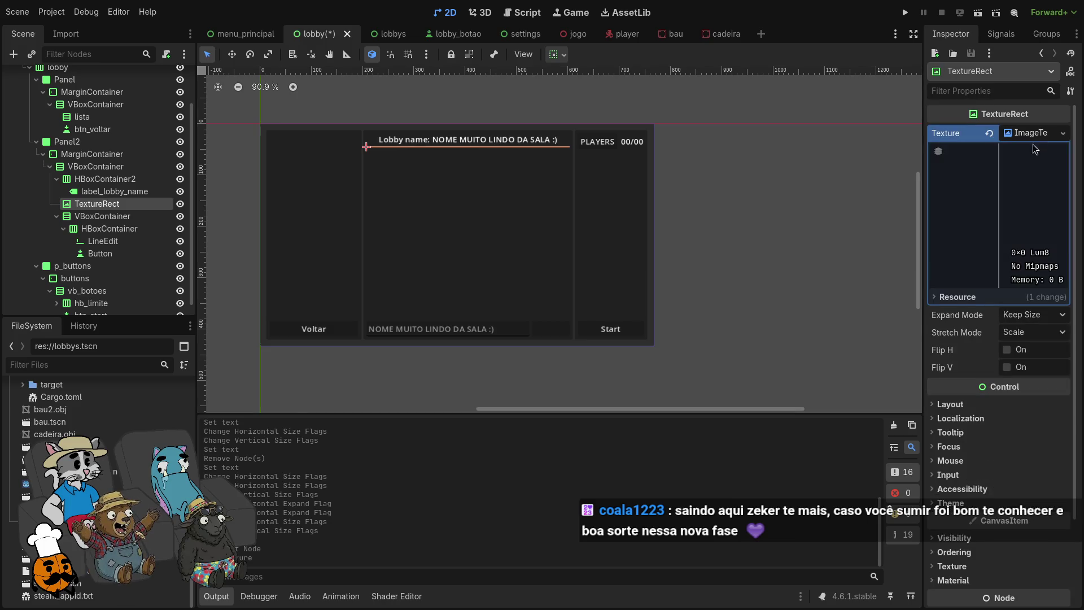
left_click(989, 133)
left_click(1071, 133)
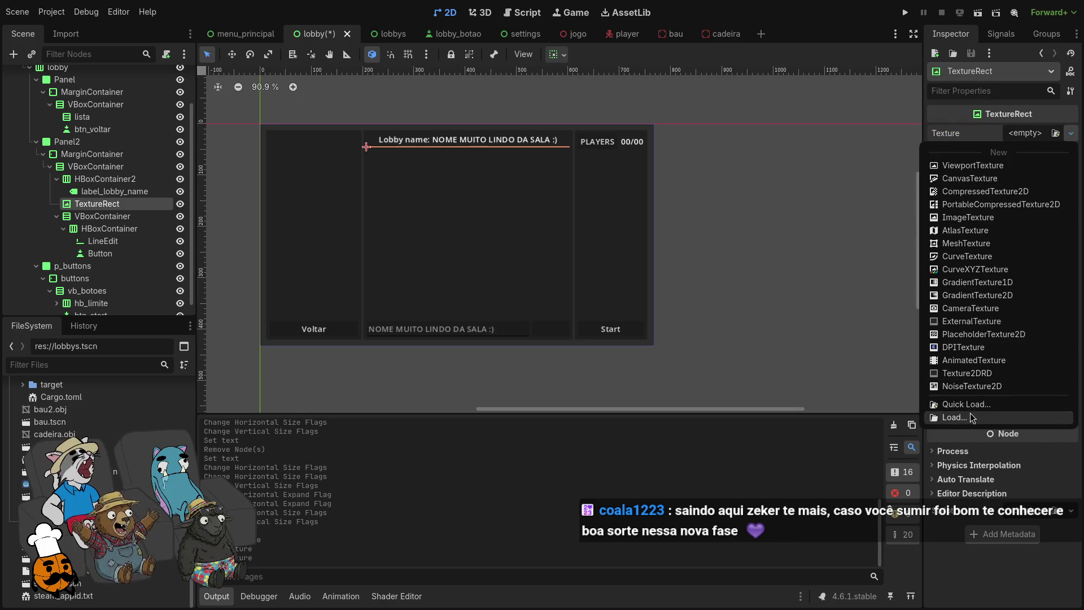
left_click(970, 413)
double_click(487, 186)
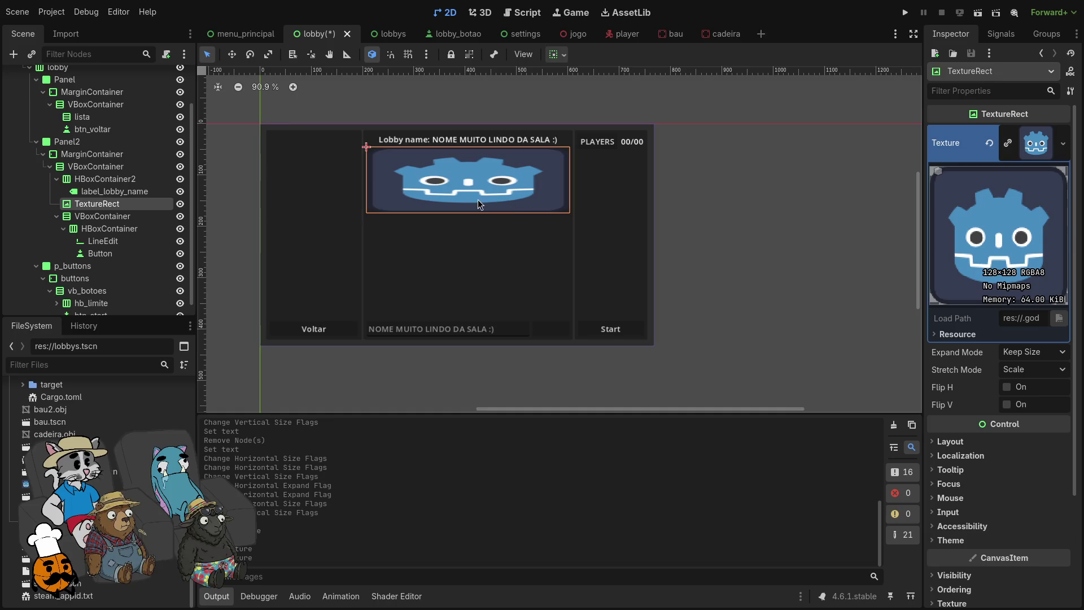
Step: Turn on Vertical Expand for the TextureRect in its container sizing
left_click(556, 54)
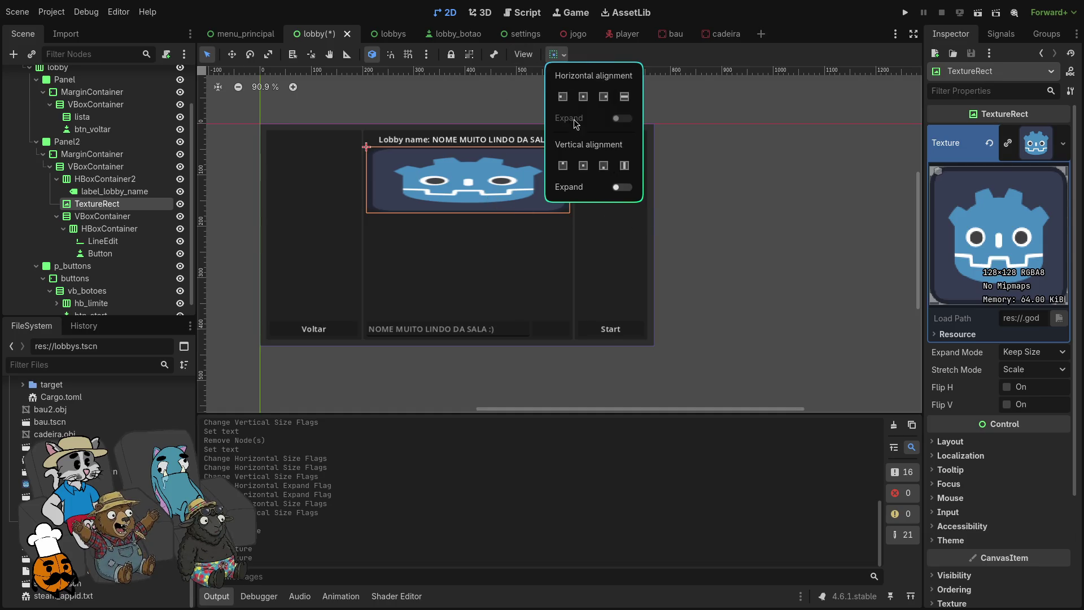
left_click(620, 188)
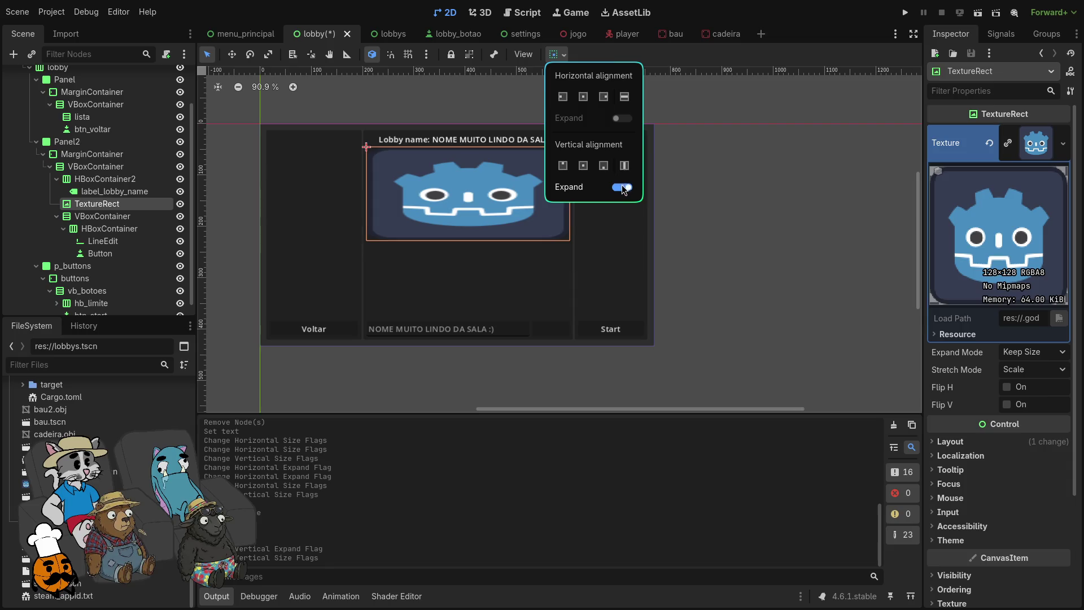
left_click(621, 185)
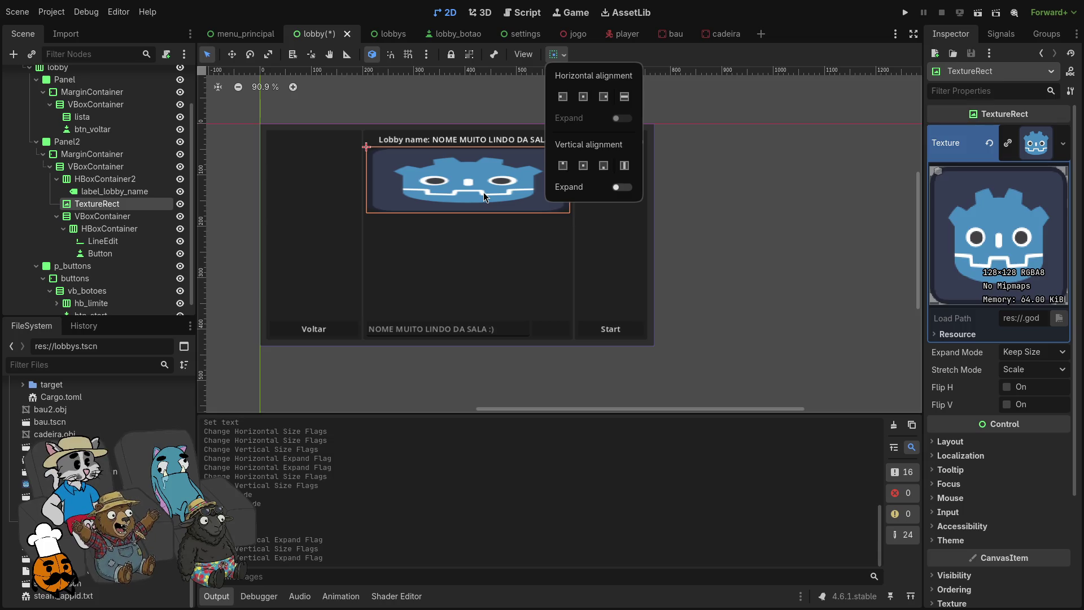
left_click(619, 192)
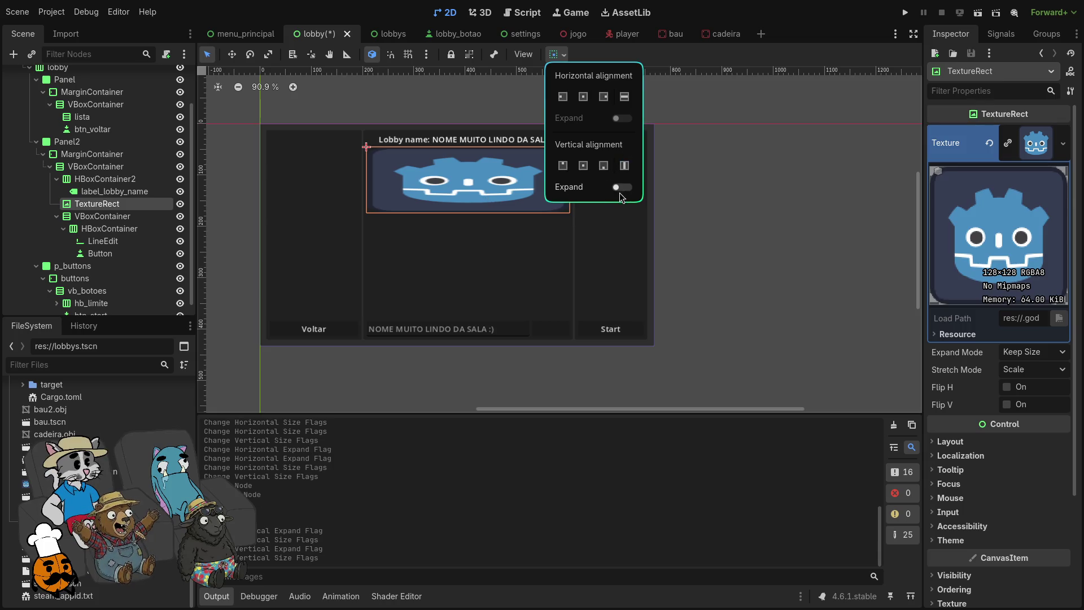
left_click(619, 192)
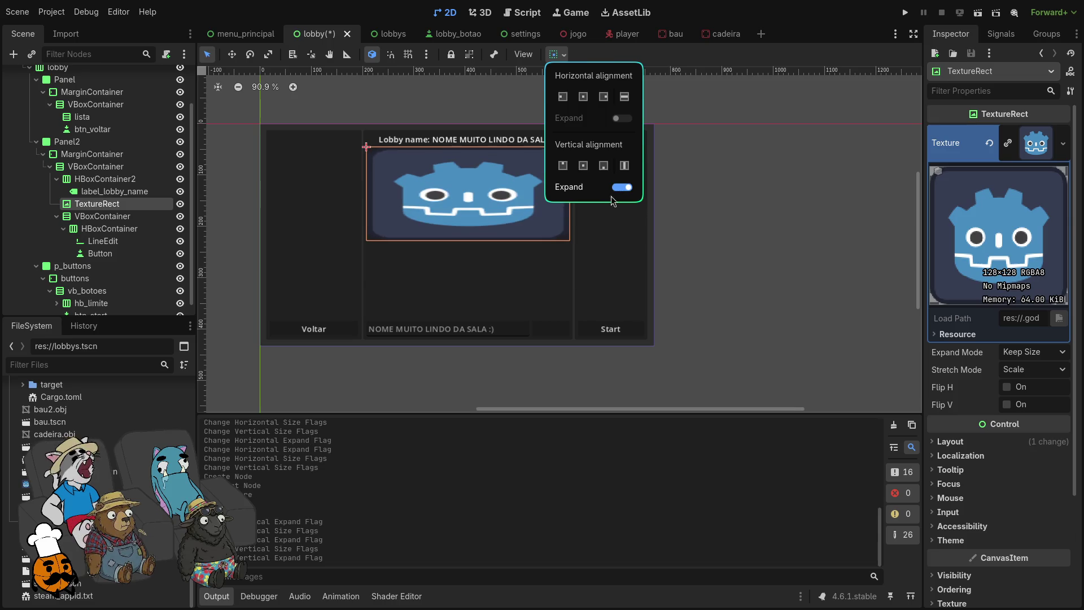
Step: Toggle Vertical Expand on the name entry container so the icon fills the middle
left_click(123, 228)
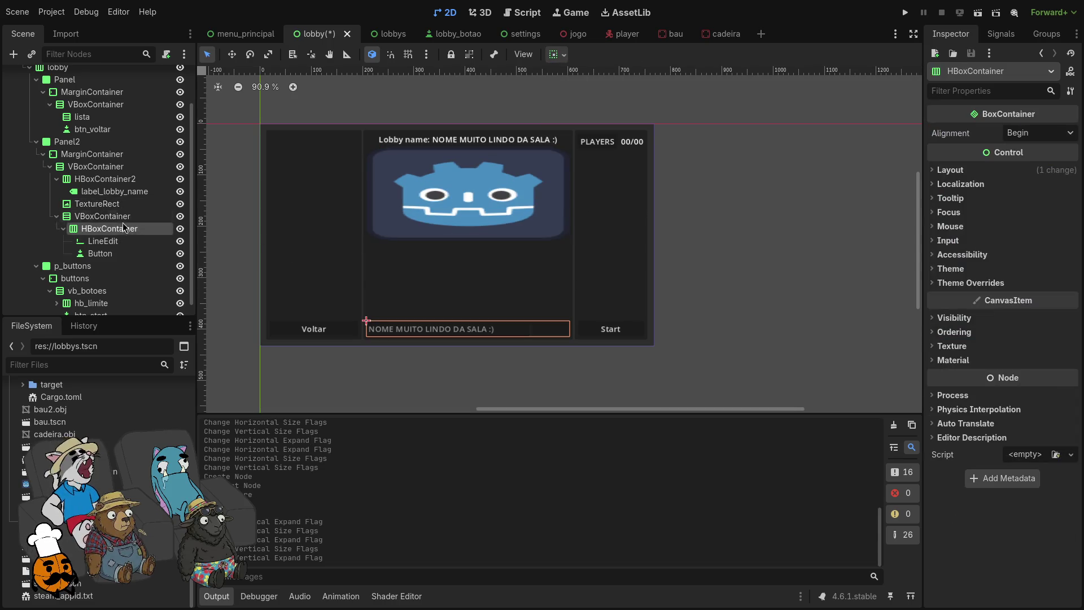
left_click(122, 216)
left_click(122, 213)
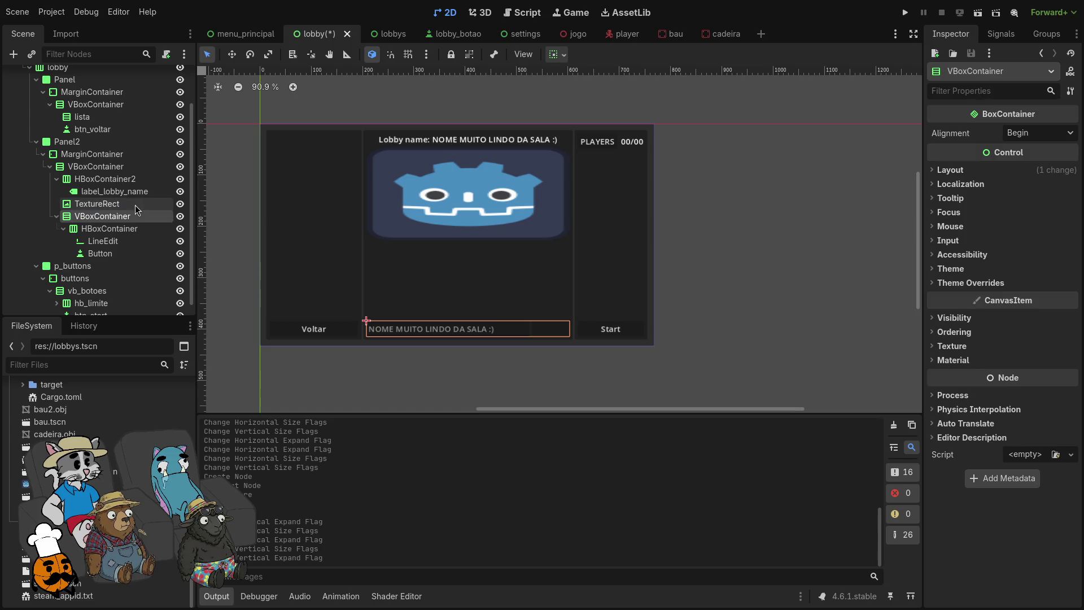
left_click(556, 54)
left_click(622, 187)
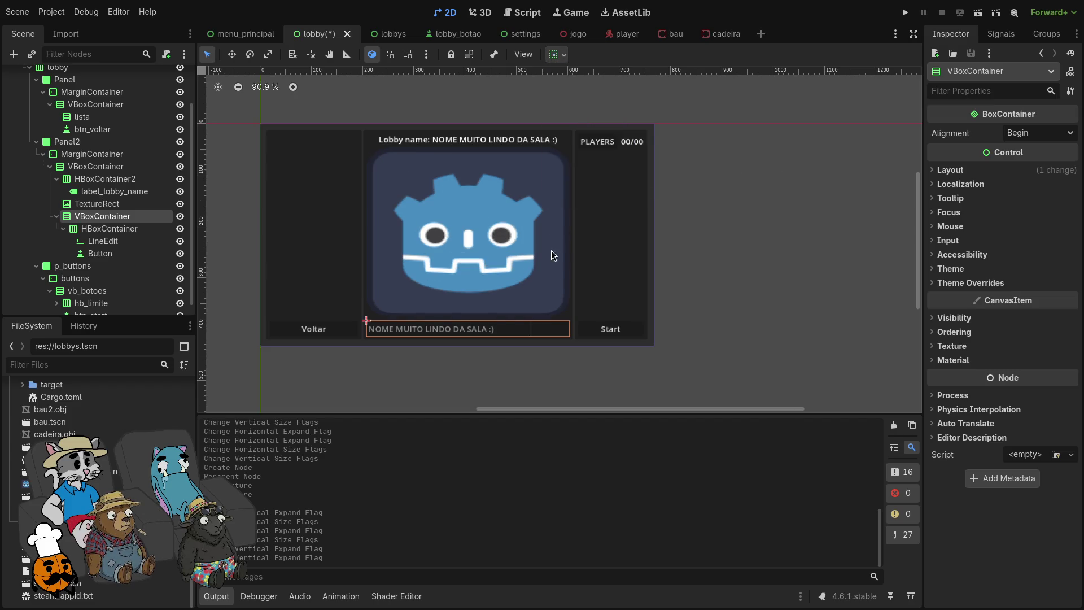
left_click(692, 198)
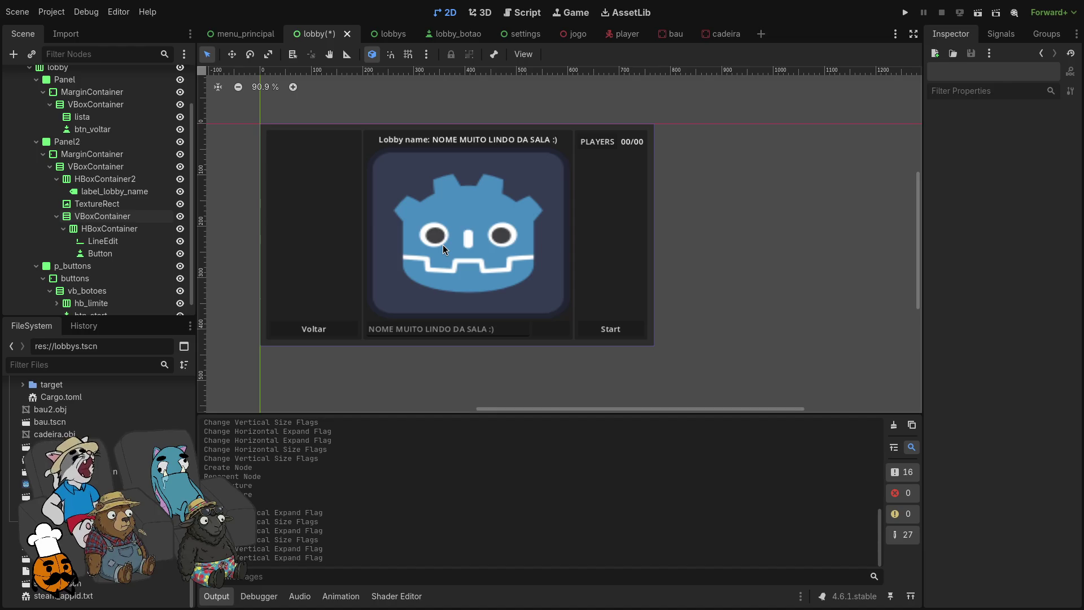
left_click(120, 230)
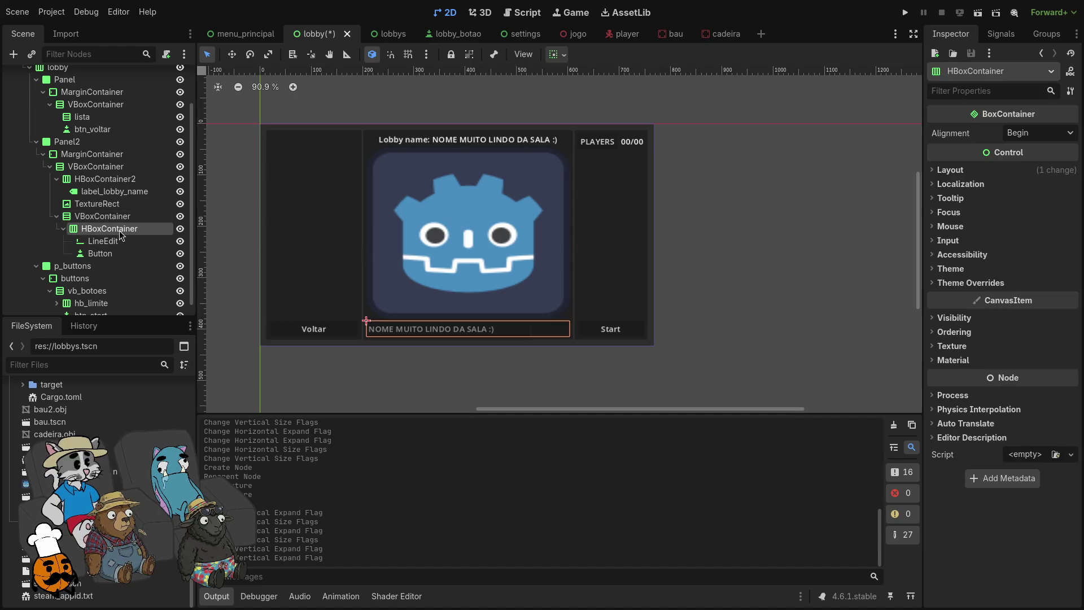
Step: Add a MarginContainer to the TextureRect above the Label, anchored to fill the texture
right_click(113, 204)
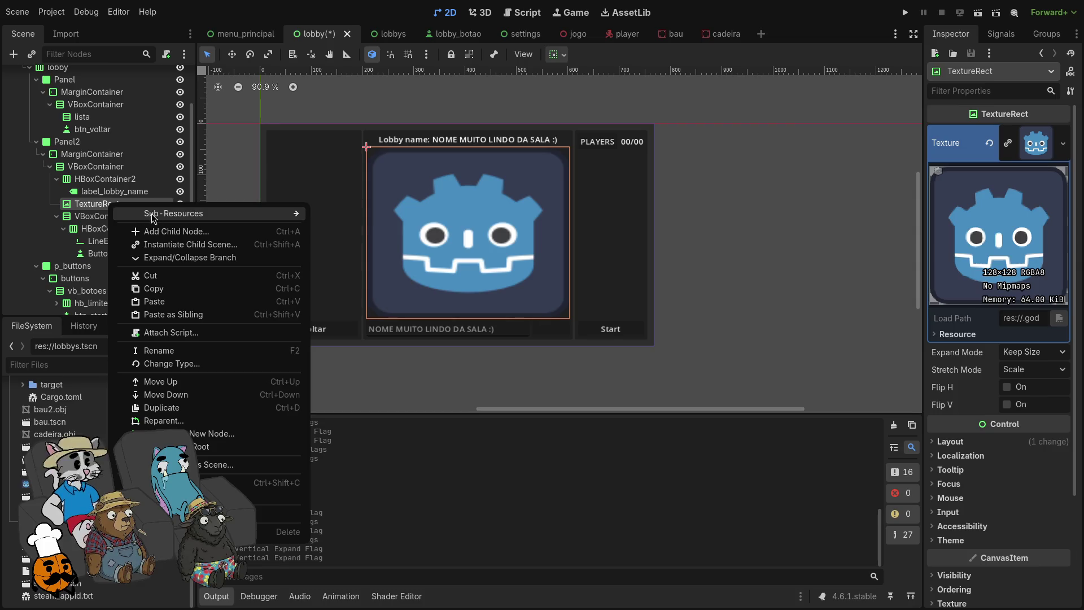
left_click(170, 233)
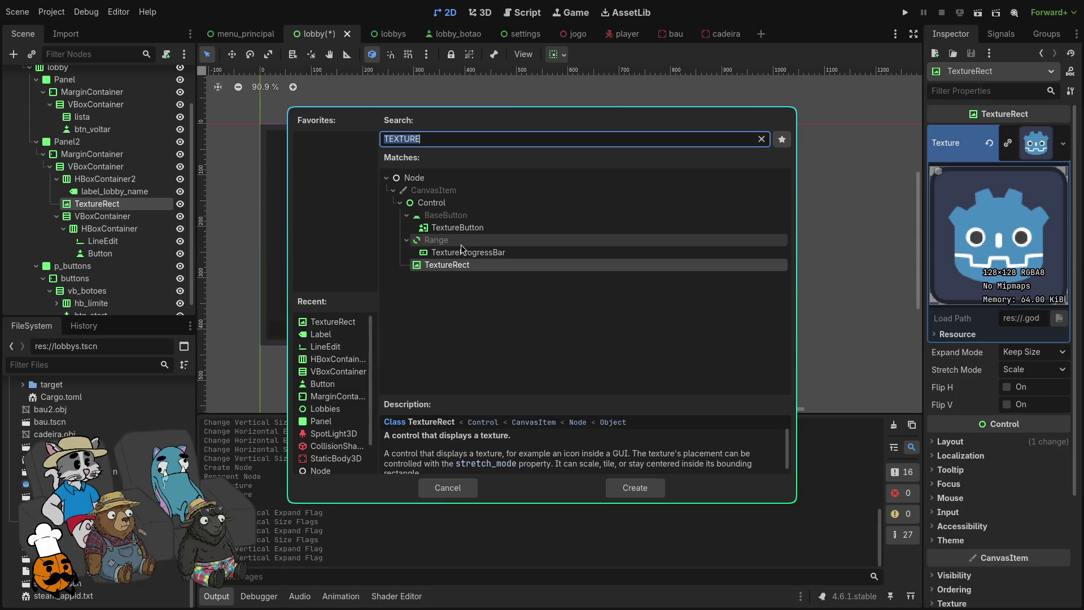
type("layout")
key("Escape")
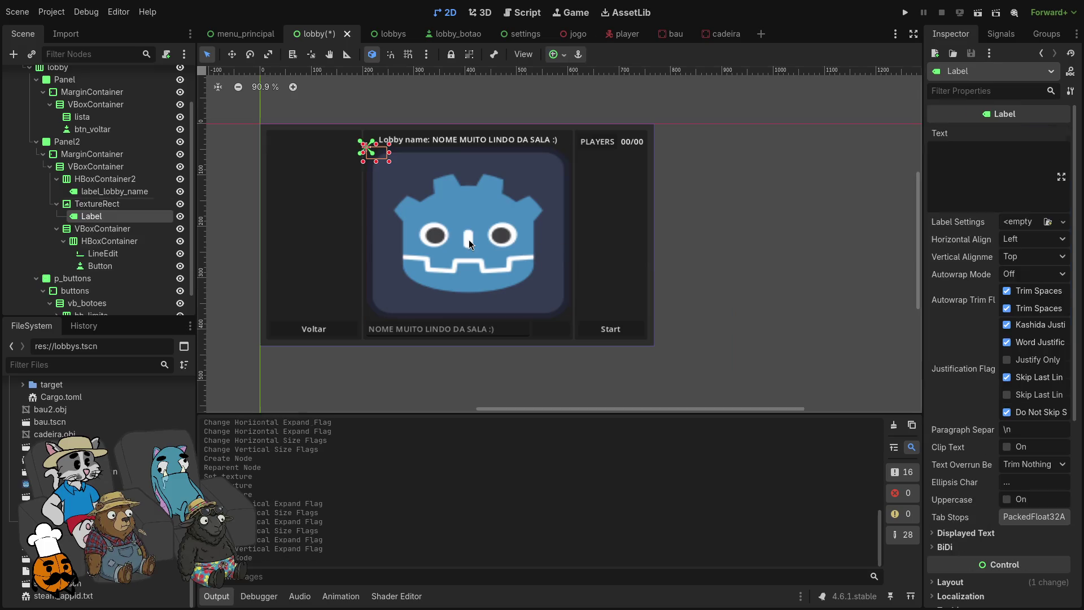
left_click(111, 204)
right_click(111, 204)
left_click(164, 225)
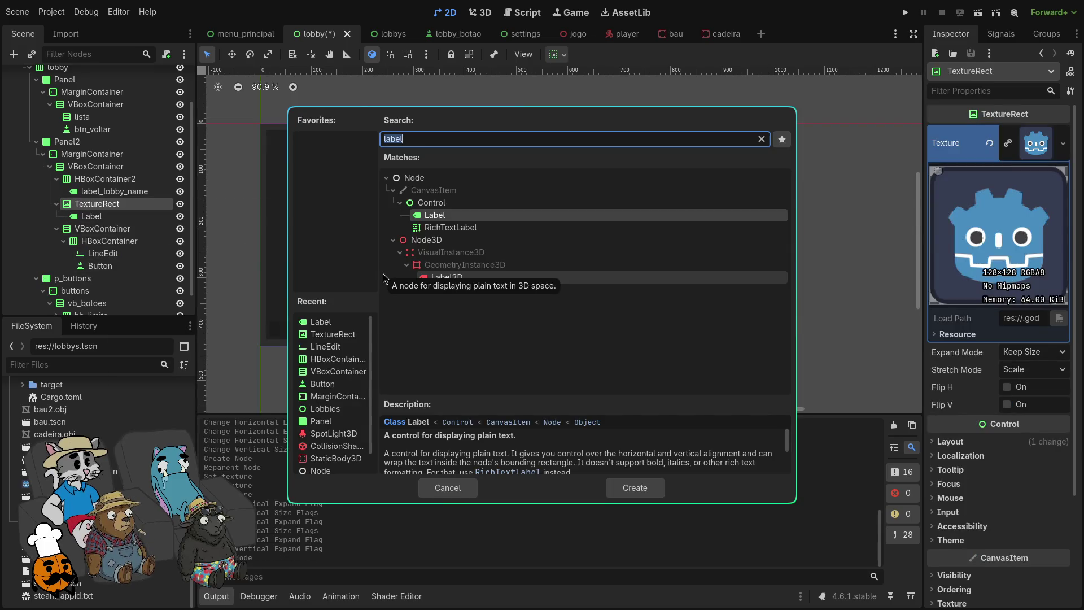
type("marg")
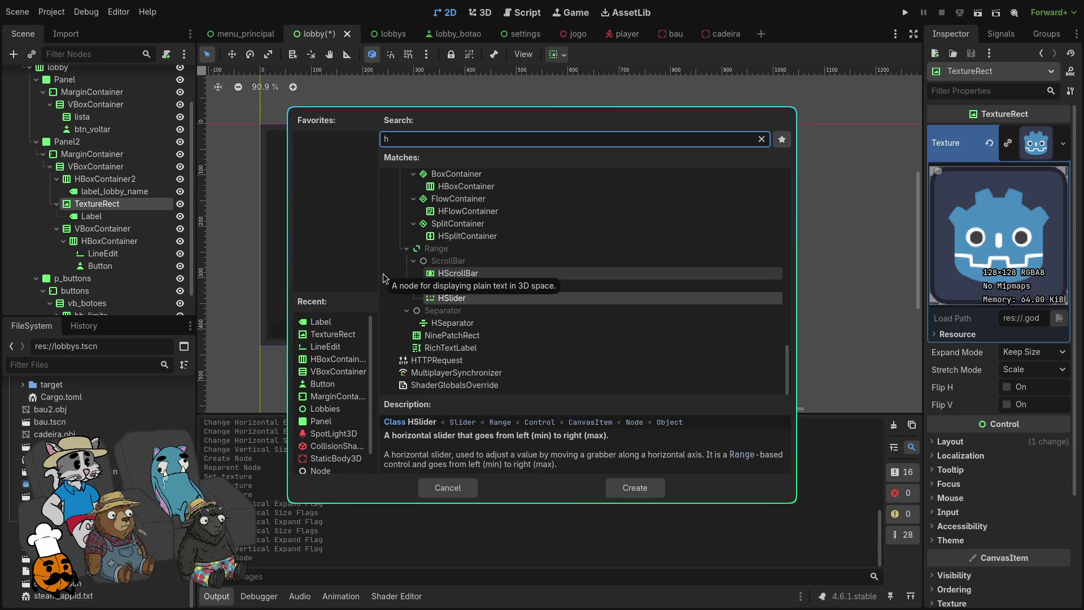
key("Return")
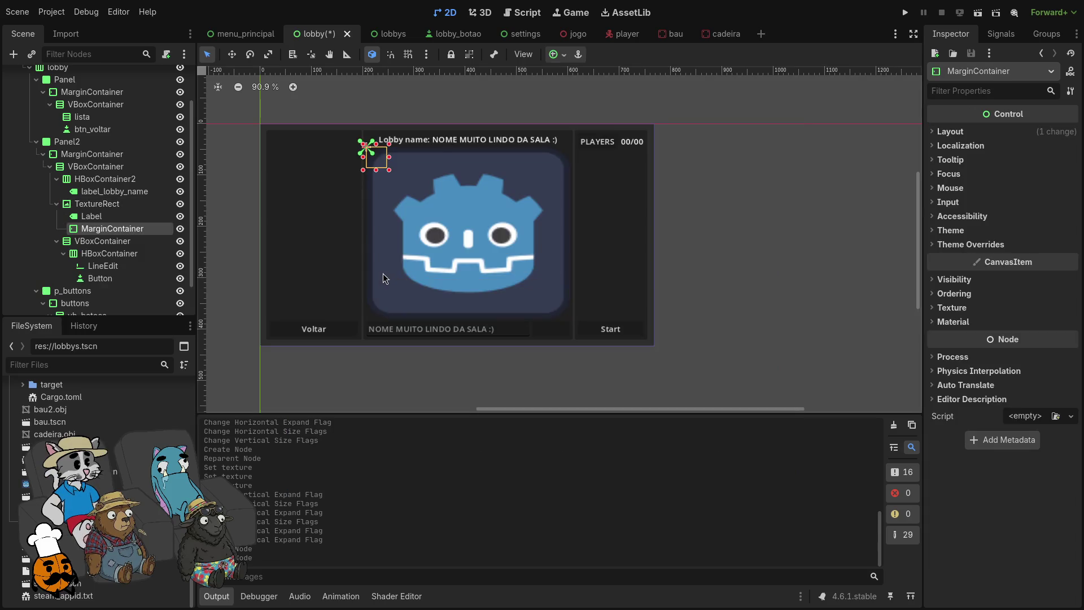
mouse_move(126, 229)
left_mouse_down()
mouse_move(120, 211)
mouse_move(138, 225)
mouse_move(130, 217)
left_mouse_up()
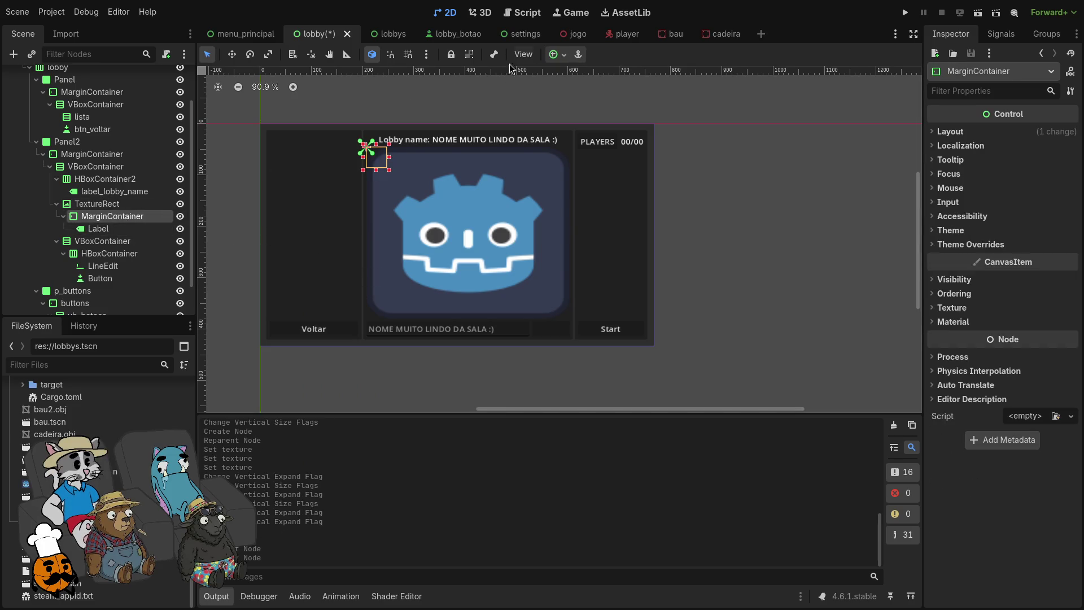
left_click(564, 54)
left_click(622, 158)
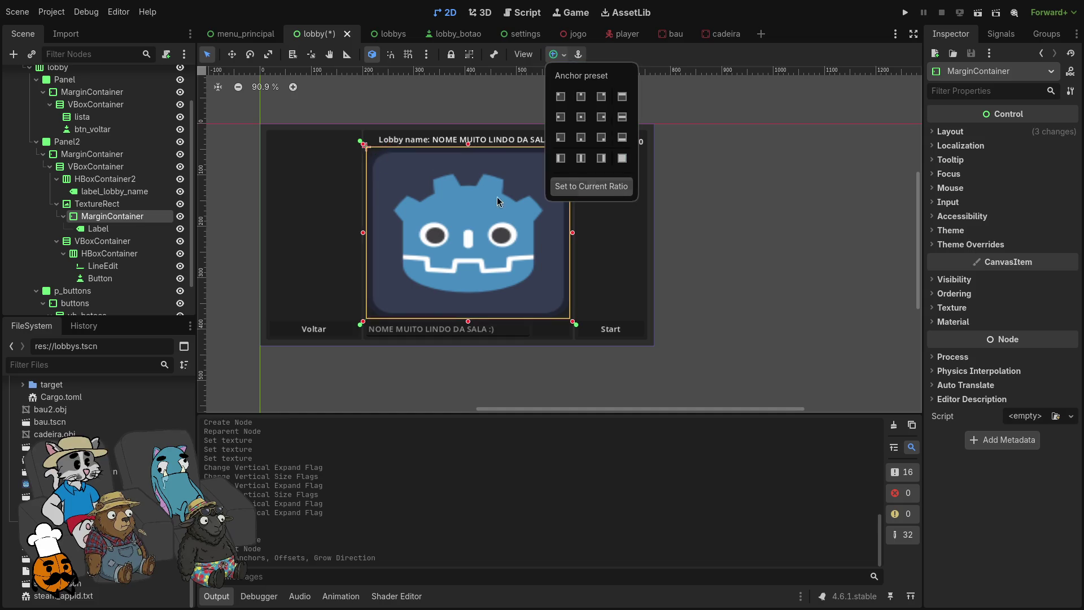
Step: Add an HBoxContainer inside the MarginContainer, placed above the Label, and select the Label
left_click(122, 228)
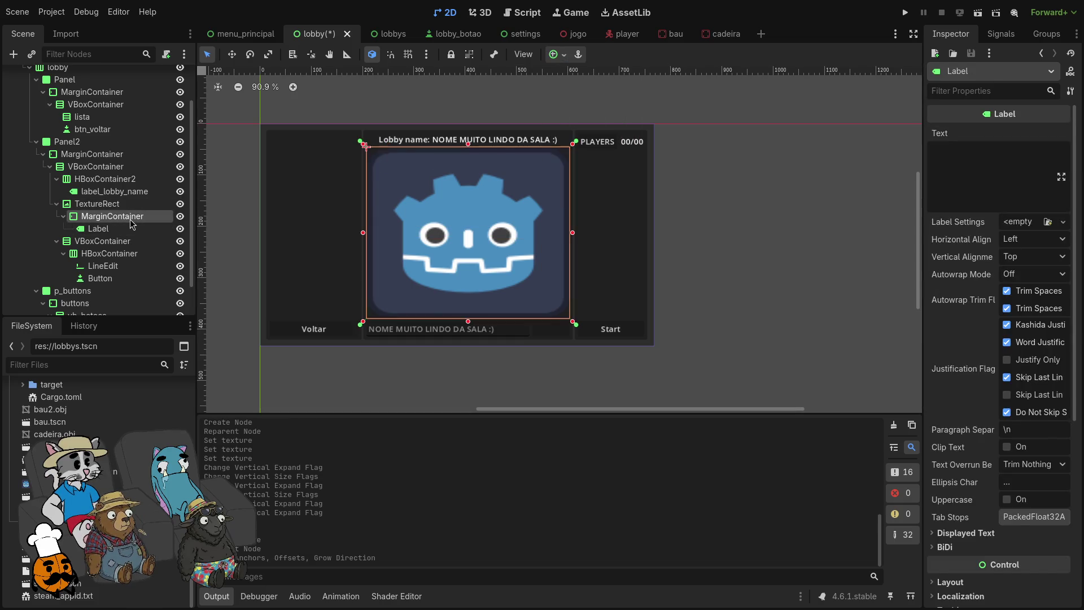
left_click(130, 221)
right_click(130, 220)
left_click(185, 230)
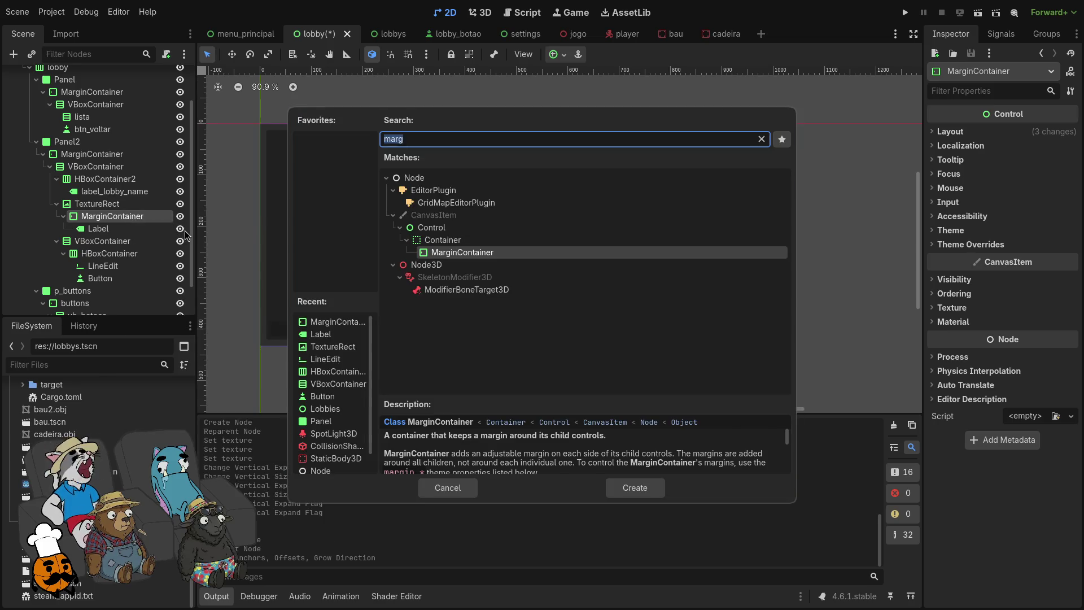
type("hbox")
key("Return")
left_click_drag(116, 241, 112, 225)
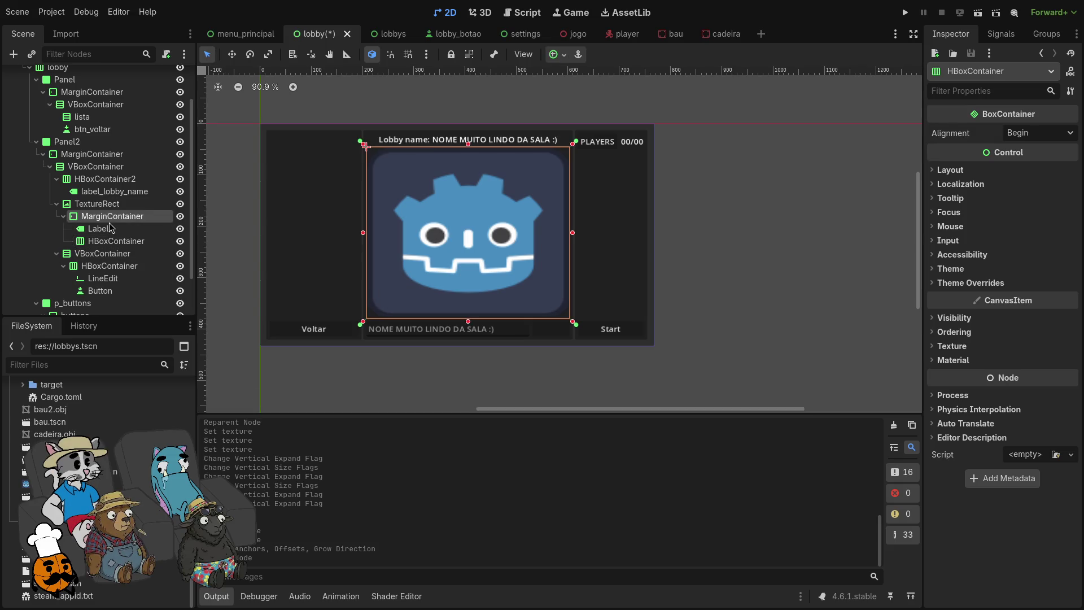
left_click(110, 237)
left_click(109, 232)
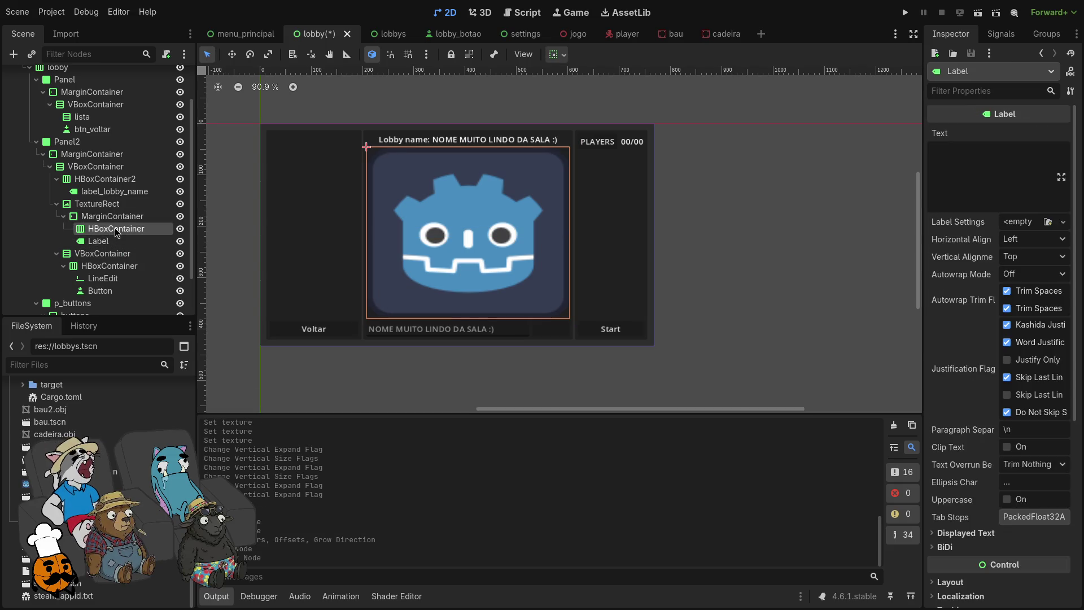
Step: Nest the Label in the HBoxContainer and size the box to top, horizontally centered
left_click_drag(121, 242, 137, 232)
left_click(137, 229)
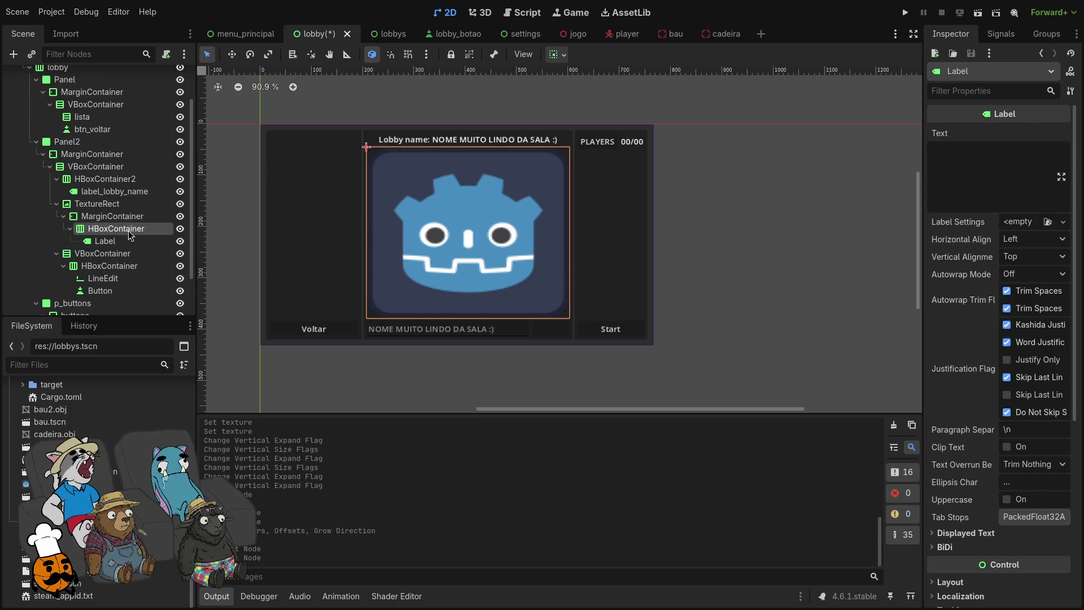
left_click(560, 57)
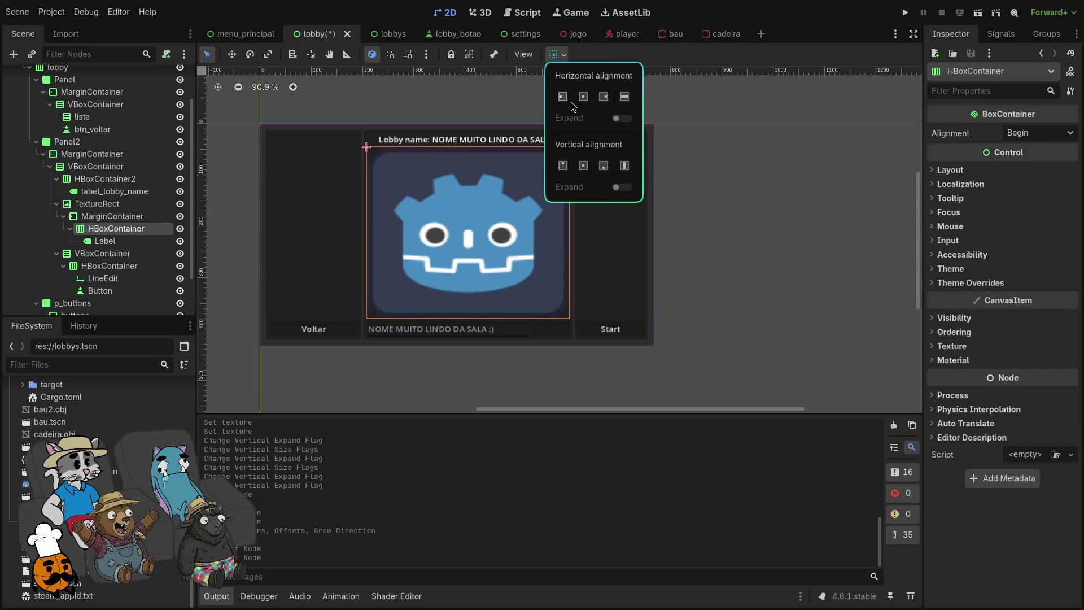
left_click(564, 166)
left_click(564, 100)
left_click(584, 97)
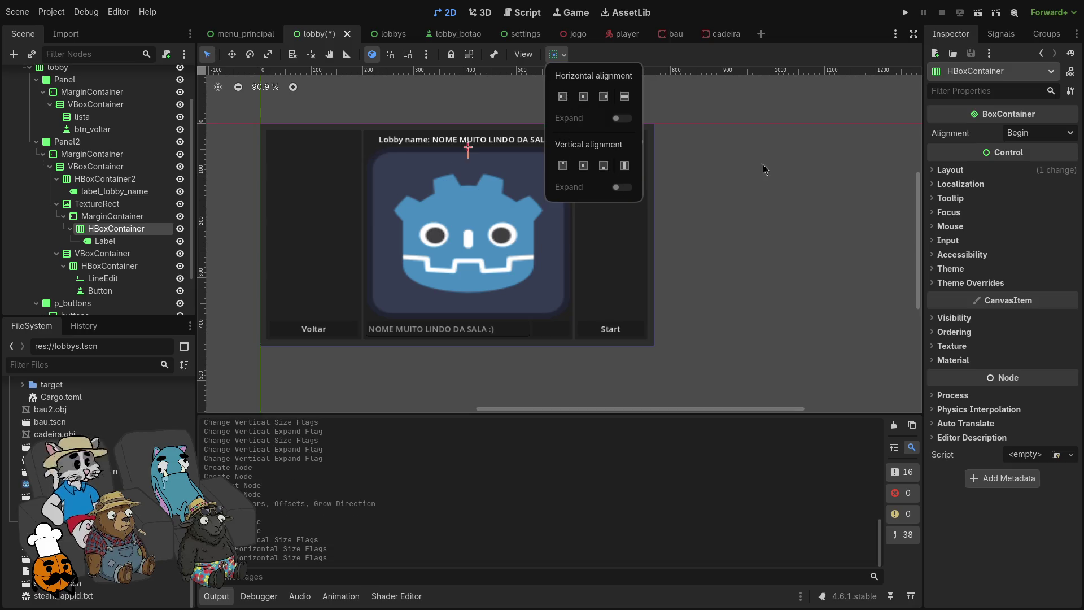
Step: Set the Label's text to 'TAVERNA DO MAL' and select the MarginContainer's theme overrides
left_click(105, 241)
left_click(966, 165)
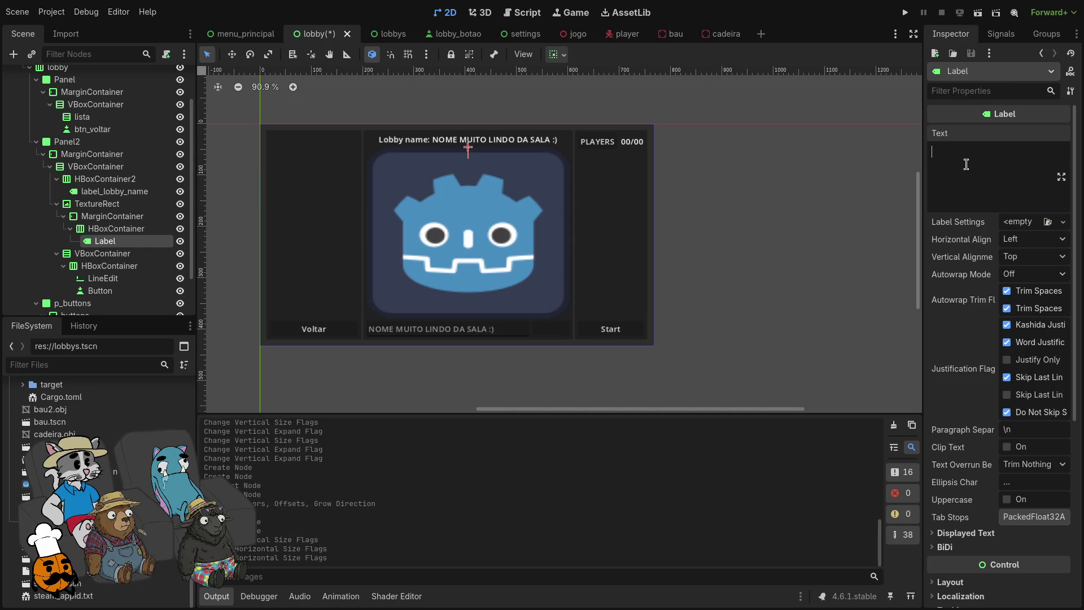
type("TAVERNA  DO MAL!")
key("BackSpace")
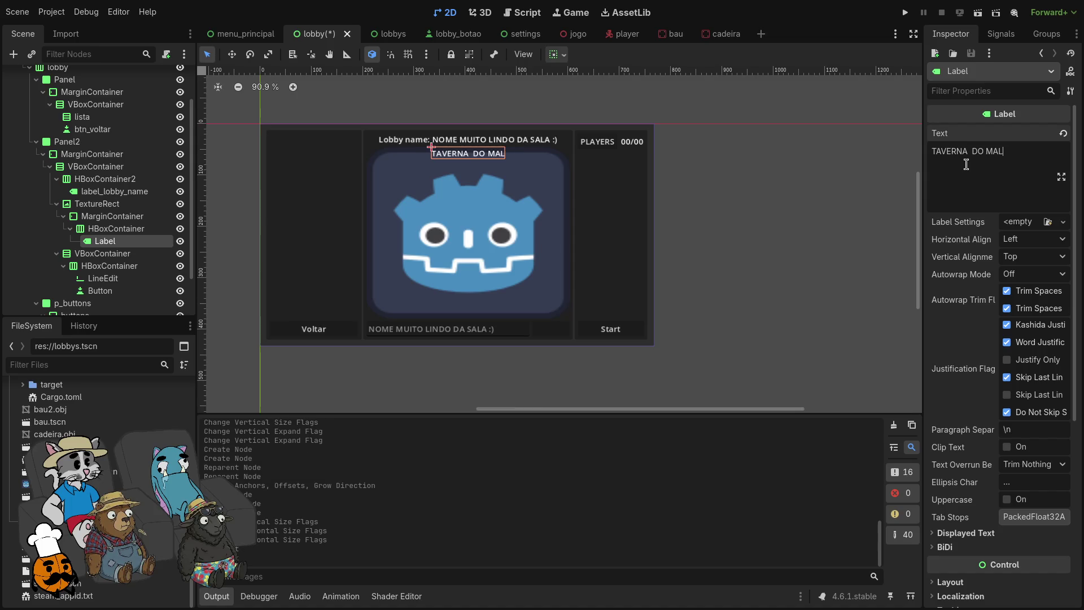
left_click(112, 216)
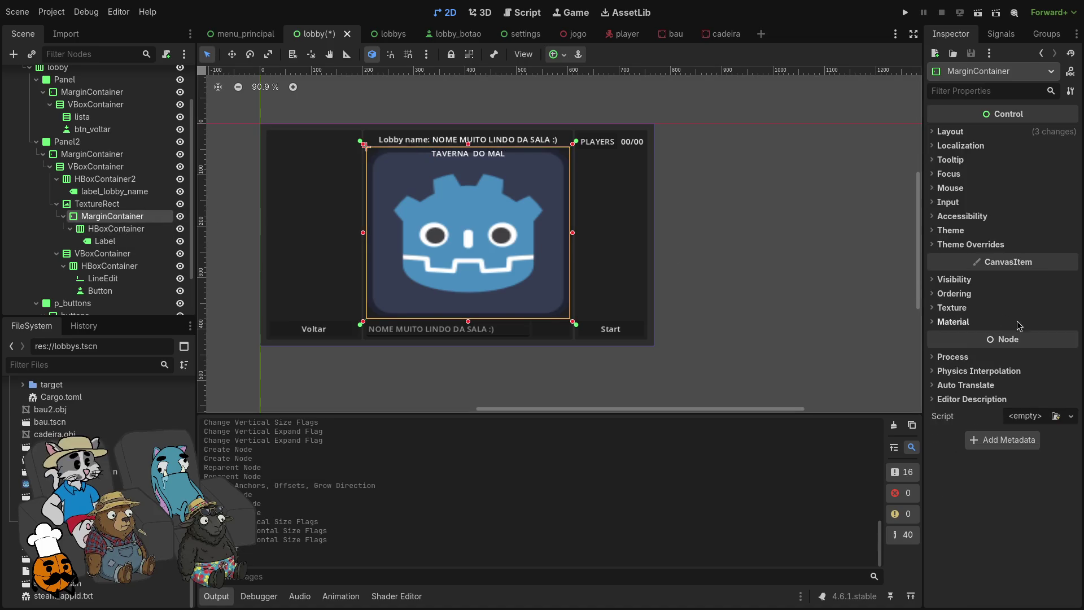
left_click(971, 244)
Step: Override all four MarginContainer margin constants to 12
left_click(964, 257)
left_click(1042, 272)
type("12")
key("Tab")
type("12")
key("Tab")
type("12")
key("Tab")
type("12")
key("Return")
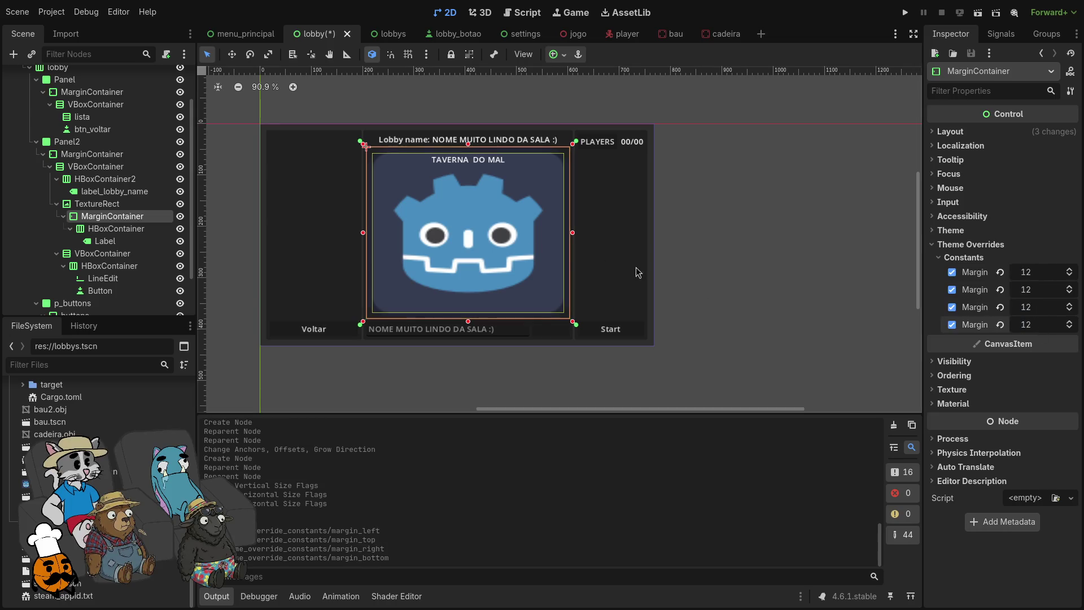
left_click(259, 181)
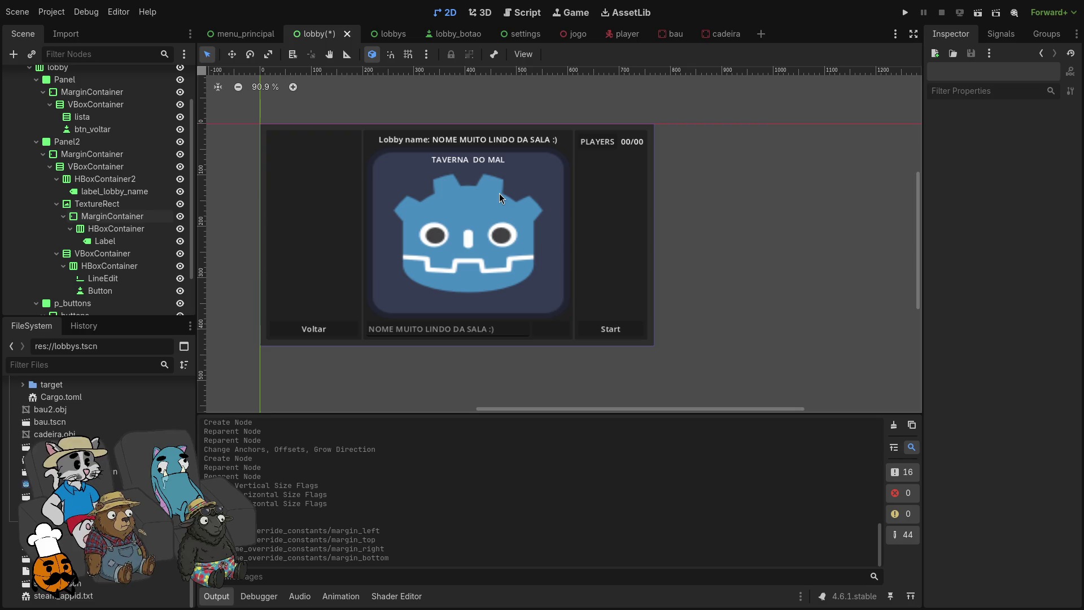
Step: Rename the Label node inside the HBoxContainer to map_name
left_click(113, 216)
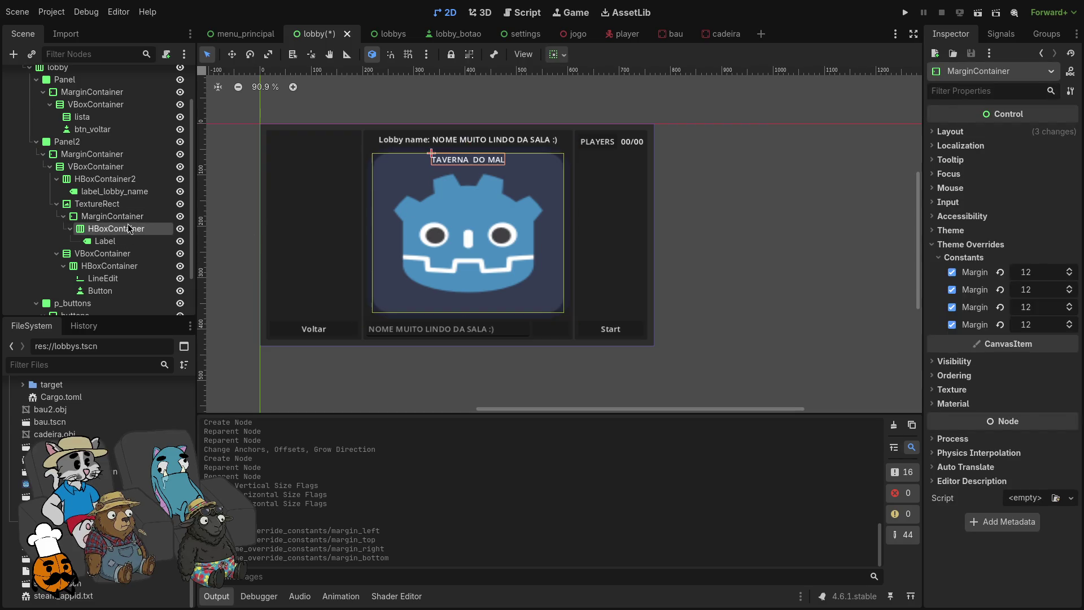
left_click(129, 228)
double_click(136, 242)
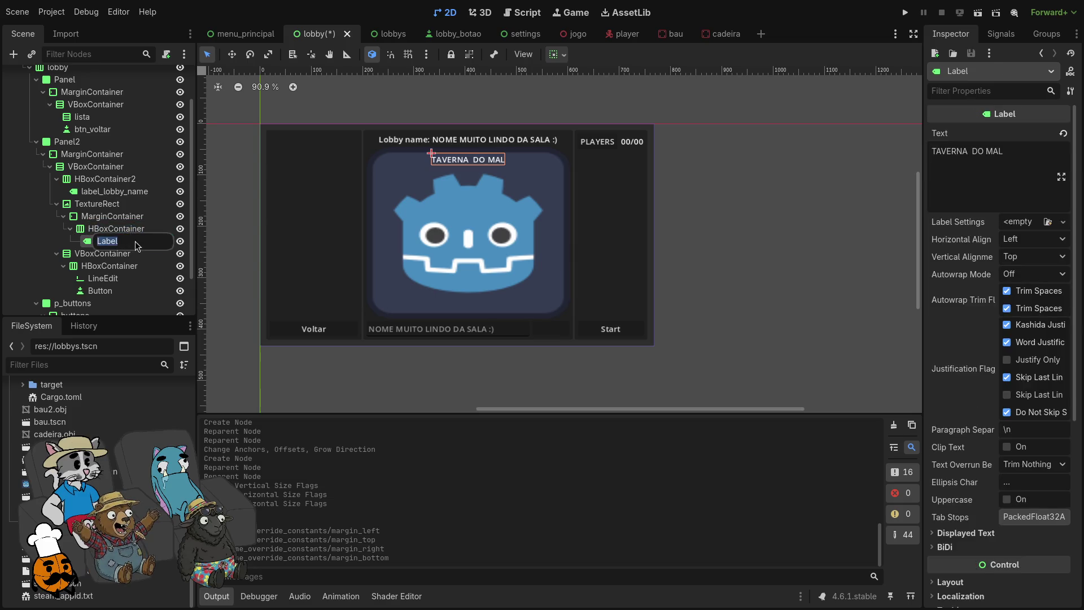
key("Return")
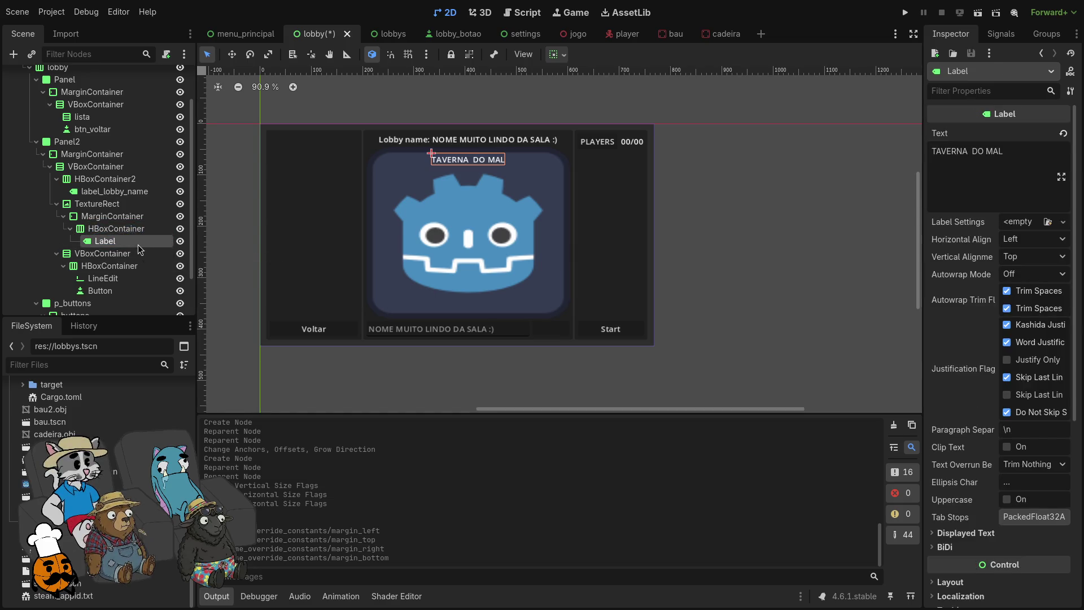
double_click(137, 245)
type("M")
key("BackSpace")
type("map_name")
key("Return")
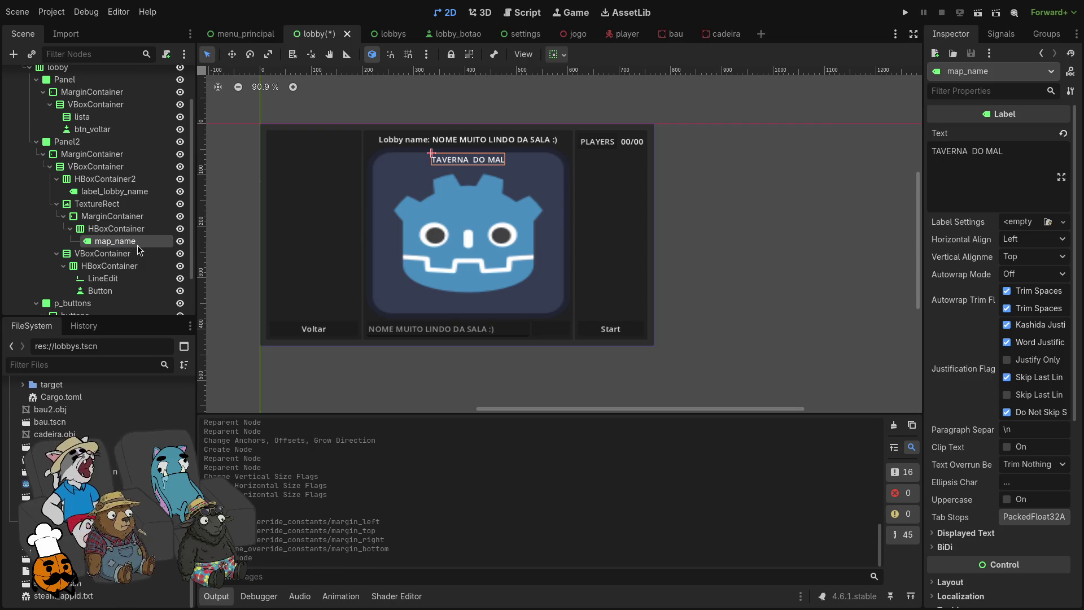
left_click(575, 189)
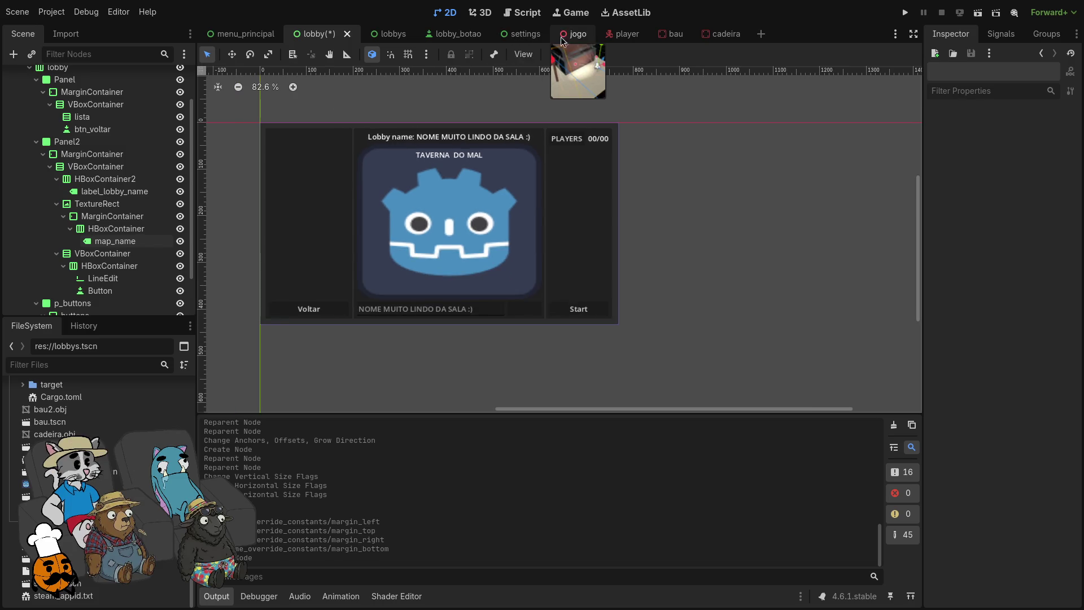
Step: Switch to the jogo scene and orbit to frame the chair and lit chest
left_click(575, 34)
scroll(558, 240, "down", 5)
left_click_drag(559, 240, 603, 205)
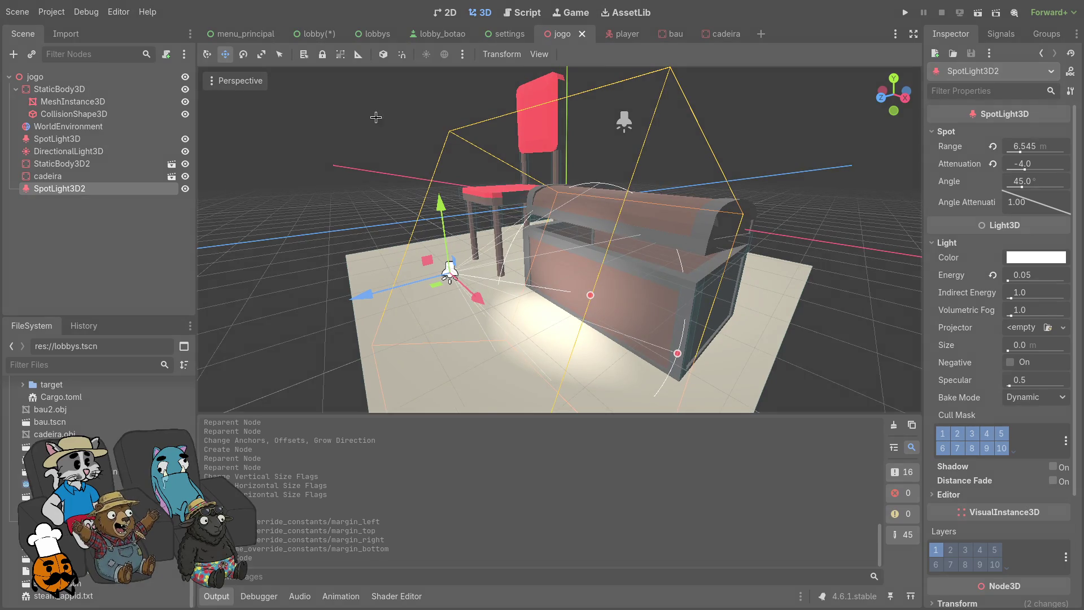
mouse_move(369, 102)
left_mouse_down()
mouse_move(704, 416)
mouse_move(761, 403)
left_mouse_up()
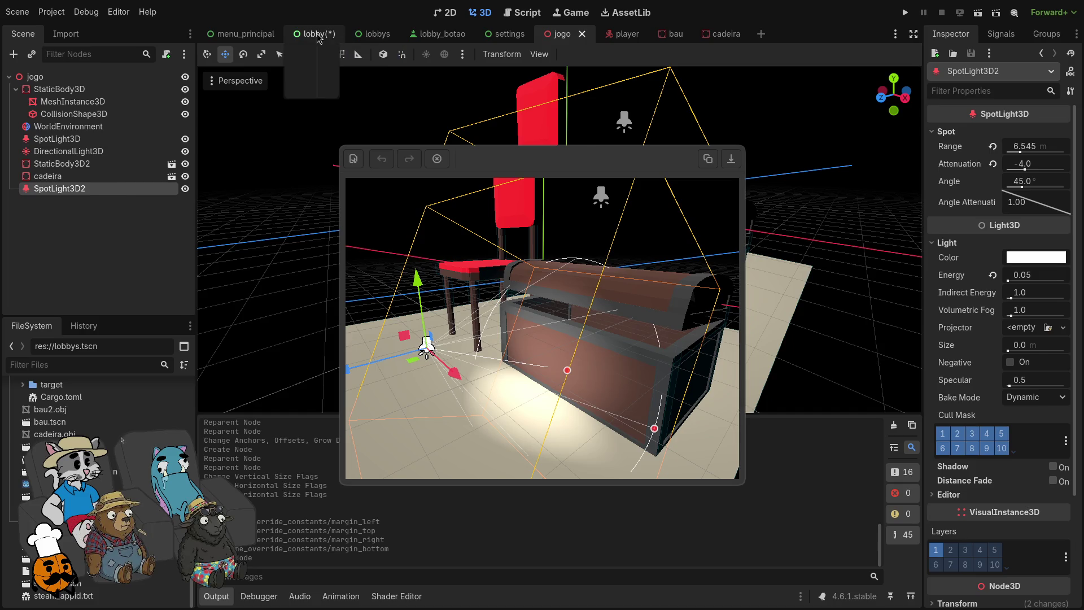
Step: Look over the lobby scene briefly, then return to the jogo 3D scene
left_click(318, 36)
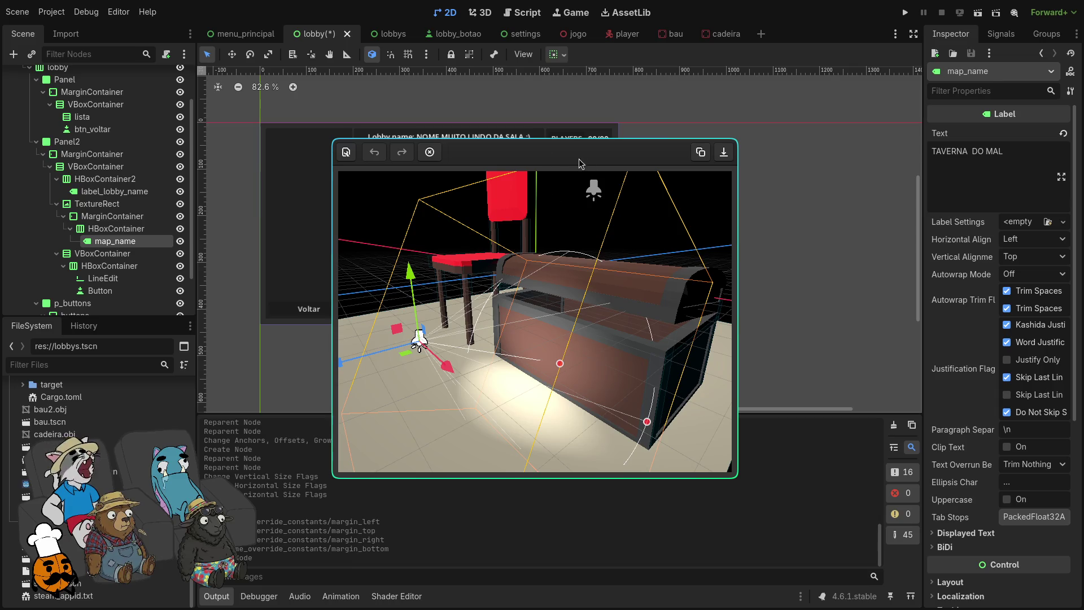
scroll(270, 173, "up", 5)
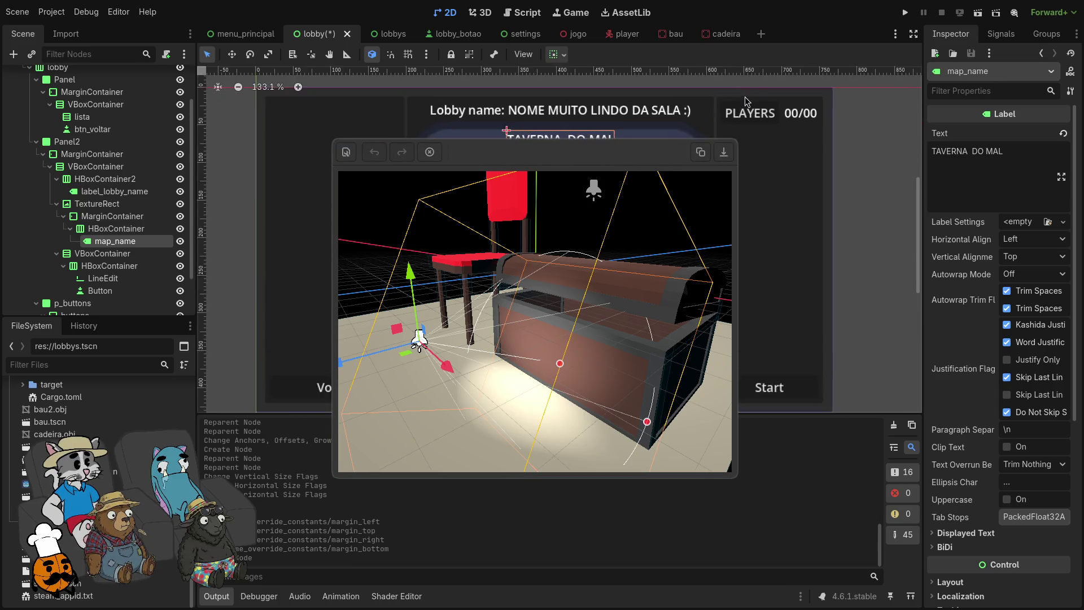
scroll(746, 101, "up", 5)
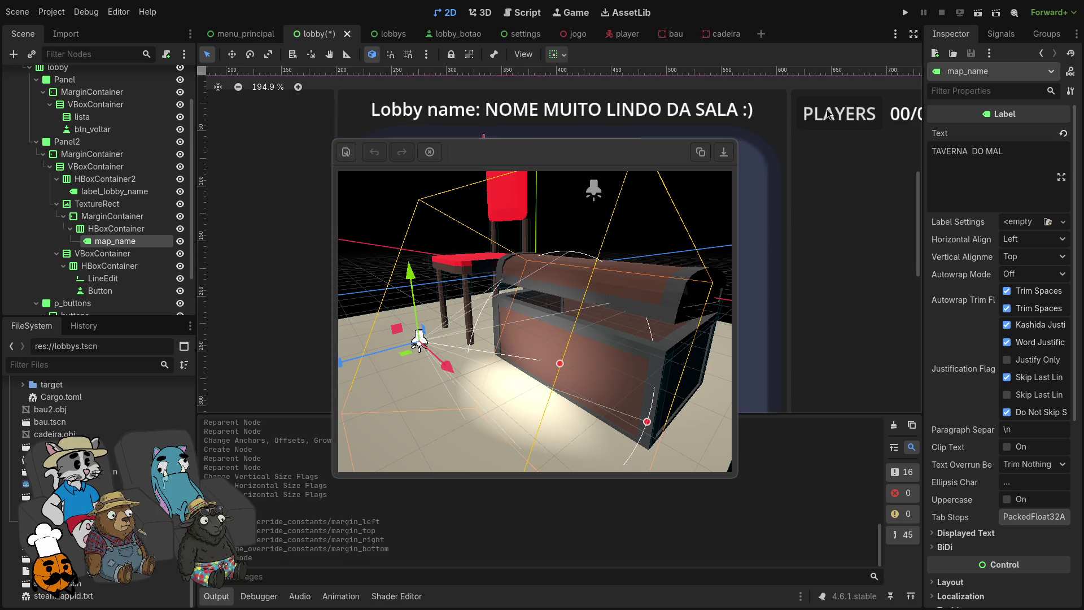
scroll(828, 114, "right", 2)
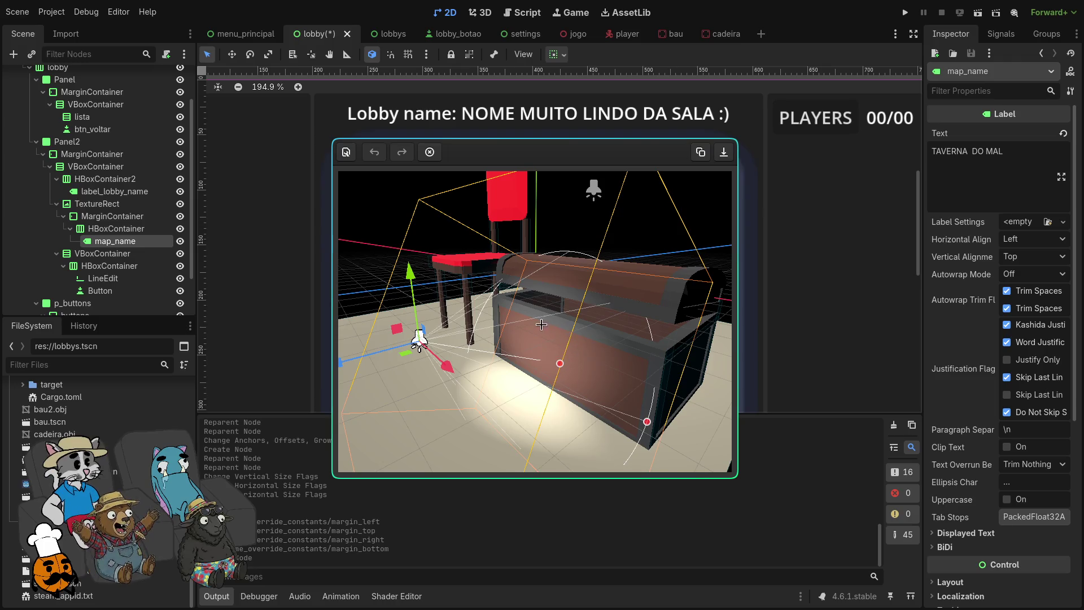
scroll(671, 265, "down", 8)
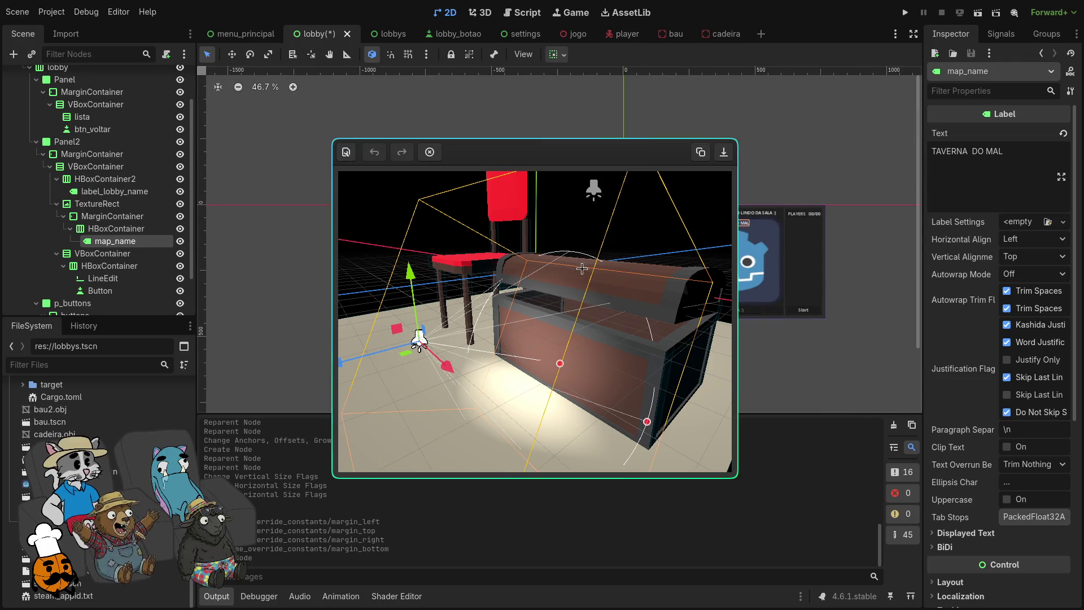
scroll(763, 262, "up", 4)
scroll(773, 276, "up", 1)
scroll(787, 296, "down", 1)
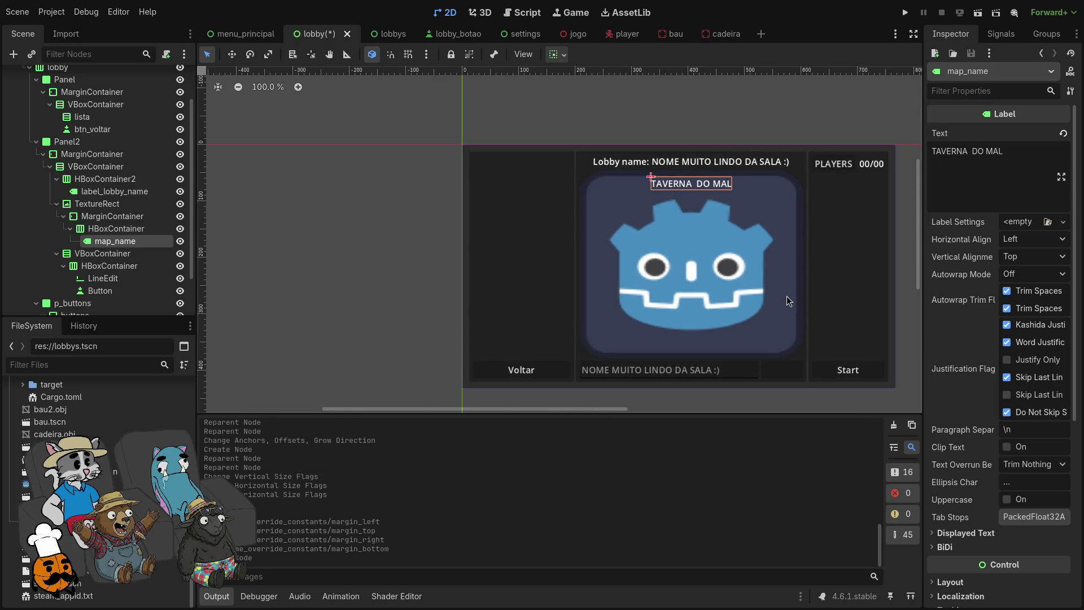
scroll(795, 263, "right", 5)
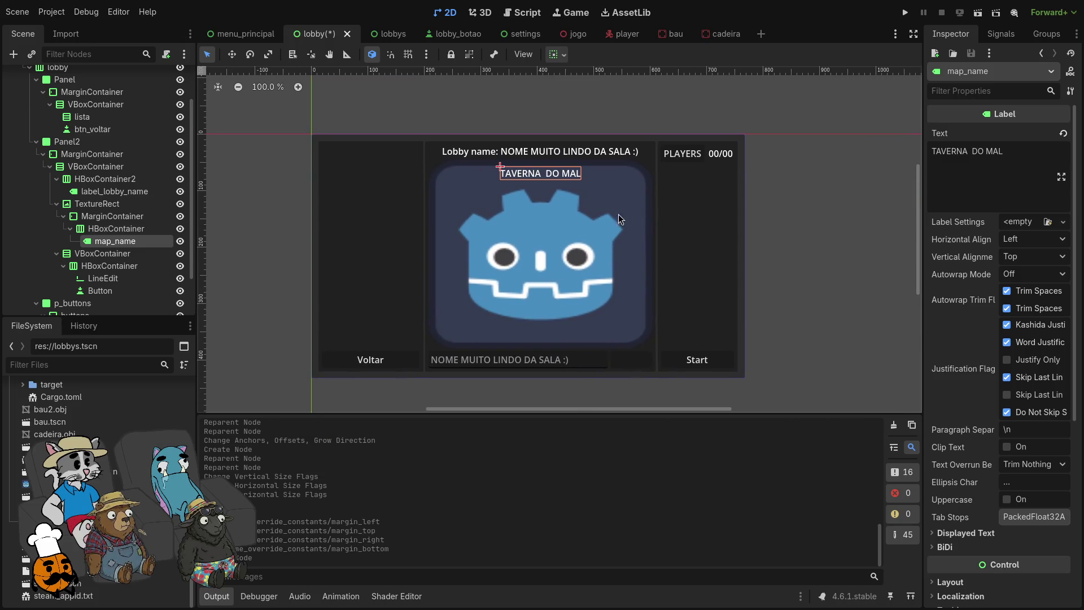
left_click(562, 34)
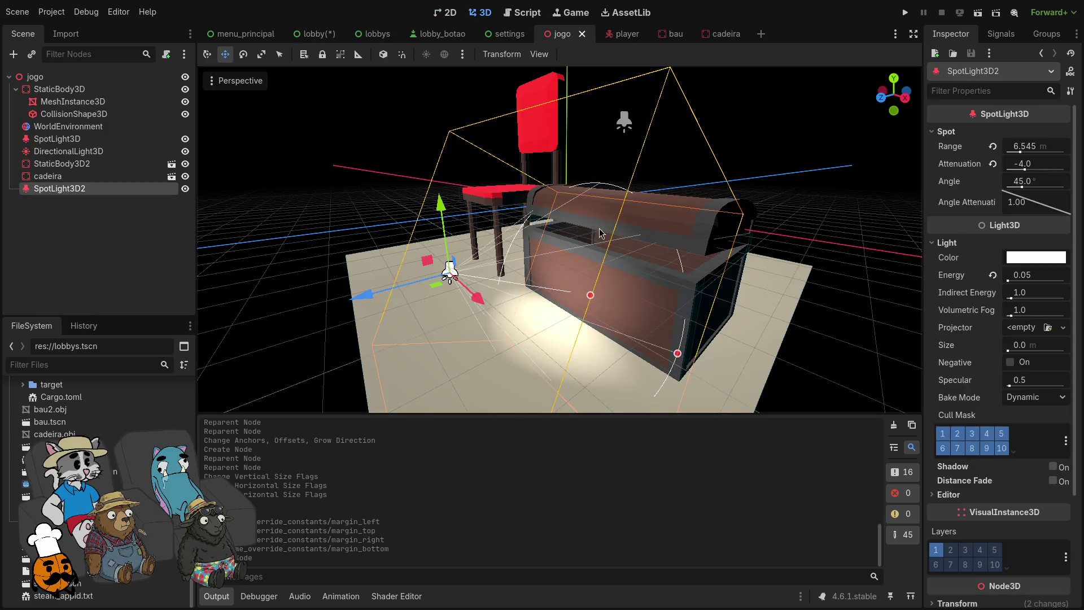
Step: Orbit around the chair and chest, then check the WorldEnvironment's background mode unchanged
left_click_drag(791, 100, 683, 169)
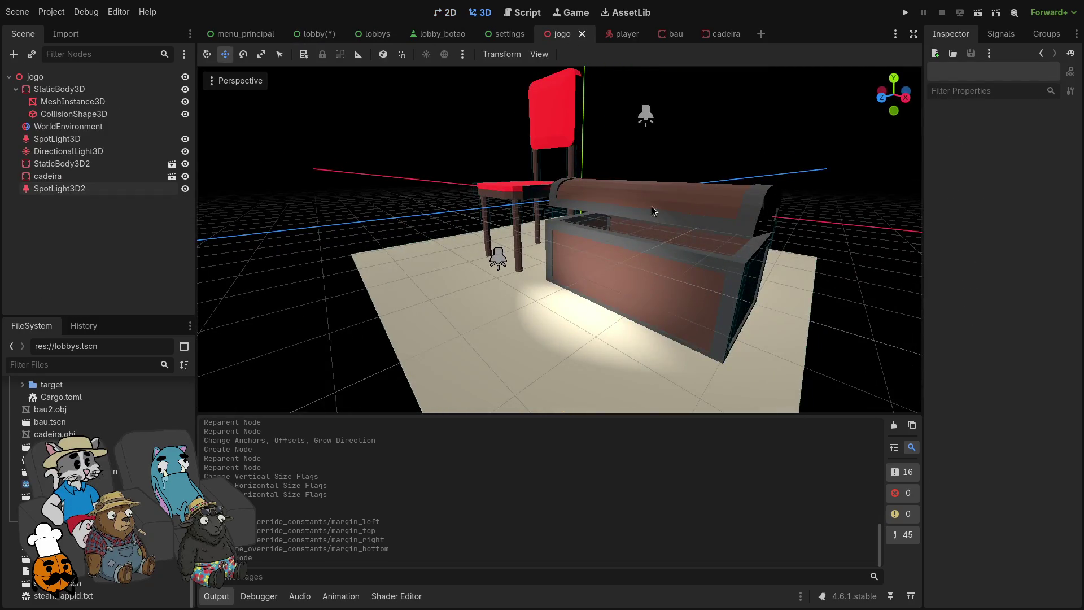
left_click(73, 102)
left_click(69, 127)
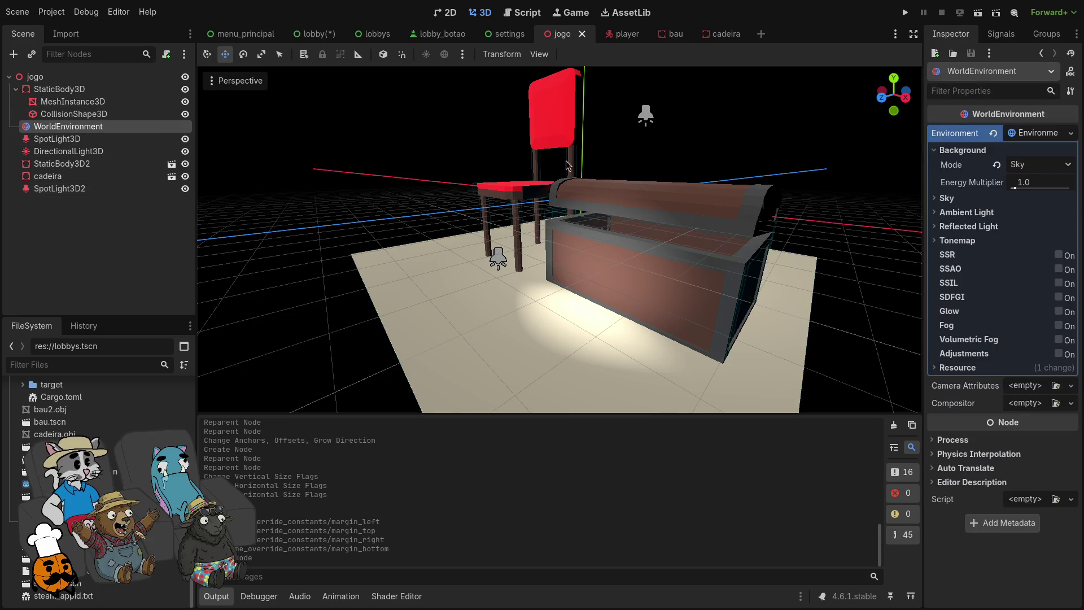
left_click(1039, 165)
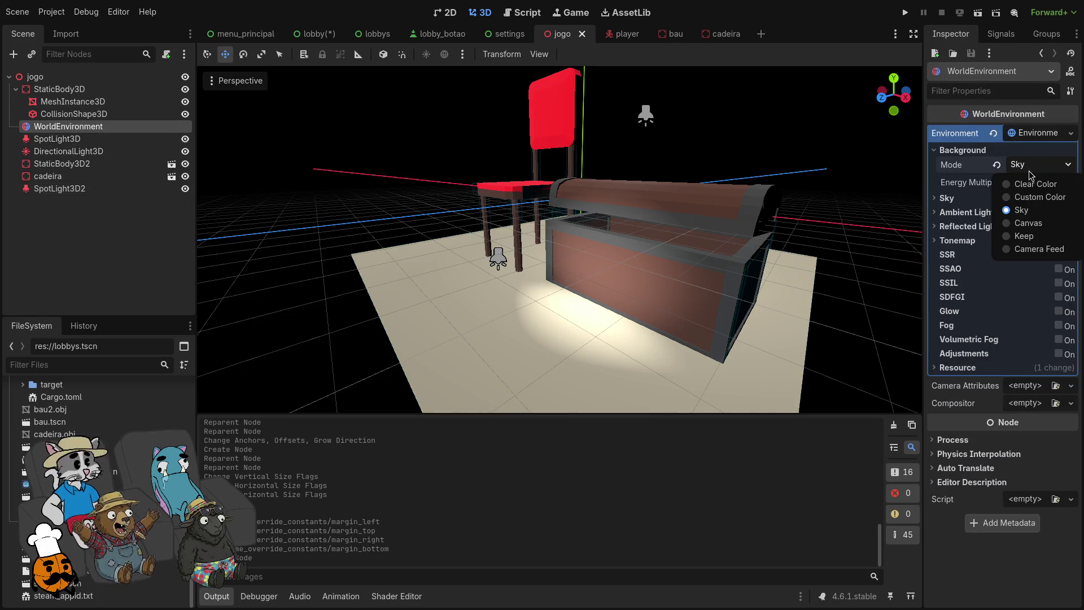
key("Escape")
Step: Give the WorldEnvironment a new Sky using a ProceduralSkyMaterial
left_click(1028, 135)
left_click(1028, 136)
left_click(933, 199)
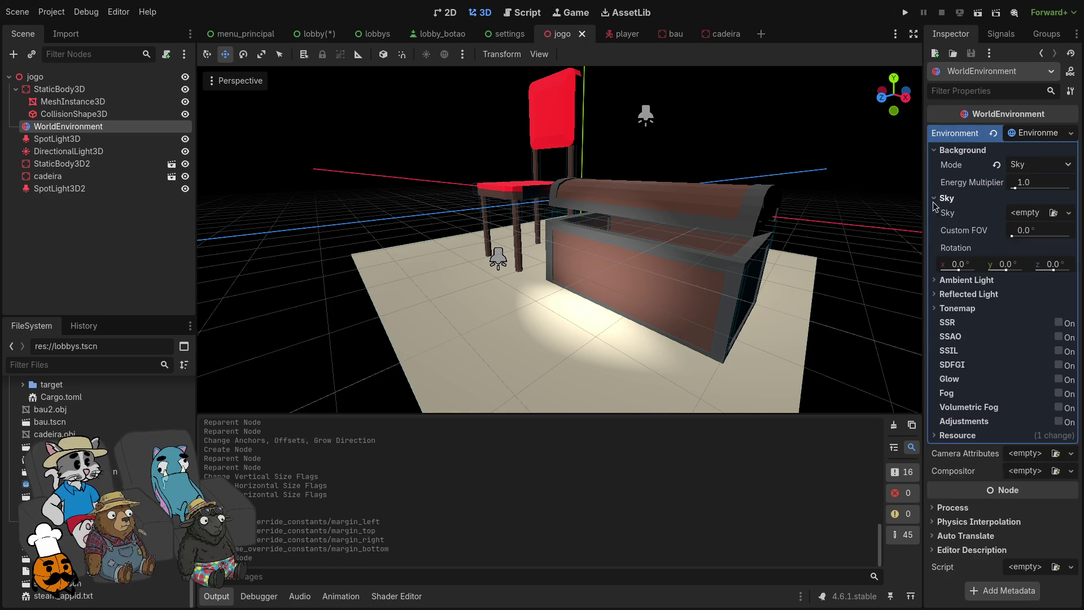
left_click(1030, 218)
left_click(1031, 246)
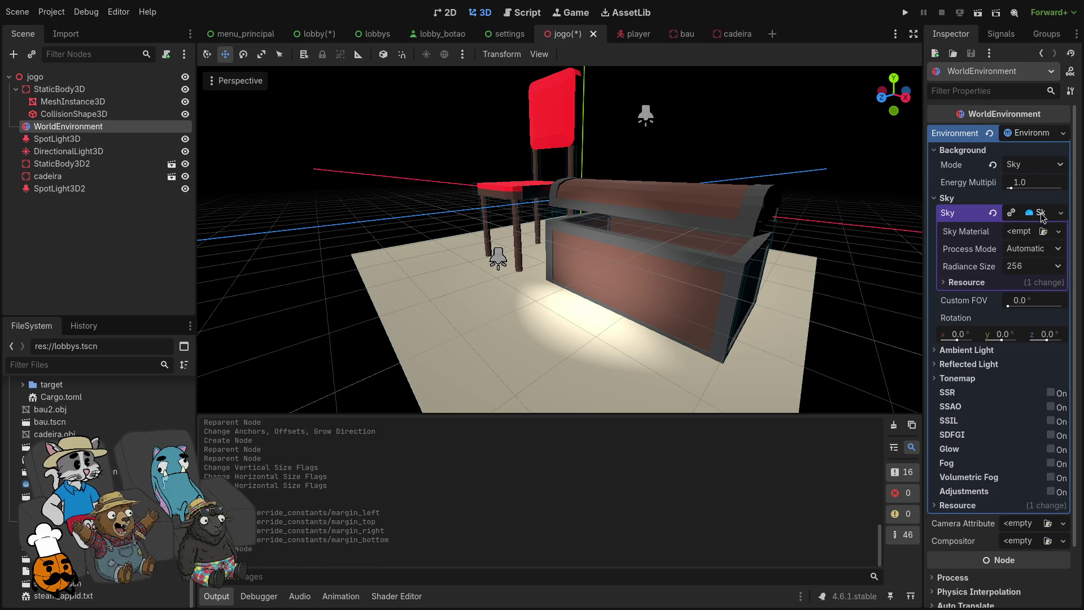
left_click(1020, 234)
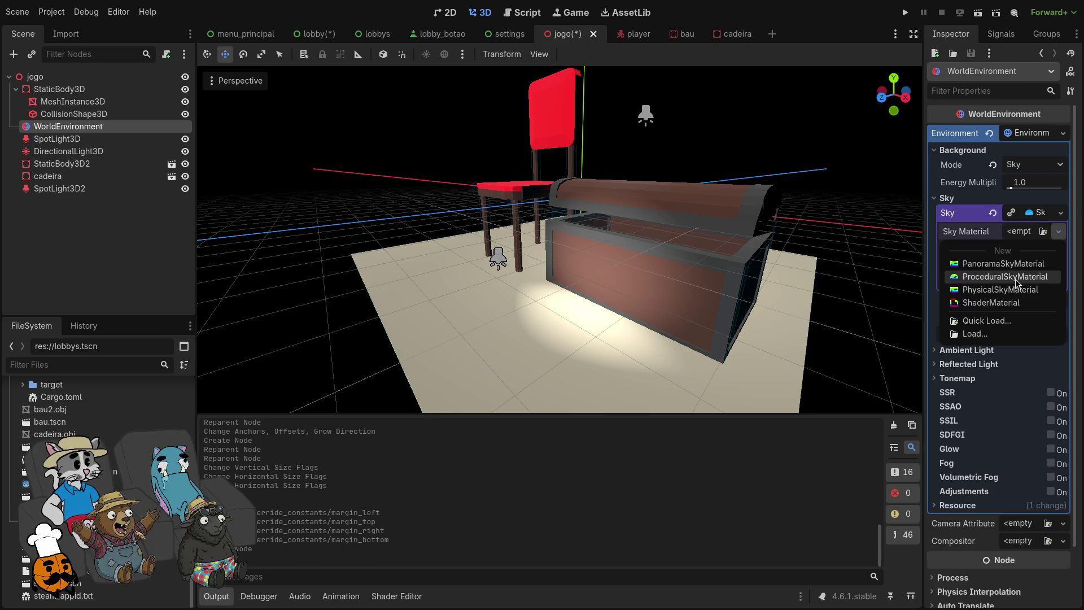
left_click(1016, 277)
scroll(820, 299, "down", 5)
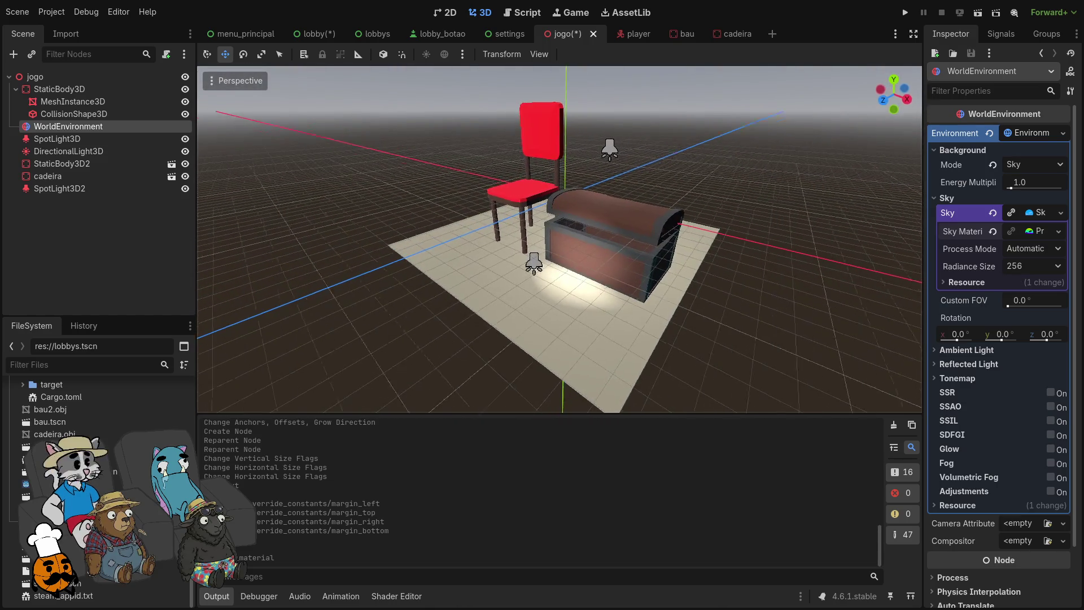
Step: Screenshot the 3D viewport showing the chair and chest, then open a new terminal
left_click(799, 294)
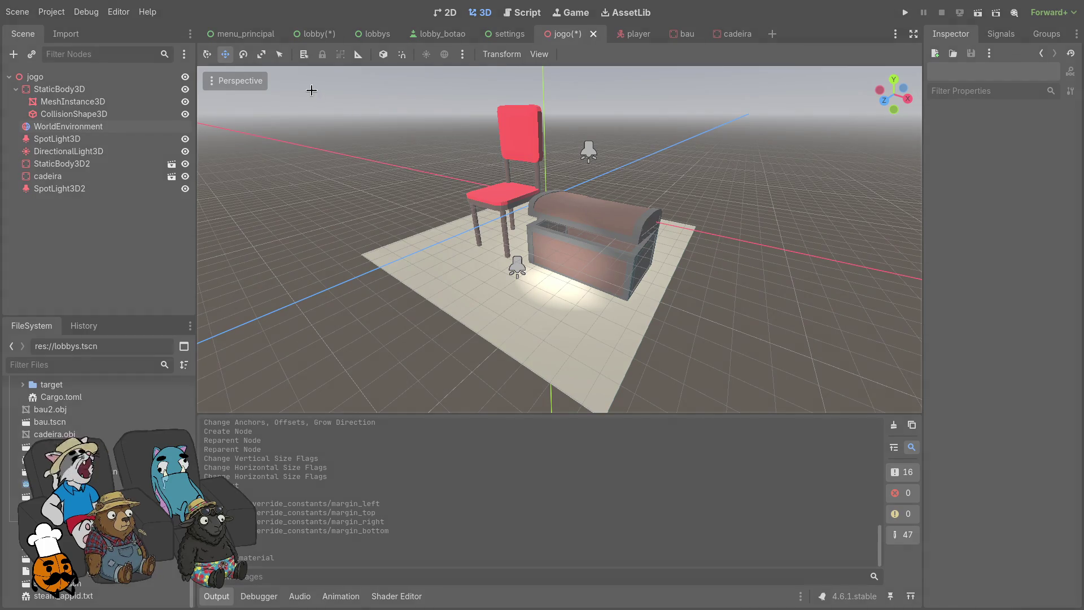
mouse_move(346, 89)
left_mouse_down()
mouse_move(576, 336)
mouse_move(734, 391)
left_mouse_up()
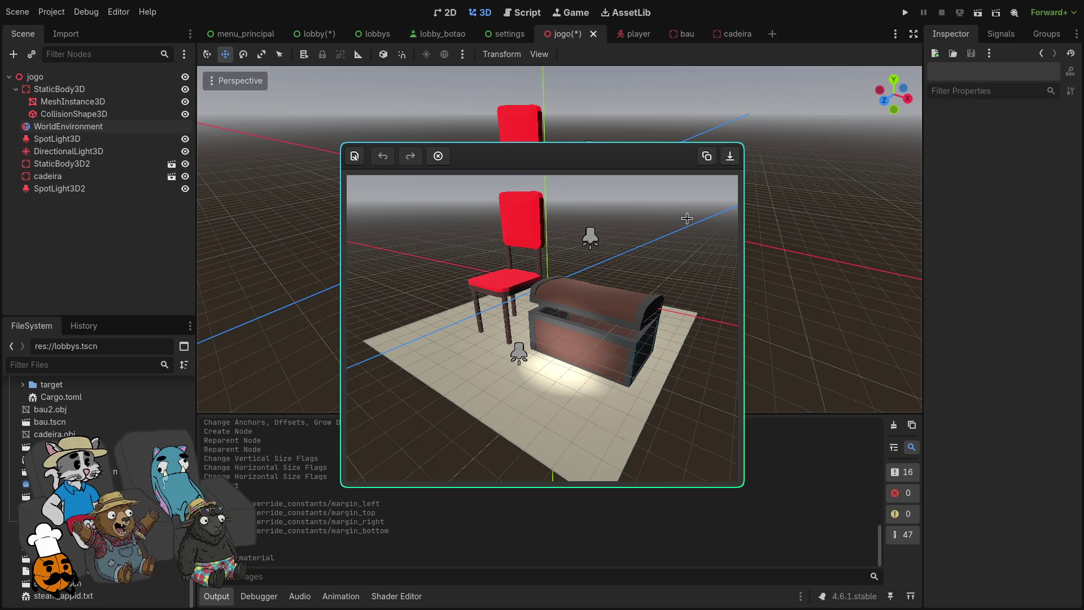
key("Escape")
key("super+Return")
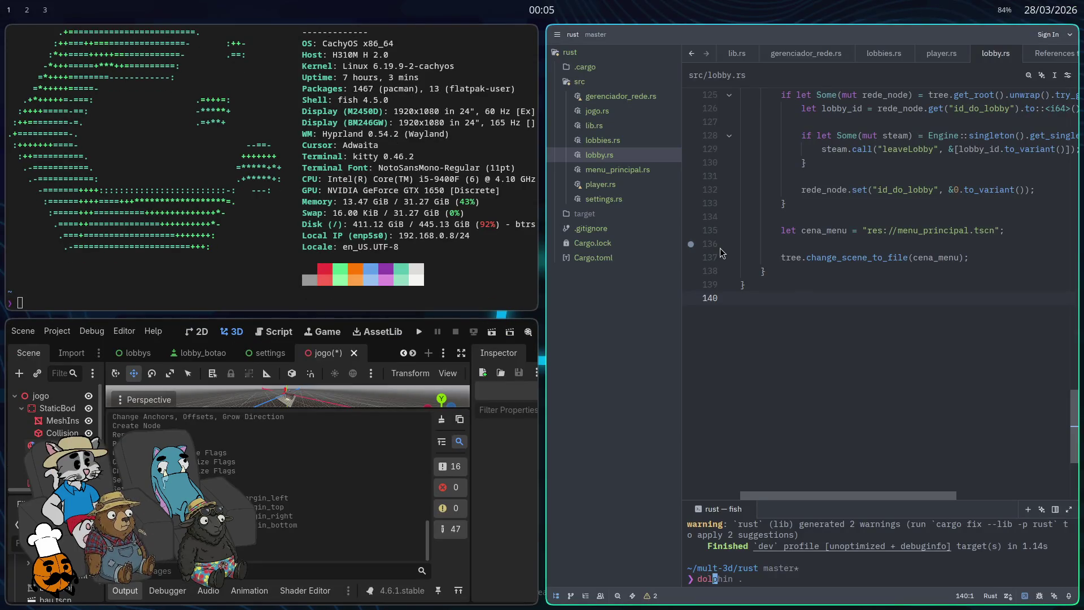
Step: Launch Dolphin from the terminal with 'dol' and make it fullscreen
type("dol")
key("Return")
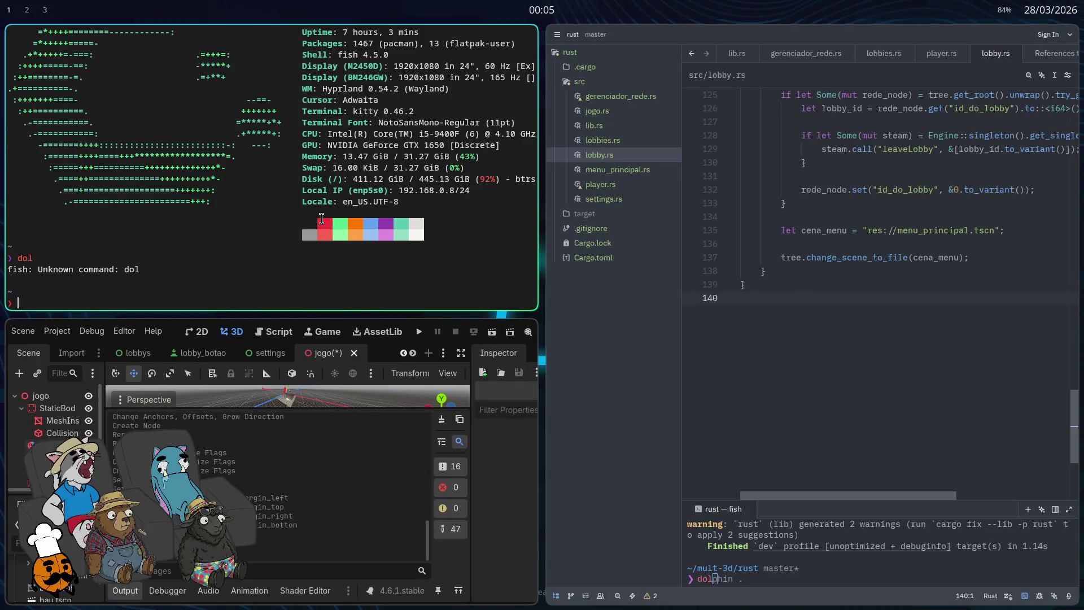
type("dolphin")
key("Return")
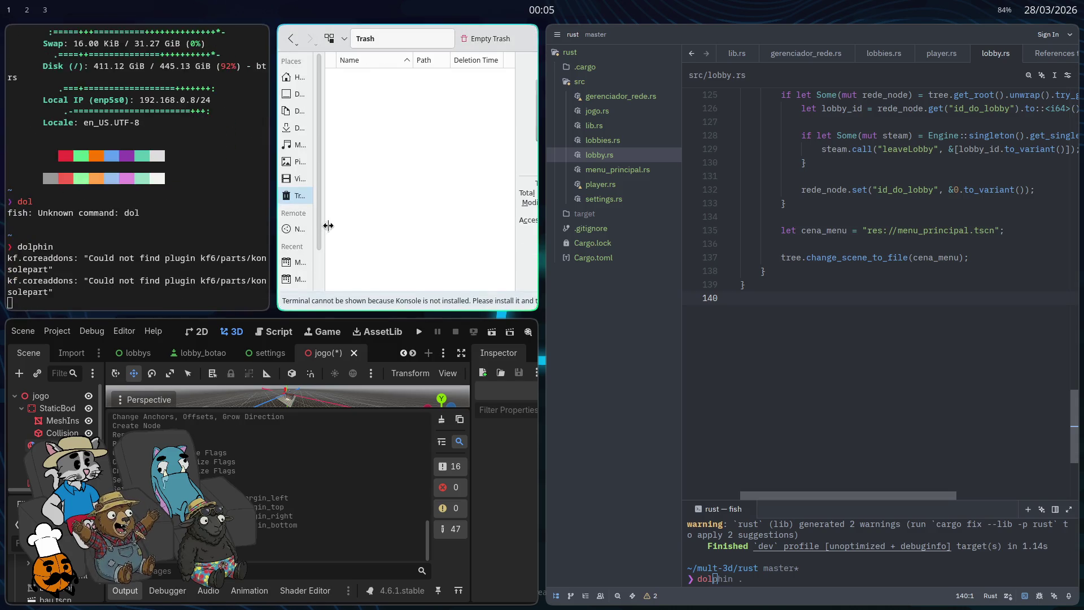
key("super+f")
Step: Find the new chair-and-chest screenshot on the Desktop, then open the mult-3d project folder
left_click(23, 71)
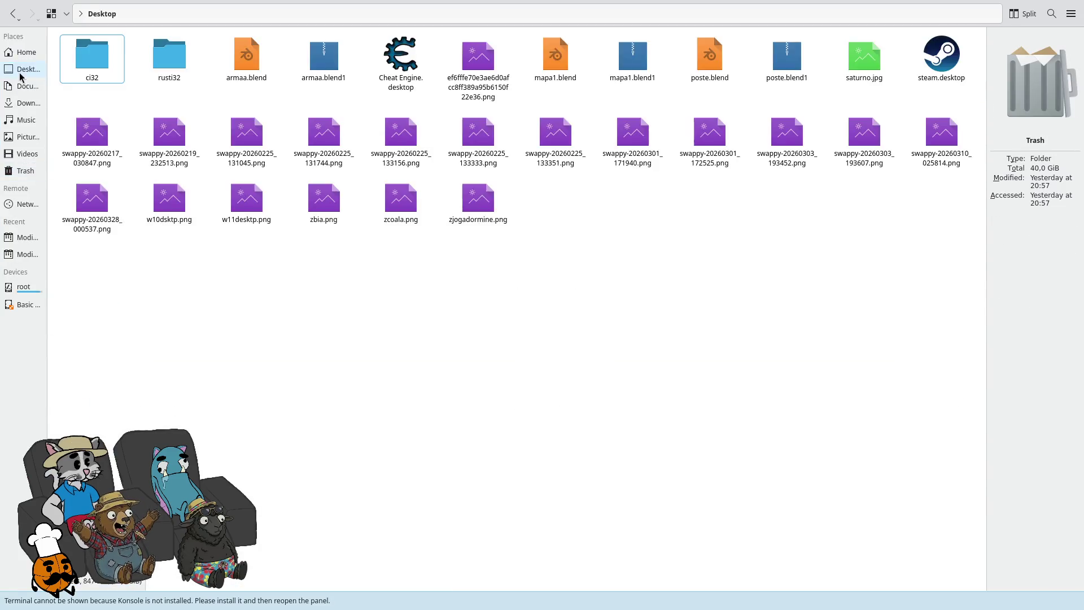
left_click(26, 52)
scroll(668, 446, "down", 1)
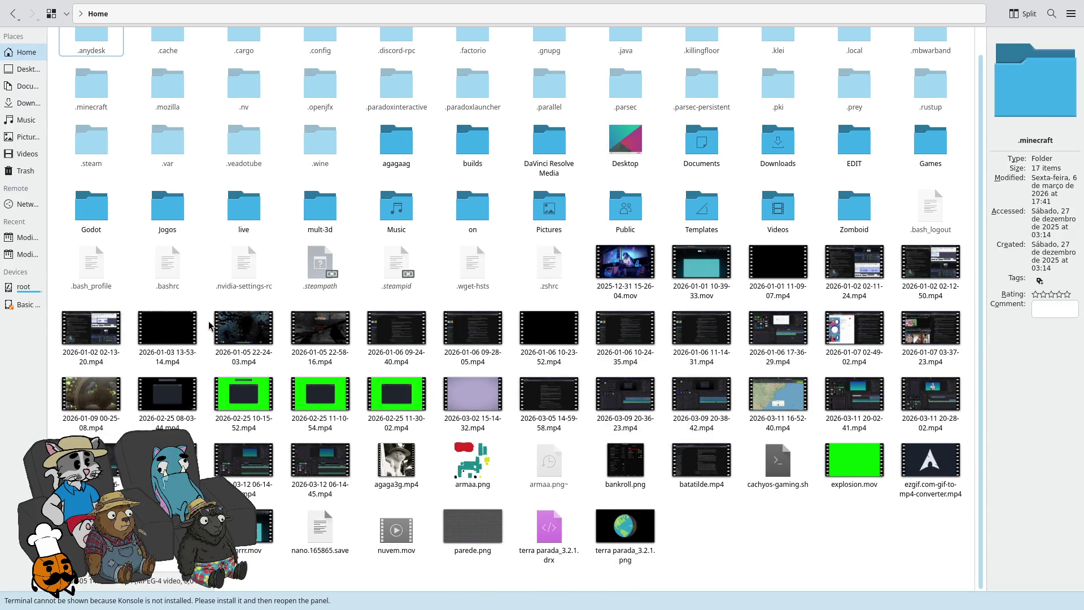
left_click(25, 69)
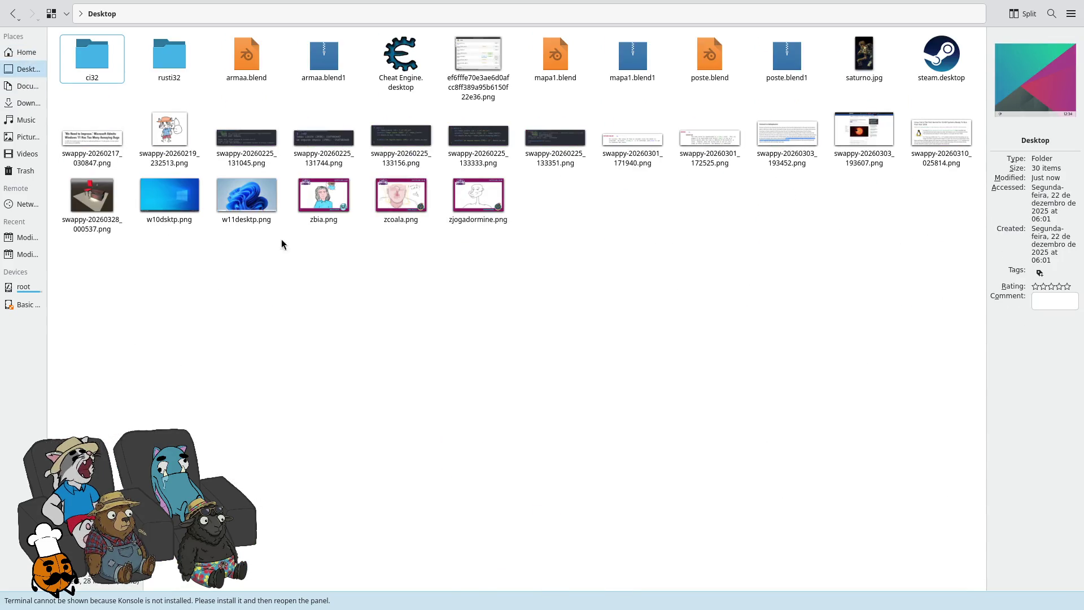
left_click(110, 206)
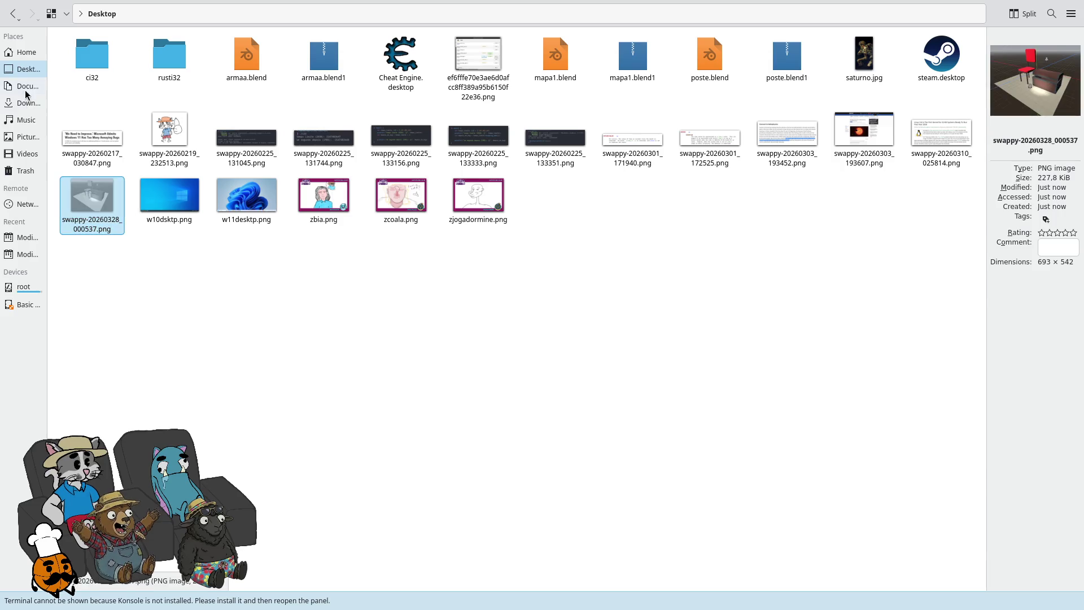
left_click(26, 52)
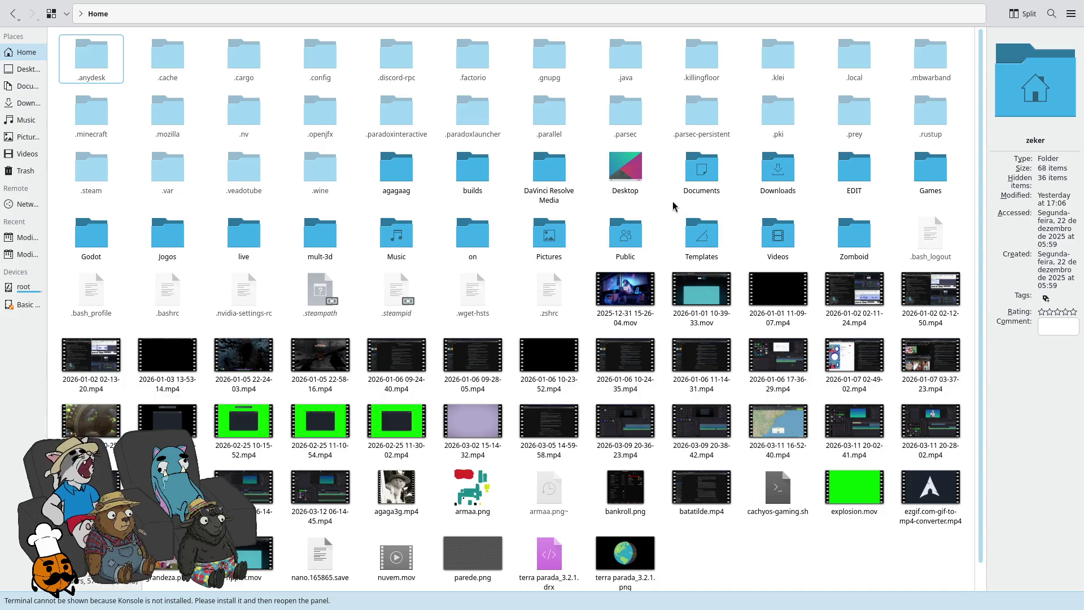
double_click(323, 254)
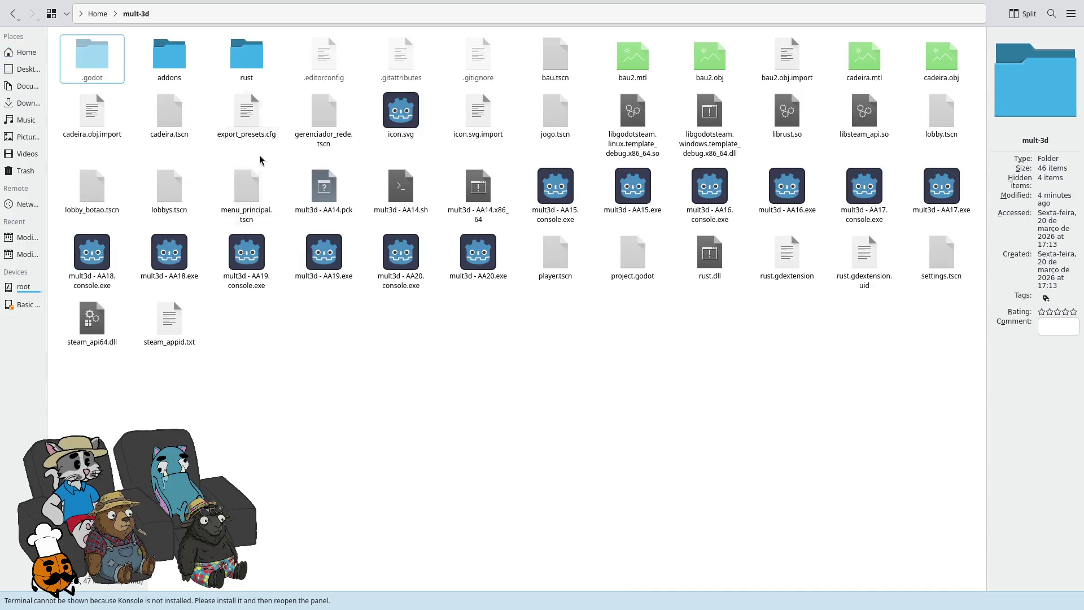
Step: Close Dolphin and its terminal, fullscreen Godot, and return to the lobby scene
key("super+f")
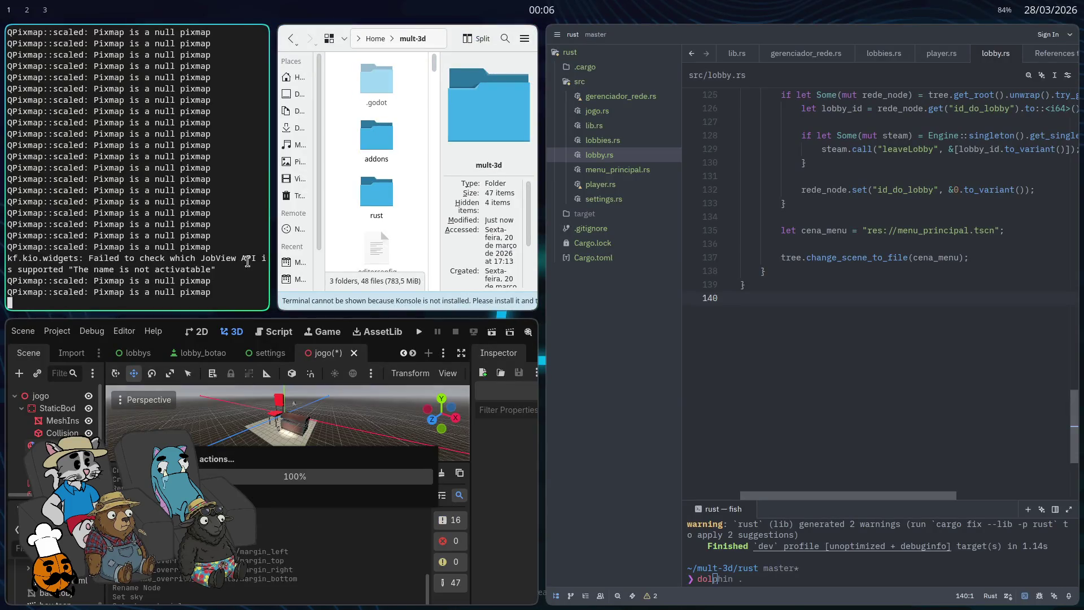
key("super+q")
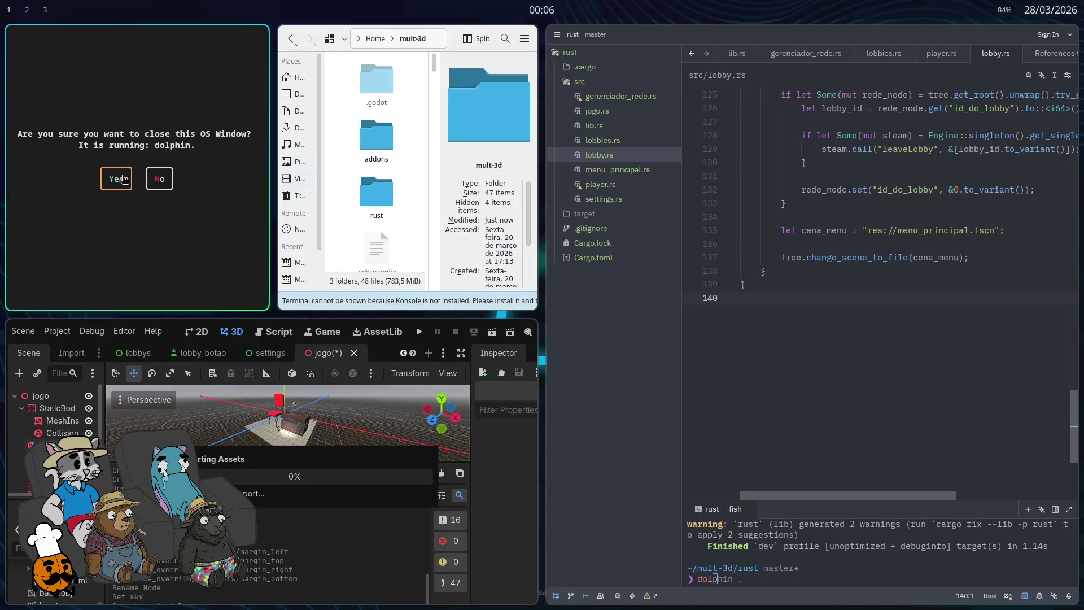
key("y")
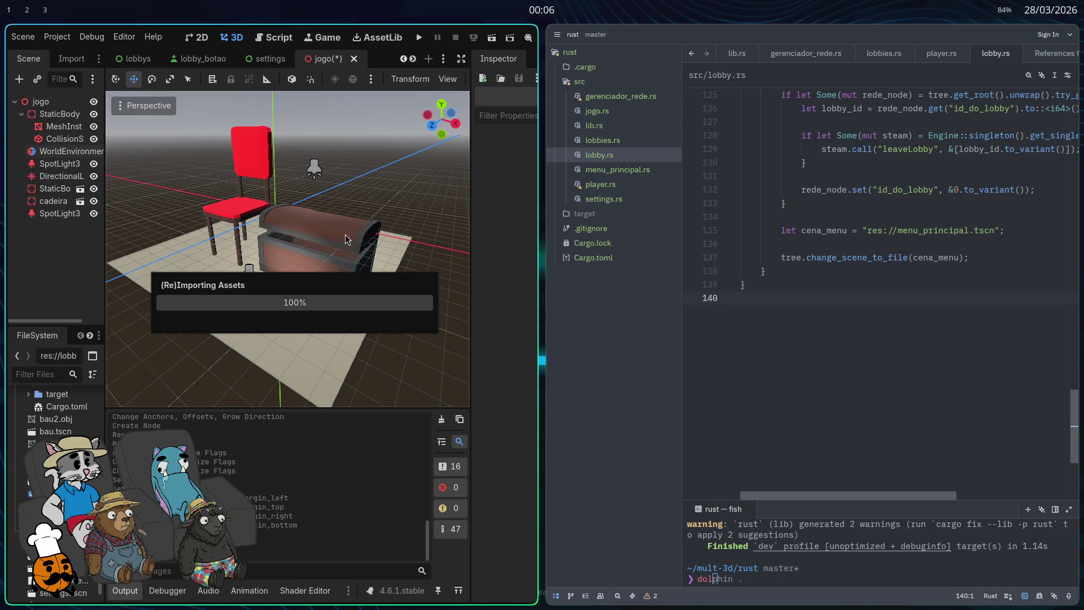
key("super+f")
left_click(314, 34)
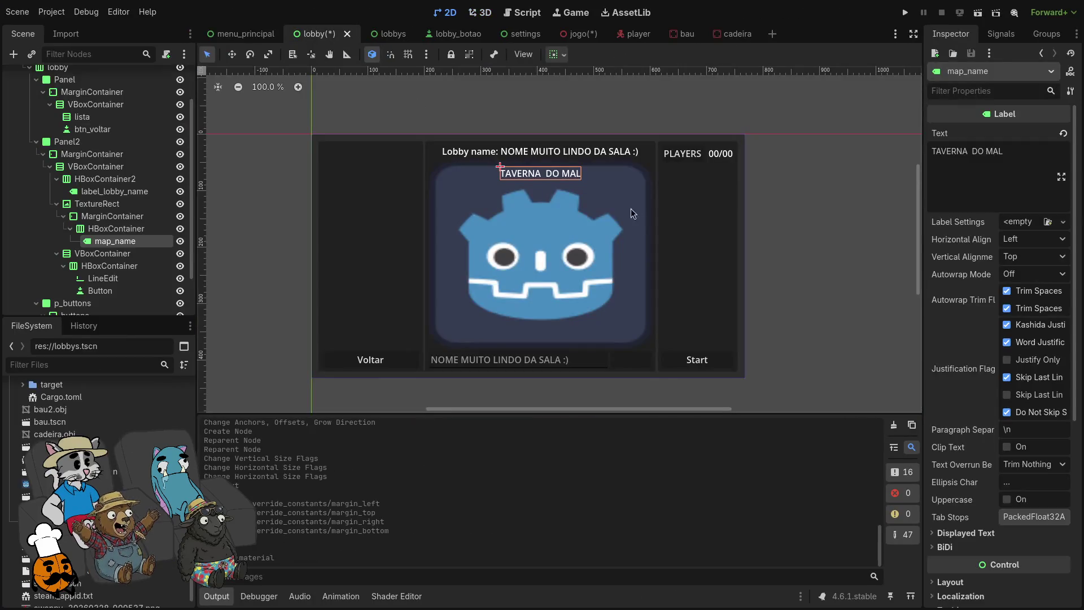
Step: Load the chair-and-chest screenshot into the preview TextureRect with Expand Mode set to Ignore Size
left_click(589, 250)
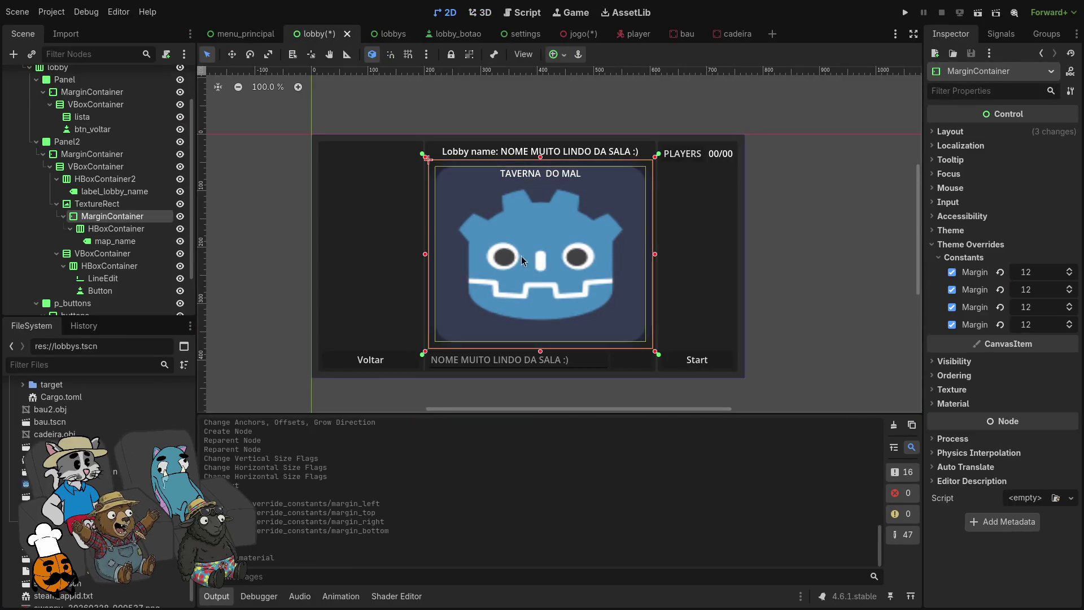
left_click(108, 205)
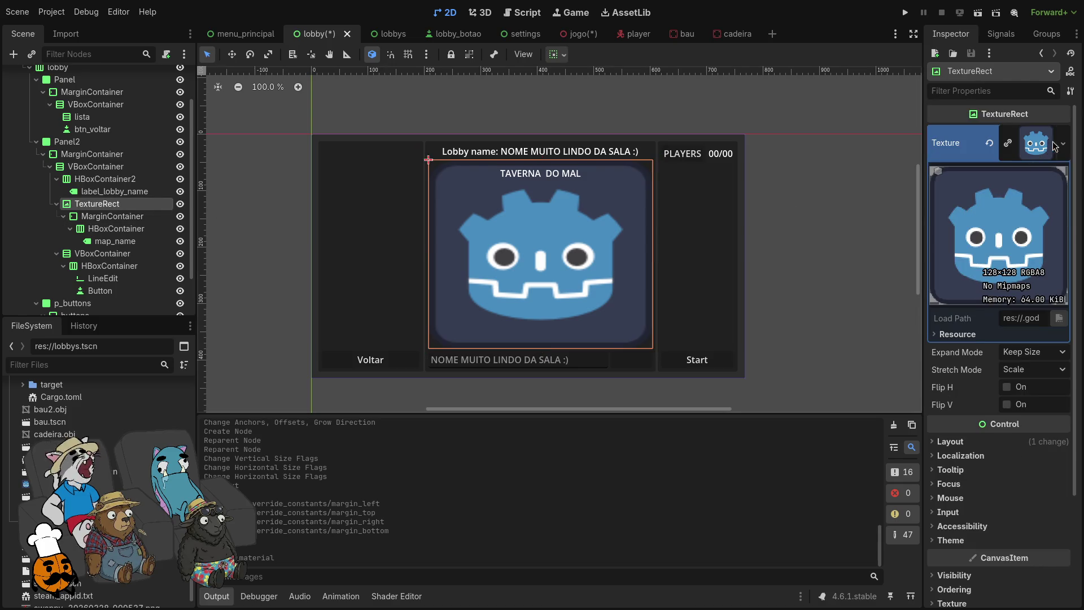
left_click(1063, 143)
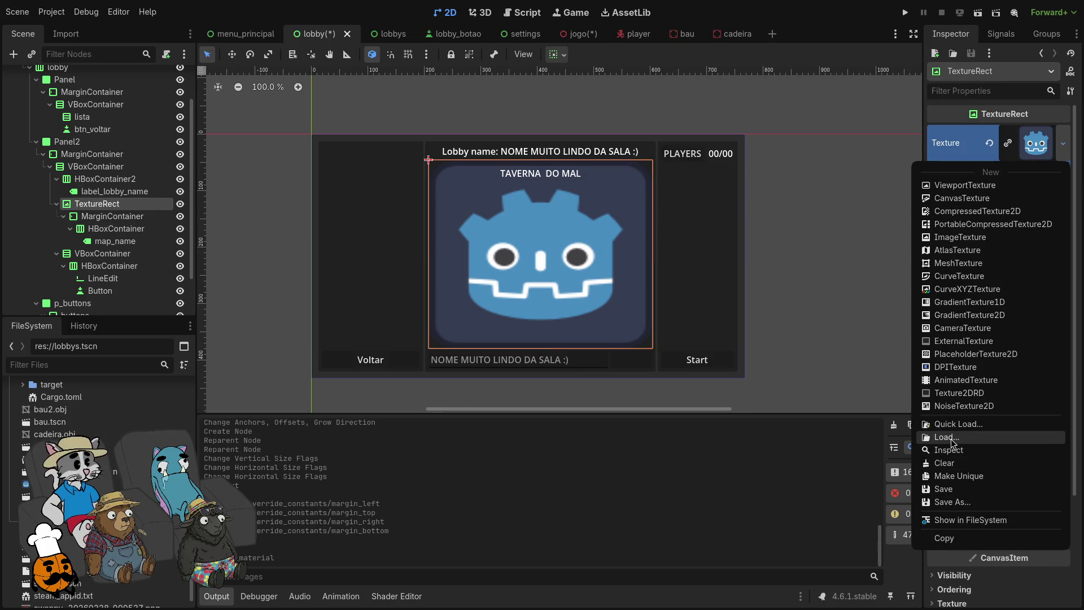
left_click(951, 439)
double_click(531, 187)
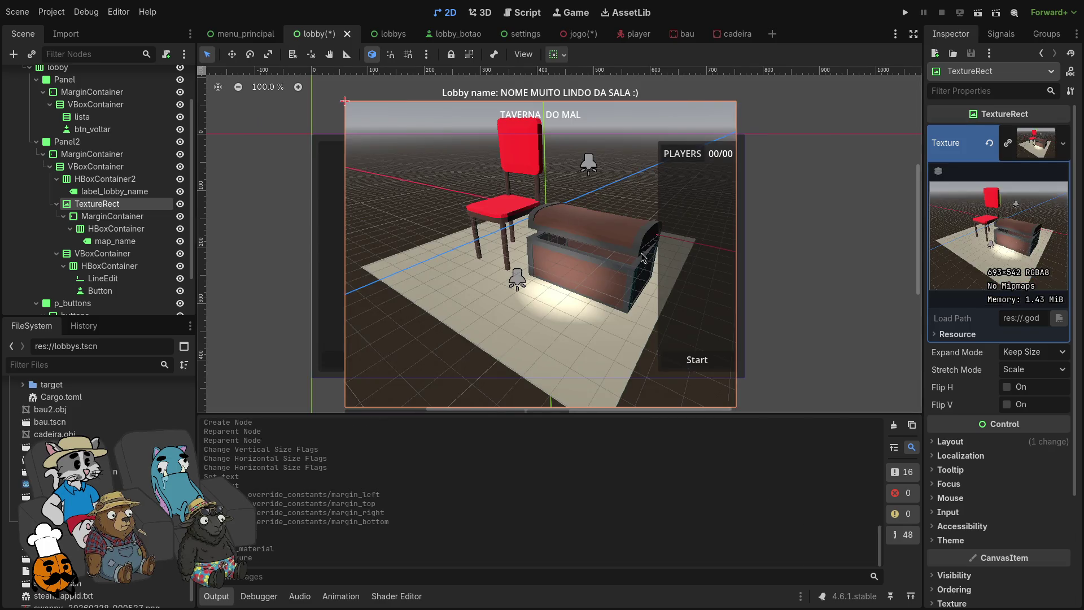
left_click(1021, 351)
left_click(1008, 387)
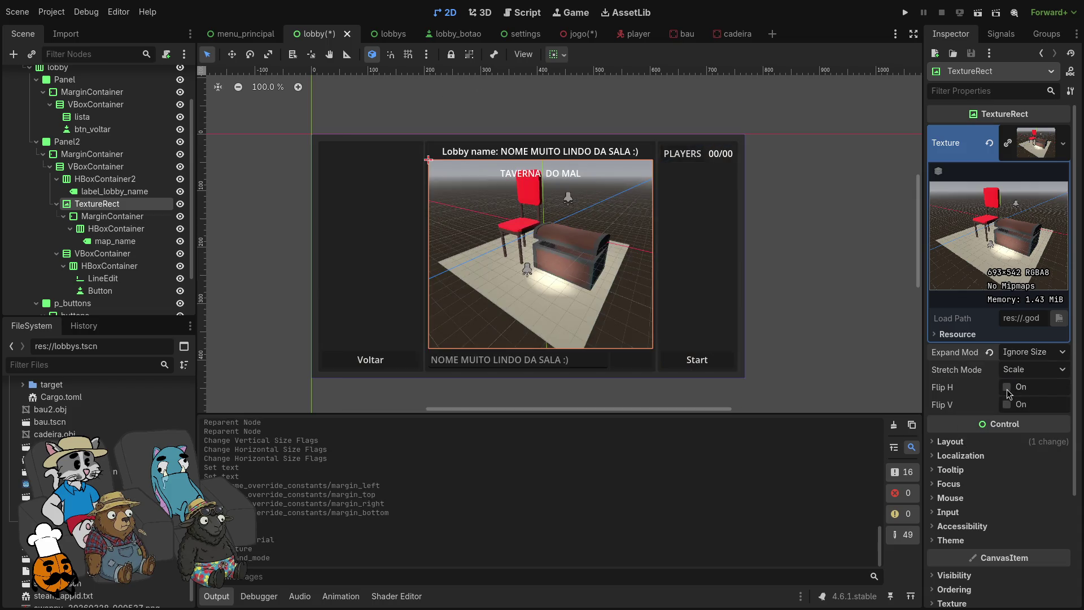
Step: Check the updated lobby layout, then select the TAVERNA DO MAL map name label
left_click(797, 252)
scroll(761, 261, "up", 4)
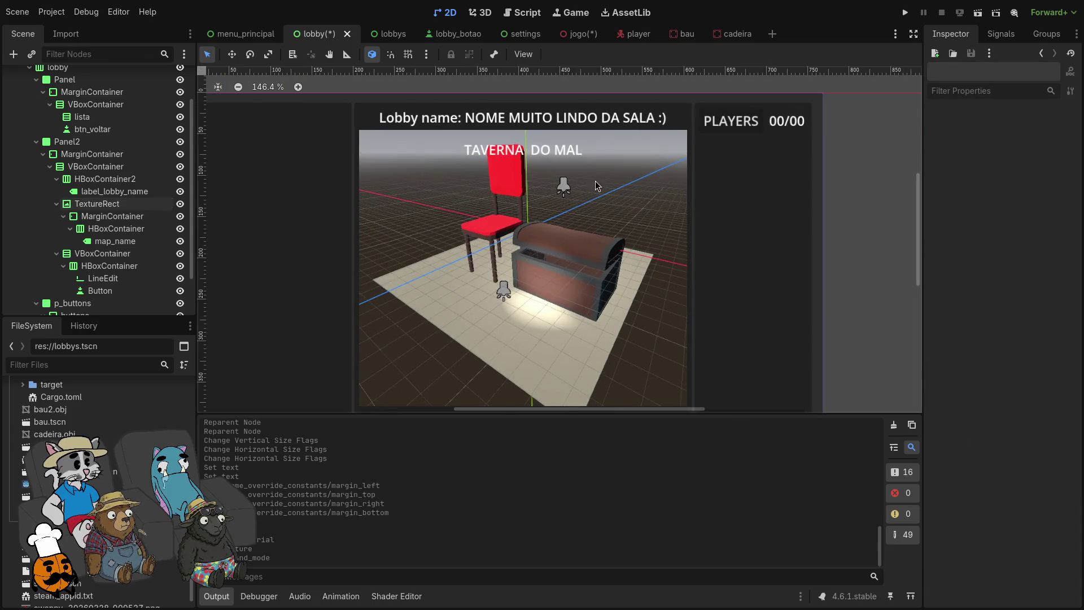
scroll(618, 202, "down", 1)
left_click(577, 243)
left_click(649, 283)
scroll(650, 277, "up", 1)
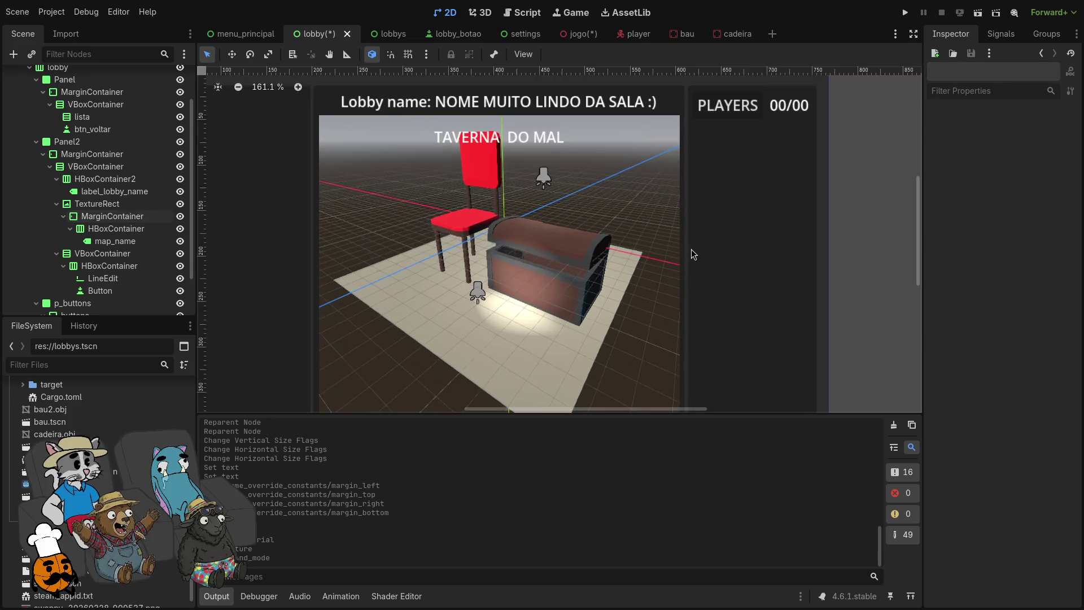
scroll(650, 266, "down", 3)
scroll(634, 279, "up", 1)
left_click(555, 172)
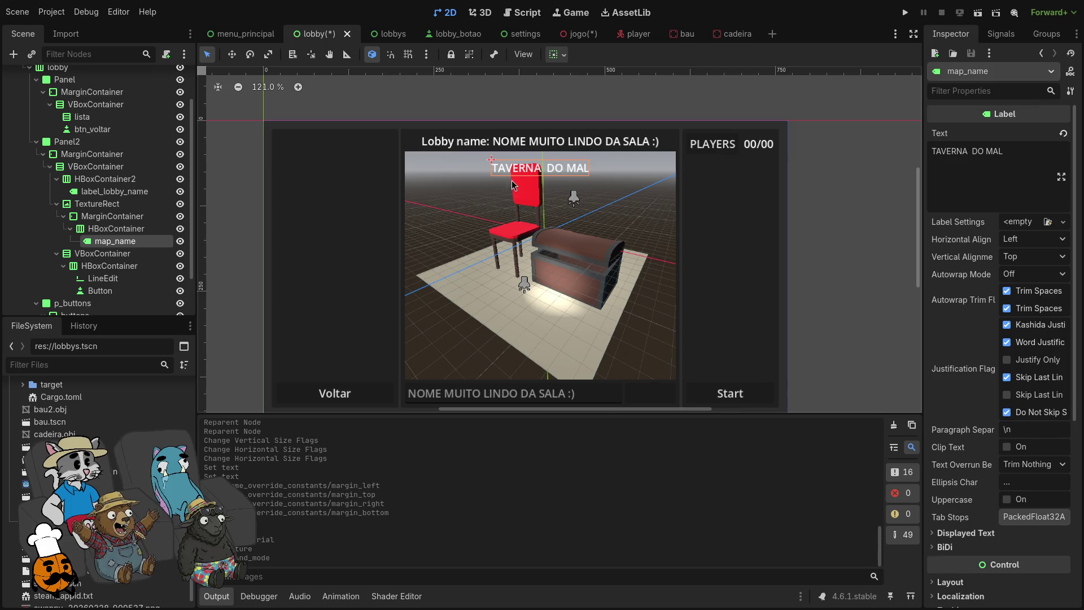
scroll(510, 191, "up", 12)
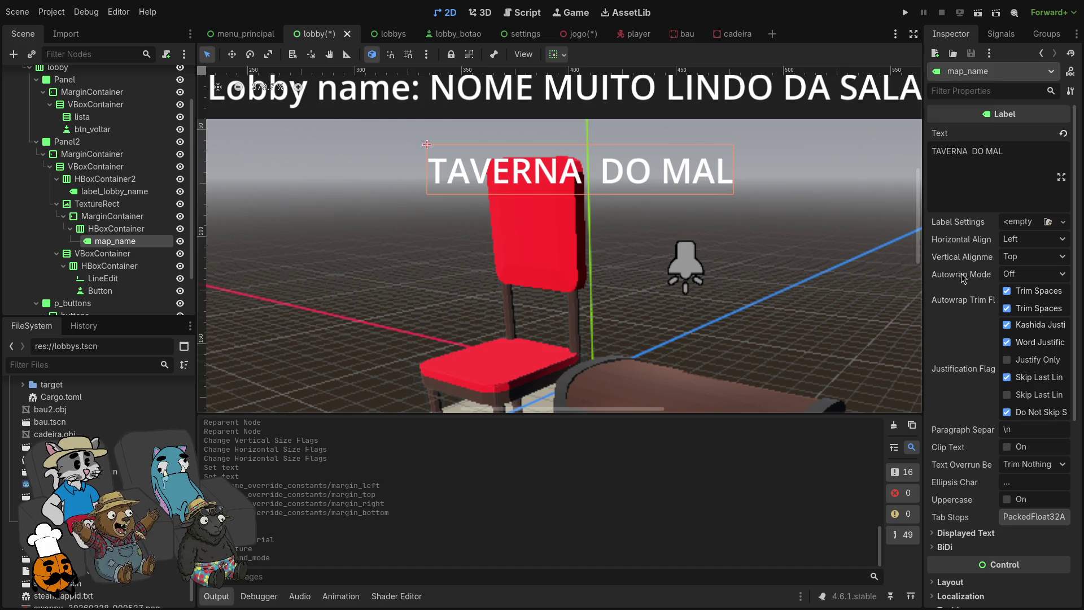
scroll(307, 270, "down", 1)
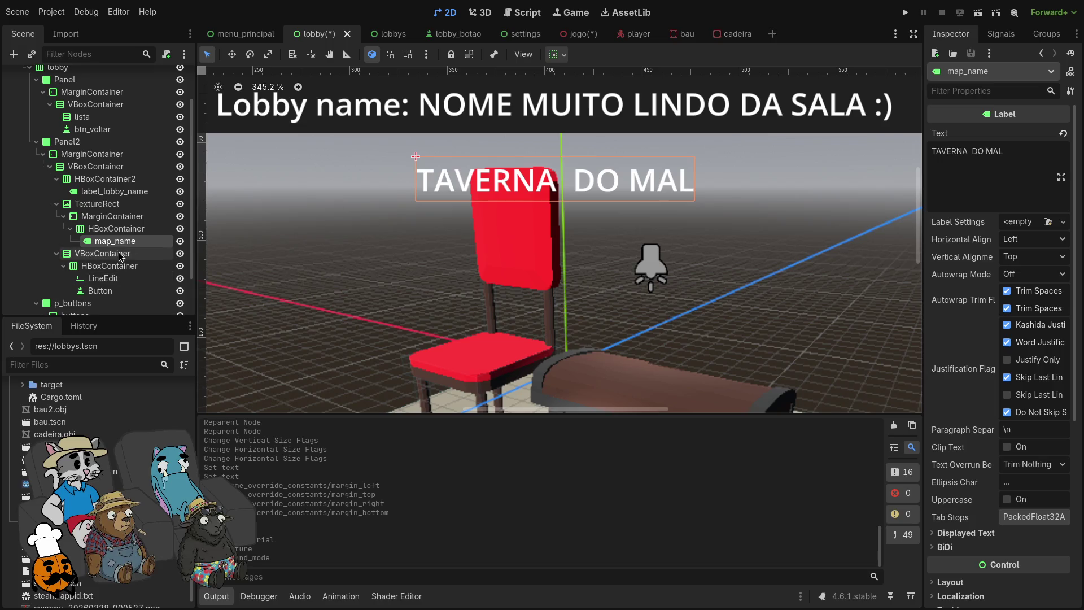
Step: Add a Panel child to the map-name HBoxContainer and drag map_name into it
left_click(118, 229)
right_click(119, 238)
left_click(170, 242)
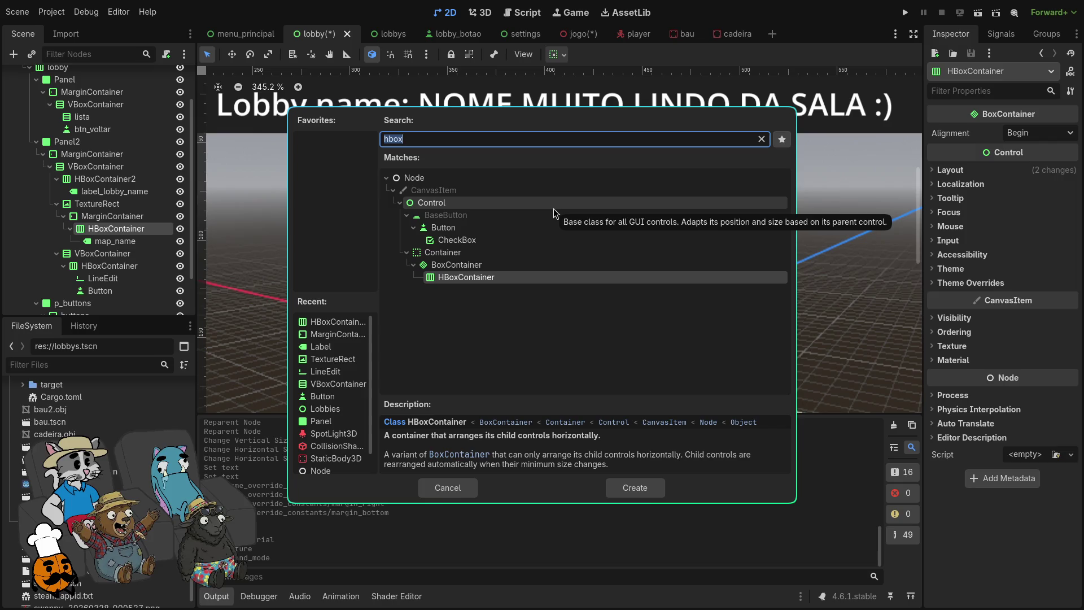
type("panel")
key("Return")
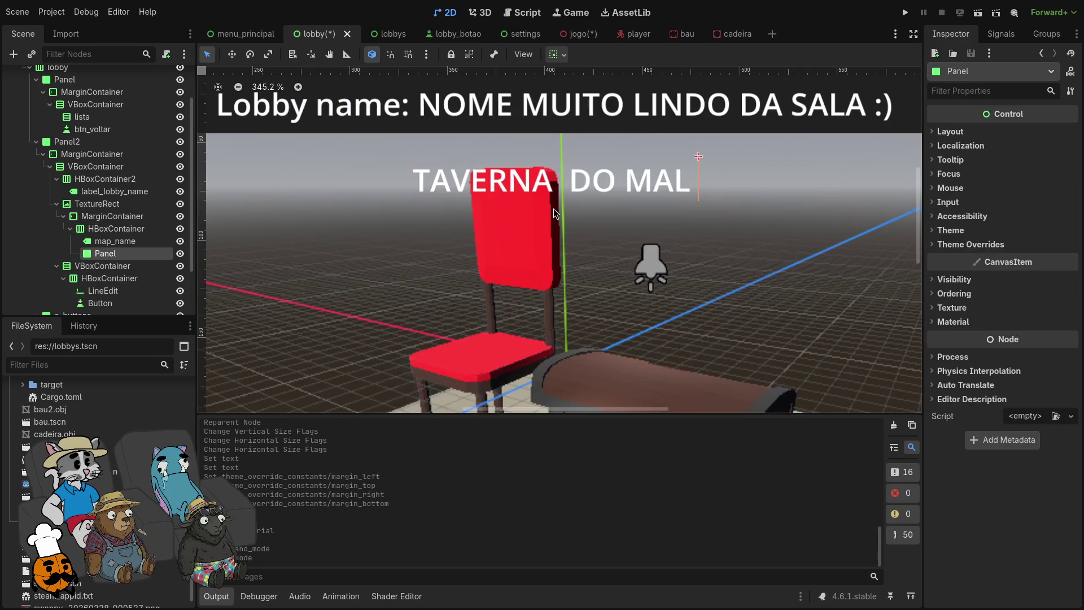
left_click_drag(115, 241, 126, 252)
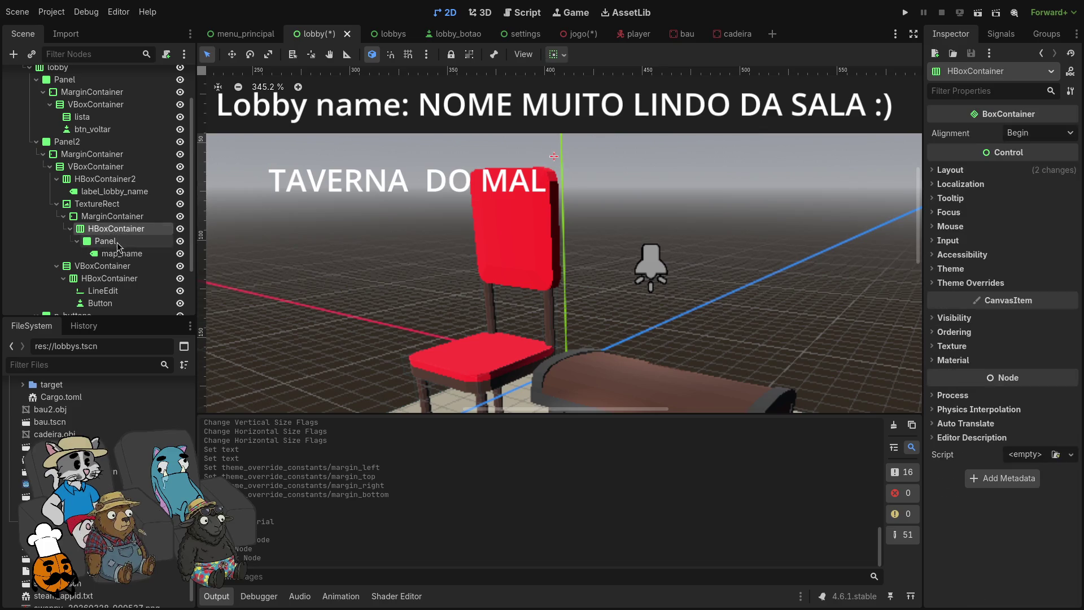
Step: Inspect the new nodes, undo the map_name move, and reselect the Panel
scroll(117, 241, "down", 3)
scroll(724, 280, "down", 6)
scroll(724, 280, "up", 3)
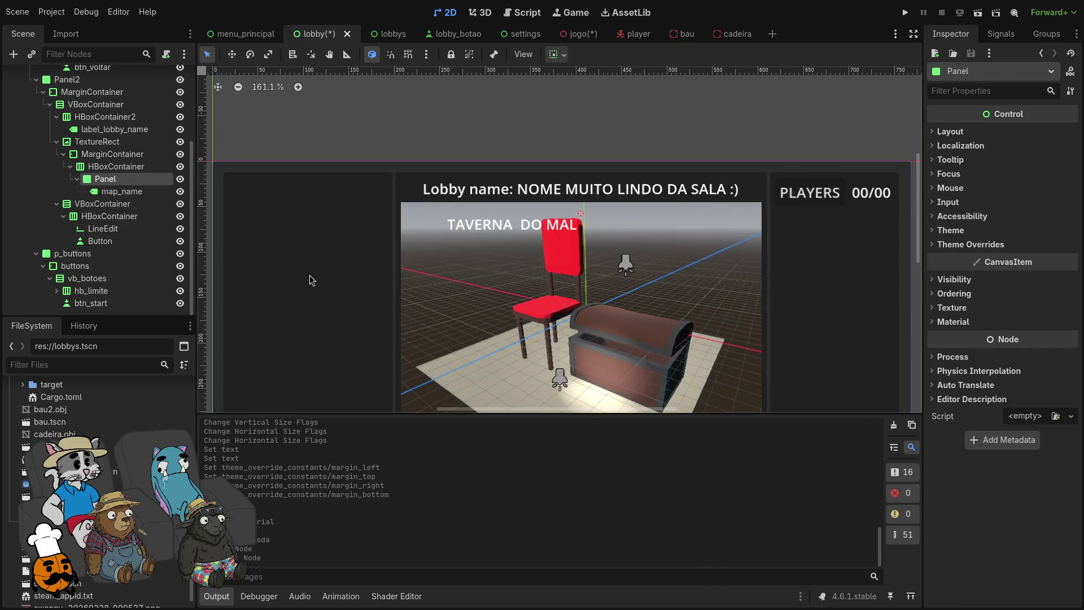
left_click(110, 216)
left_click(116, 229)
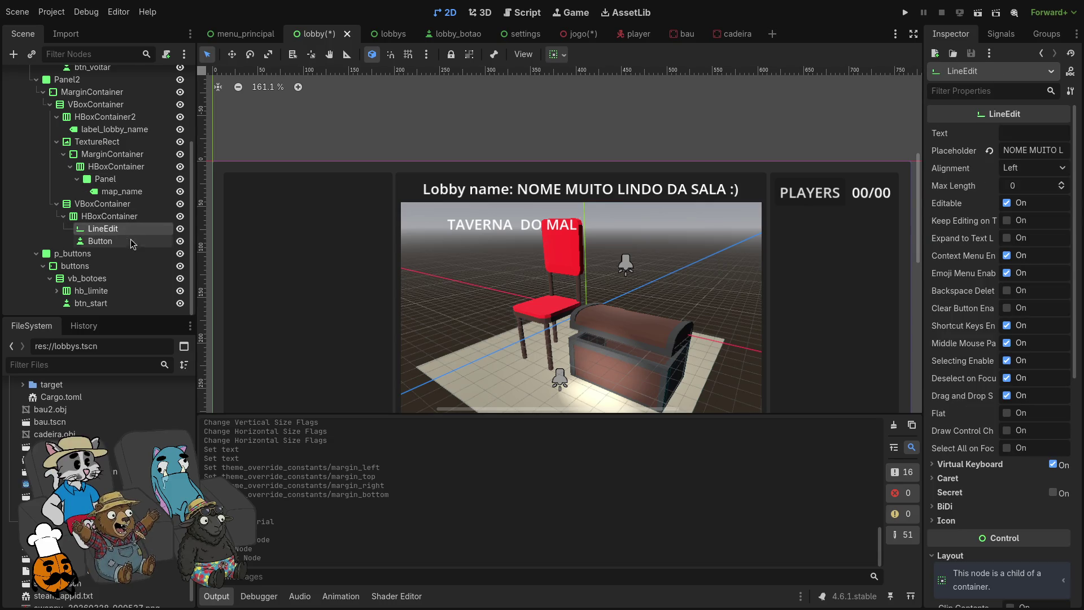
left_click(107, 179)
left_click(127, 179)
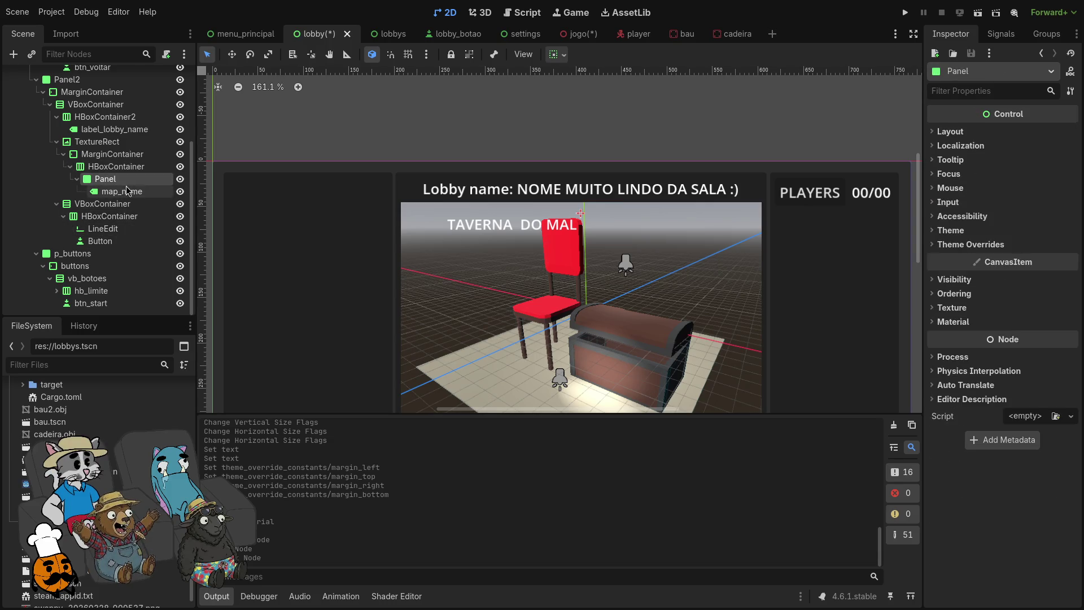
key("ctrl+z")
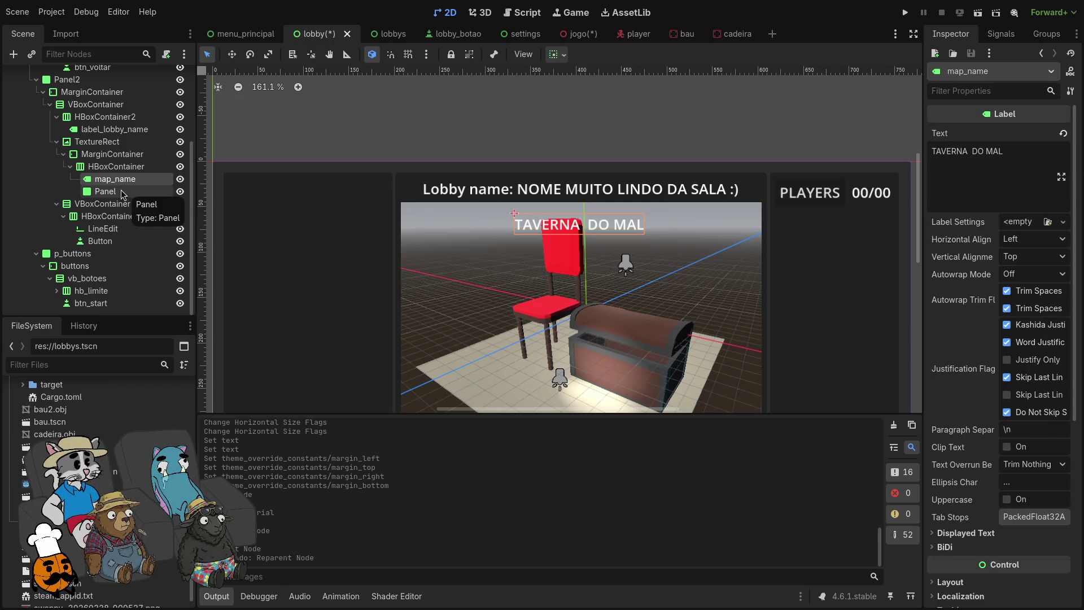
left_click(122, 193)
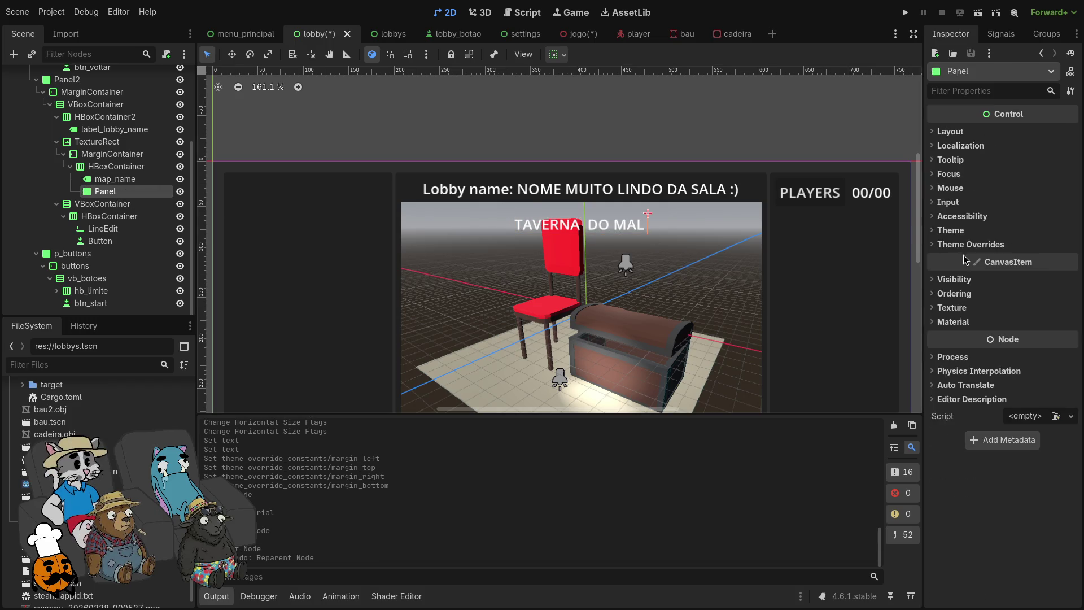
Step: Give the Panel a New StyleBoxFlat under Theme Overrides > Styles
left_click(969, 244)
left_click(966, 257)
left_click(1039, 271)
left_click(1036, 272)
left_click(1036, 271)
left_click(1062, 271)
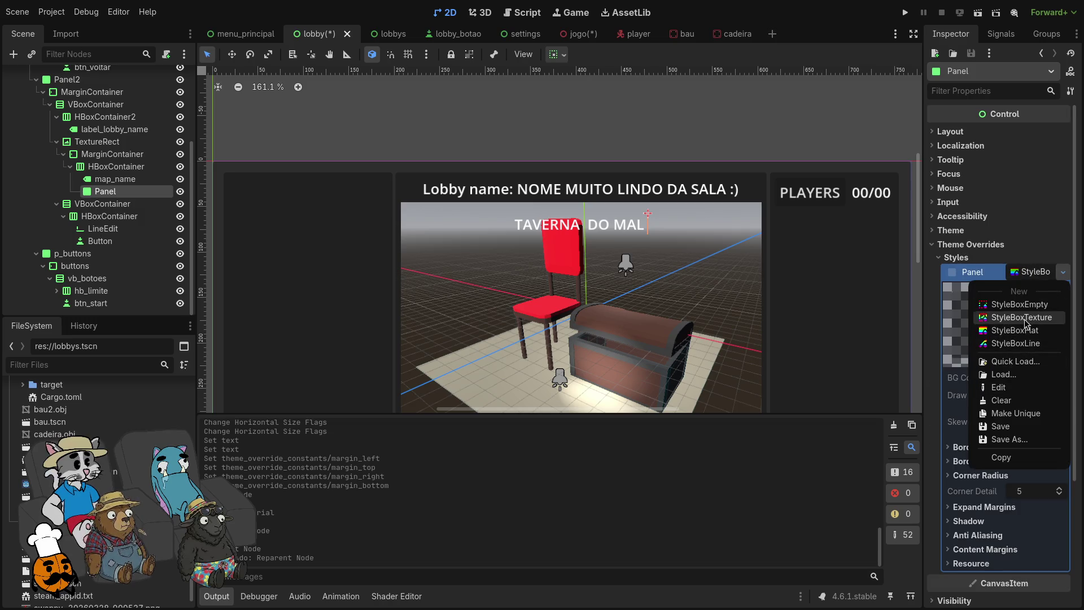
left_click(1015, 330)
left_click(1035, 377)
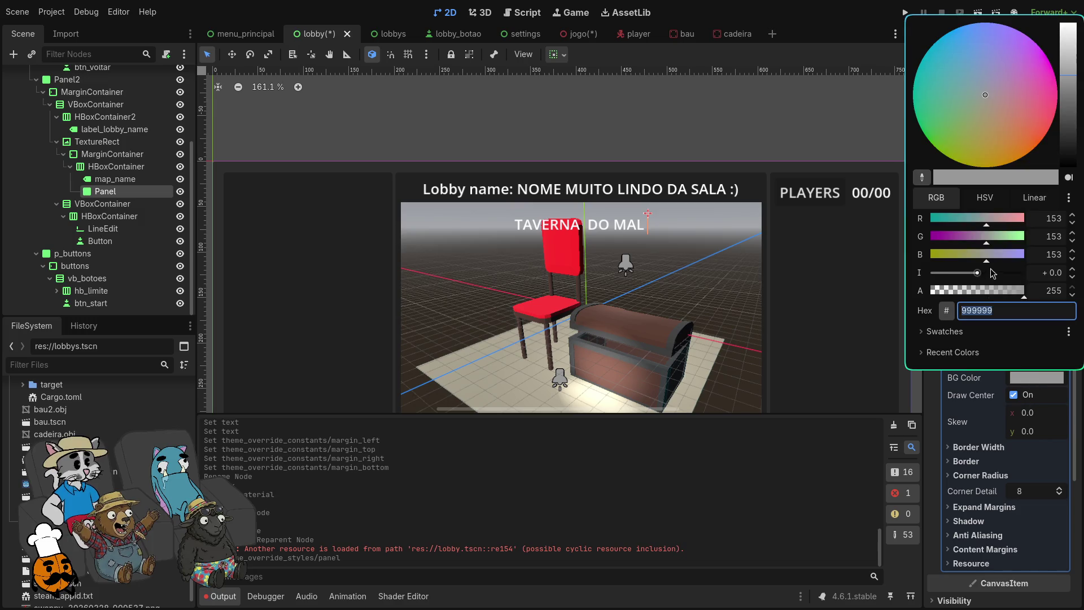
left_click(150, 199)
Step: Nest the map_name label inside the Panel and reselect the Panel
left_click_drag(133, 179, 131, 192)
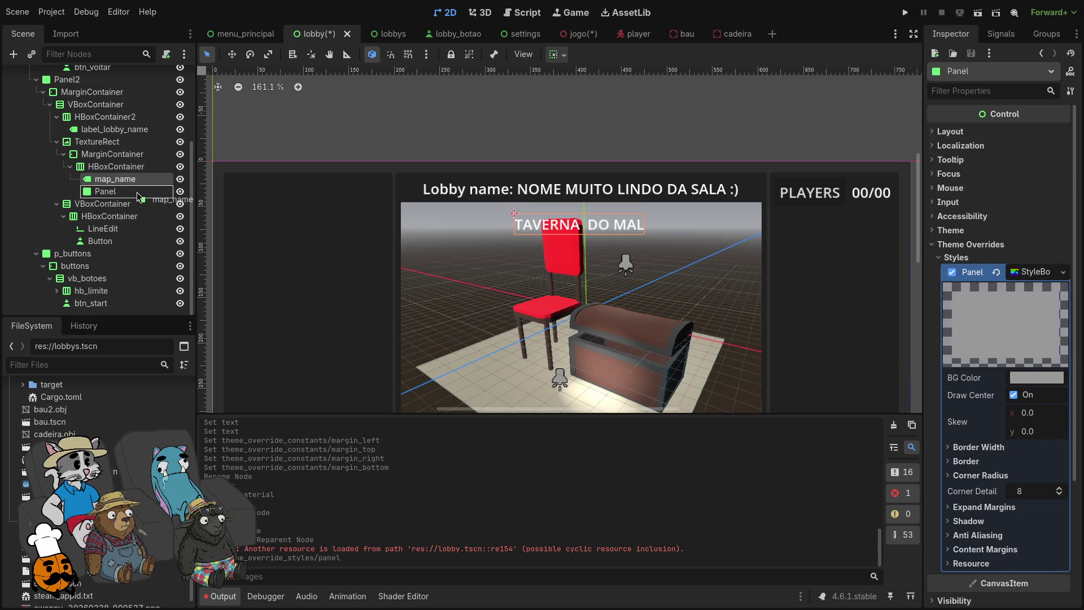
scroll(550, 228, "up", 4)
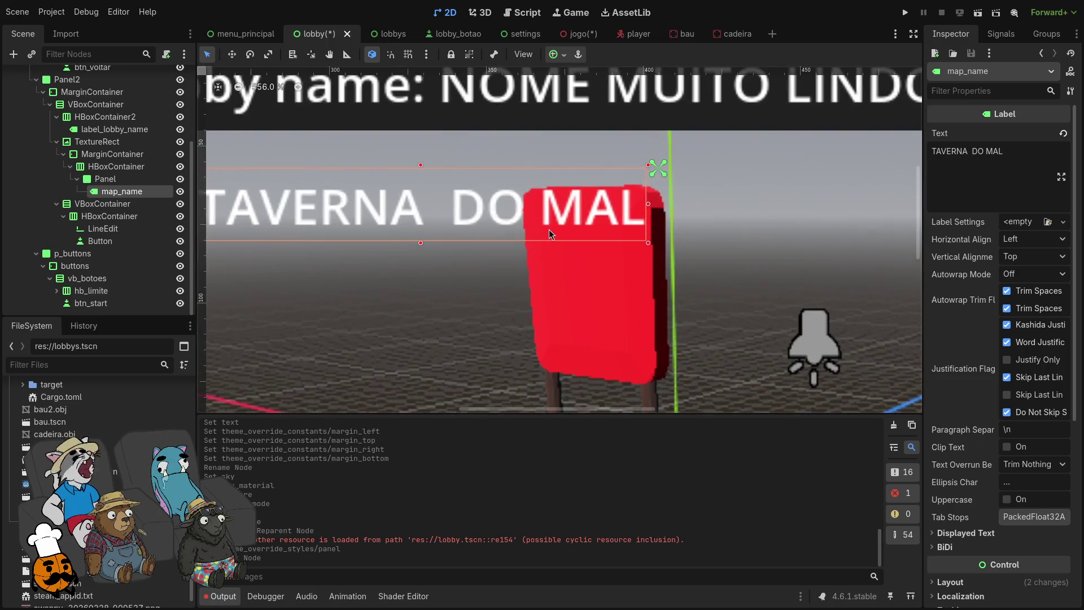
scroll(477, 228, "down", 3)
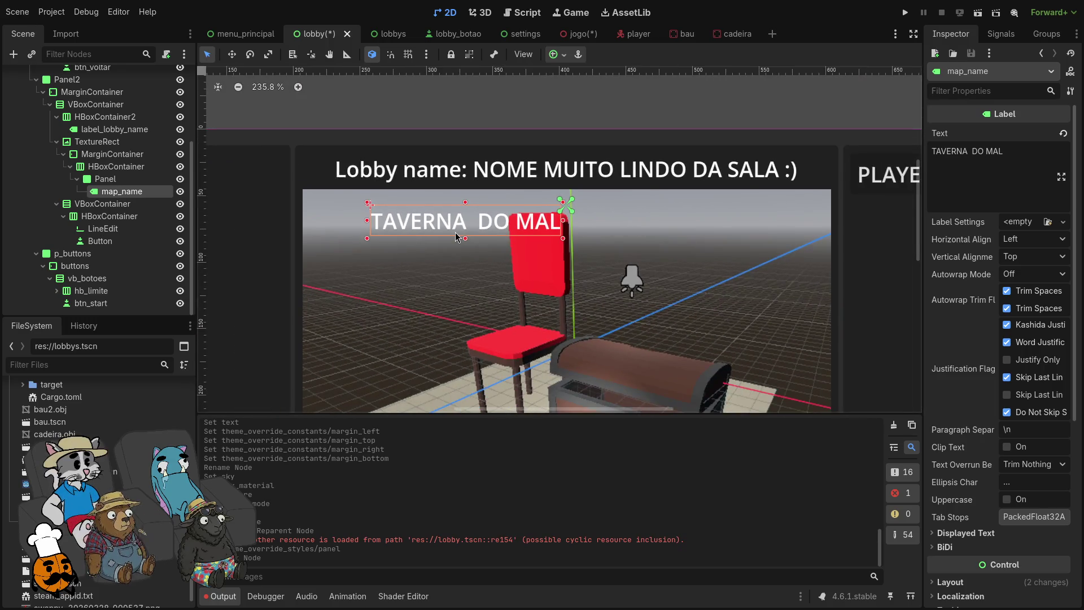
left_click(121, 179)
left_click(125, 194)
left_click(123, 179)
left_click(128, 192)
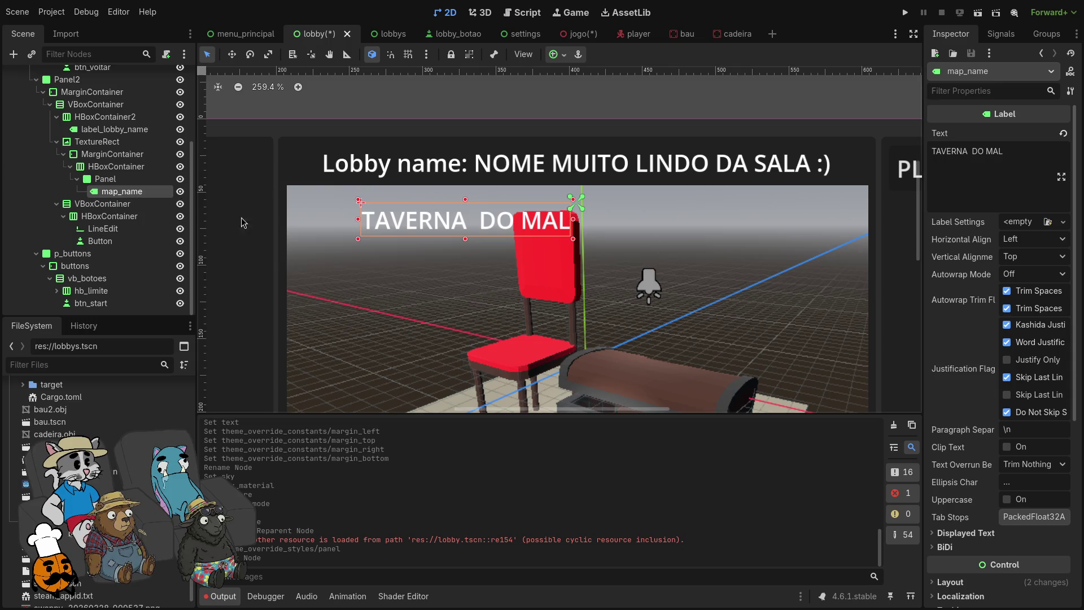
left_click(124, 179)
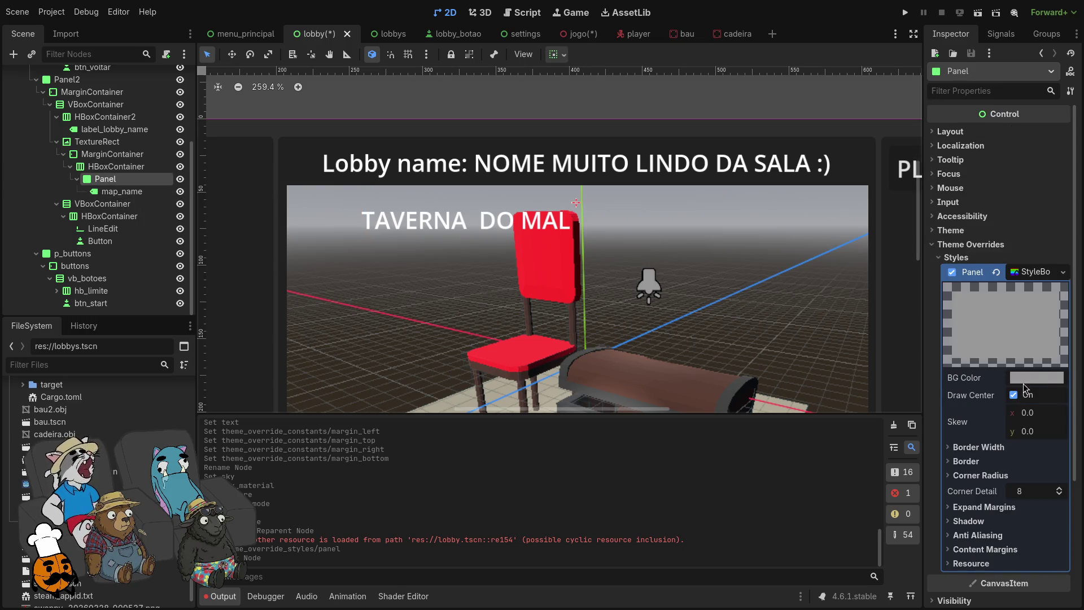
Step: Set the Panel's StyleBoxFlat background colour to bright cyan
left_click(1037, 378)
left_click(918, 76)
mouse_move(999, 256)
left_mouse_down()
mouse_move(953, 255)
mouse_move(1016, 255)
left_mouse_up()
left_click_drag(994, 239, 1018, 239)
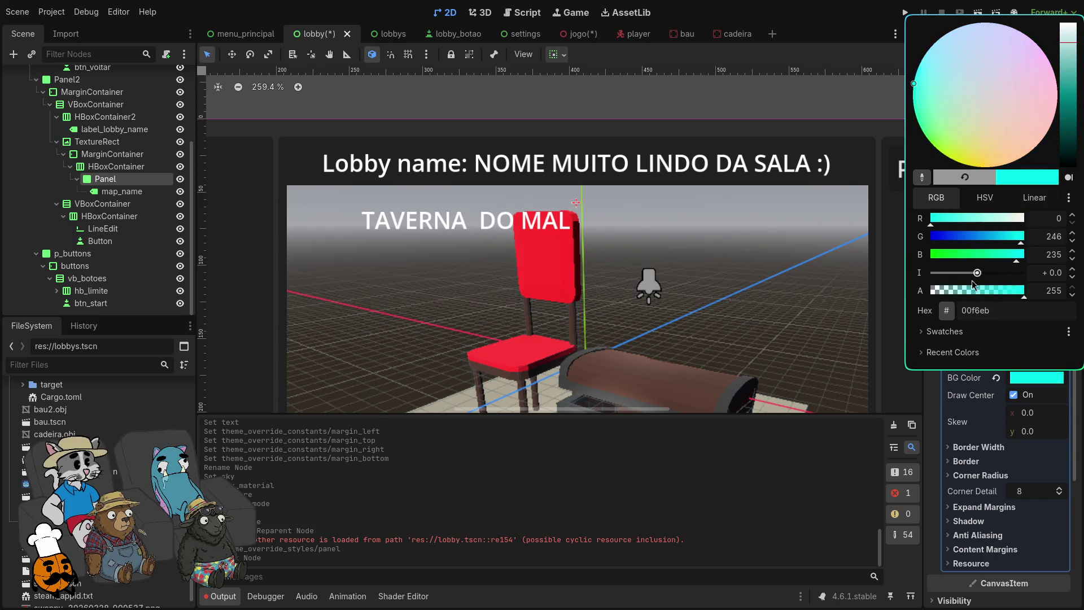
left_click(729, 248)
Step: Save the lobby scene, run the game and host to preview it, then stop it
scroll(625, 253, "down", 4)
key("ctrl+s")
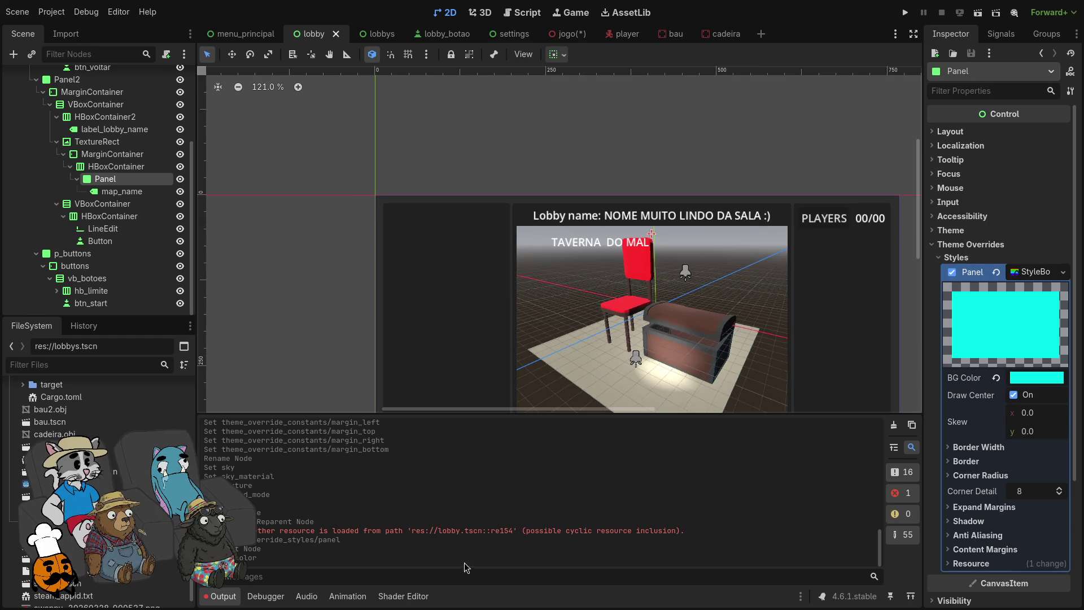
left_click(906, 13)
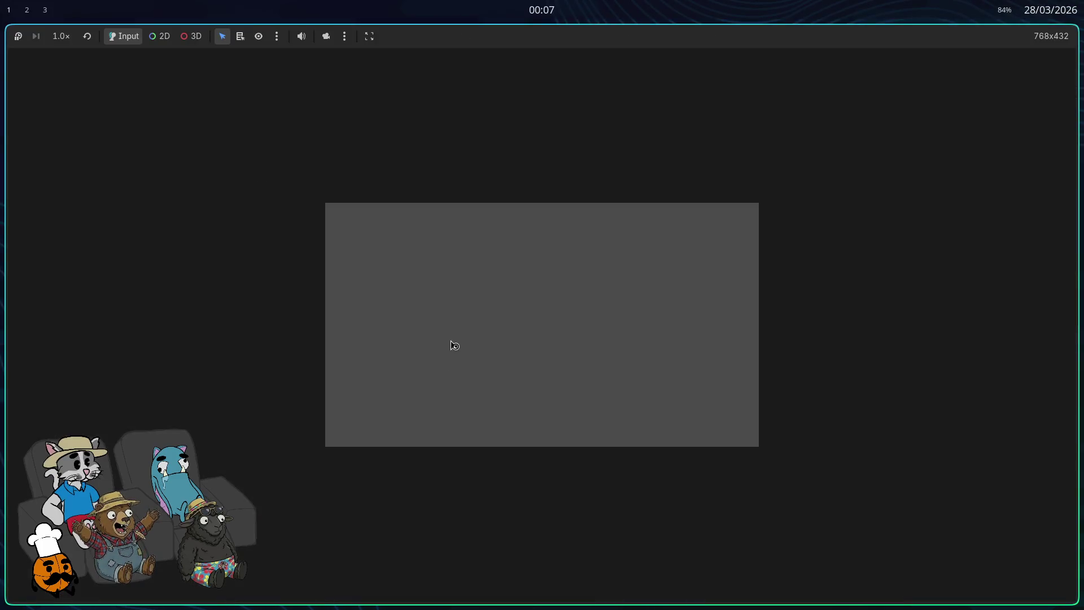
left_click(548, 305)
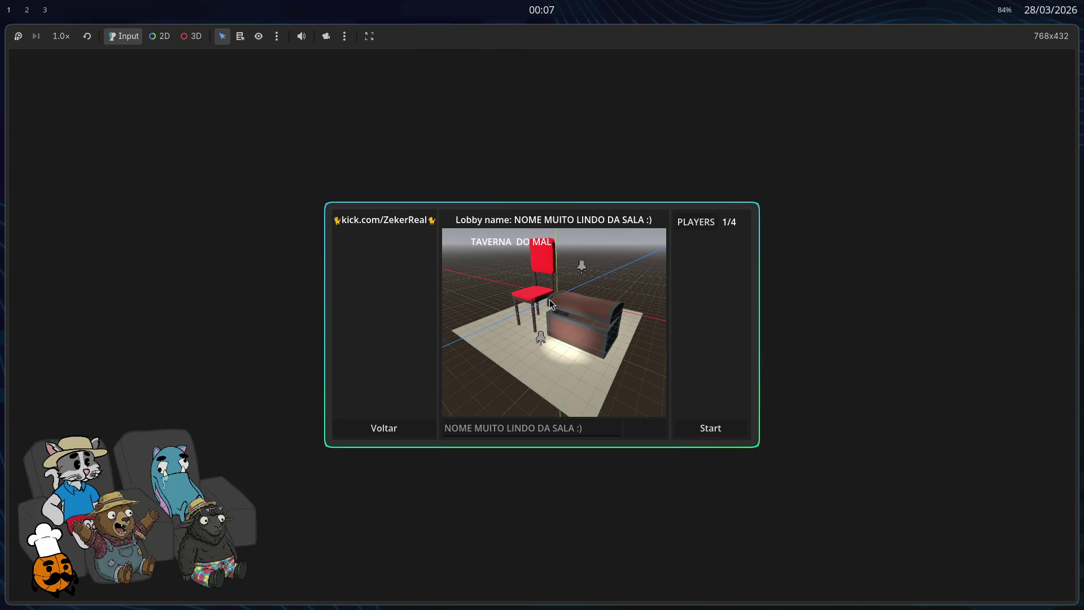
key("alt+F4")
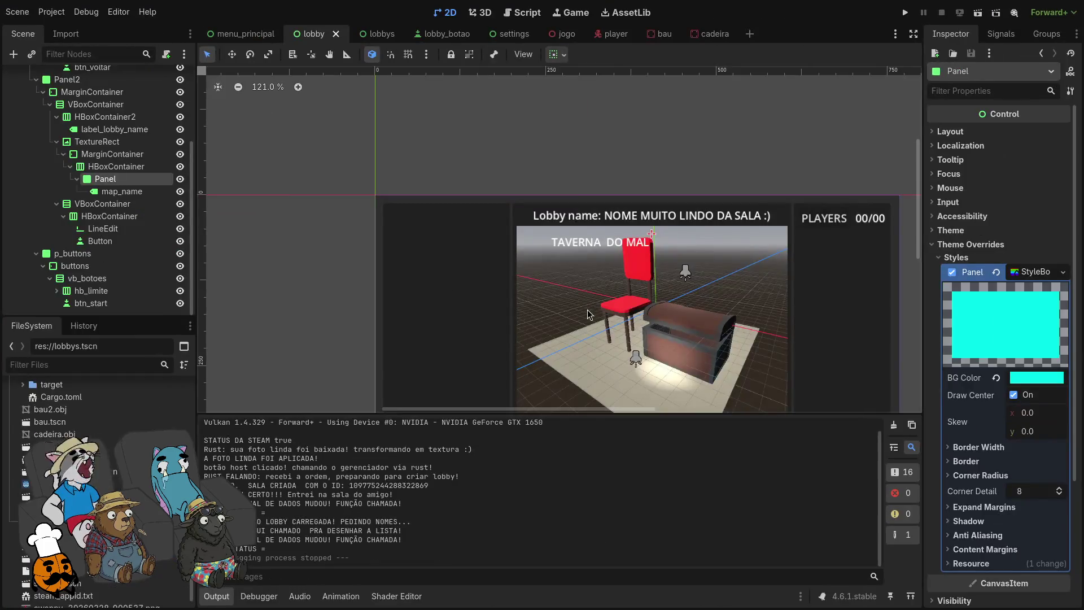
left_click(120, 191)
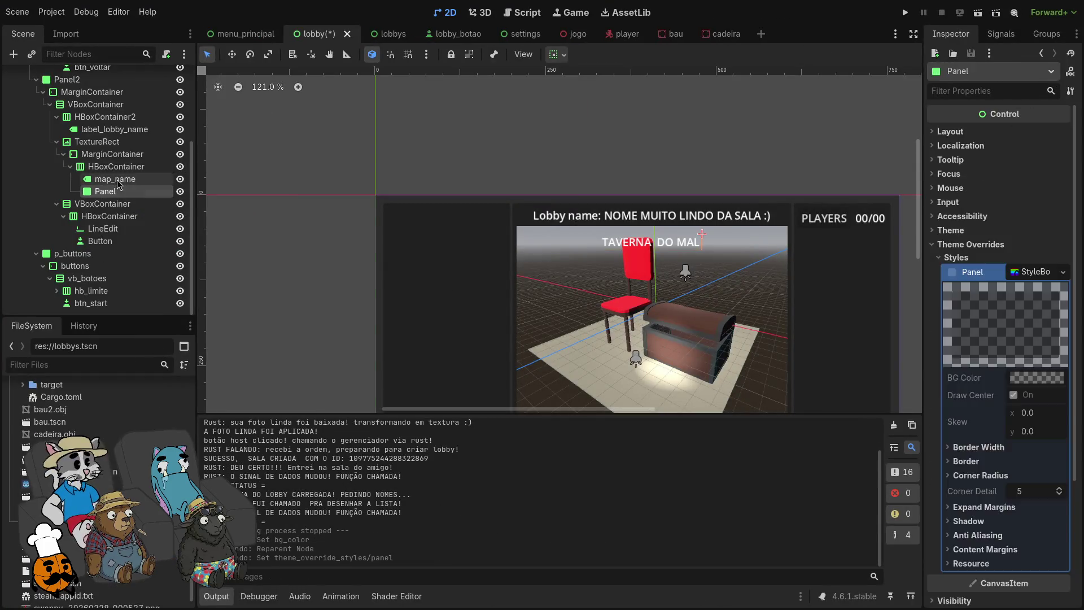
Step: Add a new Panel node as a child of the HBoxContainer
key("ctrl+z")
left_click(120, 192)
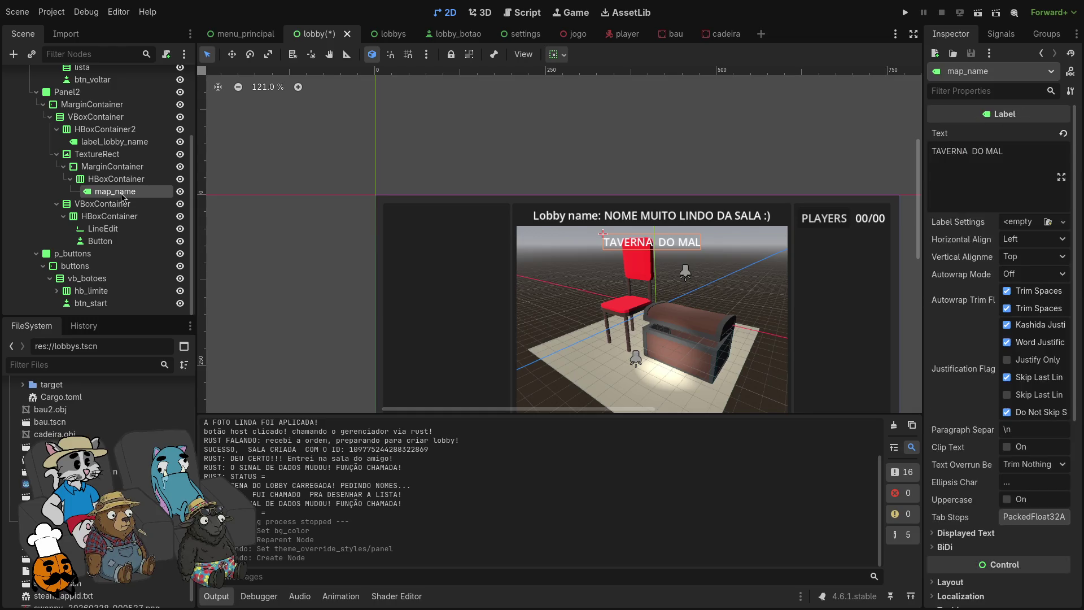
key("ctrl+x")
key("ctrl+z")
right_click(125, 192)
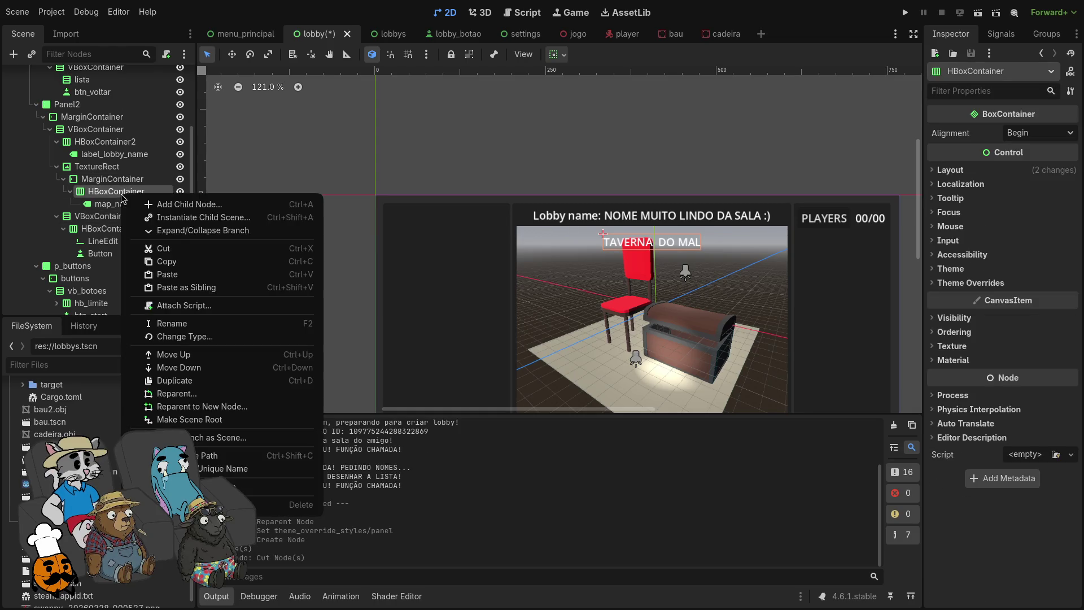
left_click(159, 205)
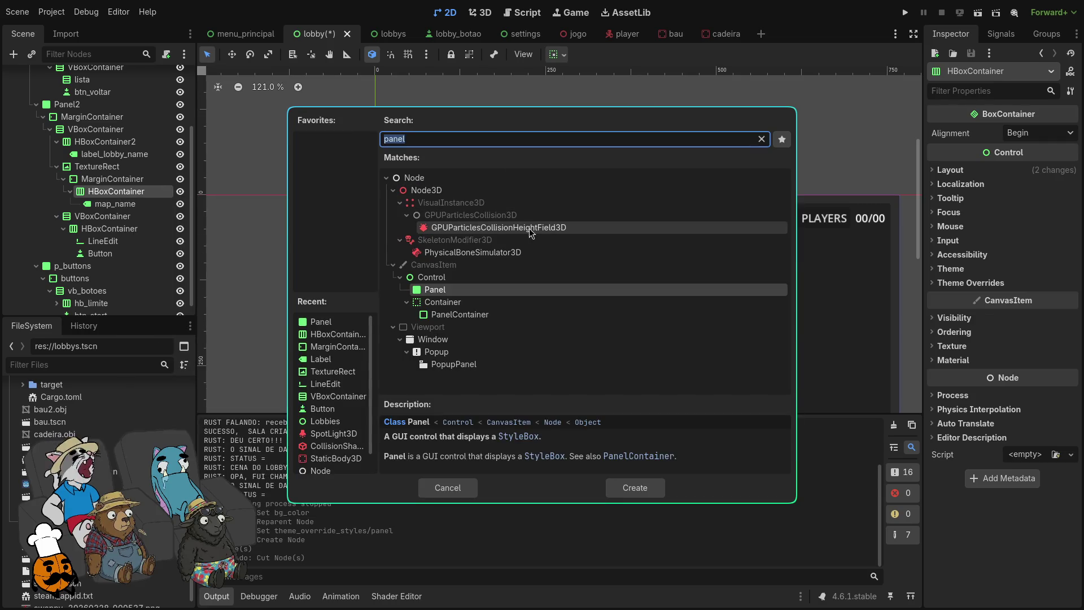
key("Return")
Step: Move the map_name label into the Panel and give the Panel a small minimum width
scroll(686, 232, "up", 7)
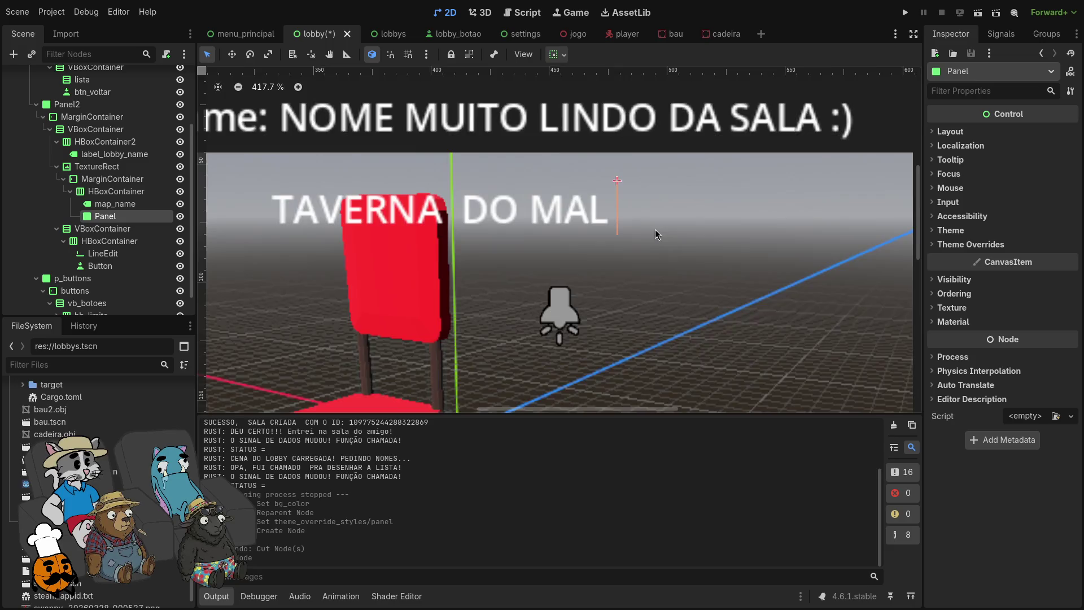
left_click(958, 146)
left_click(959, 132)
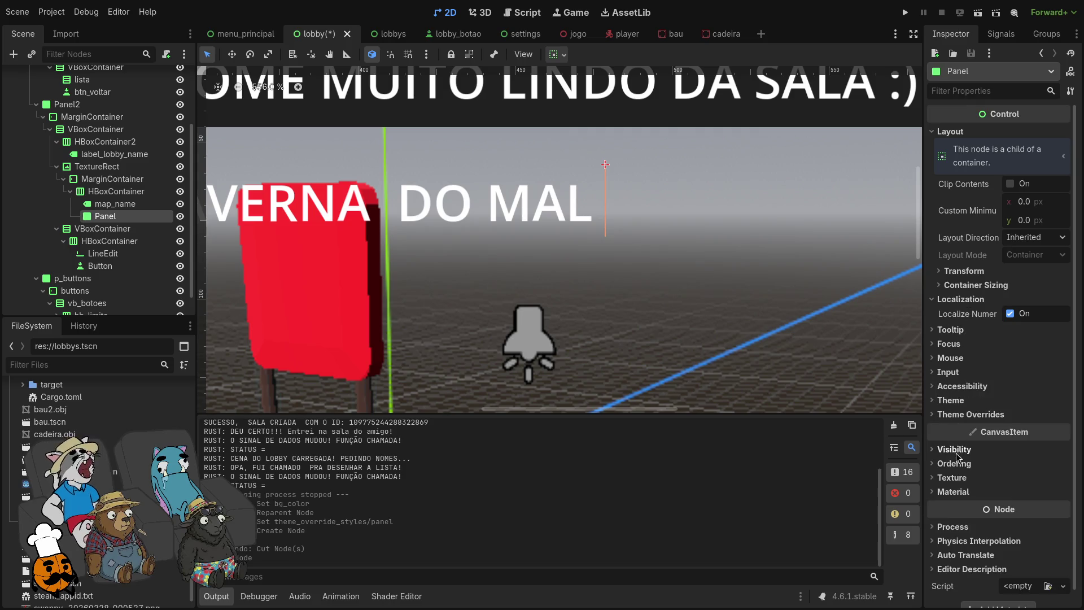
left_click_drag(1030, 206, 1049, 206)
left_click_drag(115, 203, 108, 217)
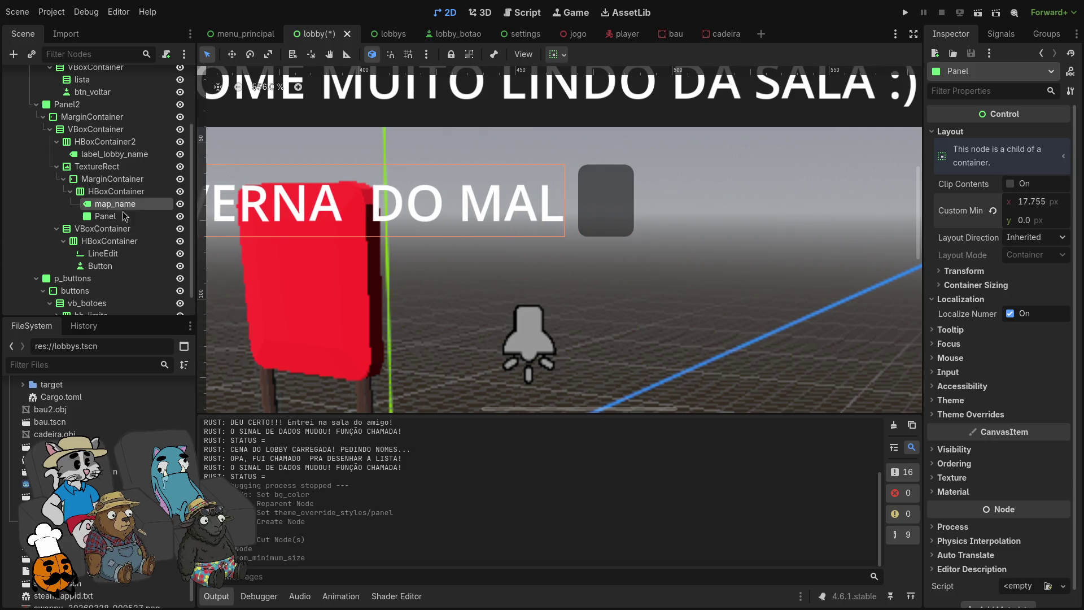
scroll(537, 254, "down", 5)
scroll(559, 288, "up", 4)
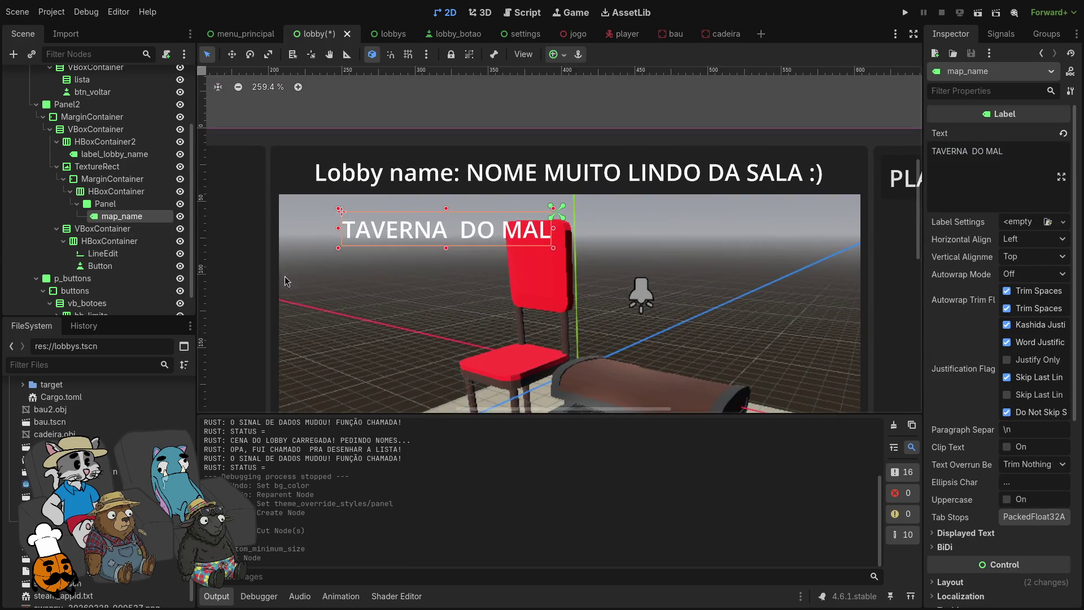
left_click(105, 204)
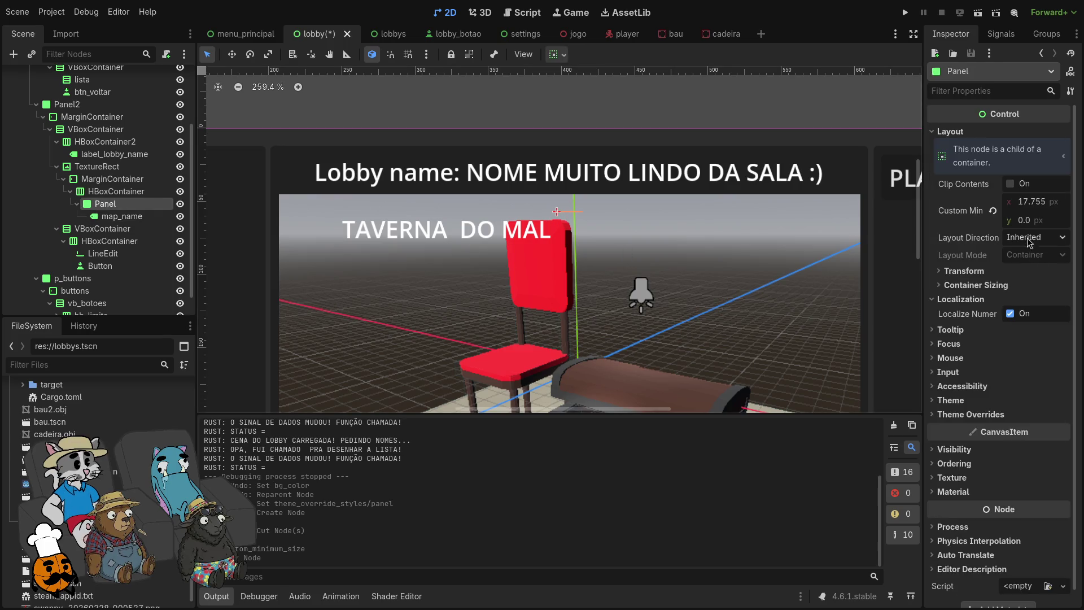
left_click_drag(1029, 208, 1046, 220)
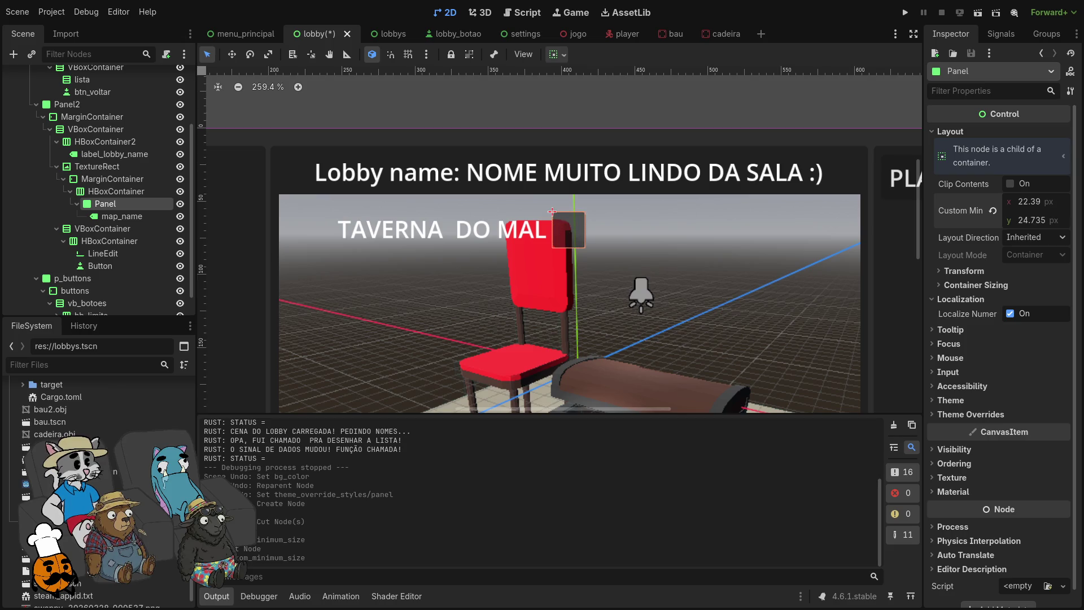
Step: Anchor the map_name label to the Panel's top centre
left_click(115, 218)
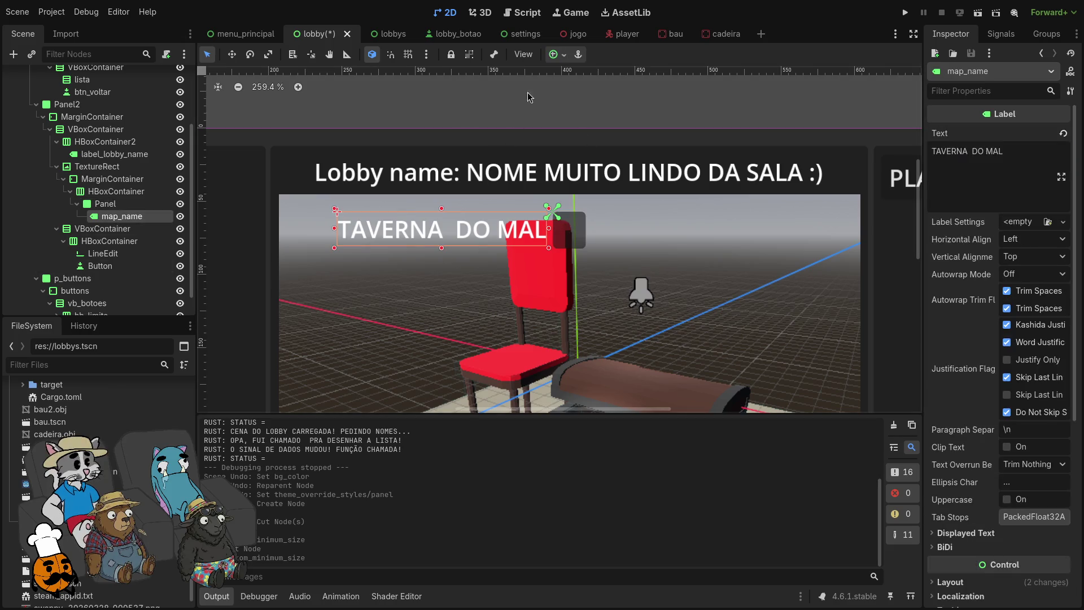
left_click(564, 54)
left_click(581, 93)
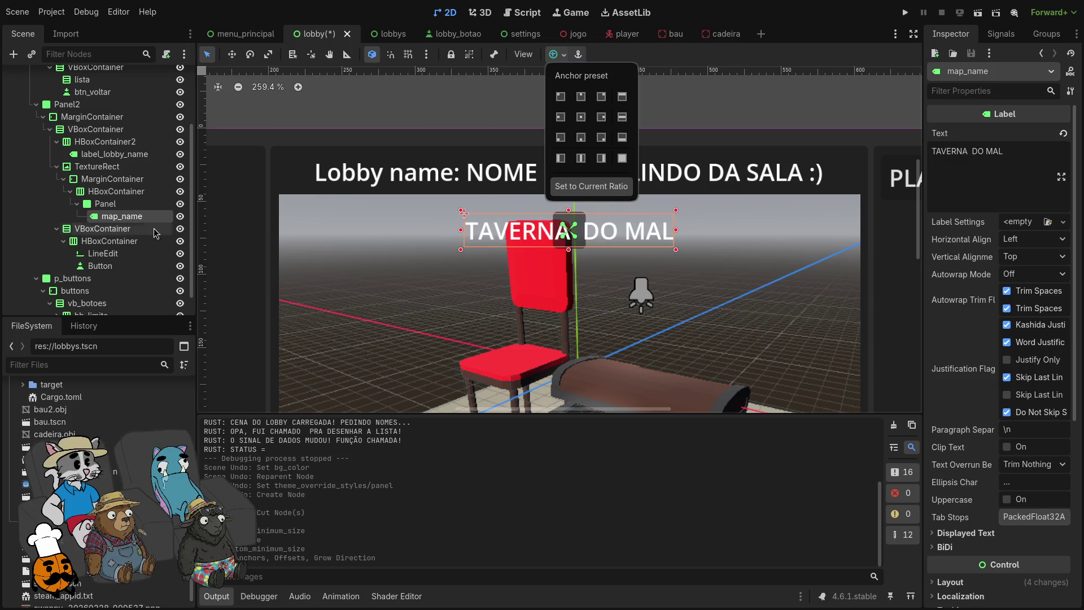
left_click(128, 212)
Step: Set the Panel's container sizing to fill horizontally and vertically without expanding
left_click(128, 210)
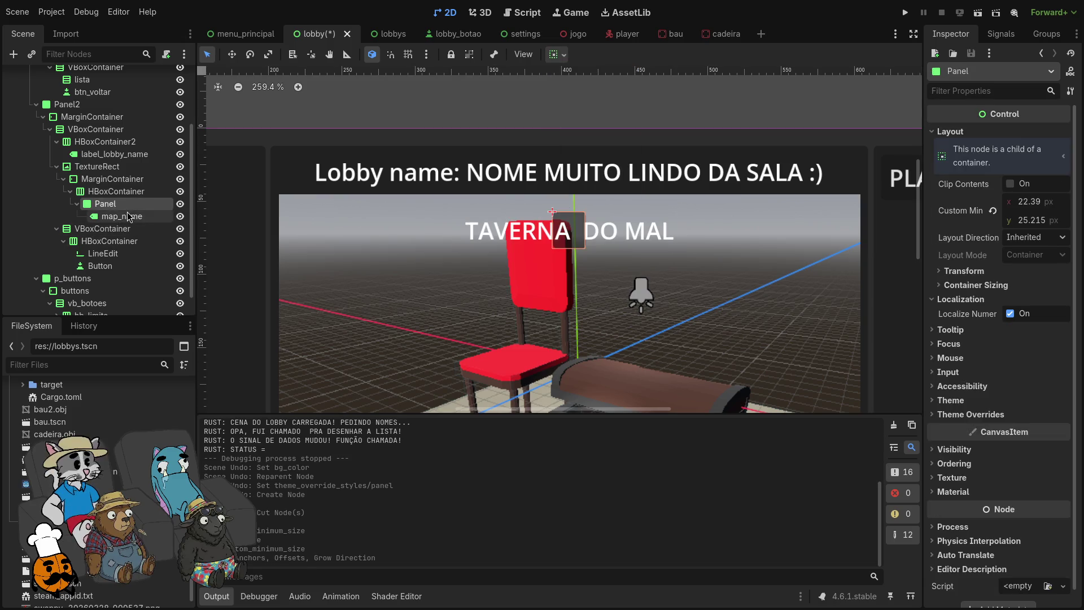
left_click(128, 193)
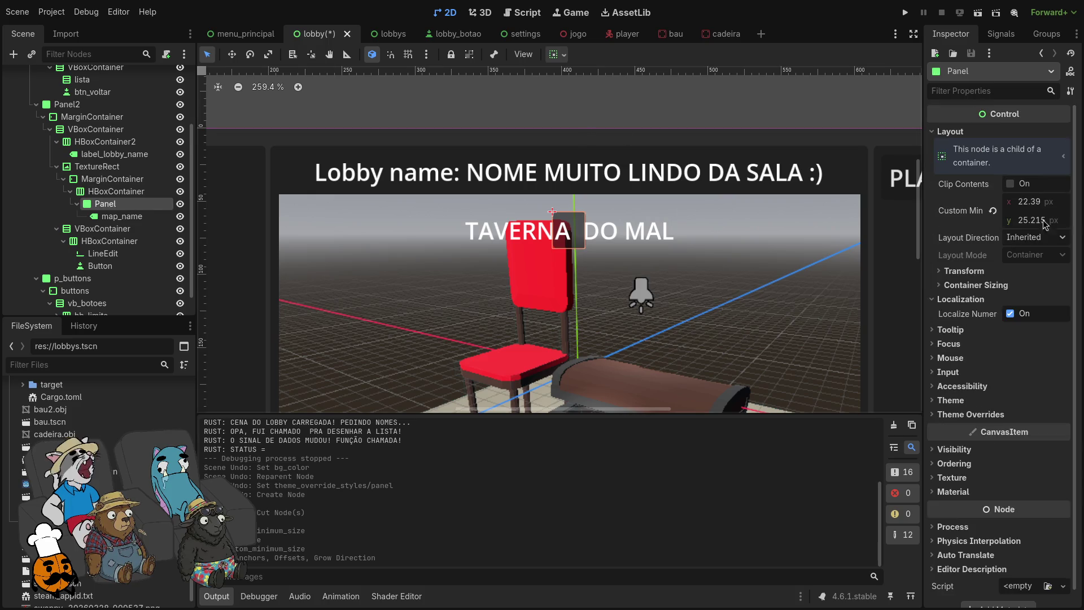
left_click(564, 55)
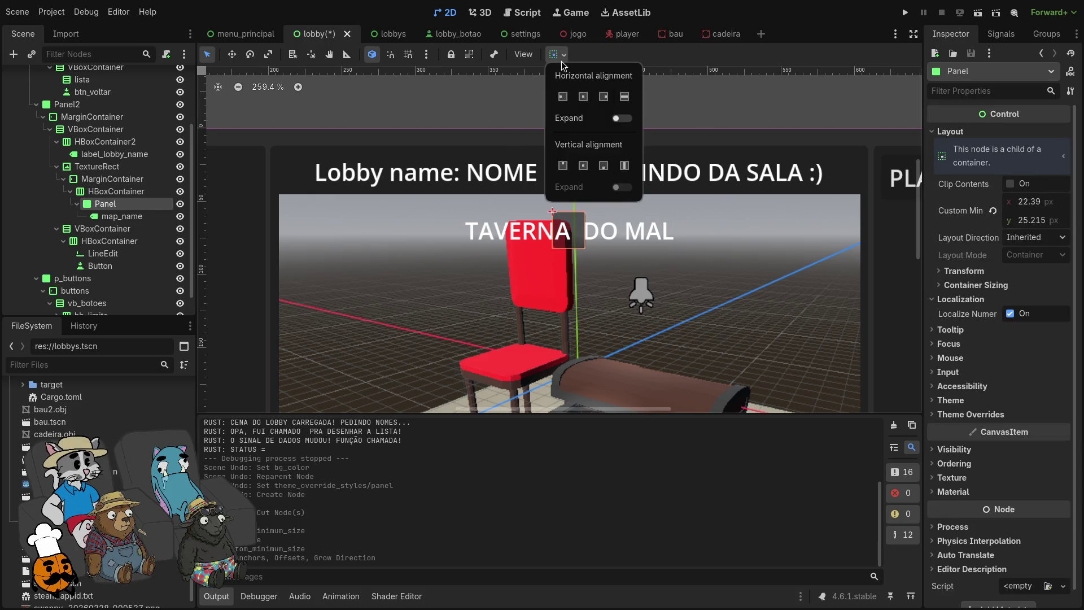
left_click(623, 97)
left_click(620, 119)
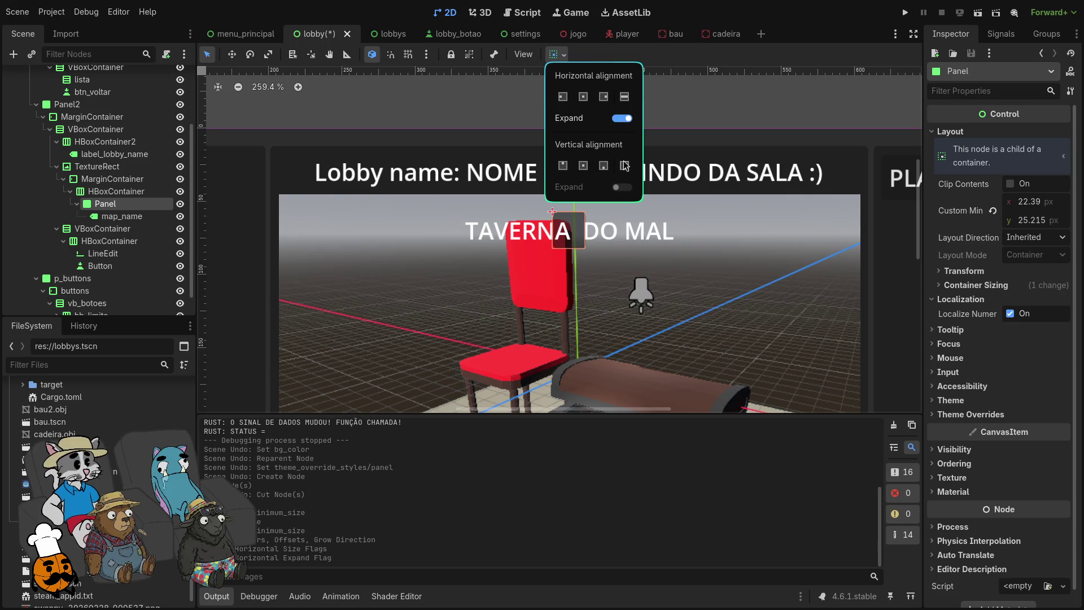
left_click(624, 165)
left_click(622, 121)
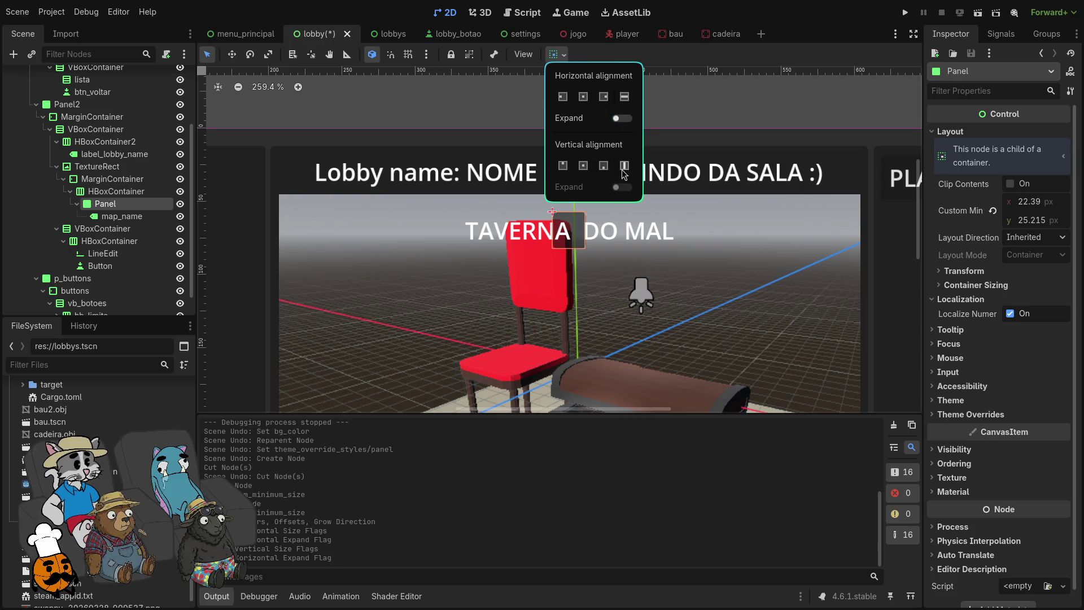
left_click(825, 191)
Step: Set the Panel's custom minimum width to 300 px
left_click(1050, 200)
type("400")
key("Return")
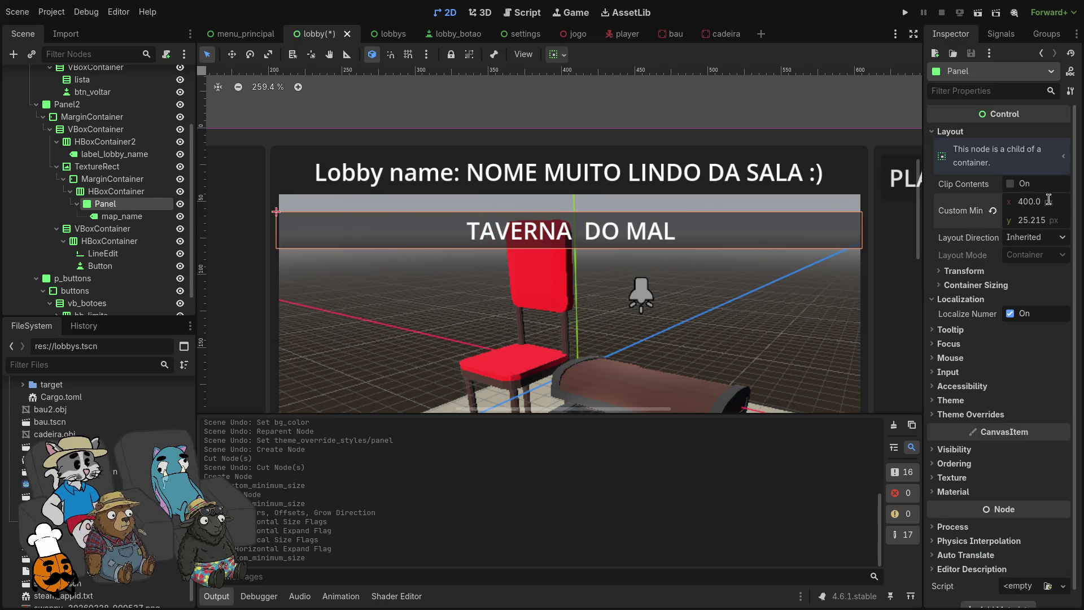
type("00")
key("Return")
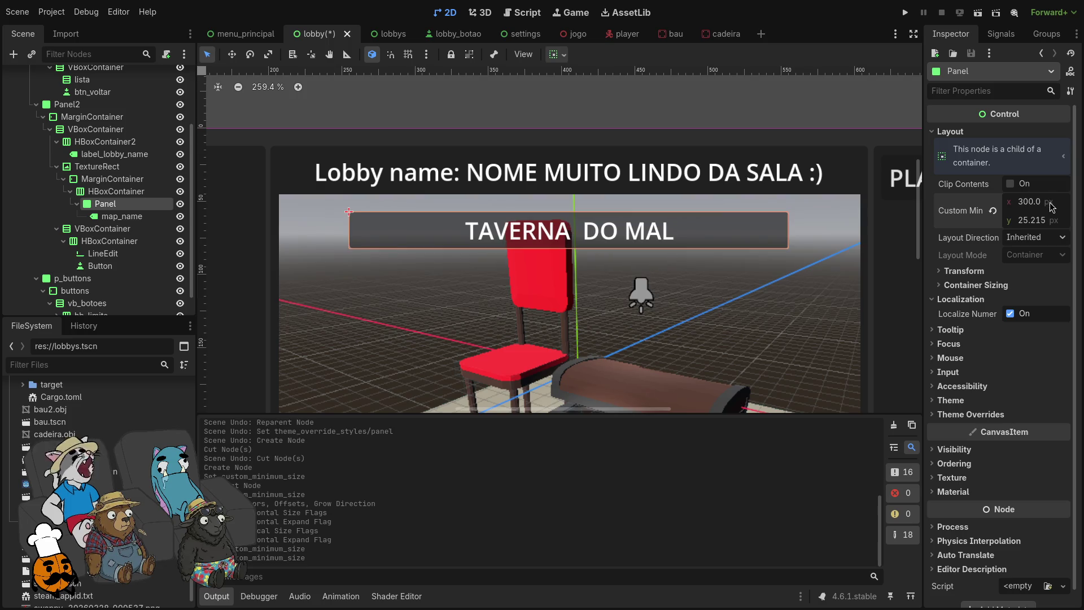
scroll(762, 136, "down", 5)
left_click(547, 226)
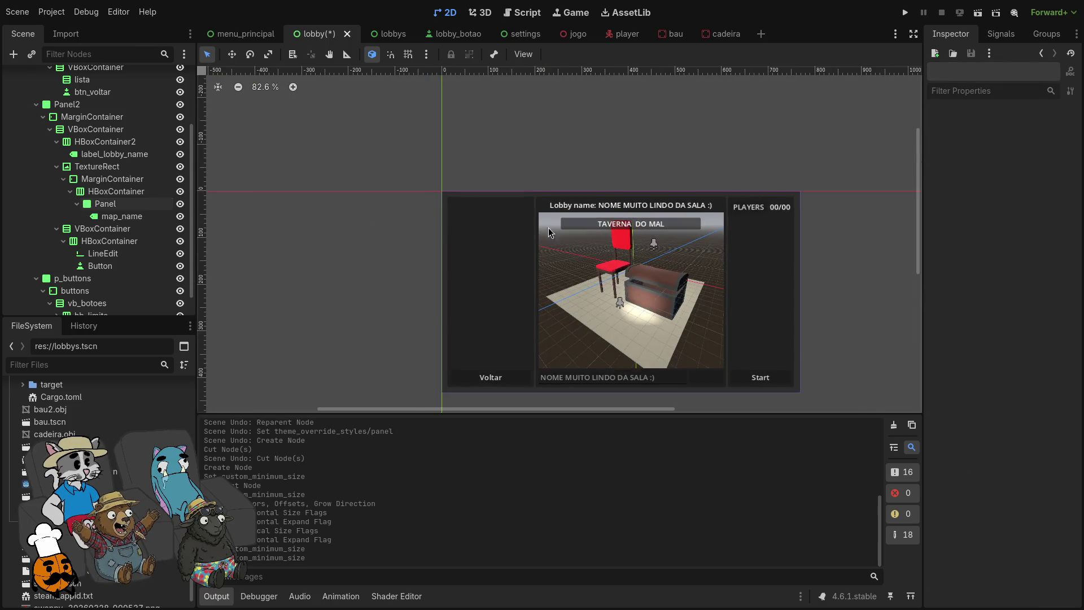
scroll(631, 232, "up", 5)
left_click(121, 216)
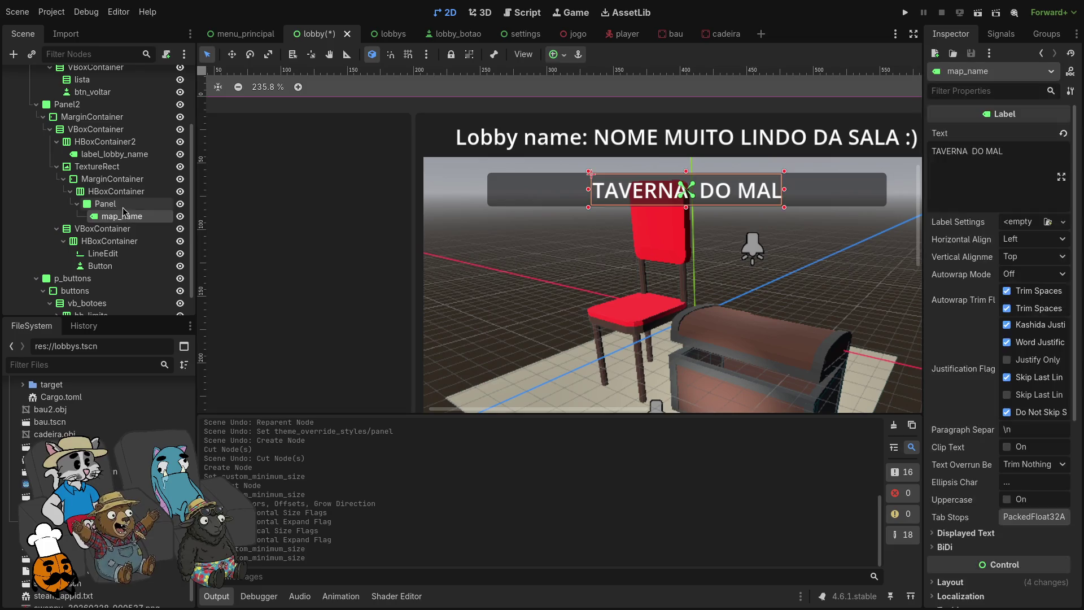
left_click(105, 203)
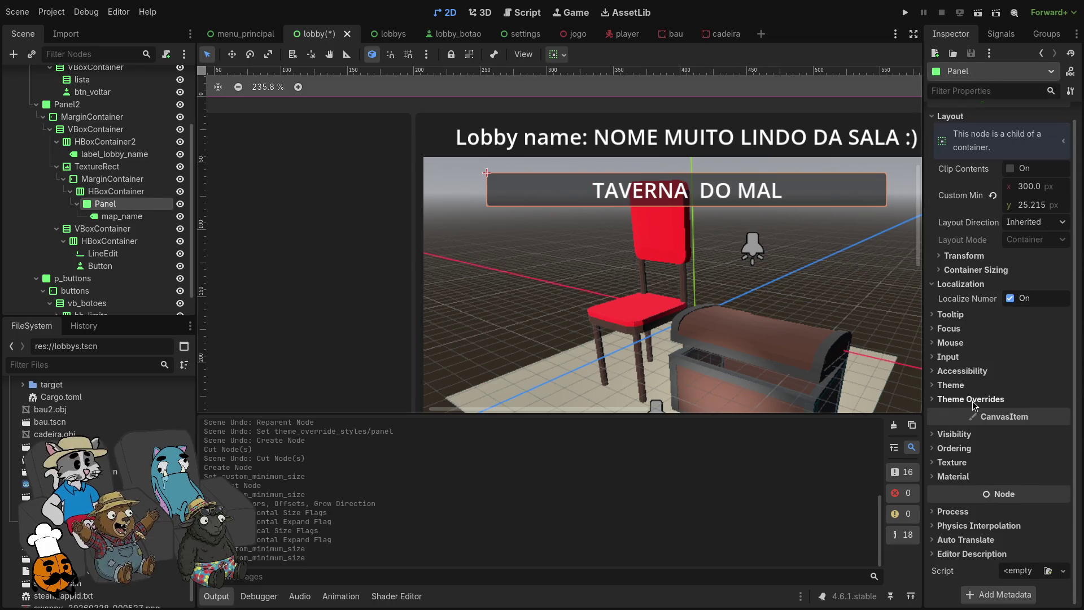
Step: Give the panel a new StyleBoxFlat as its Theme Overrides panel style
left_click(971, 400)
left_click(956, 412)
left_click(1048, 426)
left_click(1048, 426)
left_click(1047, 427)
left_click(1014, 471)
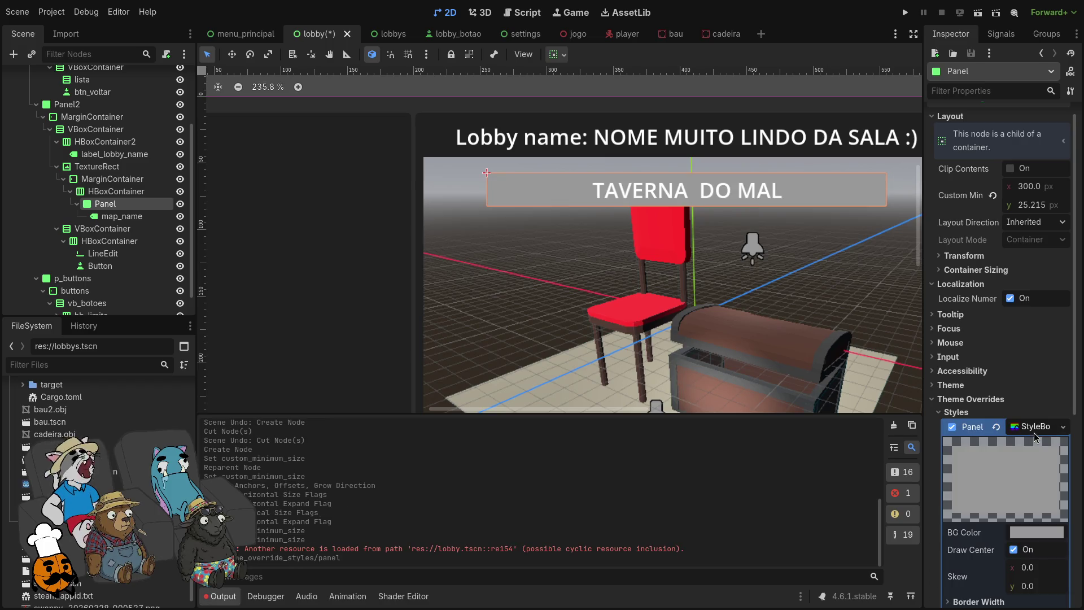
Step: Set the style's background colour to translucent black (00000081)
scroll(1030, 463, "down", 2)
left_click(1036, 475)
left_click_drag(1068, 186, 1078, 227)
left_click_drag(1009, 386, 977, 385)
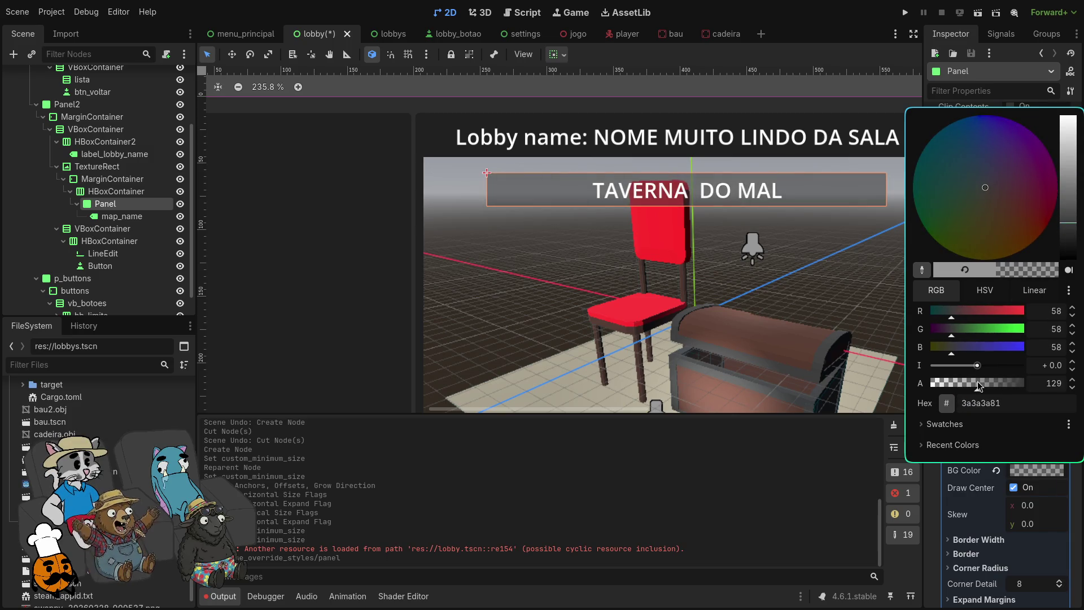
left_click_drag(1068, 223, 1077, 271)
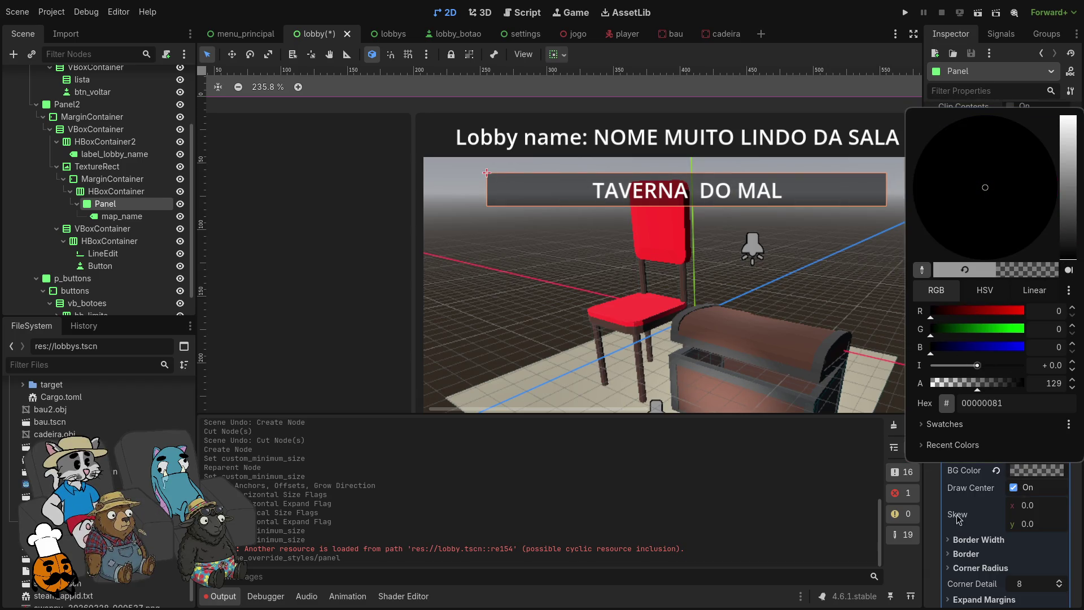
left_click(1014, 473)
Step: Set all four corner radius values of the style to 12 px
scroll(972, 446, "down", 4)
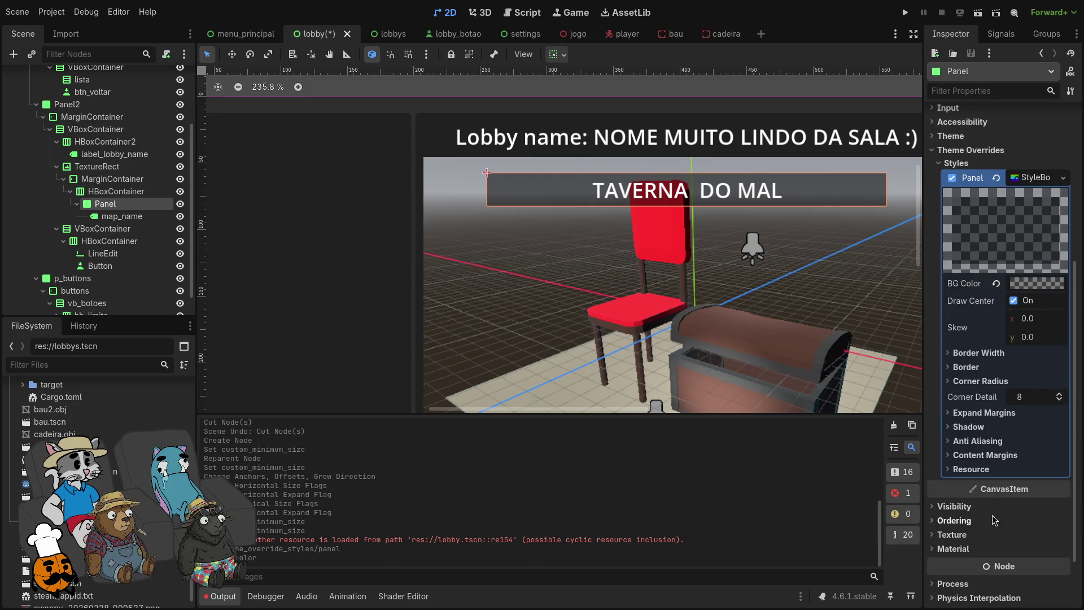
left_click(967, 367)
left_click(967, 416)
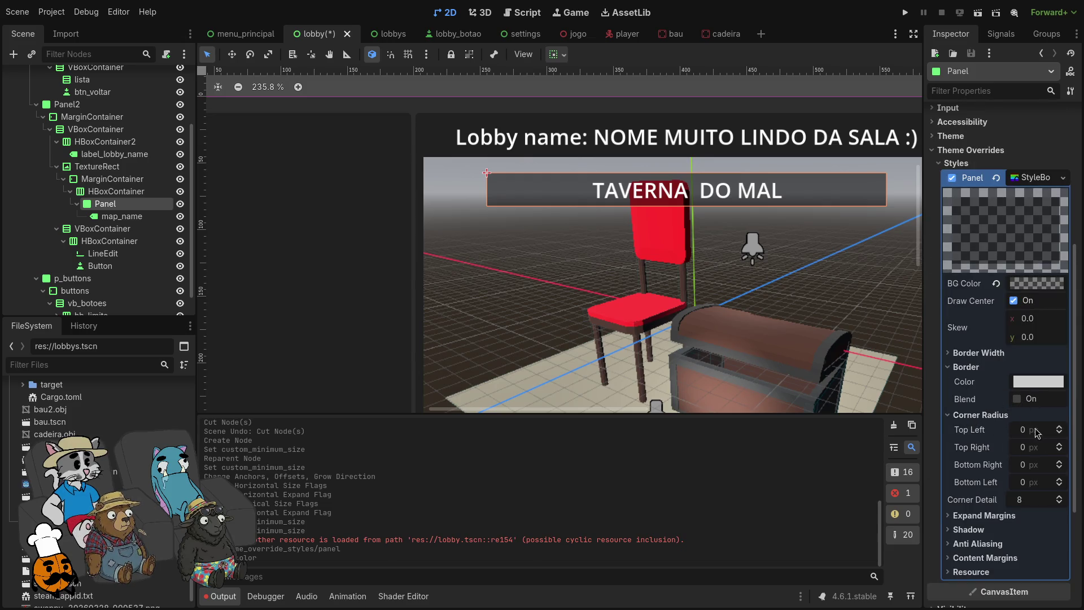
left_click(1041, 432)
type("12")
left_click(1038, 450)
type("12")
left_click(1036, 467)
type("12")
left_click(1036, 485)
type("12")
key("Return")
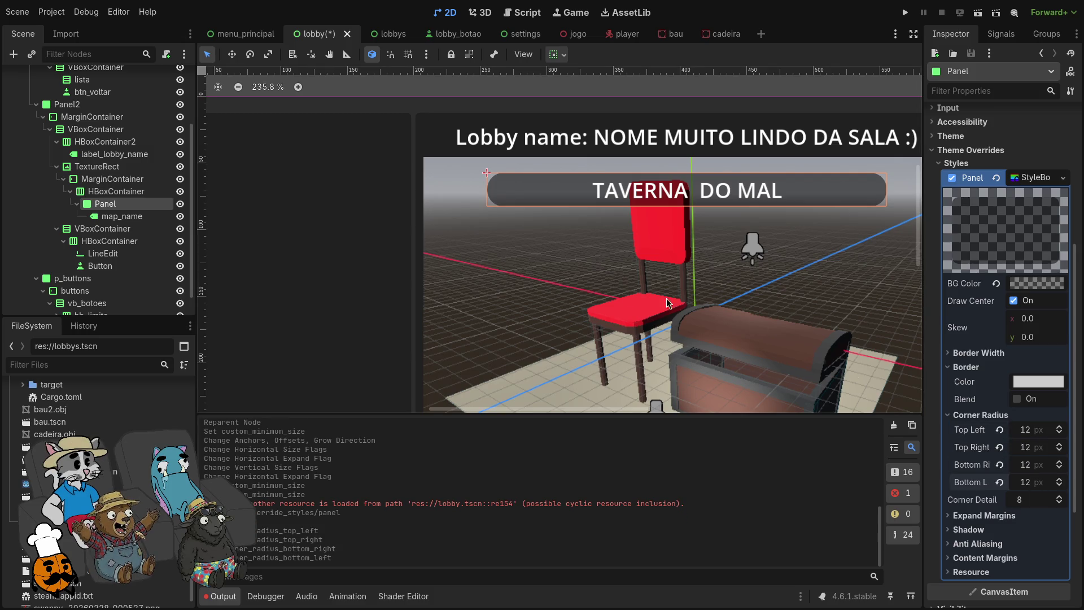
left_click(113, 215)
left_click(106, 203)
scroll(901, 225, "up", 4)
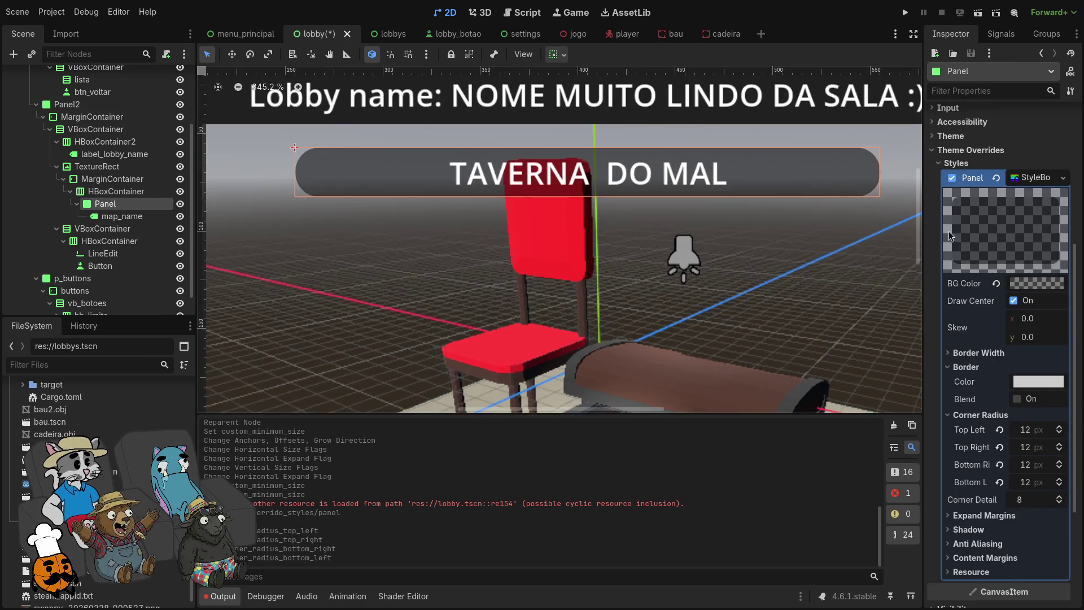
Step: Set the panel's custom minimum size to 220 × 32 px
scroll(1021, 257, "up", 5)
left_click(1045, 207)
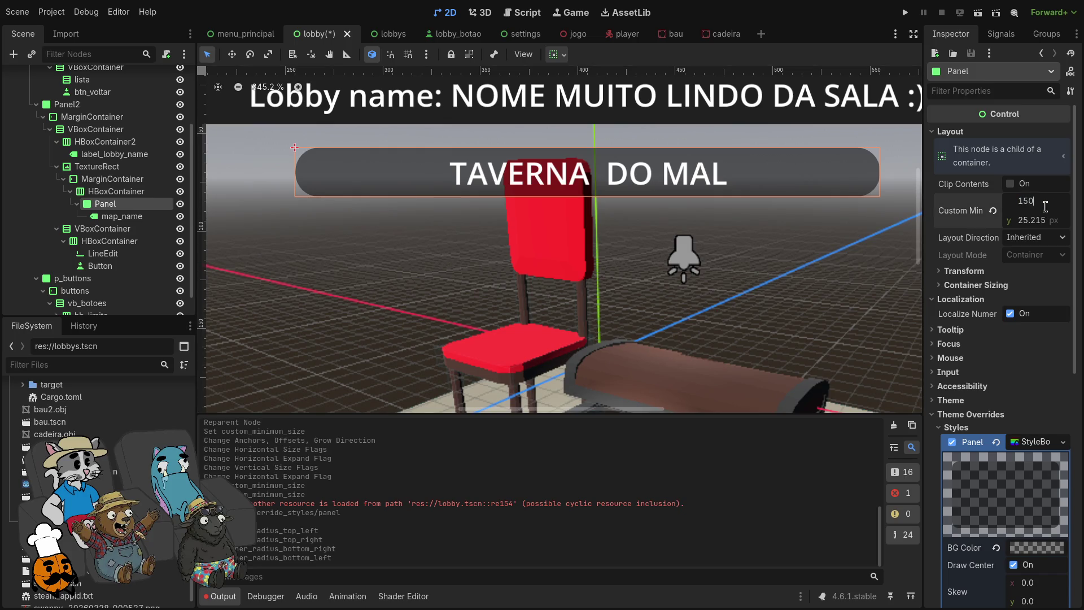
type("0")
key("Return")
key("BackSpace")
type("220")
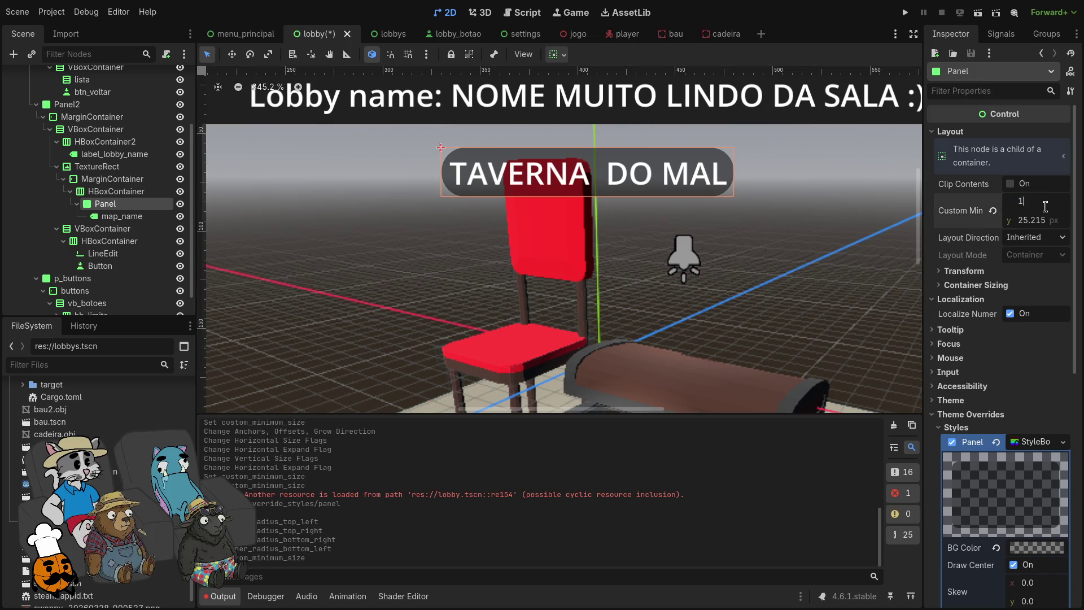
key("Return")
scroll(698, 272, "down", 2)
scroll(628, 261, "down", 4)
left_click(1051, 219)
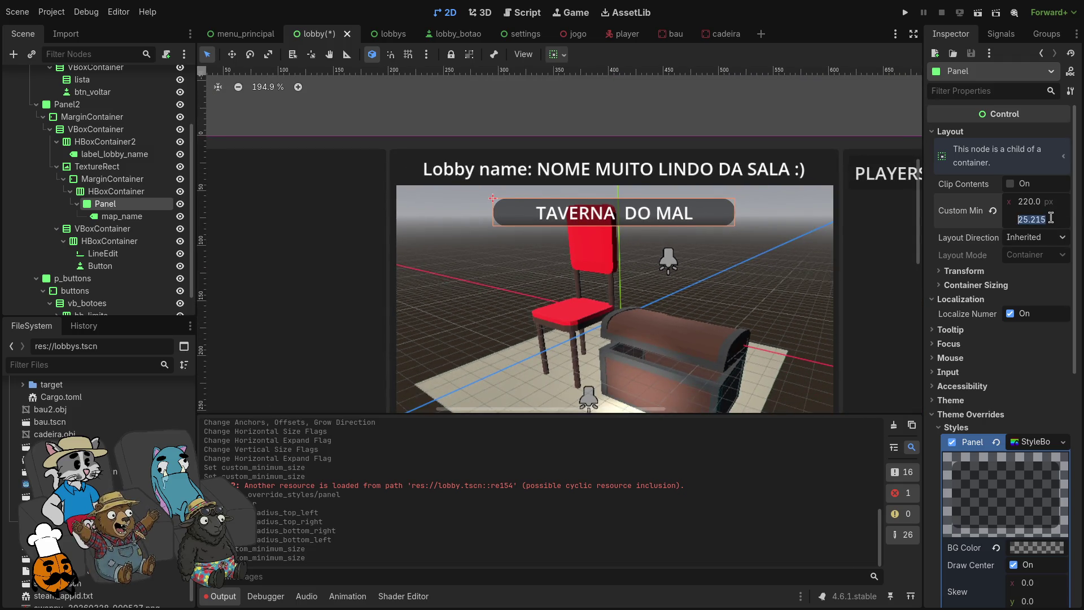
type("32")
key("Return")
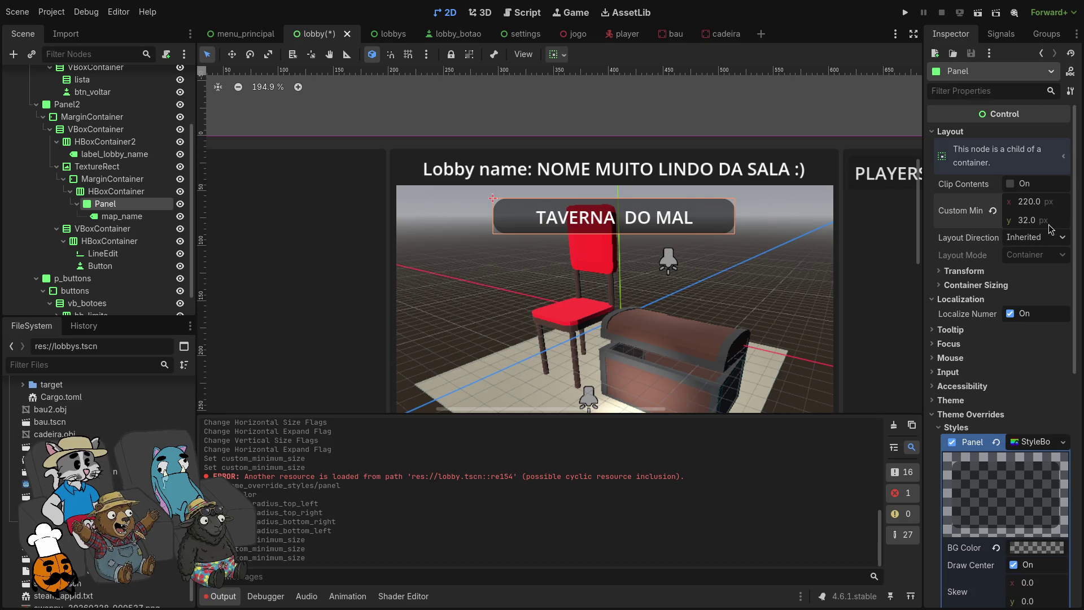
Step: Enable Clip Contents on the panel, leaving the map_name label text unchanged
scroll(702, 223, "up", 4)
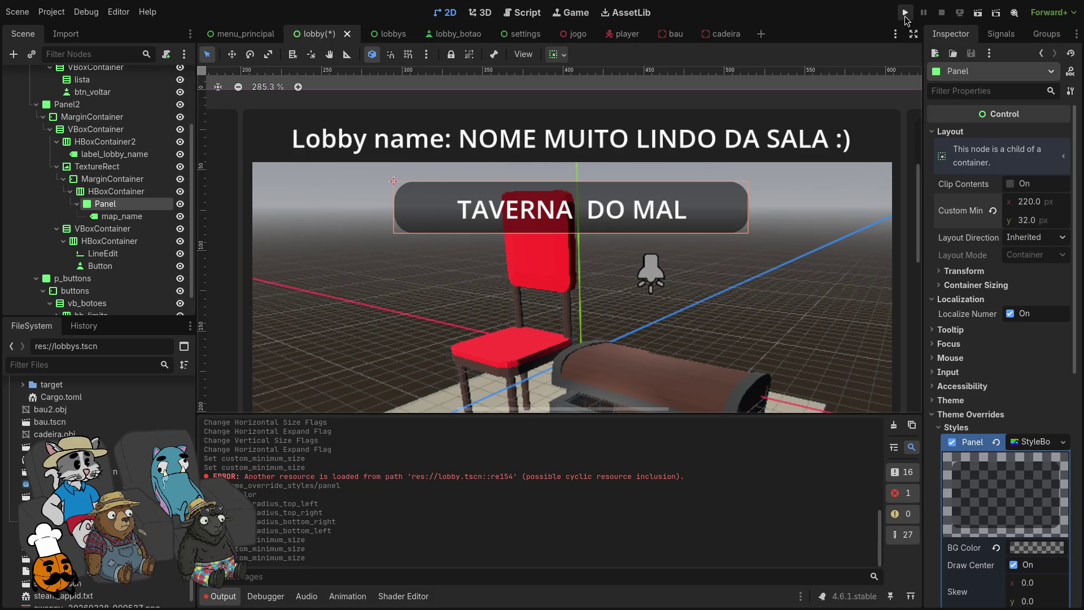
left_click(1012, 186)
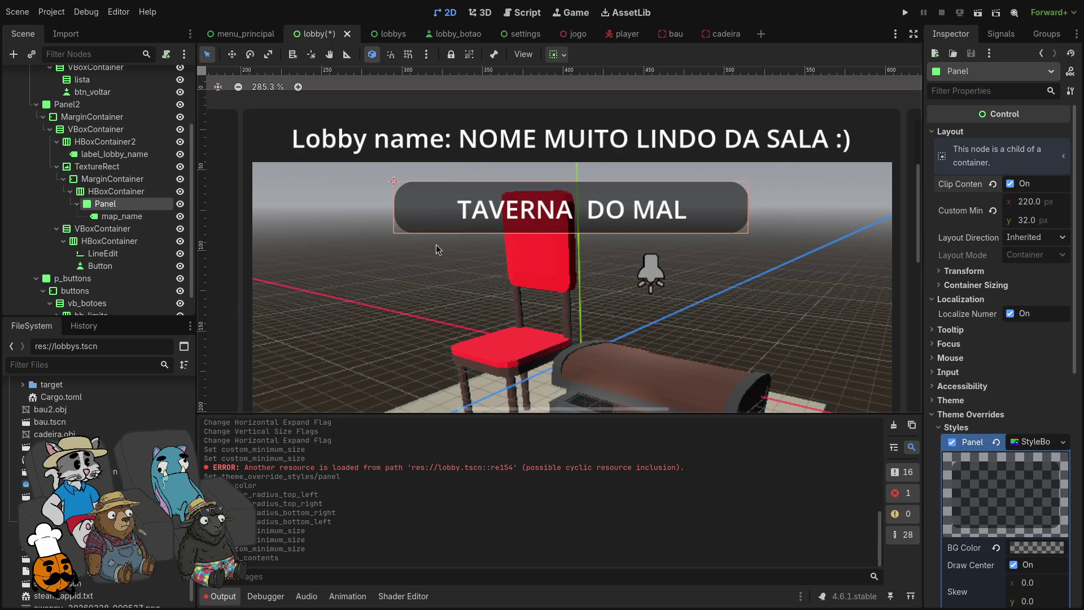
left_click(122, 216)
left_click(998, 171)
key("ctrl+a")
key("ctrl+v")
key("ctrl+z")
type("TAVERNA  DO MALTAVERNA  DO MAL")
key("ctrl+z")
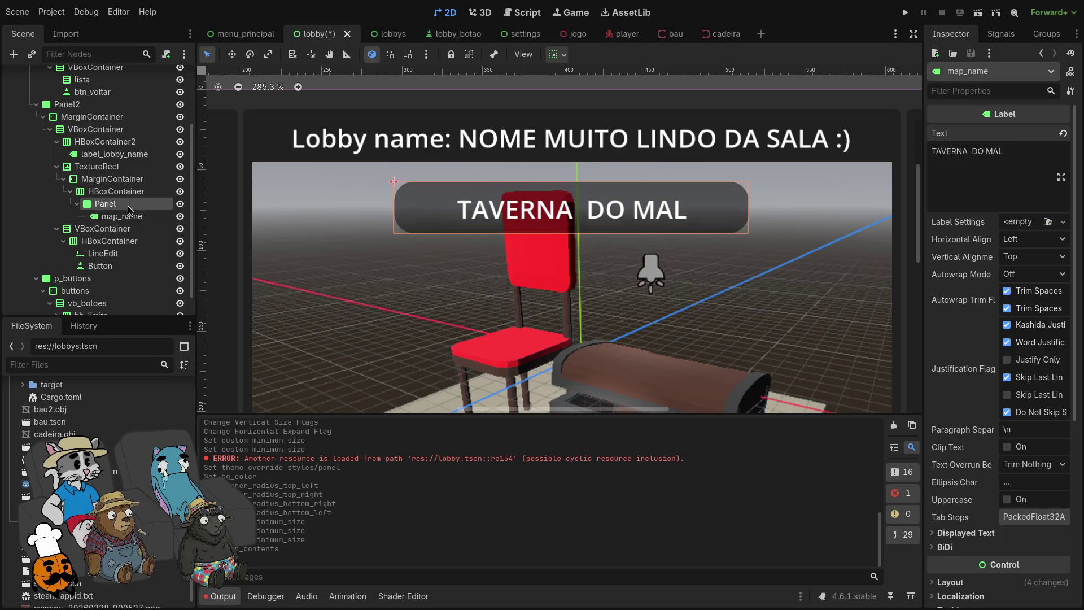
Step: Undo a stray paste into the map_name label text and run the game with F5
left_click(116, 204)
left_click(121, 216)
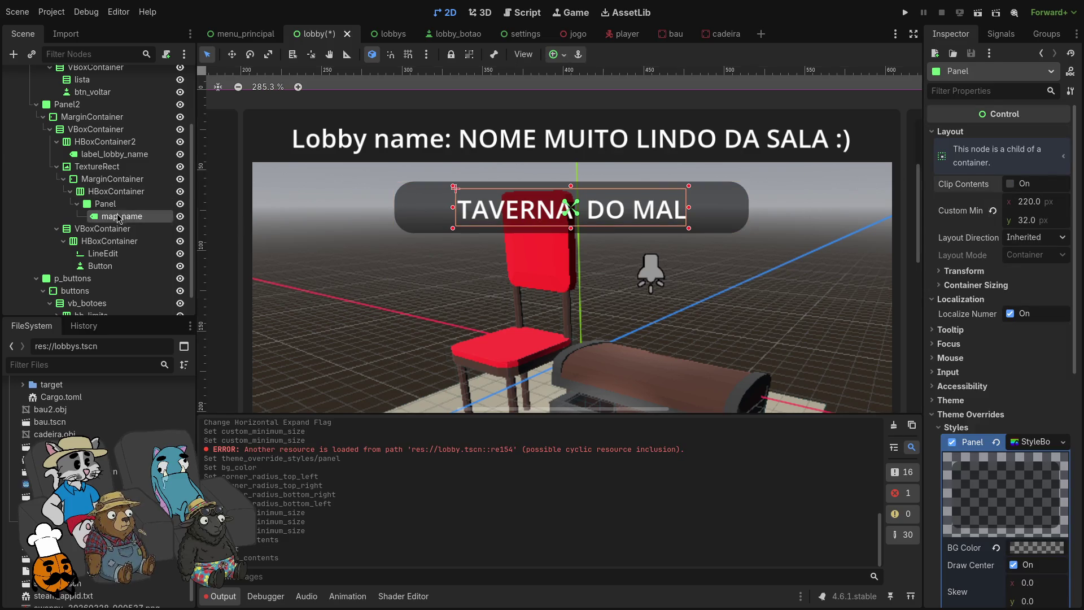
left_click(1004, 183)
type("TAVERNA  DO MAL")
key("ctrl+z")
key("F5")
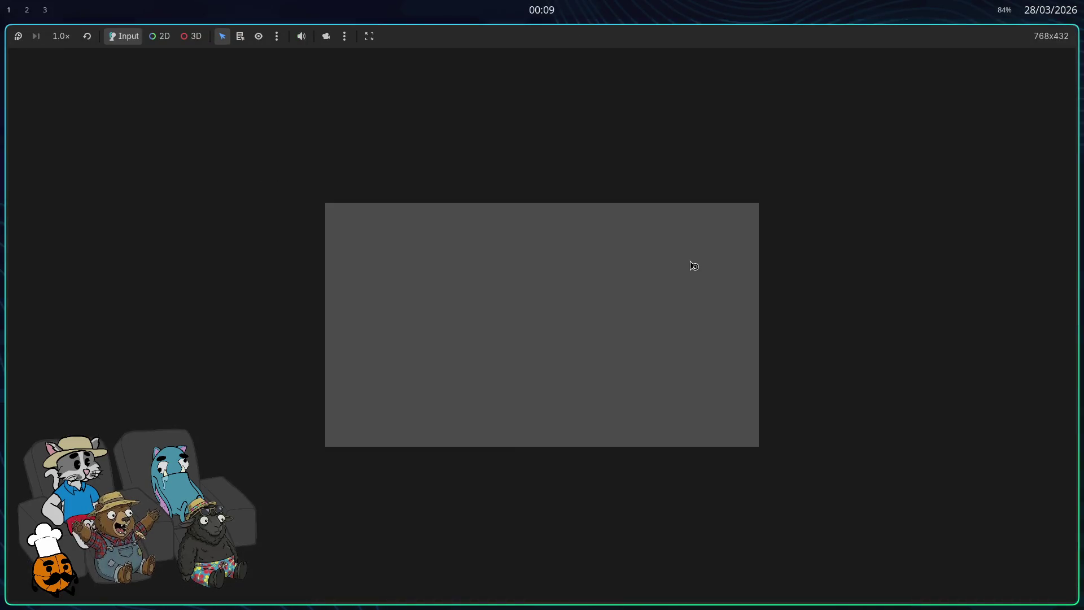
Step: Host a lobby, toggle fullscreen and resize the game window to test the pill's scaling, then quit
left_click(559, 290)
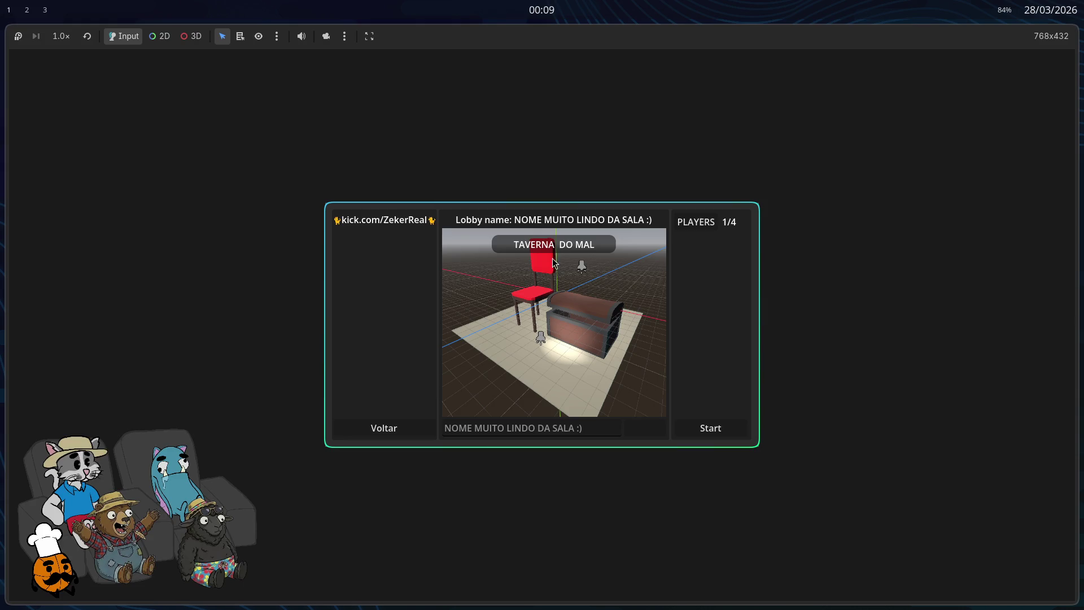
key("super+f")
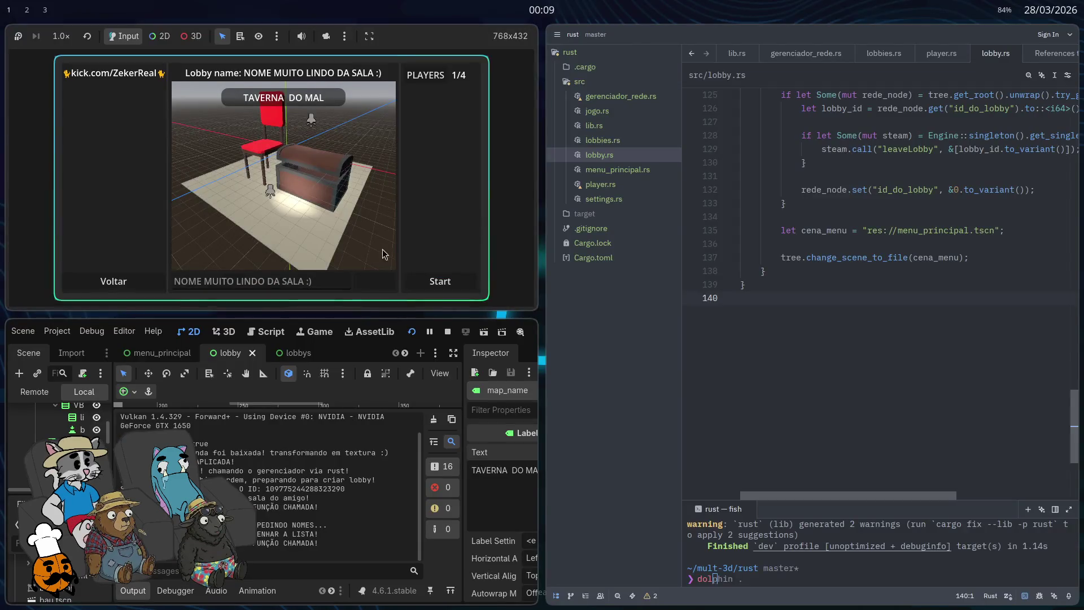
key("super+f")
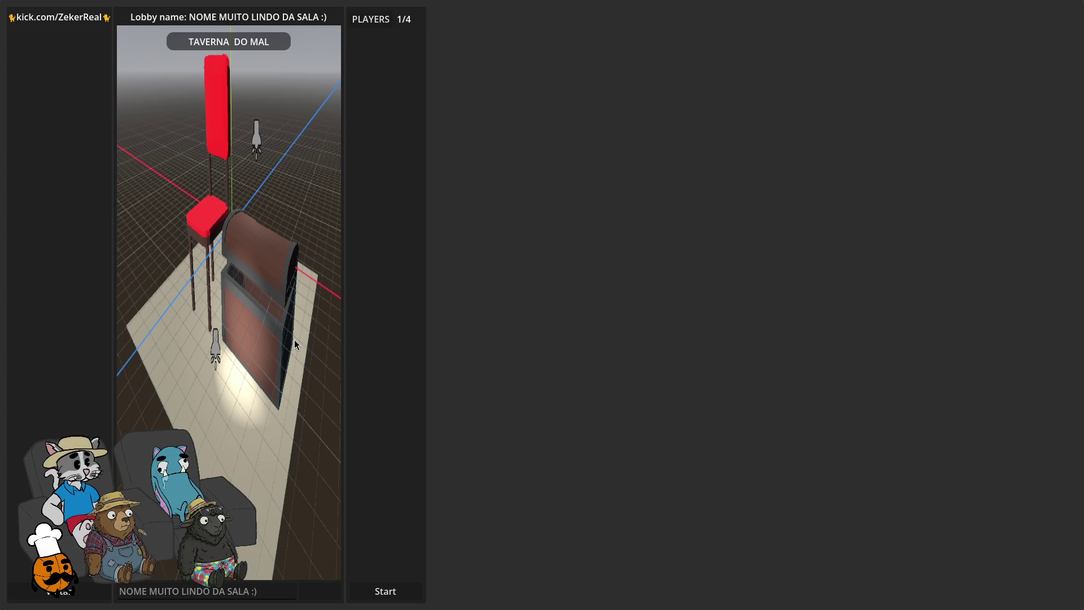
key("super+f")
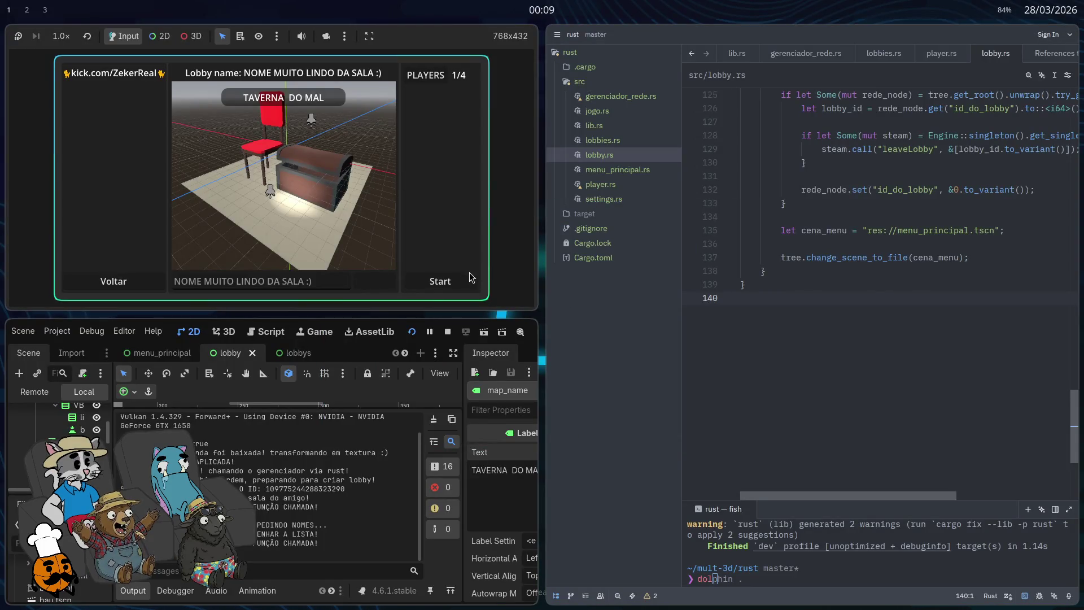
mouse_move(471, 283)
left_mouse_down()
mouse_move(508, 316)
mouse_move(343, 145)
mouse_move(349, 253)
mouse_move(432, 206)
mouse_move(336, 169)
mouse_move(266, 169)
left_mouse_up()
key("super+q")
Step: Set Display > Window > Stretch Aspect to keep_width in Project Settings
left_click(57, 37)
left_click(85, 61)
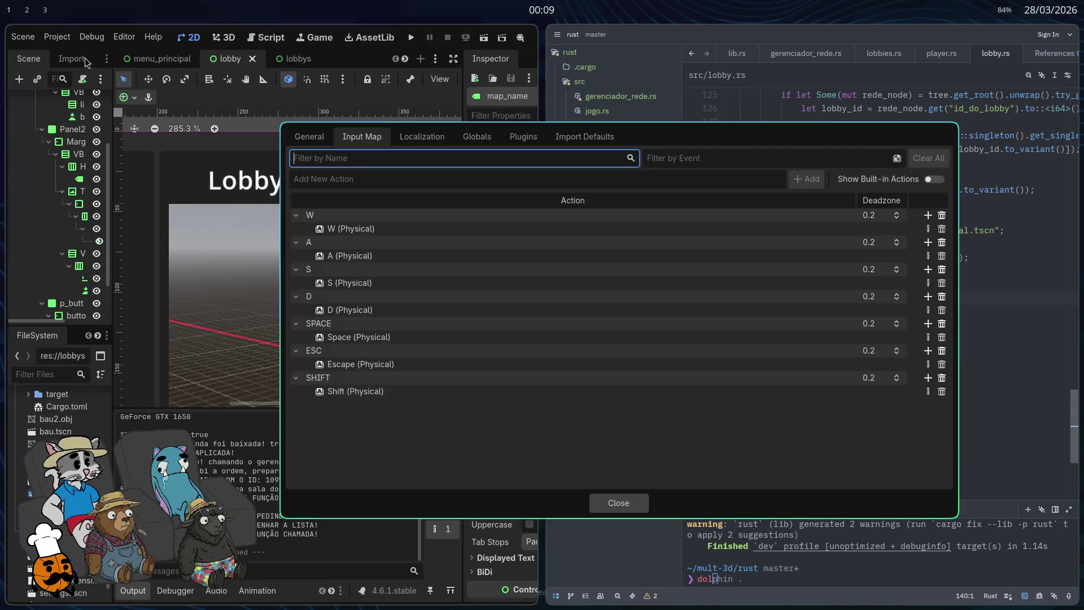
left_click(309, 137)
left_click(316, 275)
left_click(315, 275)
left_click(323, 288)
scroll(663, 308, "down", 10)
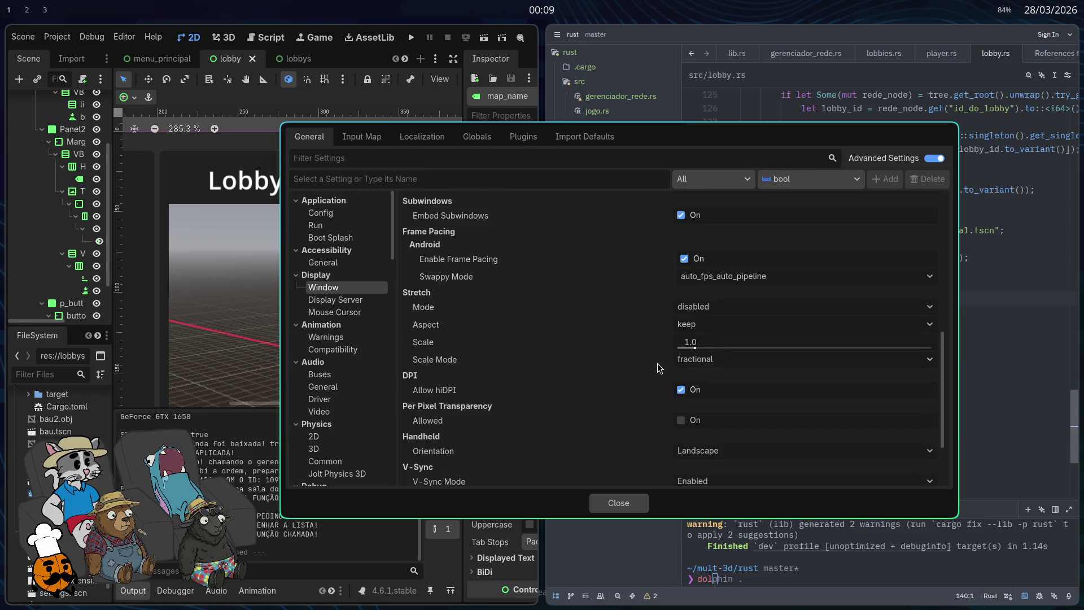
left_click(730, 327)
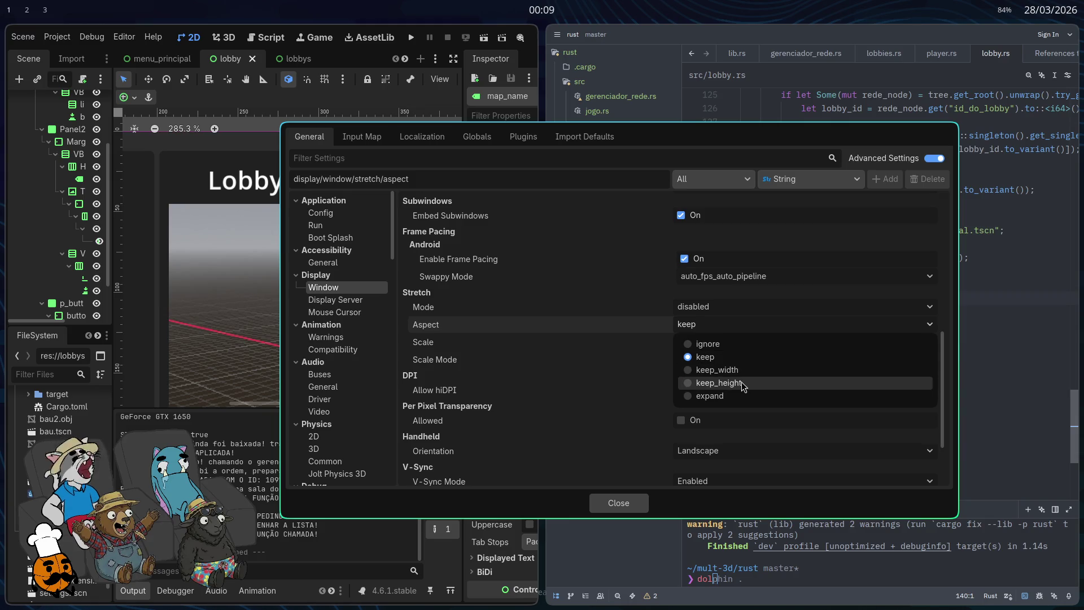
left_click(746, 373)
left_click(731, 330)
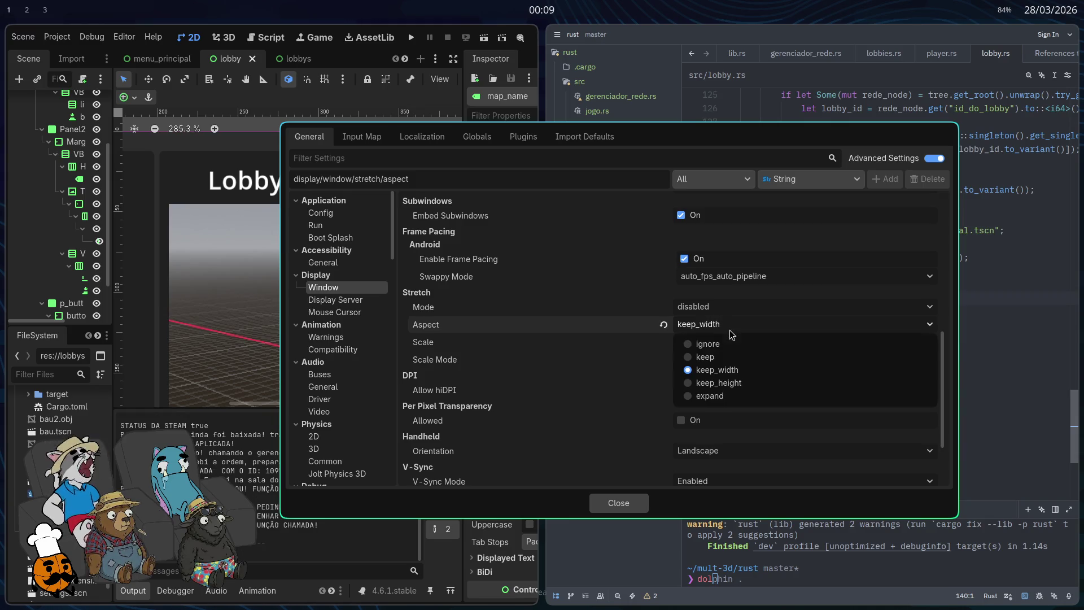
left_click(730, 331)
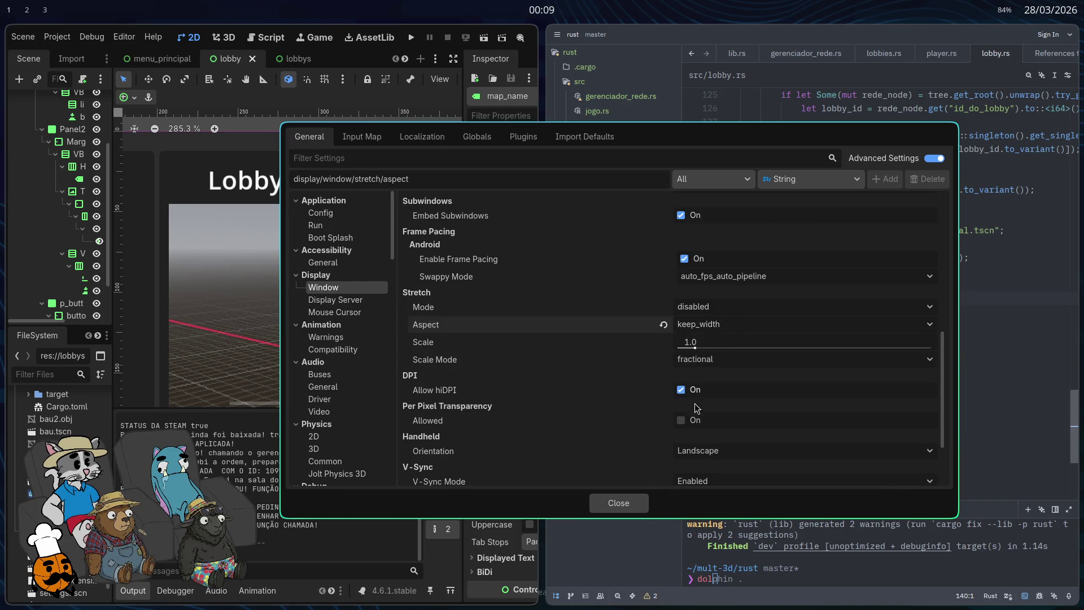
left_click(637, 511)
Step: Run the game, host a lobby to check the lobby screen, then stop it with F8
key("F5")
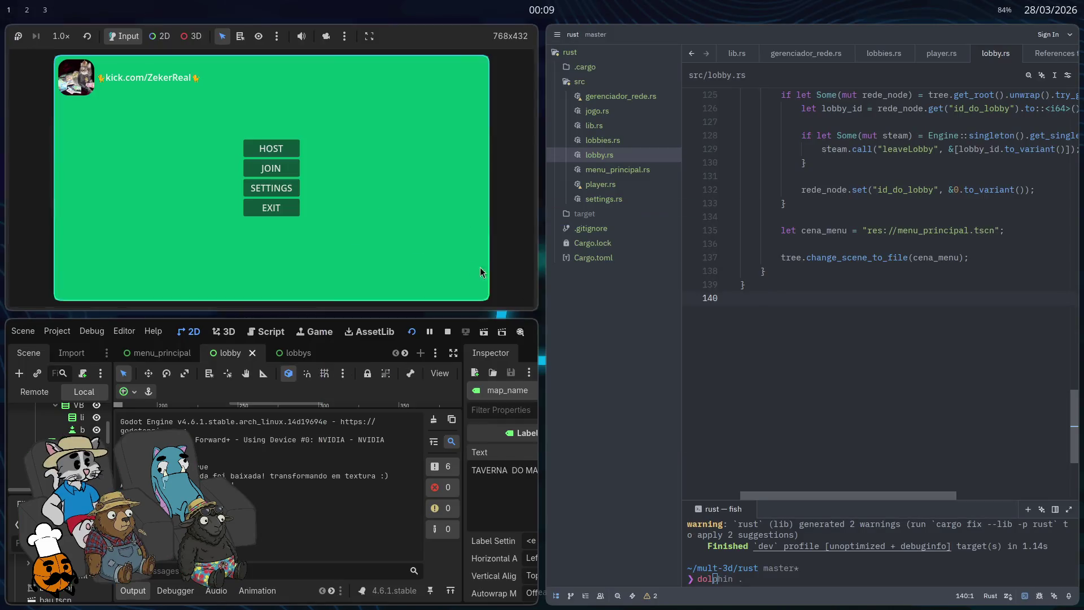
left_click(294, 155)
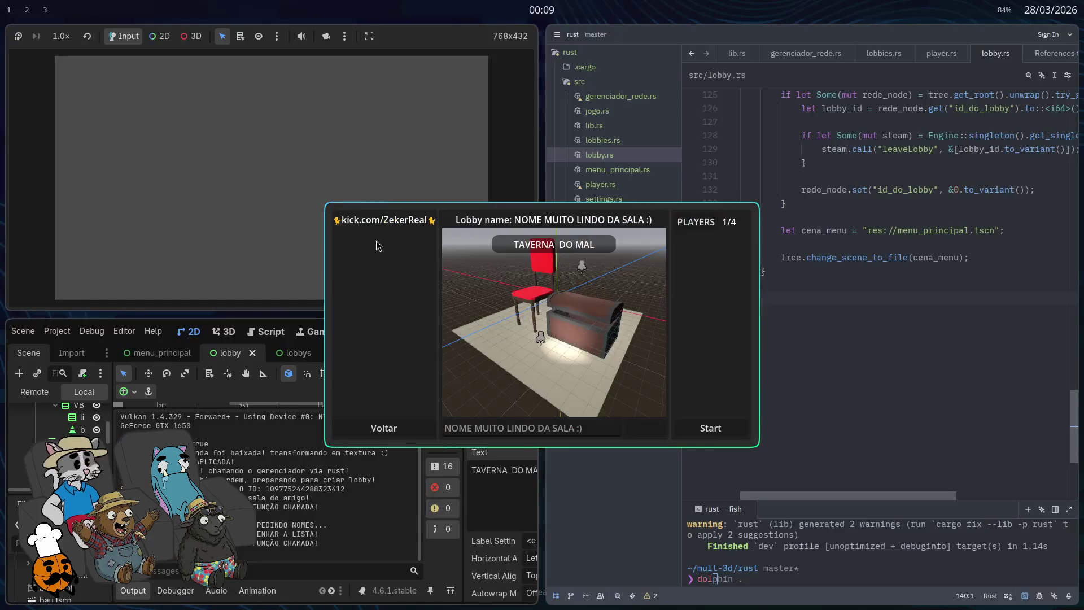
key("F8")
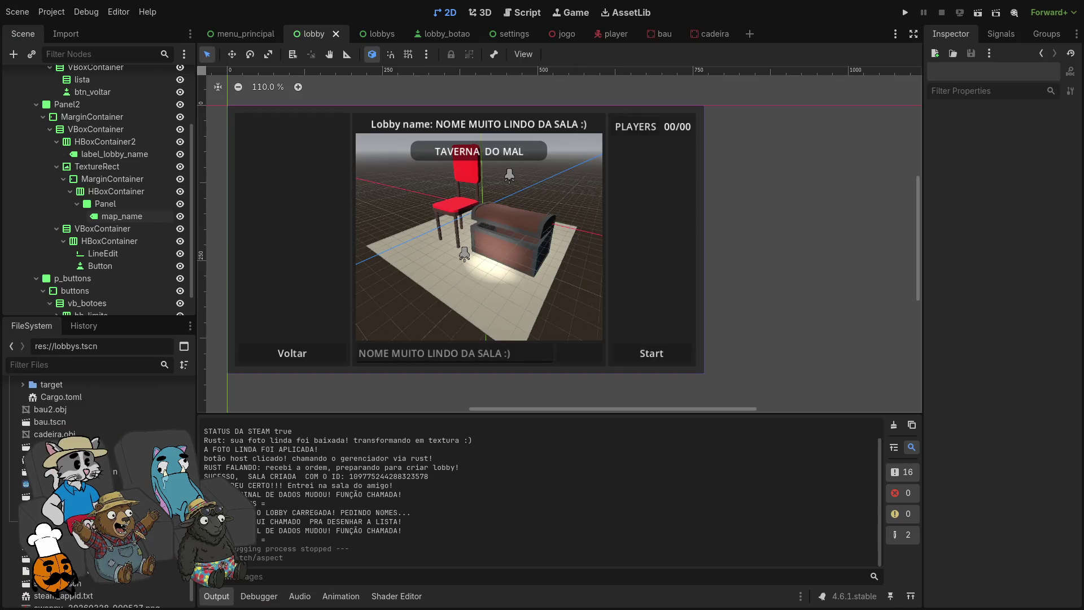
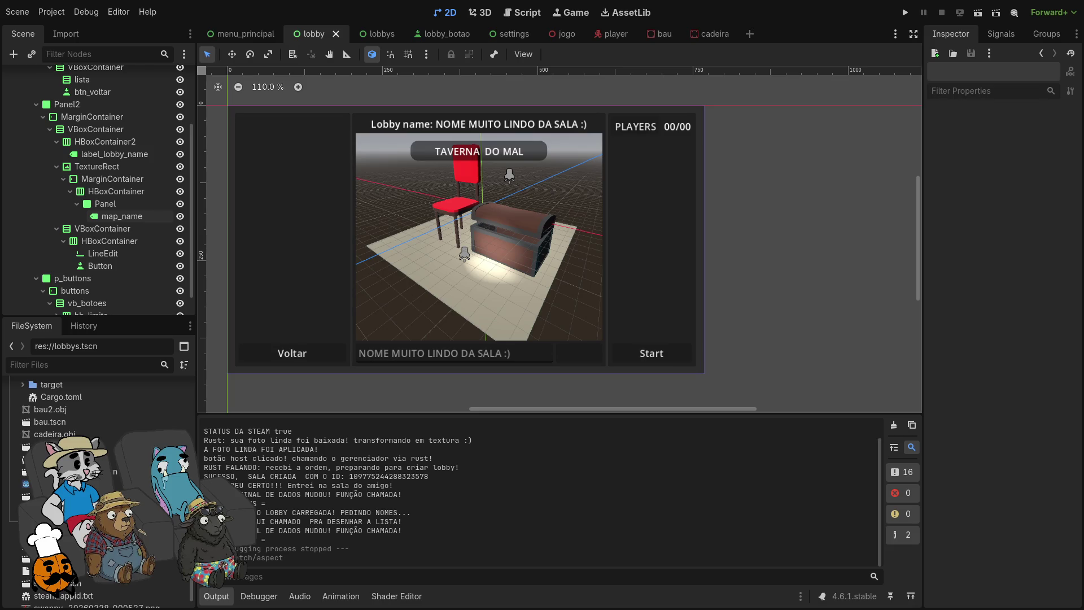
Step: Tile the Godot editor on the left beside the Zed window and its terminal
key("super+f")
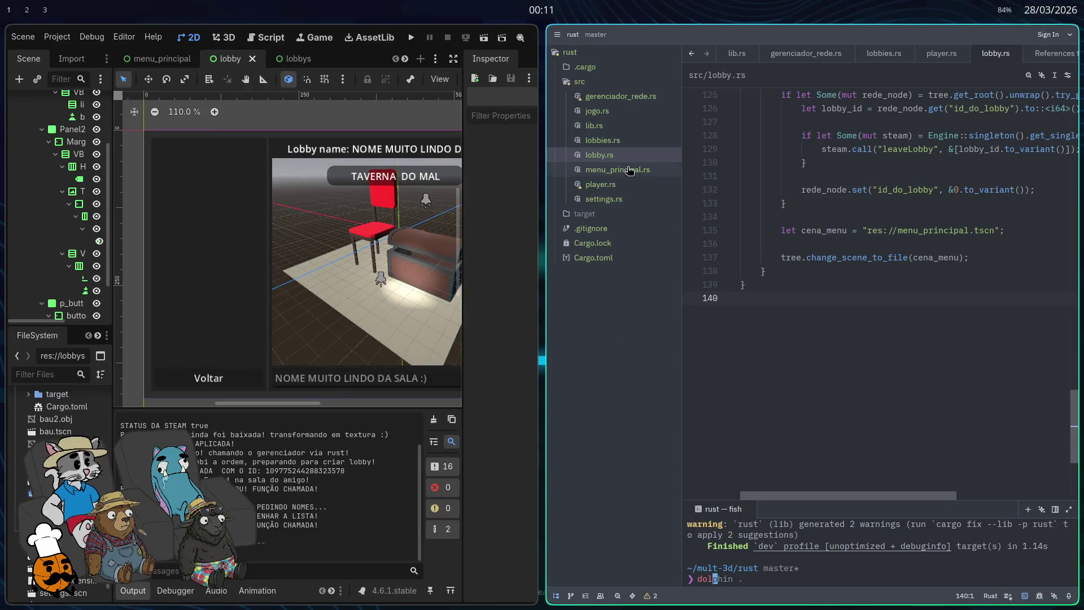
Step: After the btn_limite block, start an if let Some(mut btn) = self.base().try_get_node_as::<Button> lookup
key("super+f")
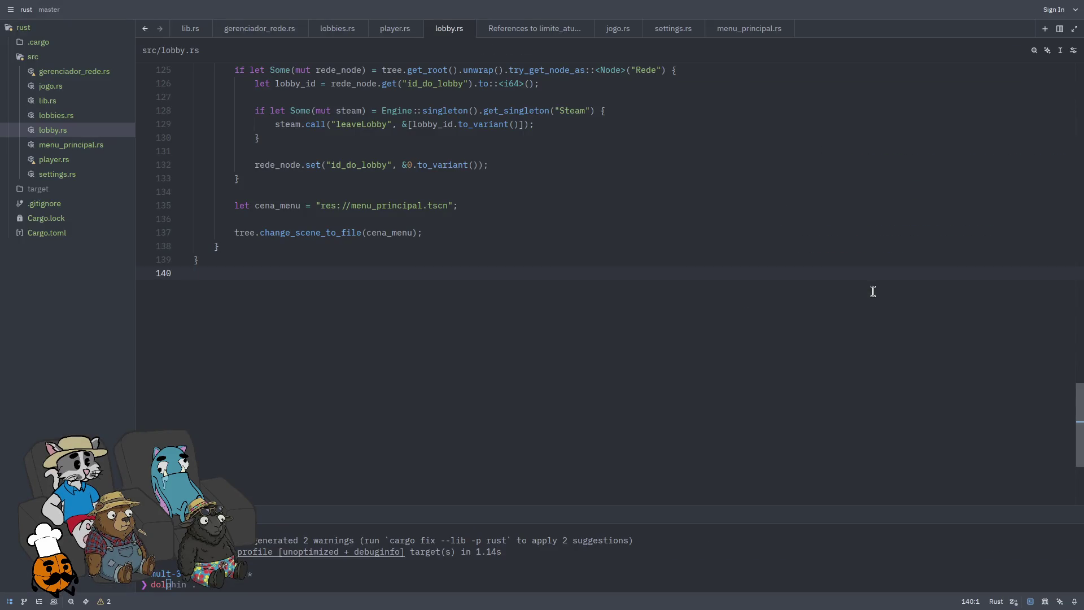
scroll(819, 299, "up", 20)
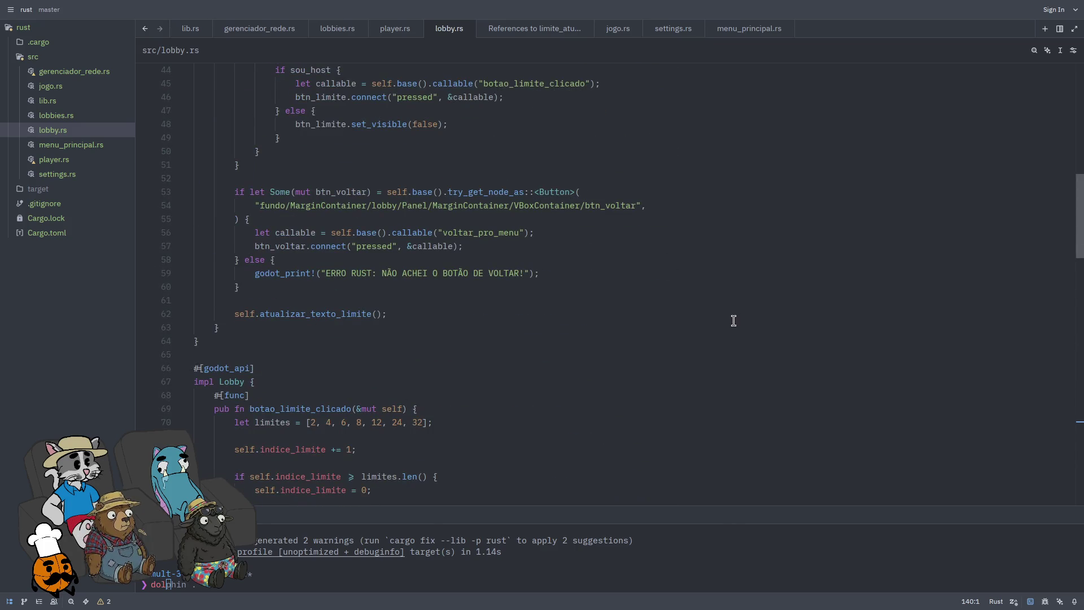
scroll(729, 320, "up", 9)
scroll(729, 321, "up", 6)
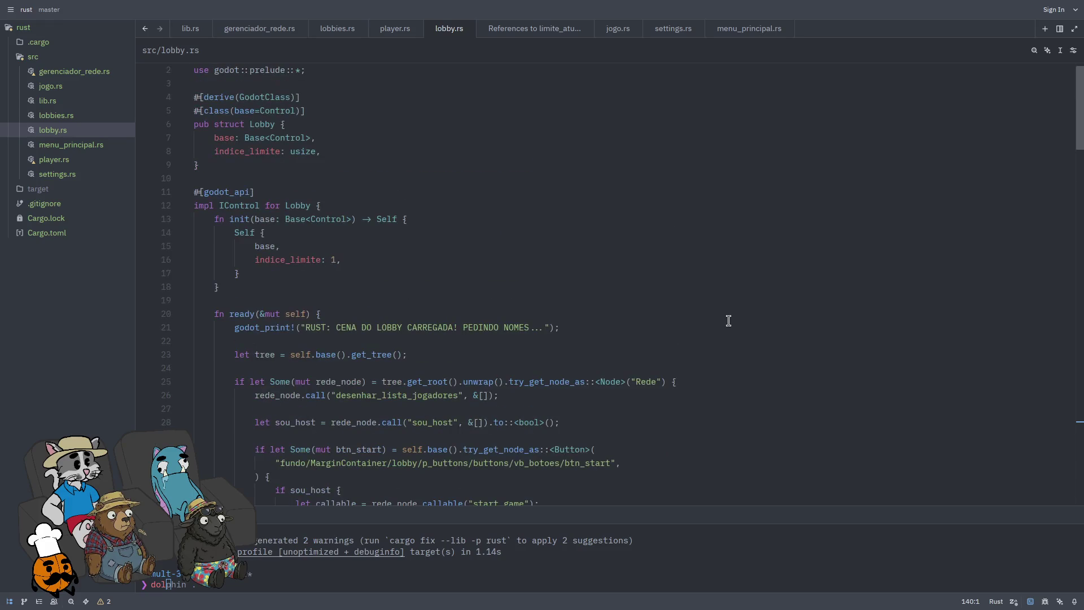
scroll(729, 321, "down", 5)
scroll(700, 322, "down", 2)
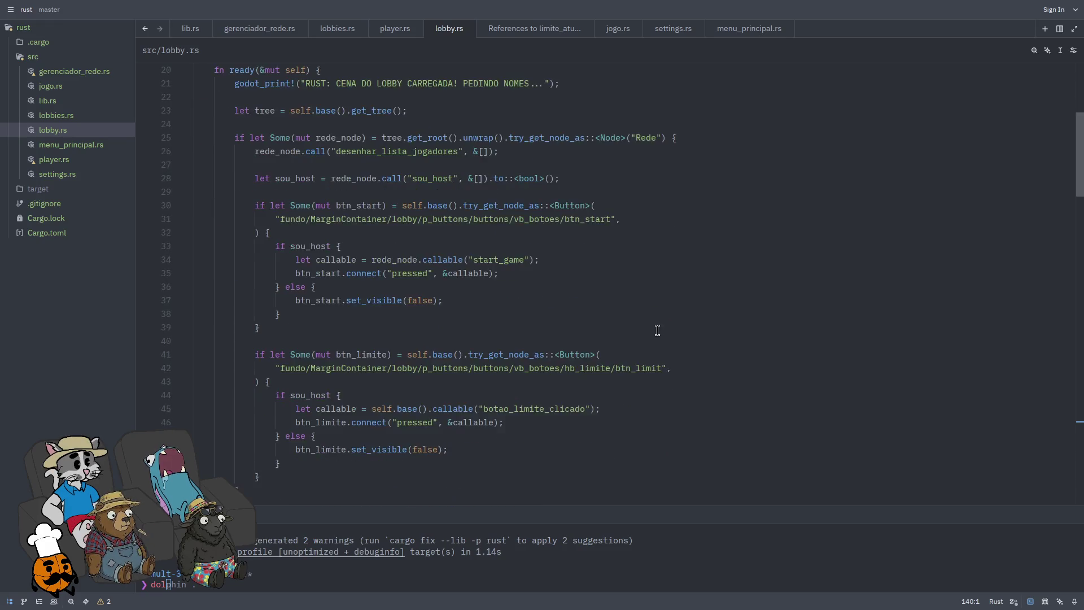
left_click(542, 433)
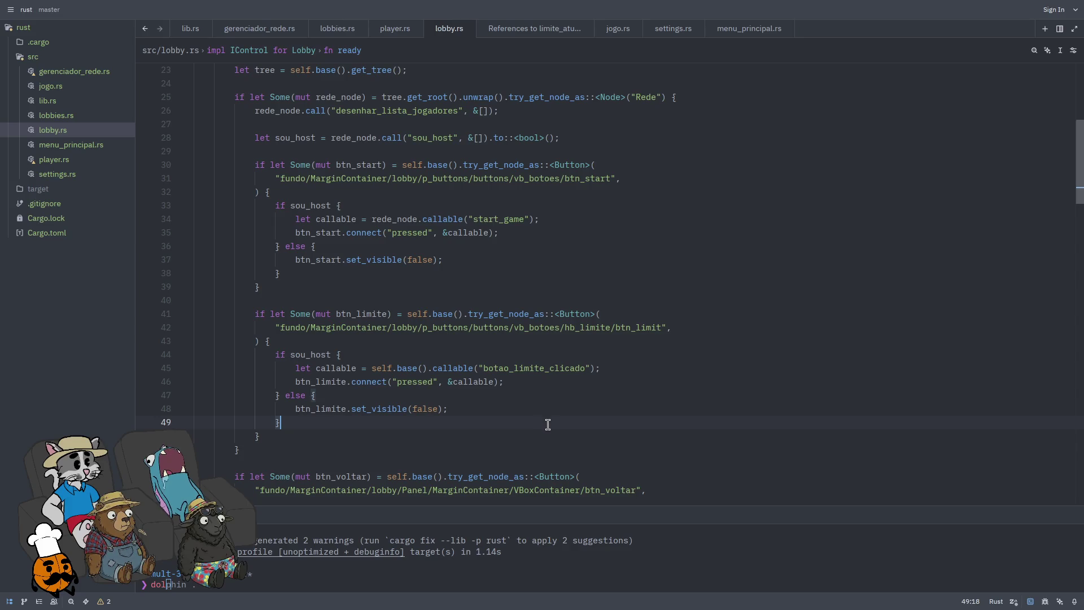
key("Return")
key("Return")
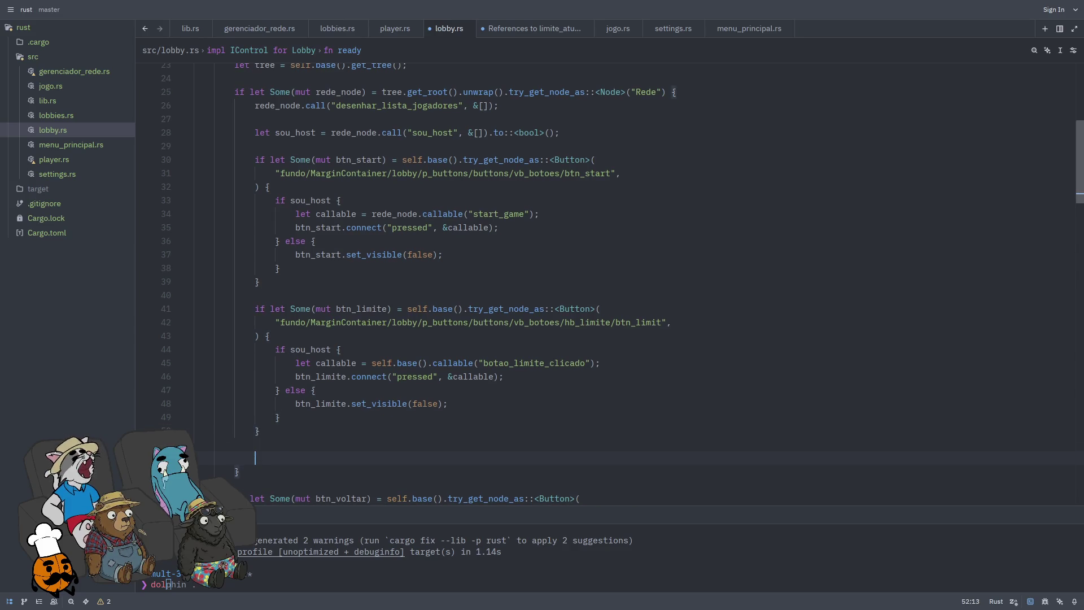
type("if let ")
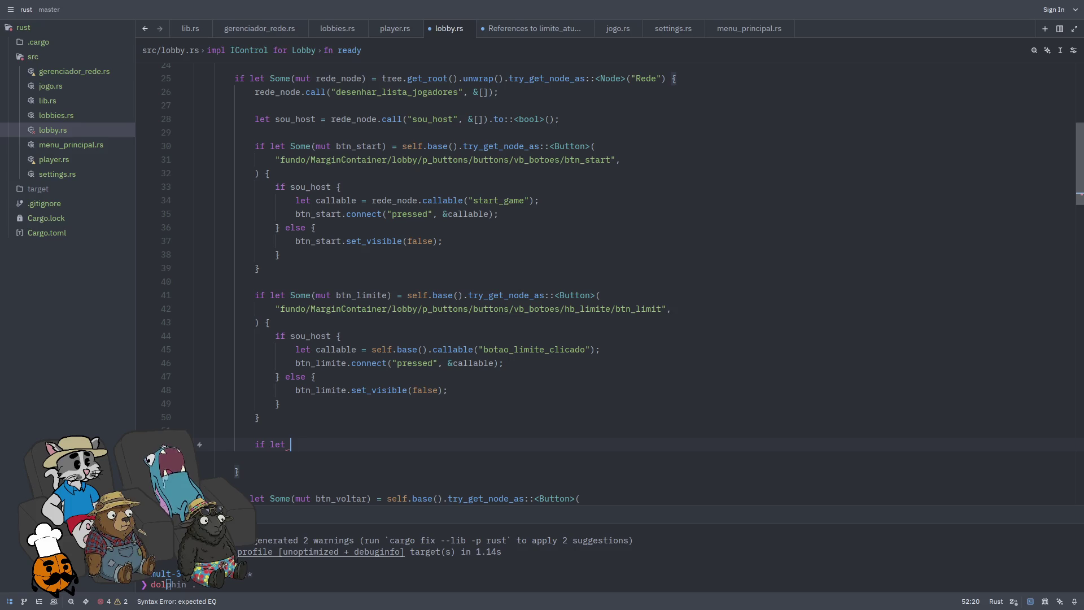
type("Some(mut btn")
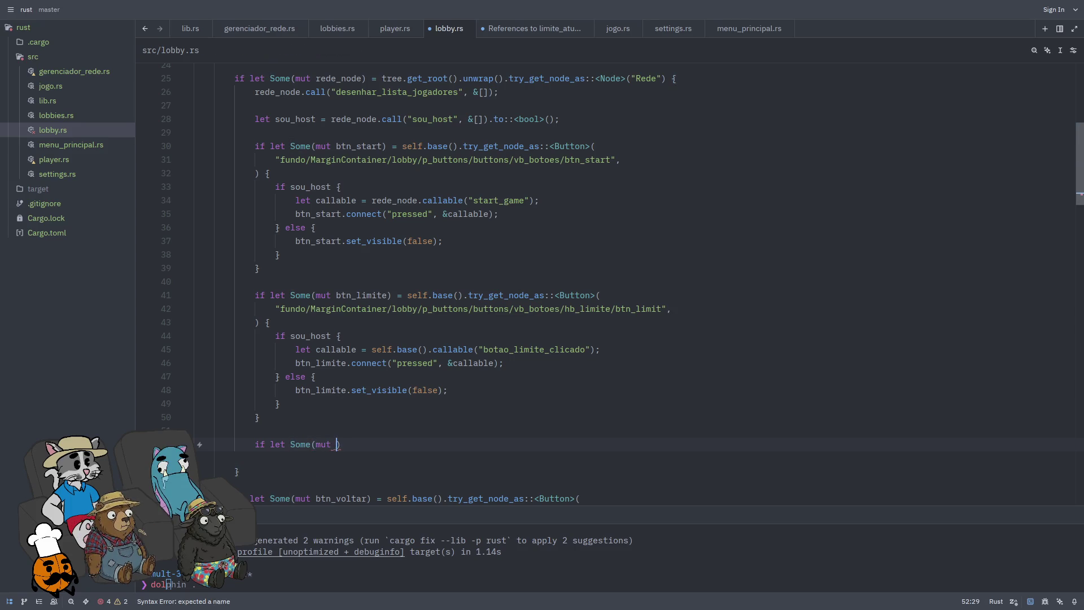
key("BackSpace")
type("e) =")
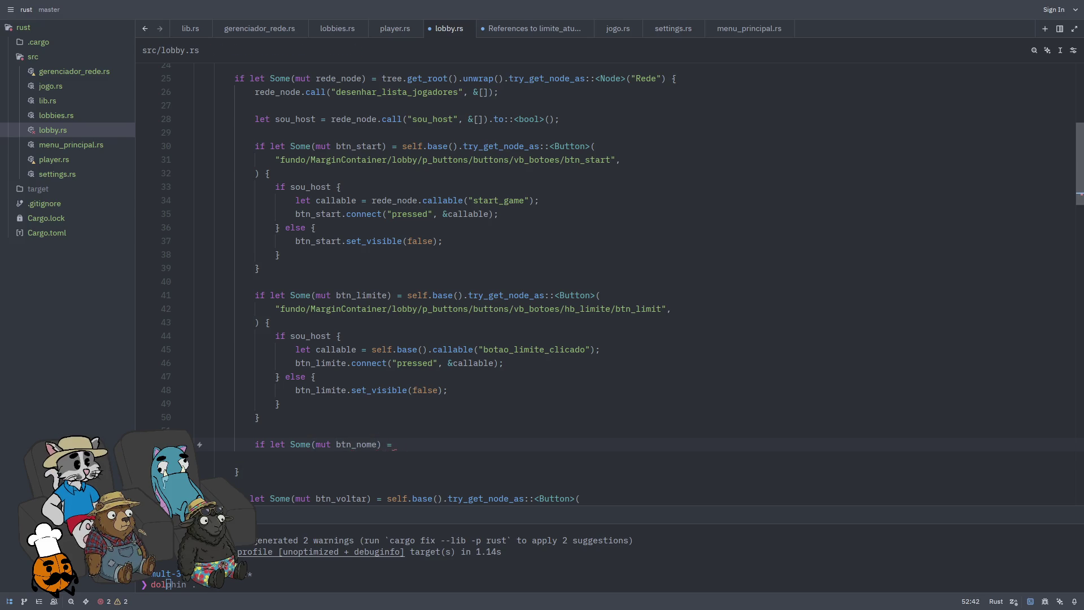
key("BackSpace")
type("self.")
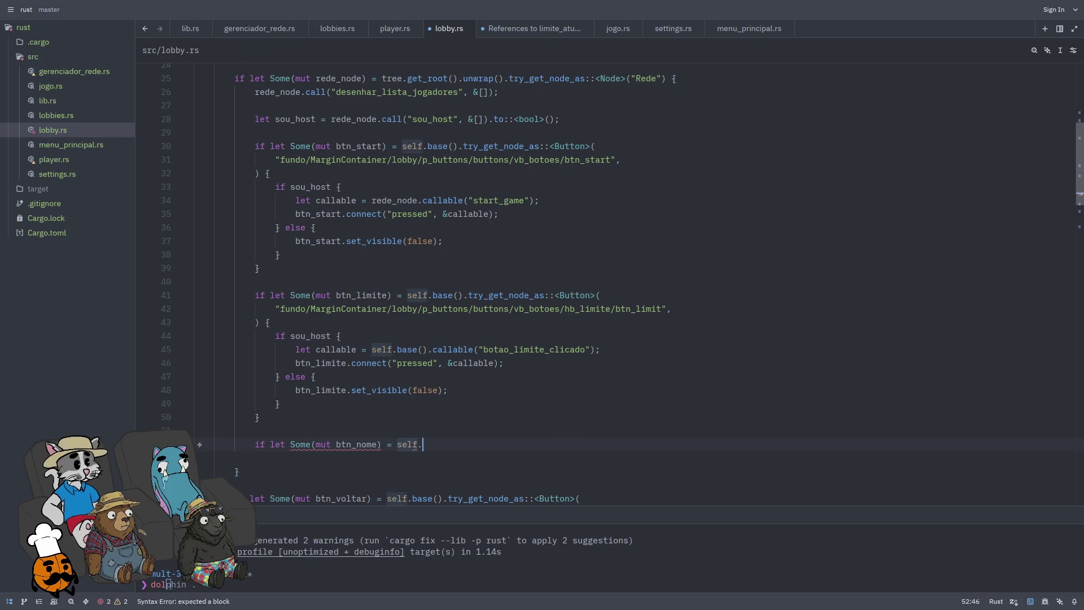
type("base().try_get")
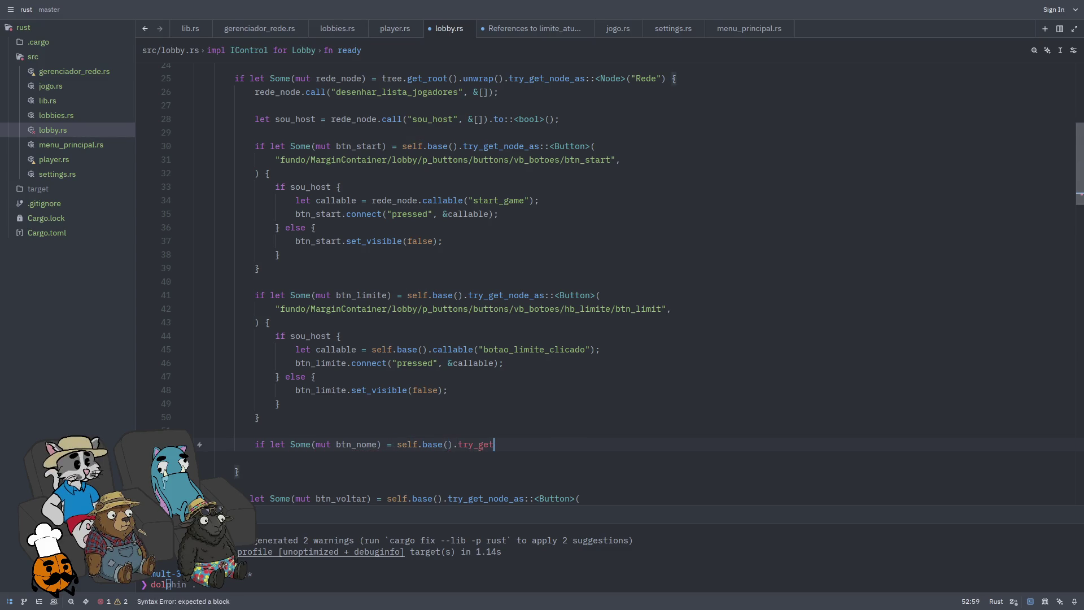
type("_node_as")
key("Tab")
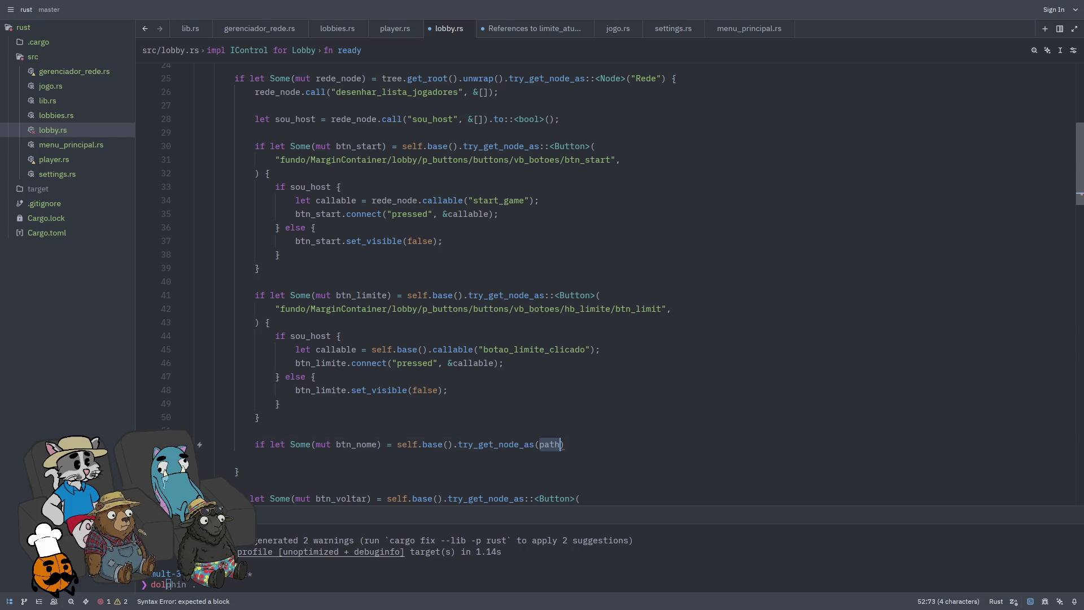
key("BackSpace")
key("BackSpace")
key("BackSpace")
type("::>")
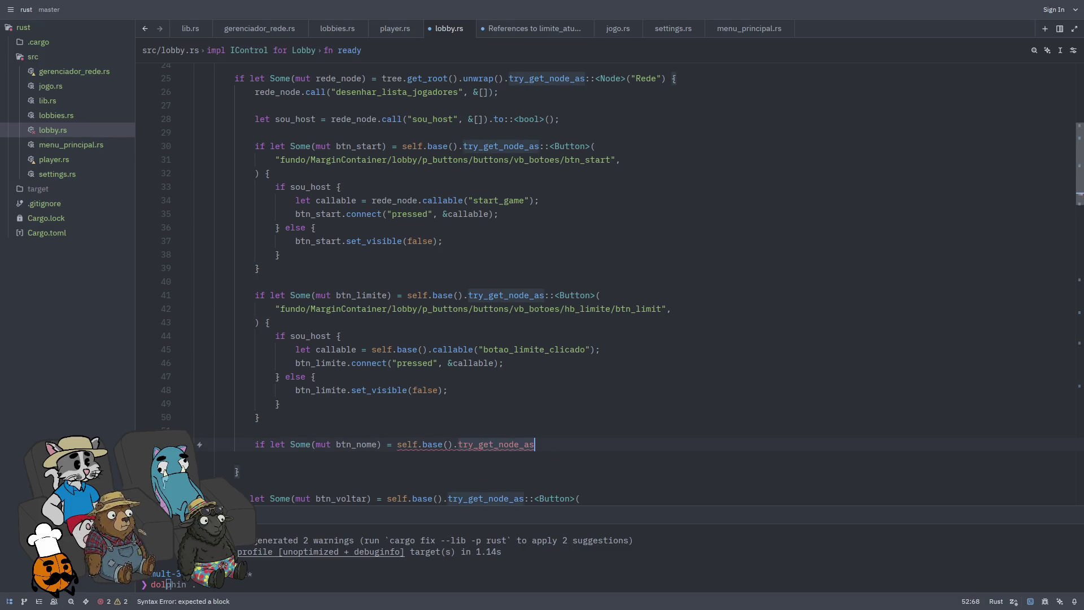
type("Button")
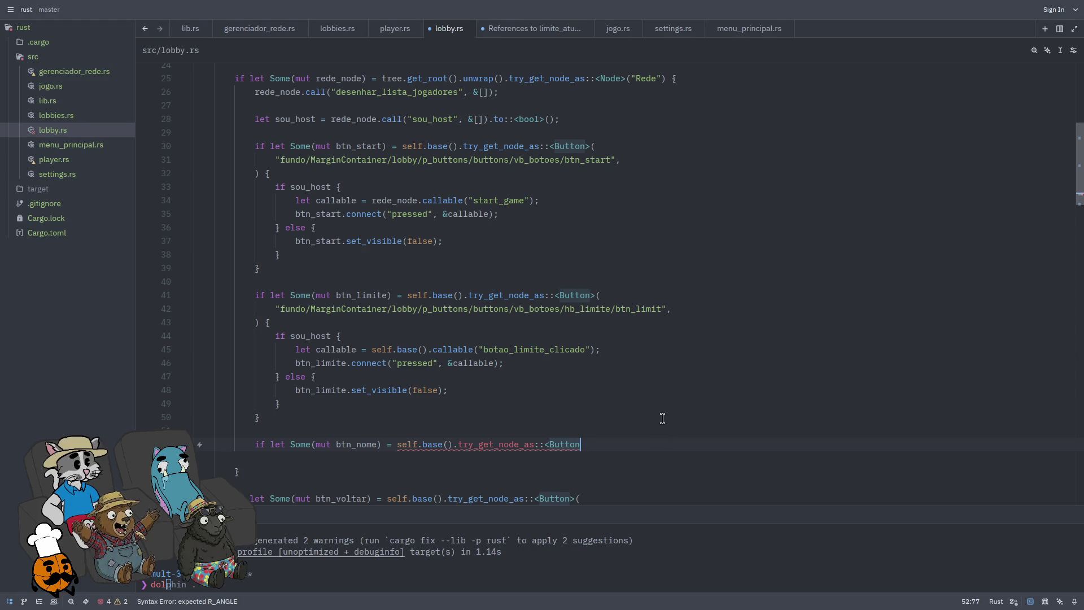
type(">")
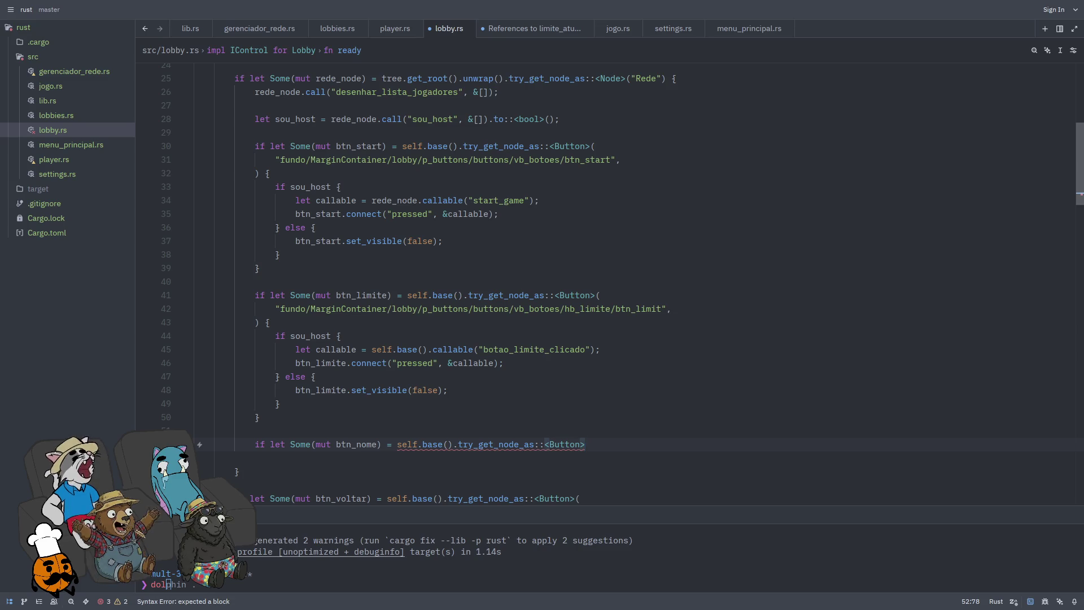
Step: Rename the binding to input_nome and the node type to LineEdit, leaving the path empty
left_click(443, 444)
left_click(378, 444)
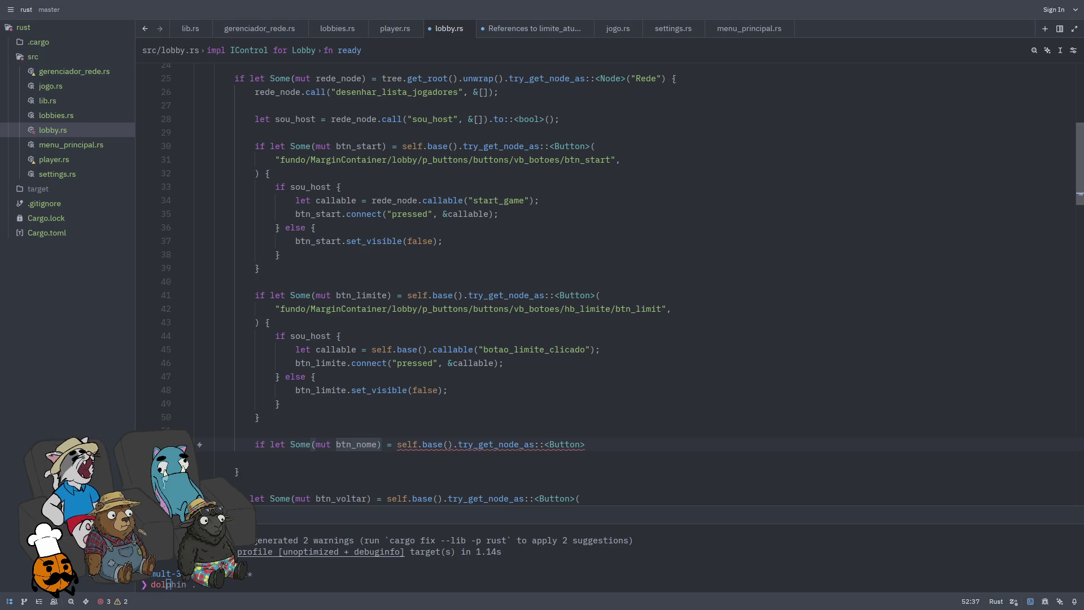
key("ctrl+BackSpace")
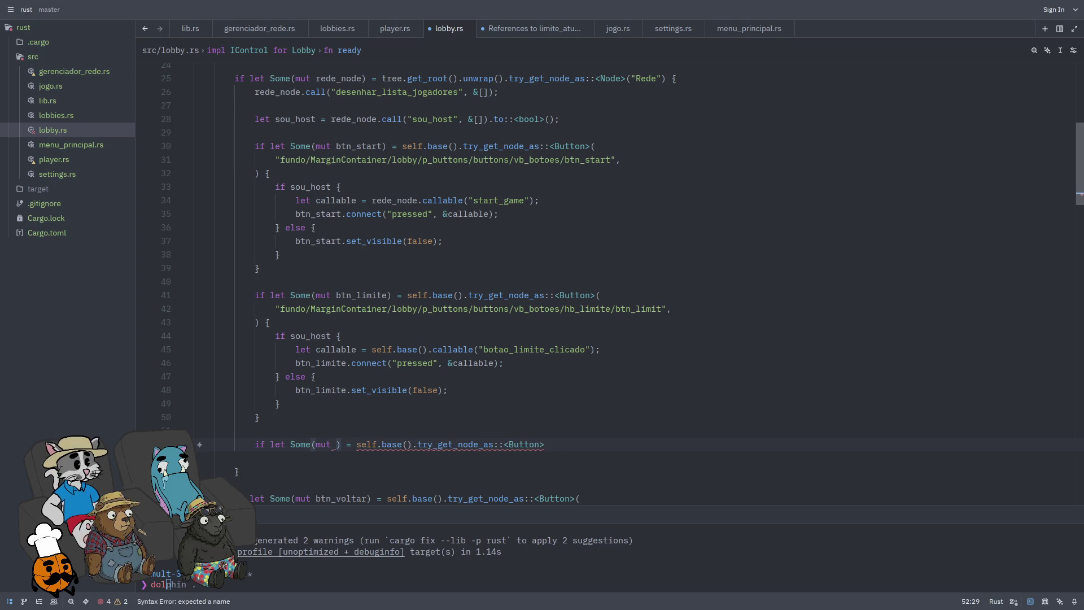
type("input")
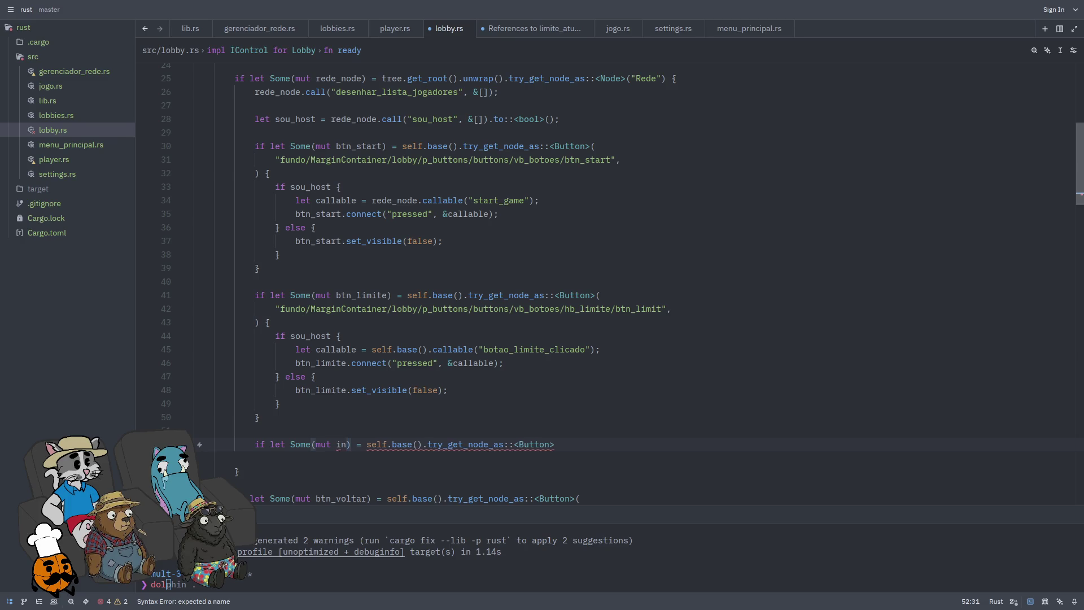
type("_nome")
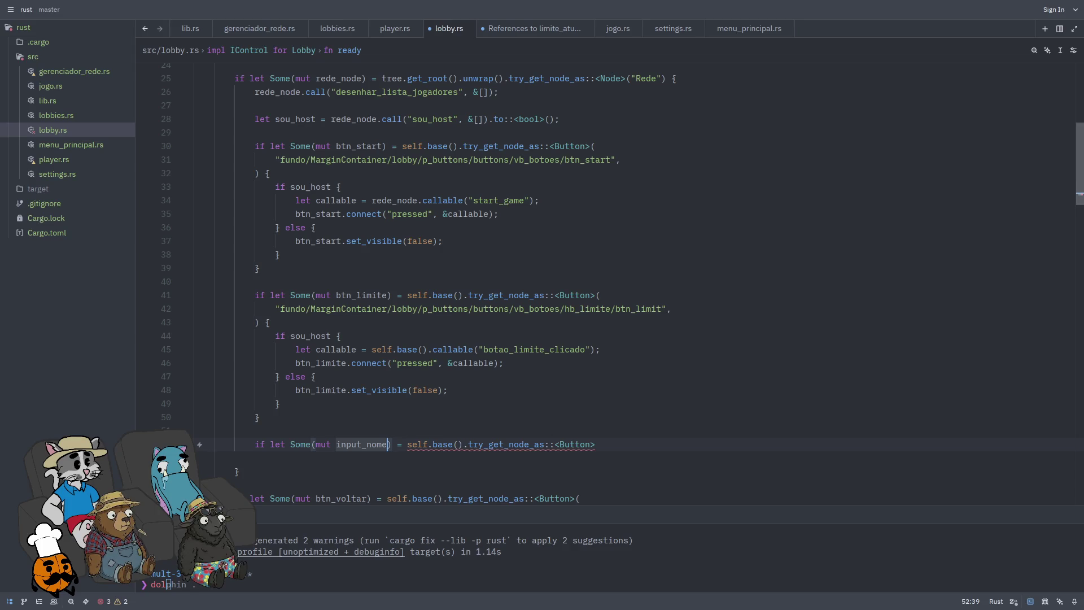
left_click(402, 445)
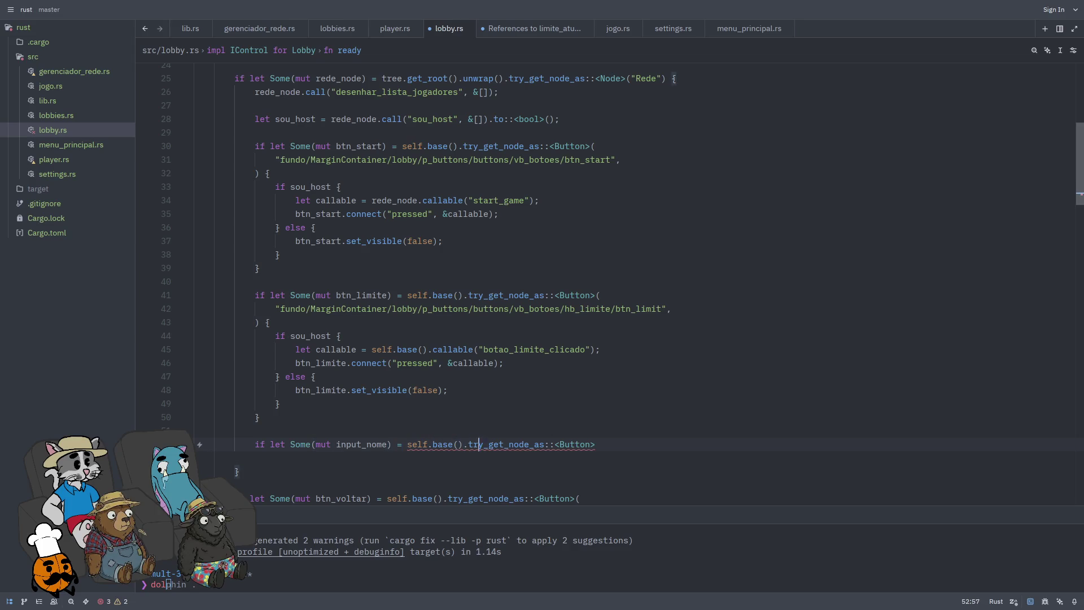
left_click(591, 445)
key("BackSpace")
key("BackSpace")
key("BackSpace")
type("LineEditr")
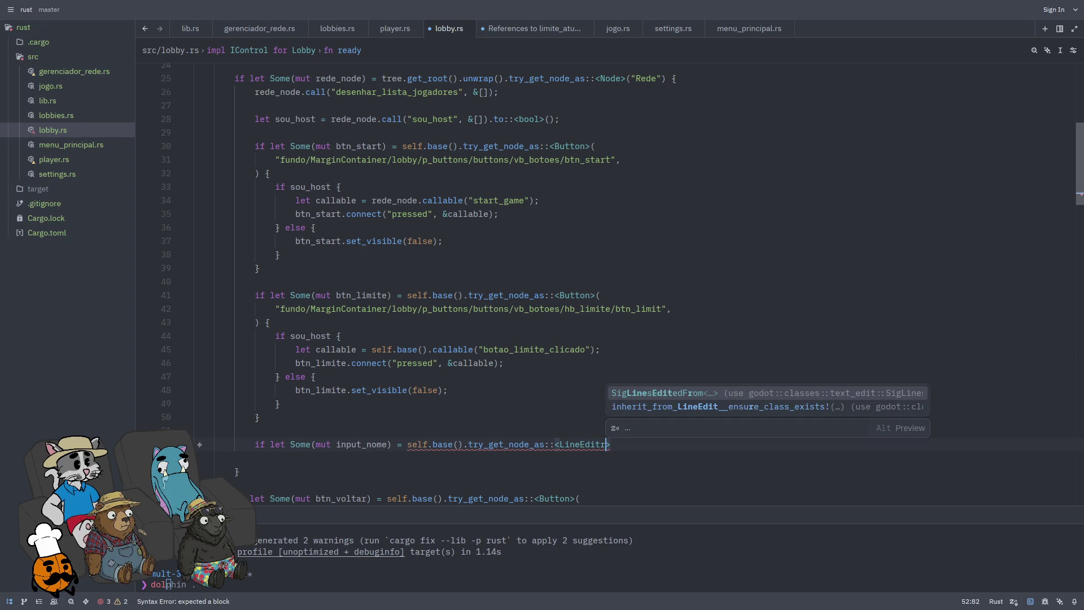
key("BackSpace")
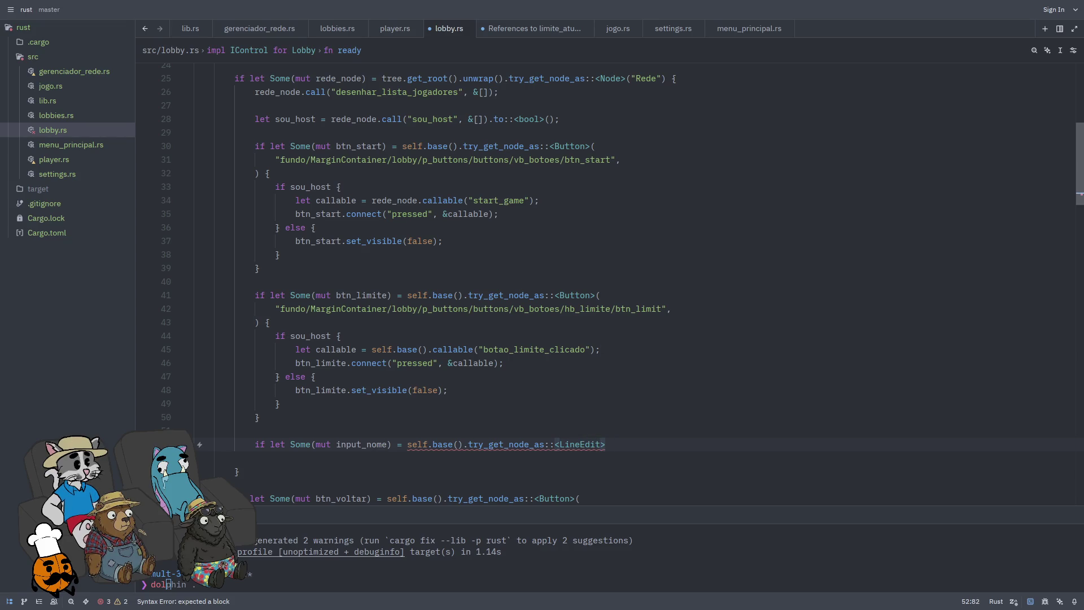
type("{")
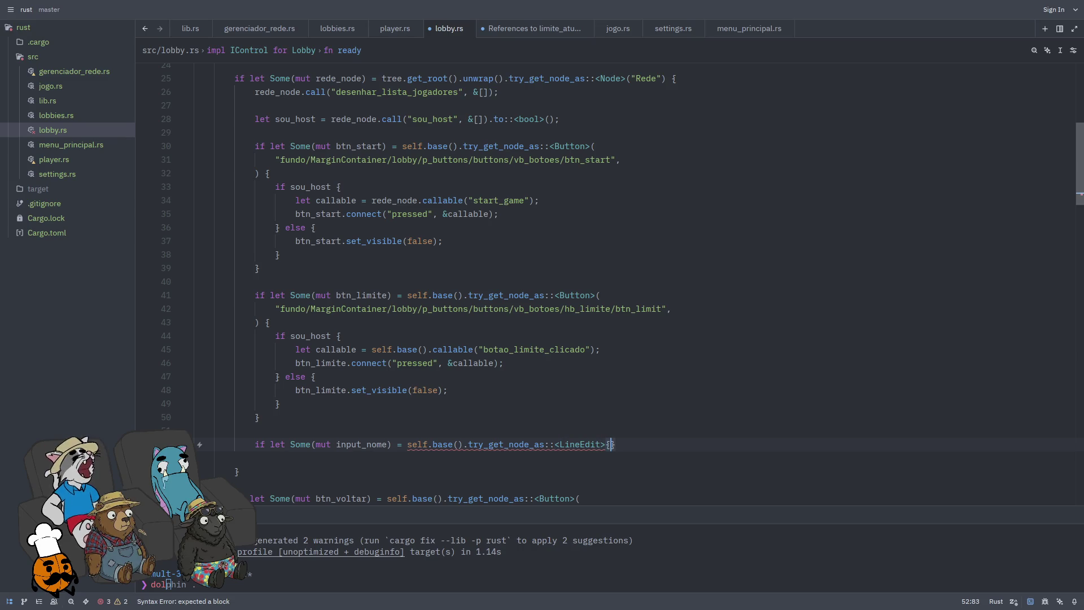
key("Return")
key("Return")
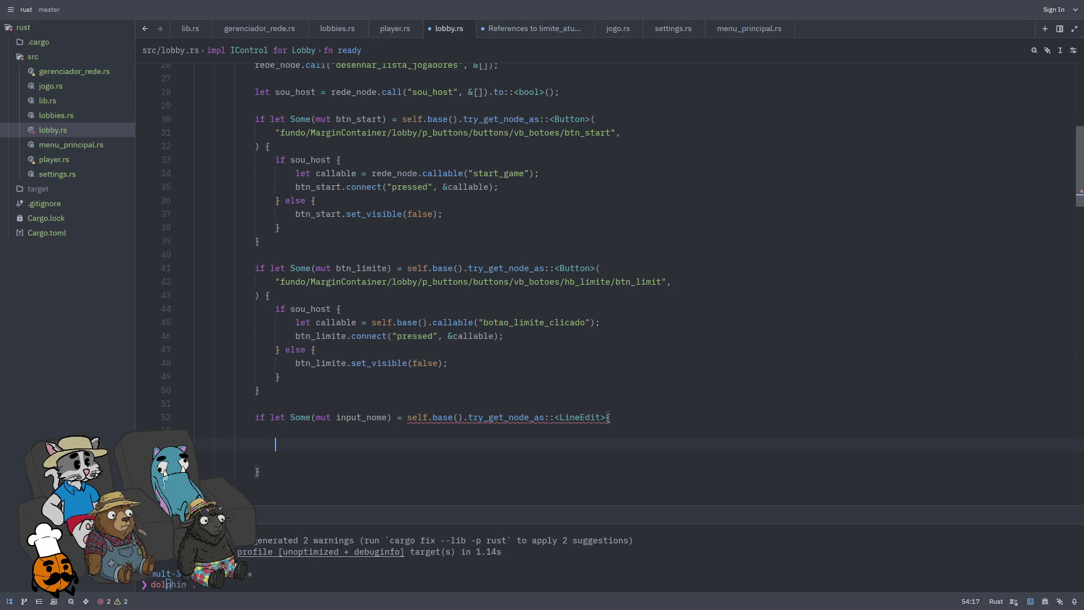
key("ctrl+z")
key("BackSpace")
key("BackSpace")
type("(")
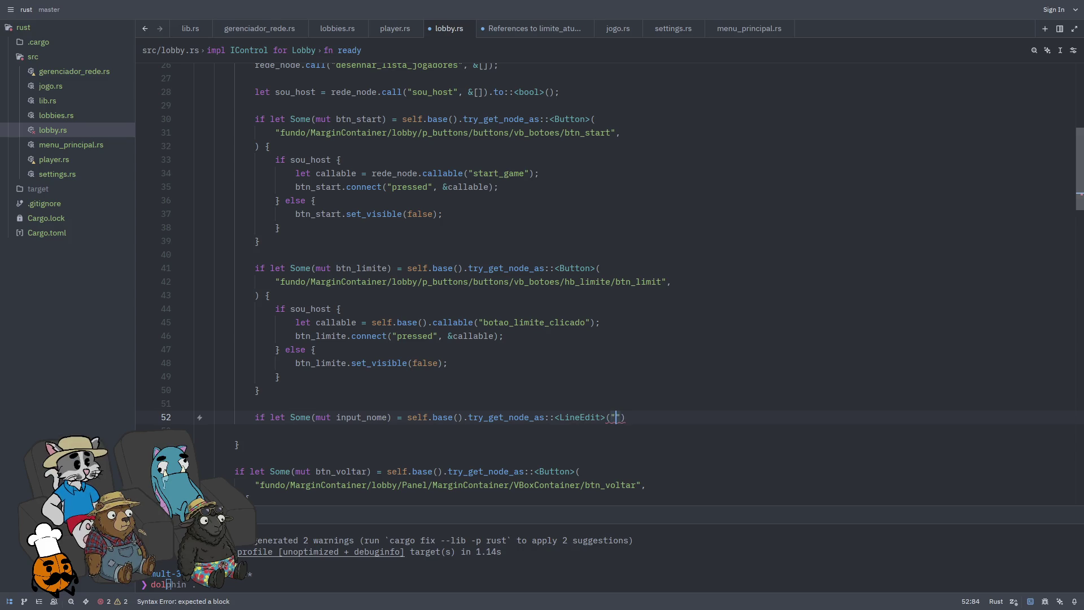
key("super+Left")
key("super+f")
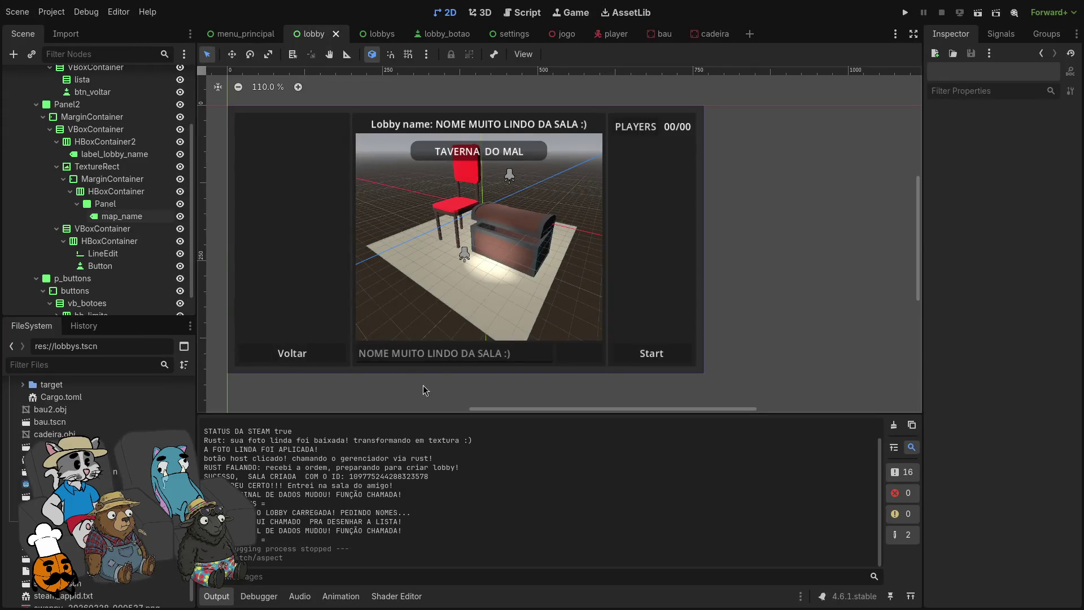
Step: Rename the lobby scene's LineEdit node to input_name
left_click(406, 364)
left_click(377, 352)
right_click(120, 255)
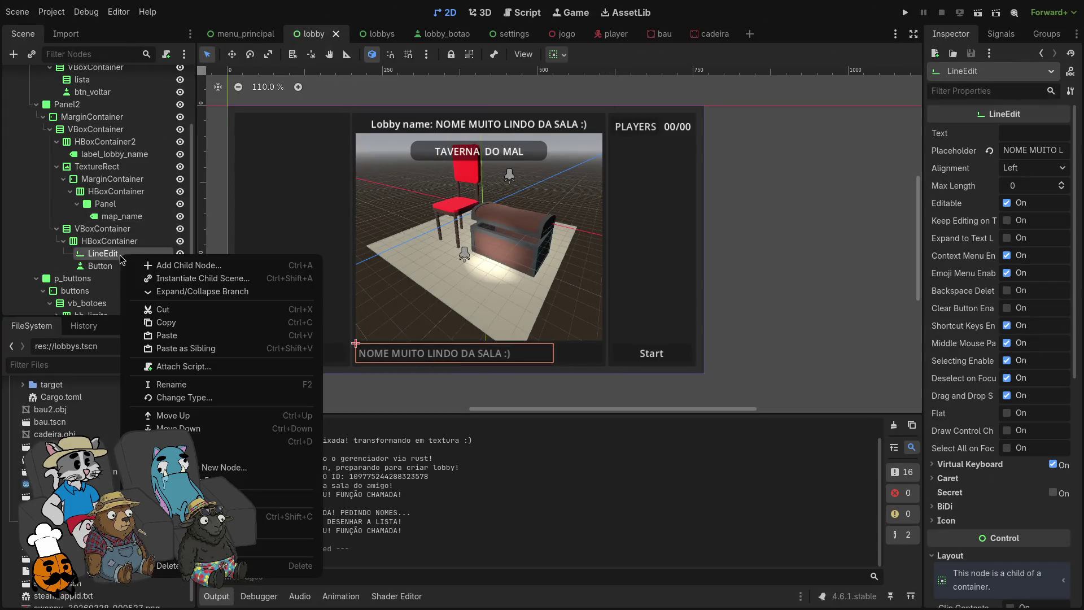
left_click(90, 256)
key("F2")
type("input_nam")
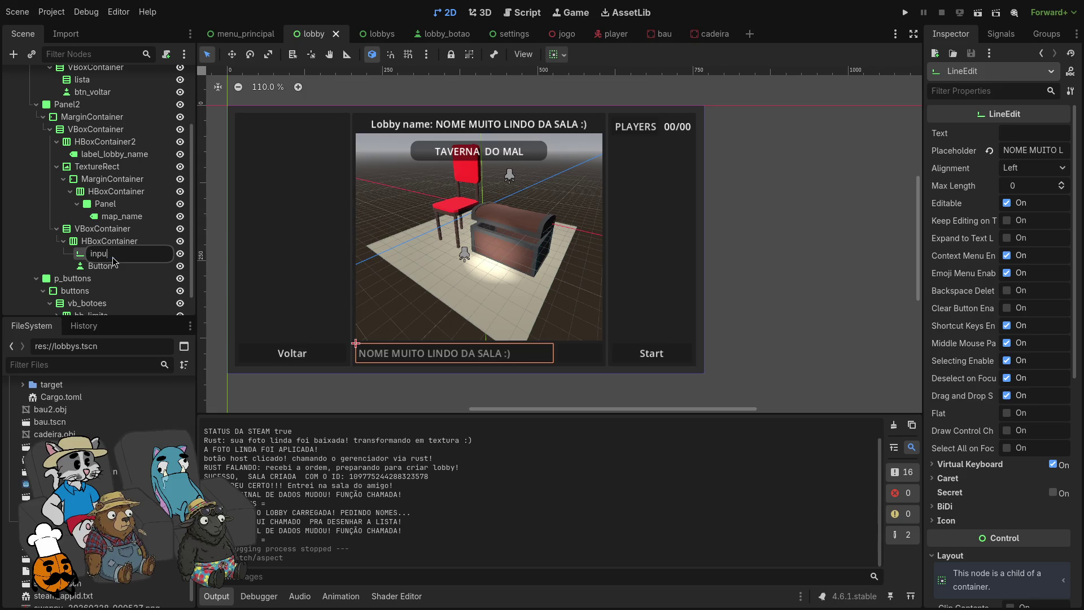
type("e")
key("Return")
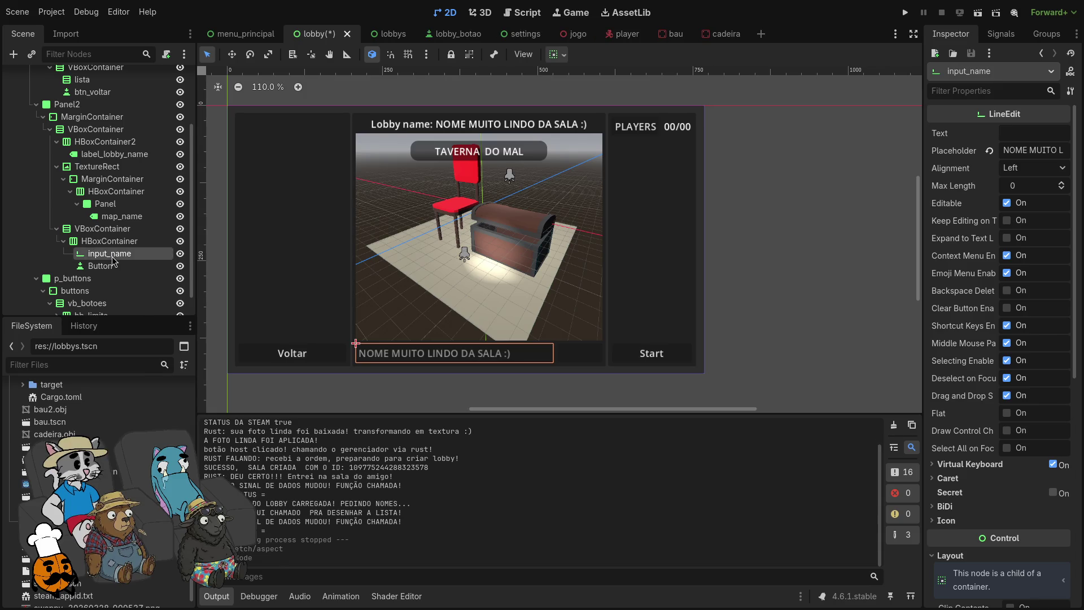
Step: Copy the input_name node's path and go back to Zed
right_click(113, 260)
left_click(164, 520)
key("alt+Tab")
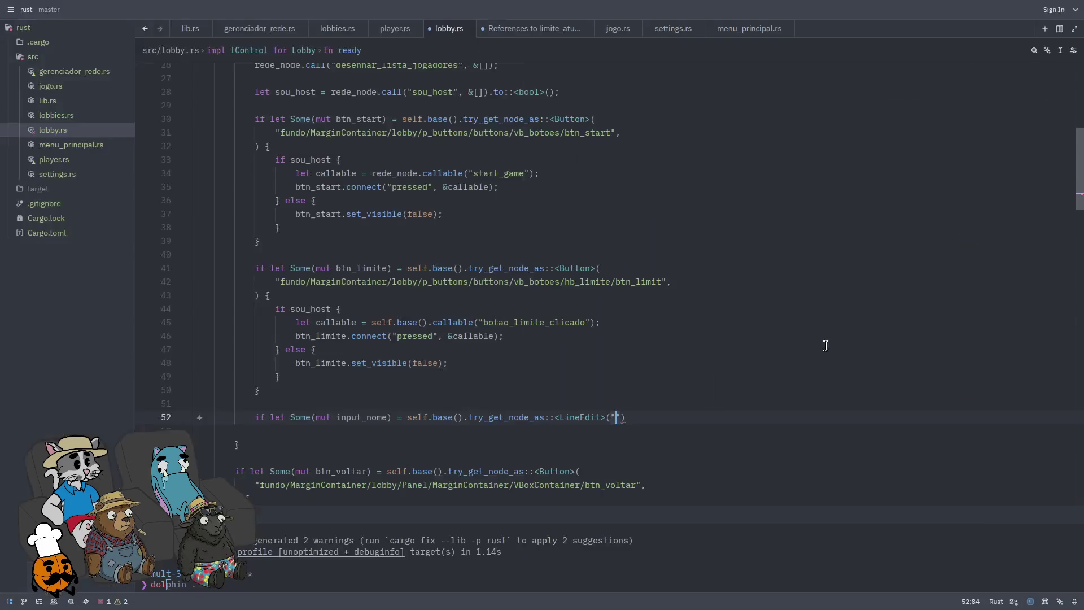
Step: Paste the input_name node path into the lookup and open an if sou_host block inside it
type("fundo/MarginContainer/lobby/Panel2/MarginContainer/VBoxContainer/VBoxContainer/HBoxContainer/input_name")
key("Right")
type("{}")
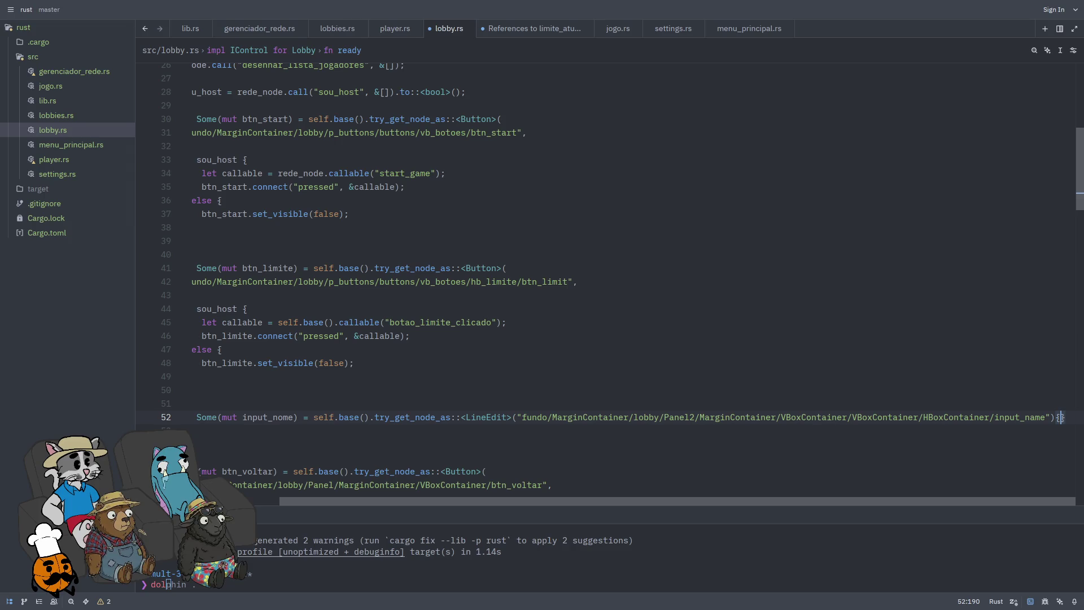
key("Return")
key("Return")
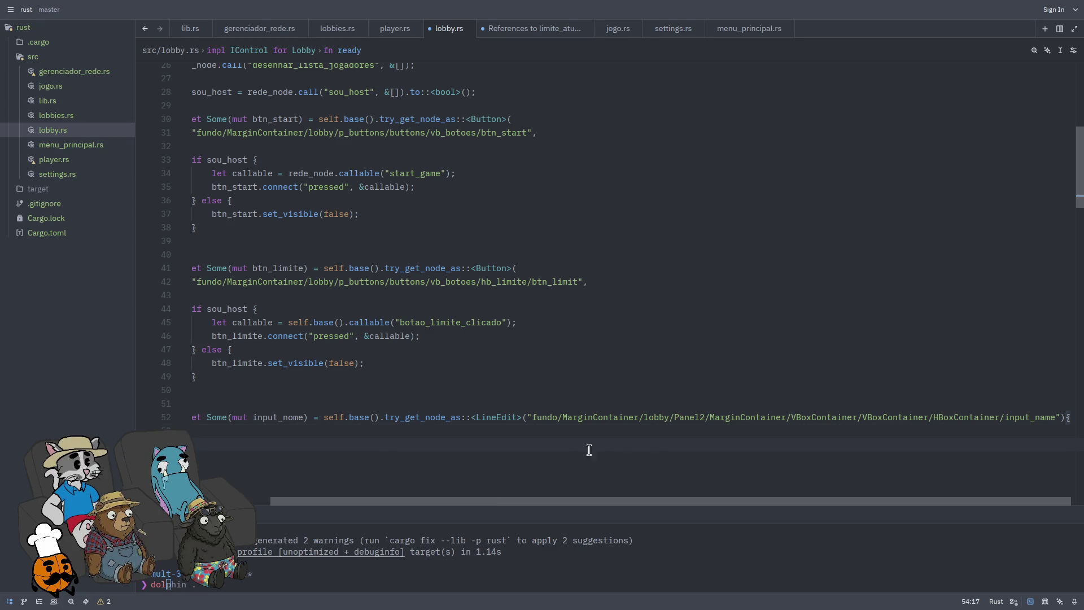
scroll(508, 447, "left", 3)
key("Return")
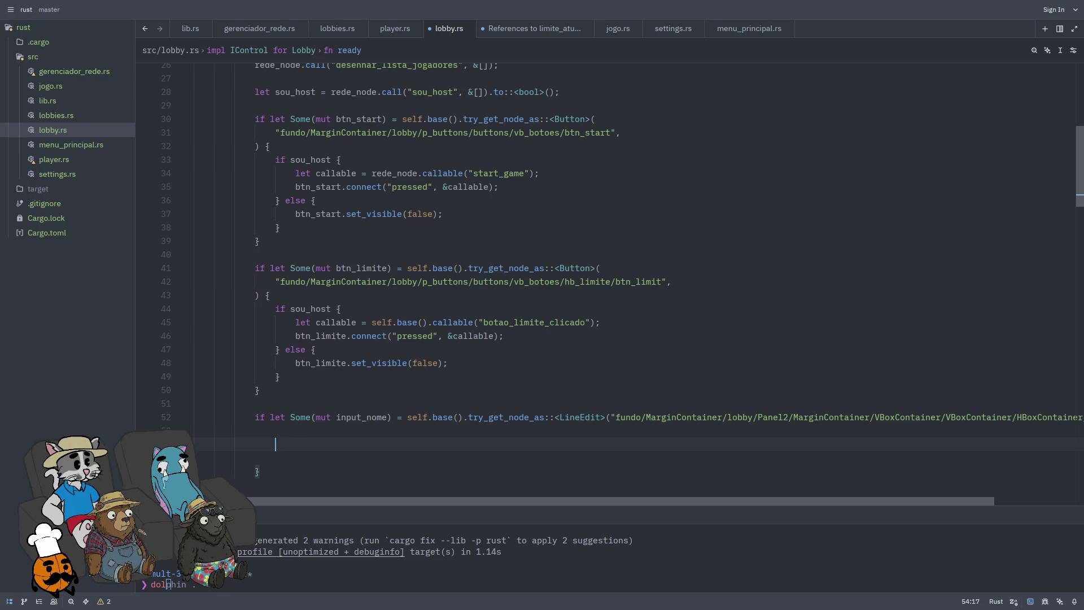
type("if sou")
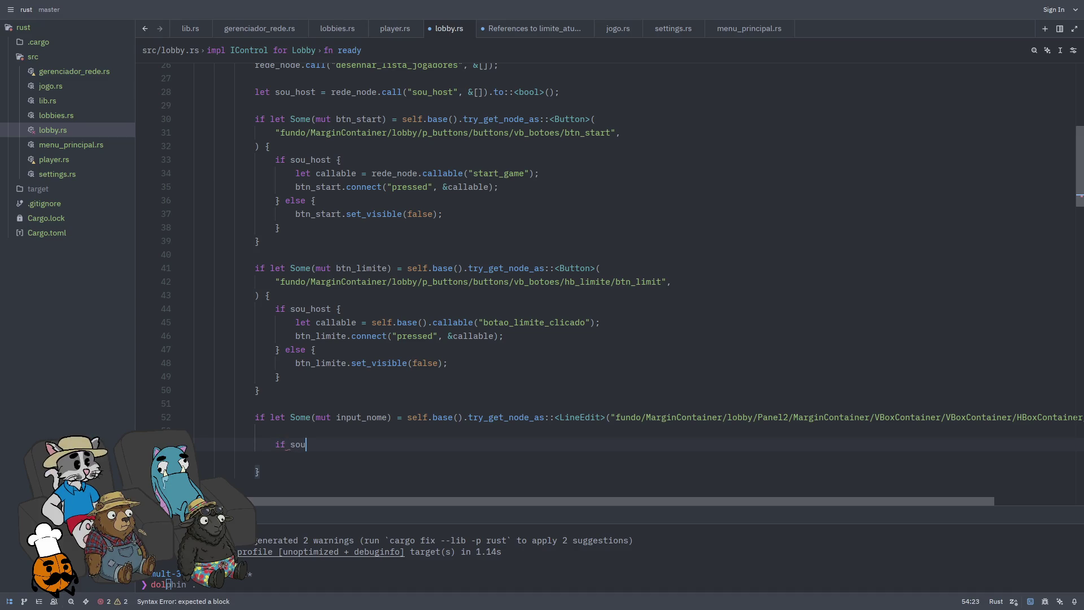
type("_host{")
key("Return")
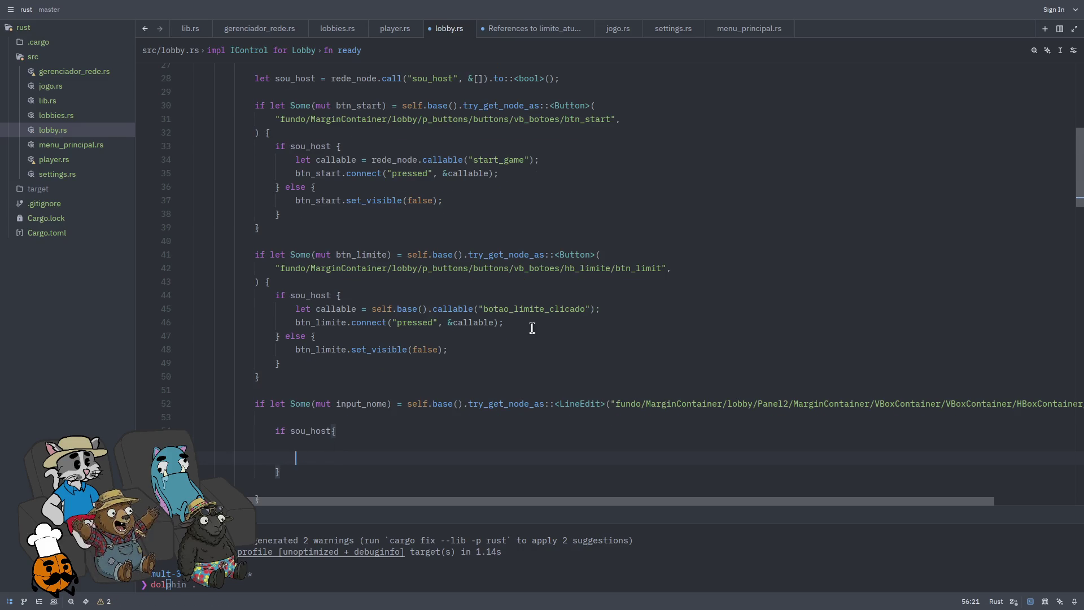
Step: Reuse the btn_limite host if/else so input_nome connects text_submitted to mudar_nome_sala
left_click_drag(528, 323, 426, 323)
mouse_move(281, 363)
left_mouse_down()
mouse_move(295, 313)
mouse_move(277, 296)
left_mouse_up()
key("ctrl+c")
left_click_drag(326, 466, 277, 431)
key("ctrl+v")
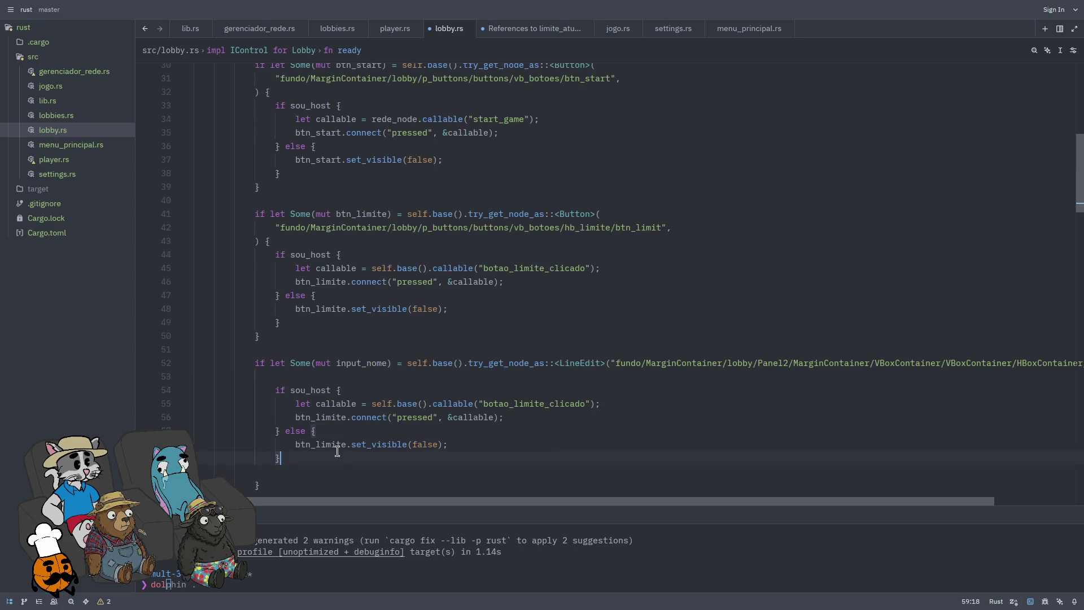
double_click(358, 364)
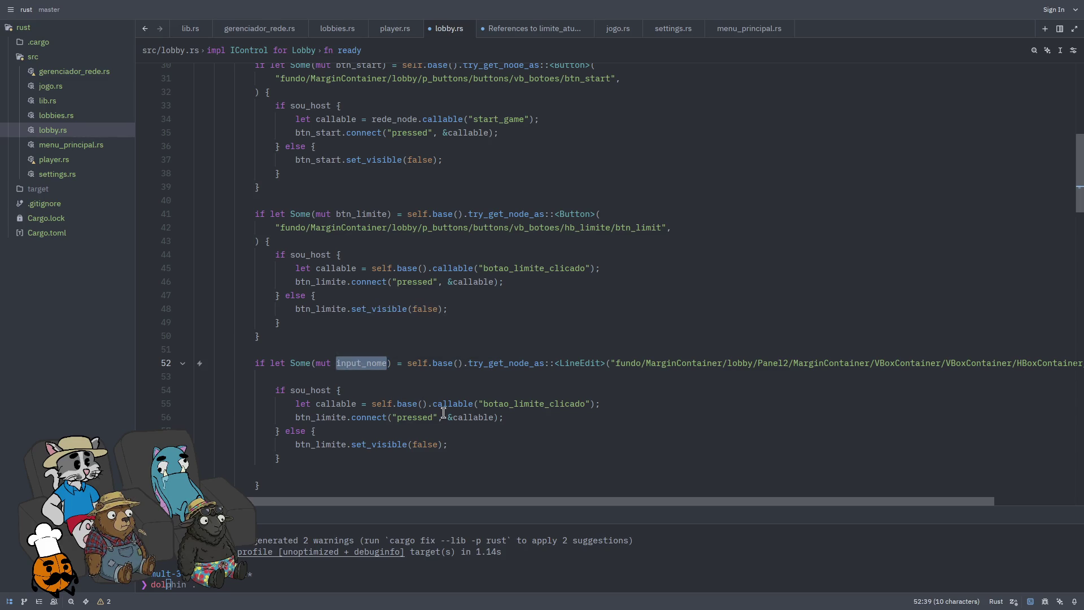
double_click(530, 405)
type("mudar_nome_sala")
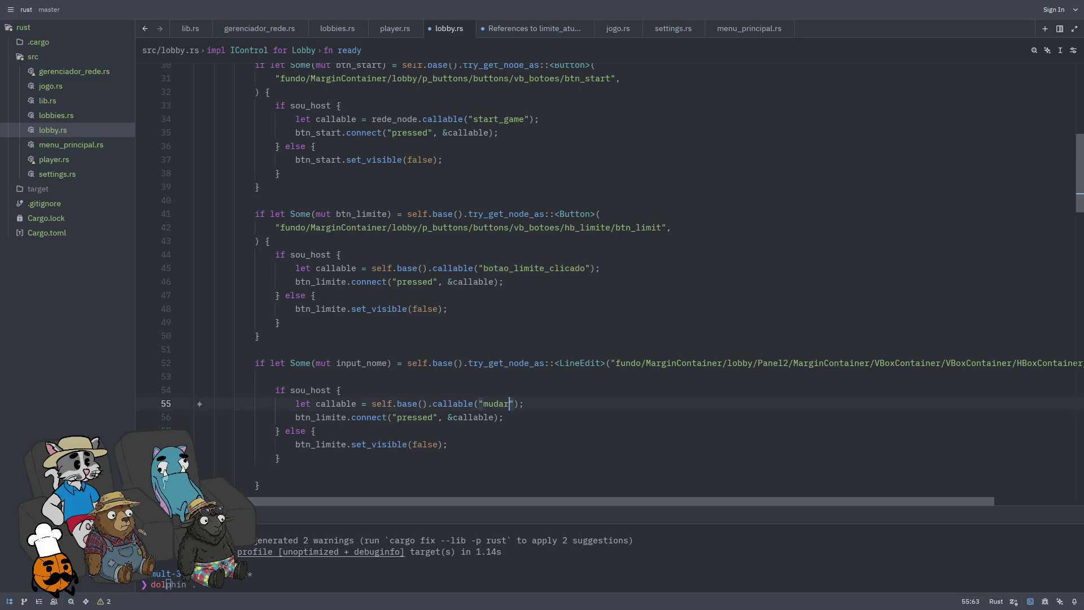
type("\")")
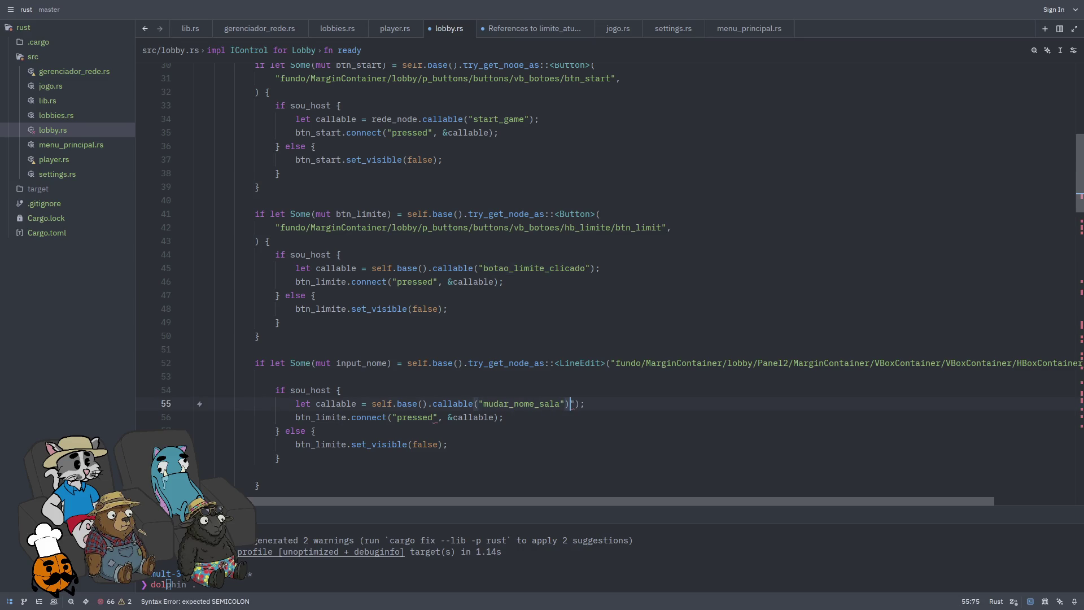
key("BackSpace")
key("BackSpace")
left_click(195, 417)
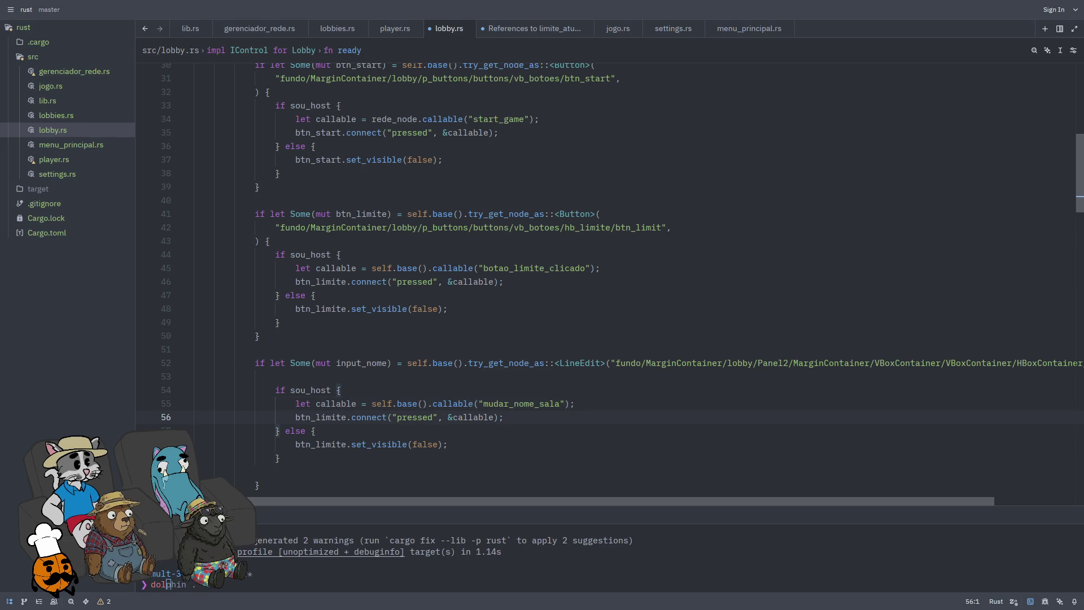
double_click(318, 418)
type("input_nome")
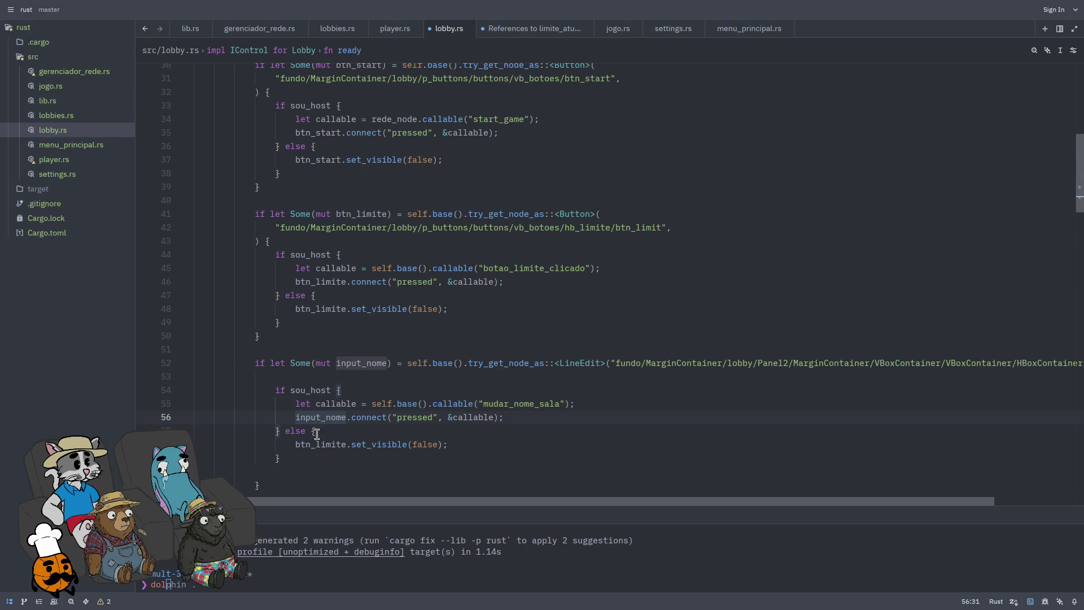
double_click(417, 417)
type("text_s")
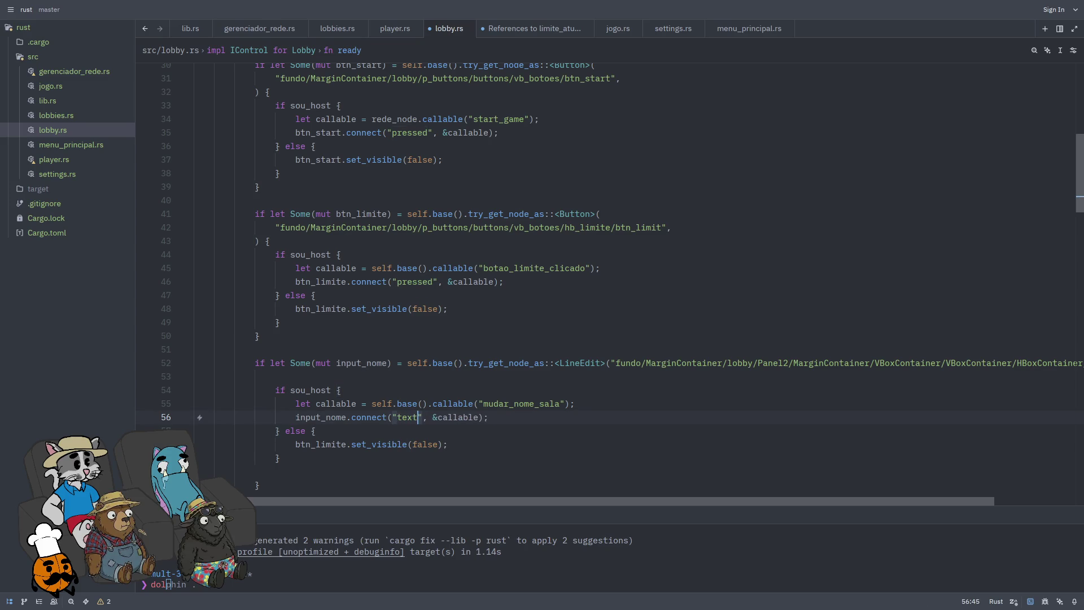
type("ubmitt")
type("ed")
type("\"")
key("BackSpace")
Step: Make the else branch call input_nome set_visible(false) and set_editable(false), then save lobby.rs
left_click(465, 447)
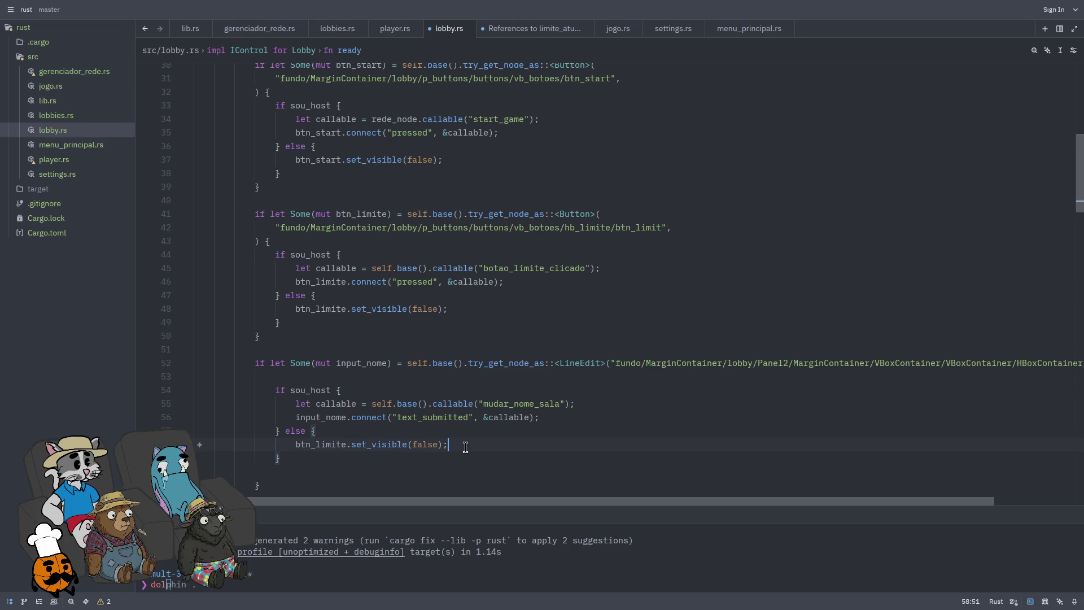
key("ctrl+Left")
key("ctrl+Left")
key("ctrl+Left")
key("ctrl+BackSpace")
type("input_nome")
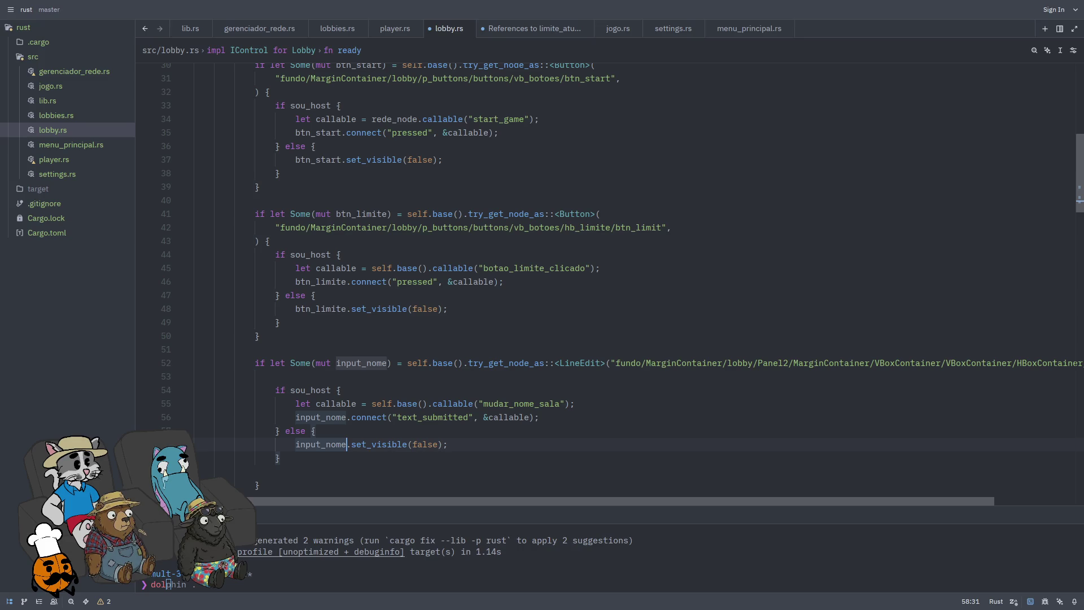
double_click(379, 444)
type("set_")
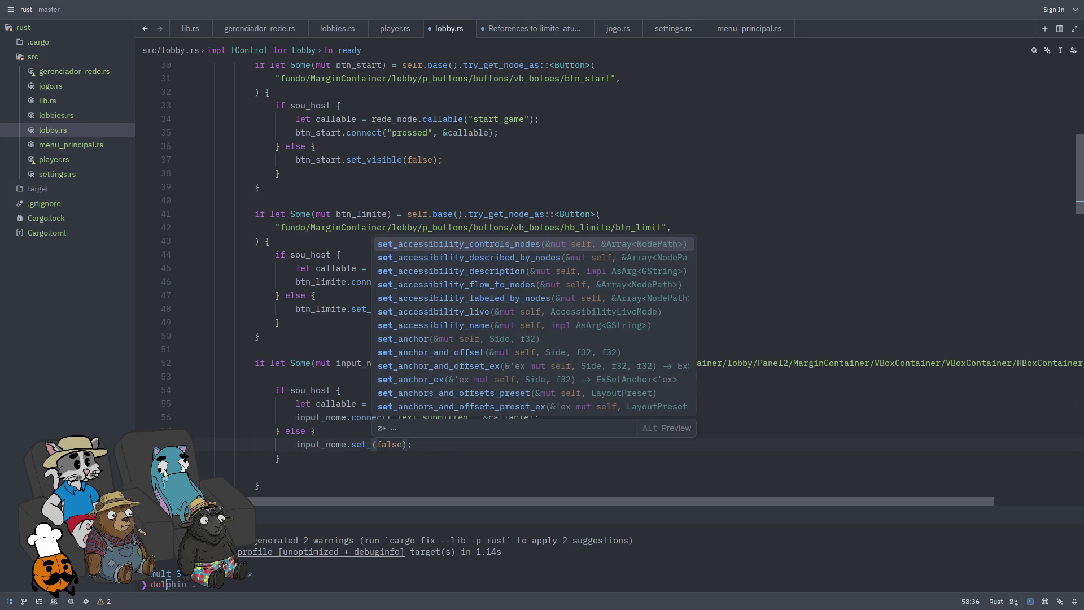
key("BackSpace")
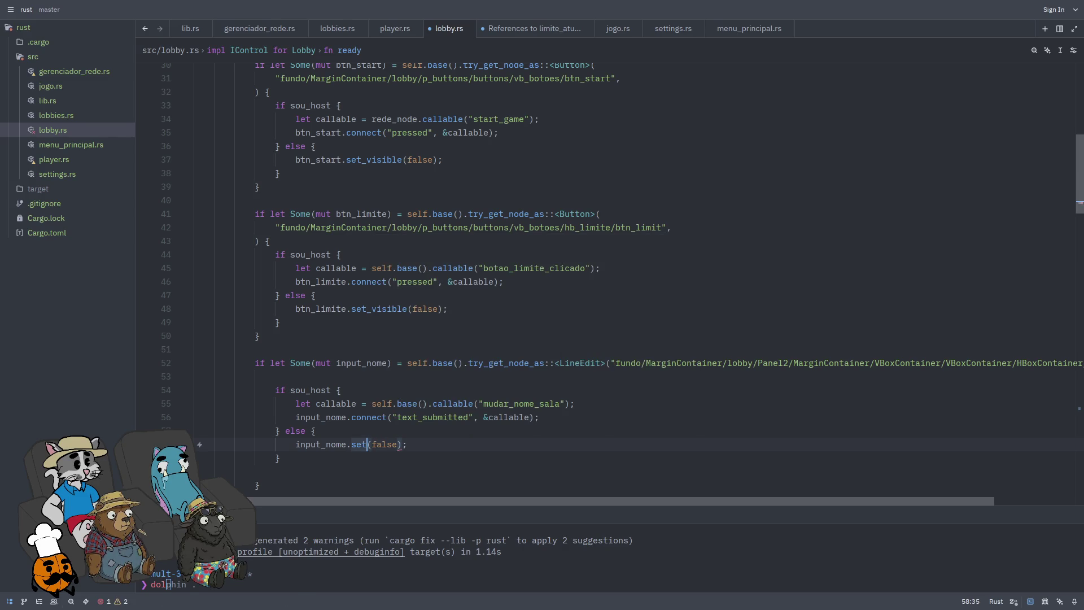
key("ctrl+space")
key("ctrl+z")
key("ctrl+z")
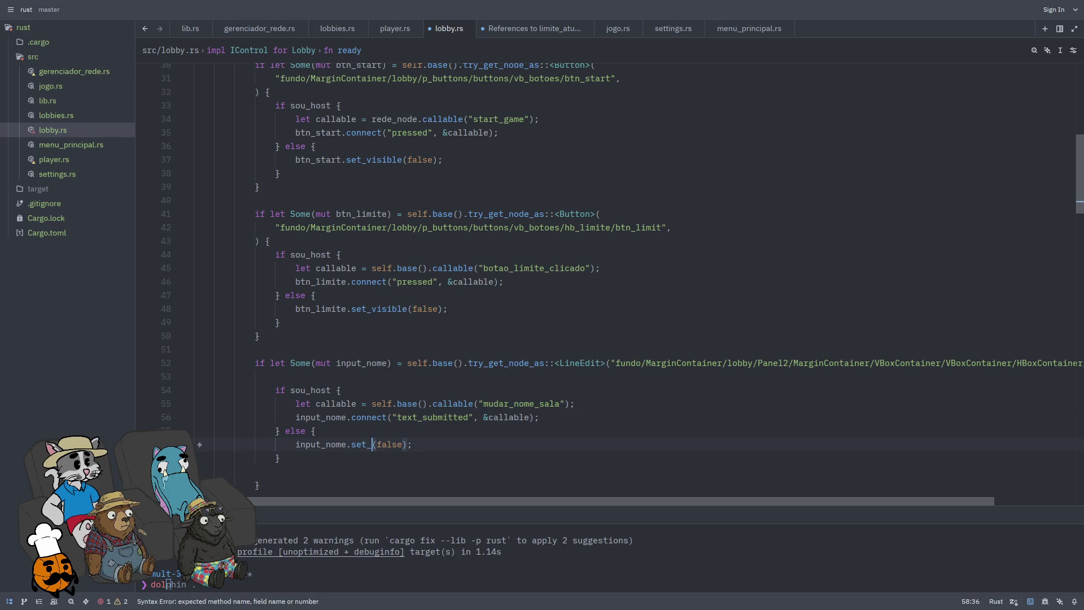
type("visible")
key("alt+shift+Down")
type("set_editablee")
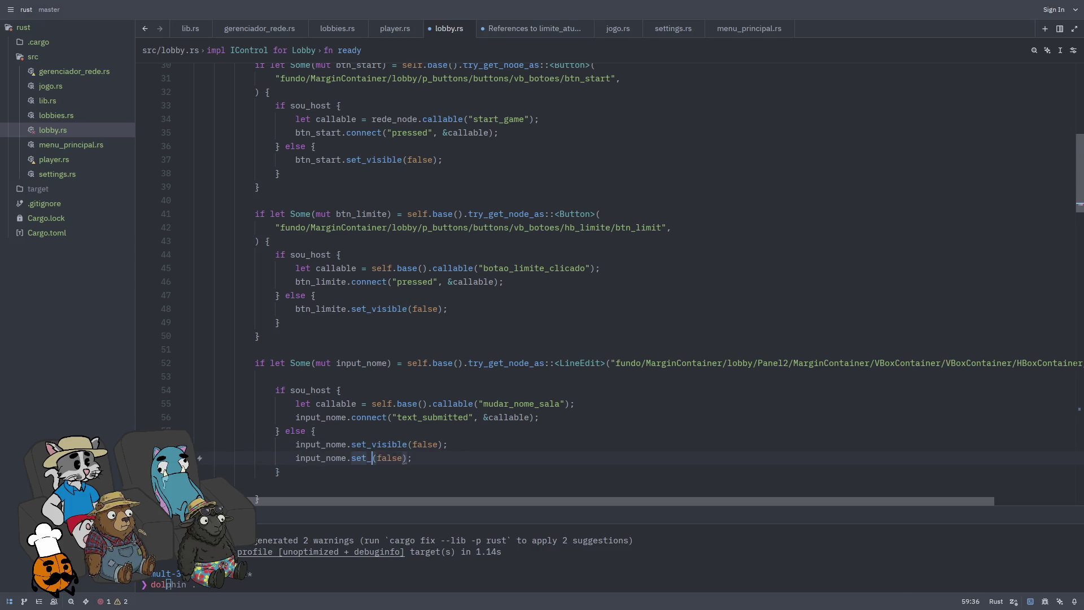
key("BackSpace")
key("ctrl+s")
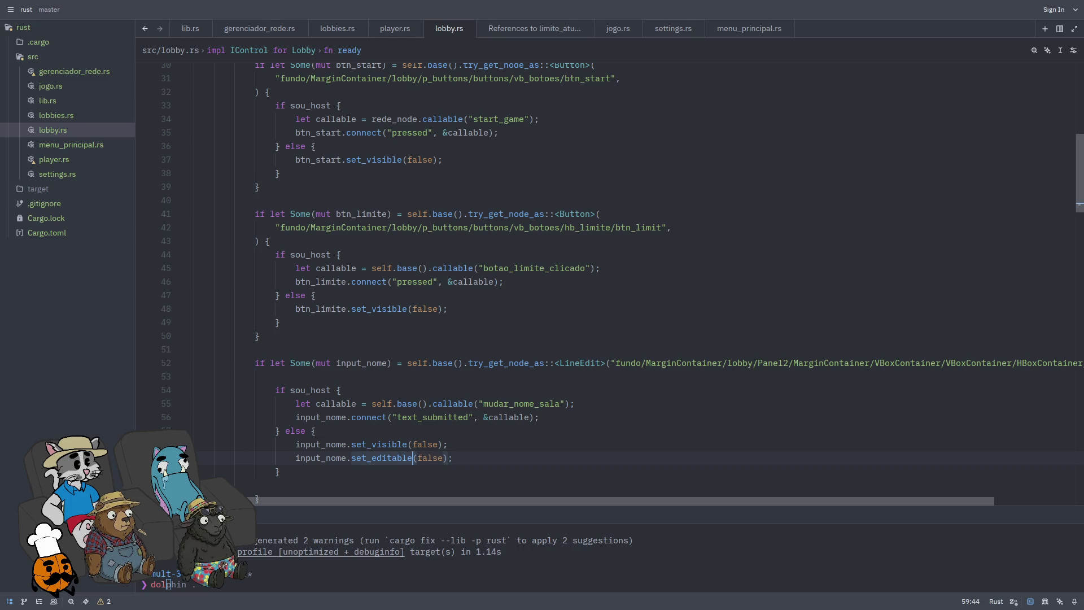
left_click(475, 459)
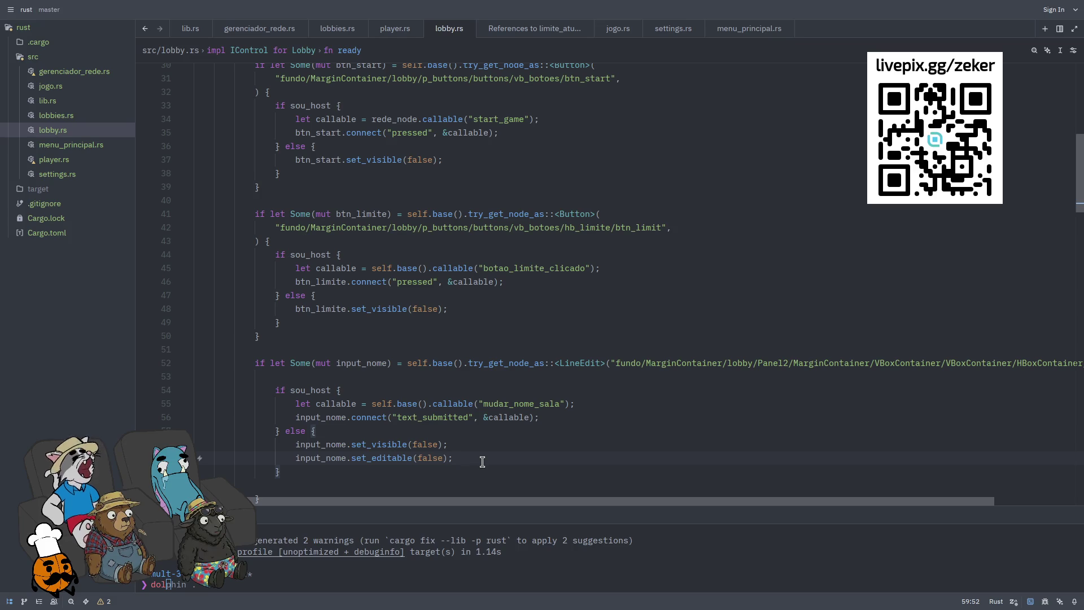
key("super+f")
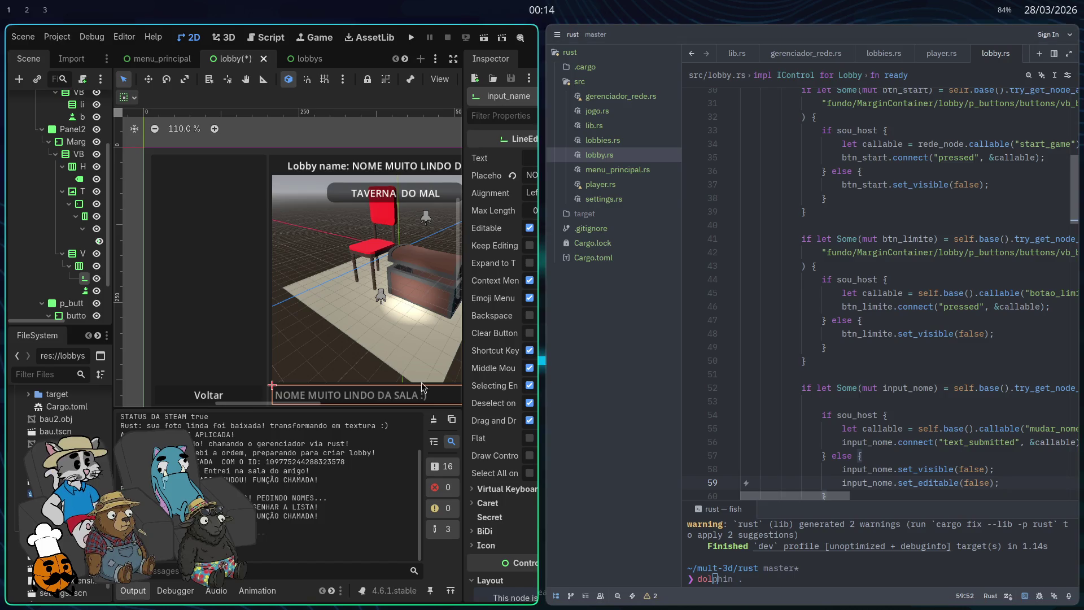
Step: Run the game full screen, host a lobby, and test the room-name field, then close the game
left_click(412, 36)
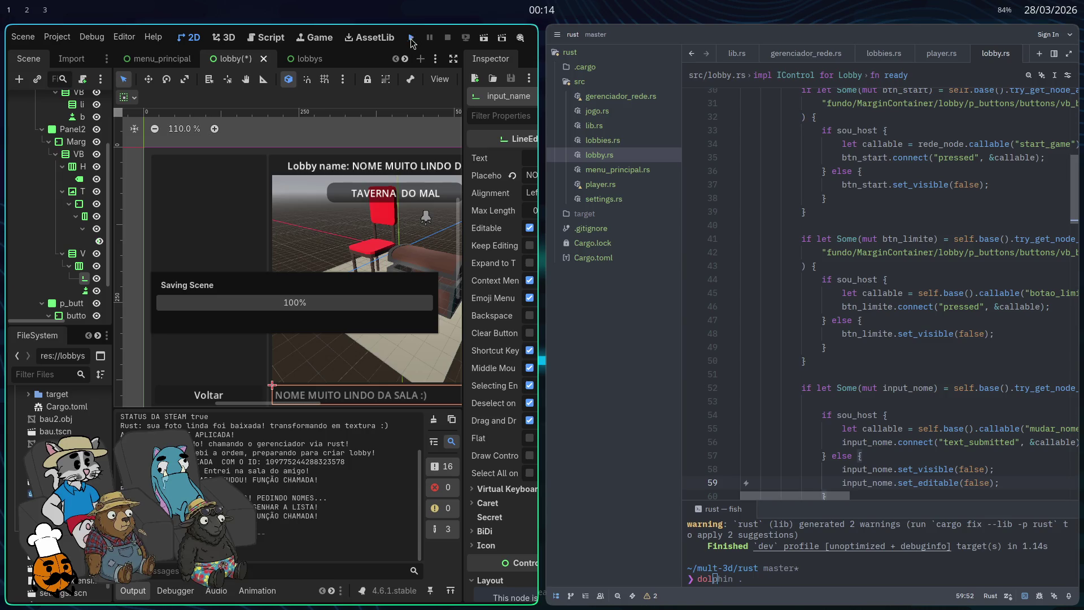
key("super+f")
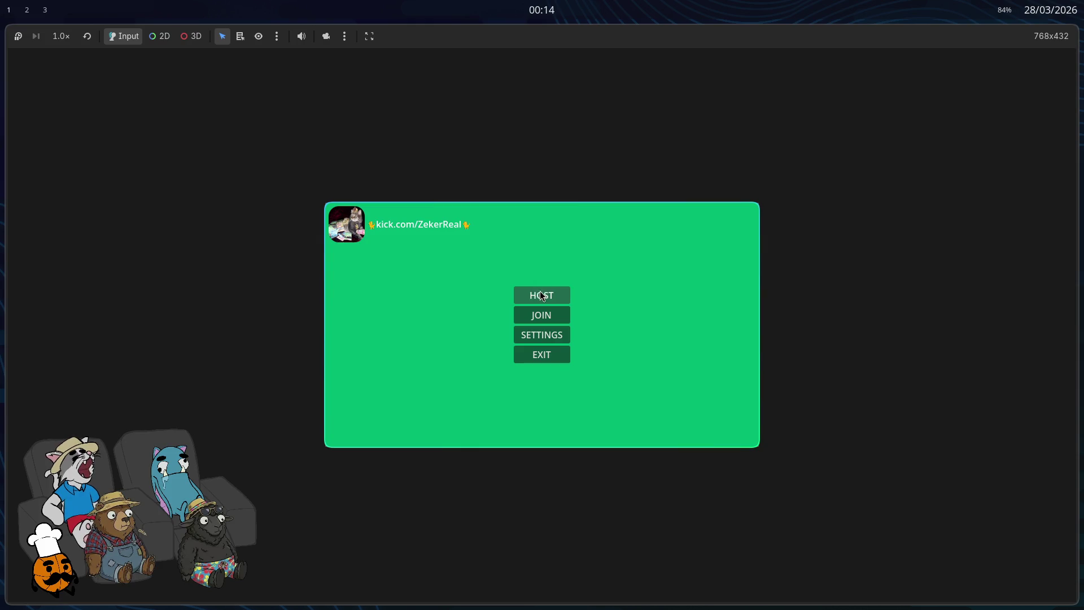
left_click(539, 293)
left_click(580, 429)
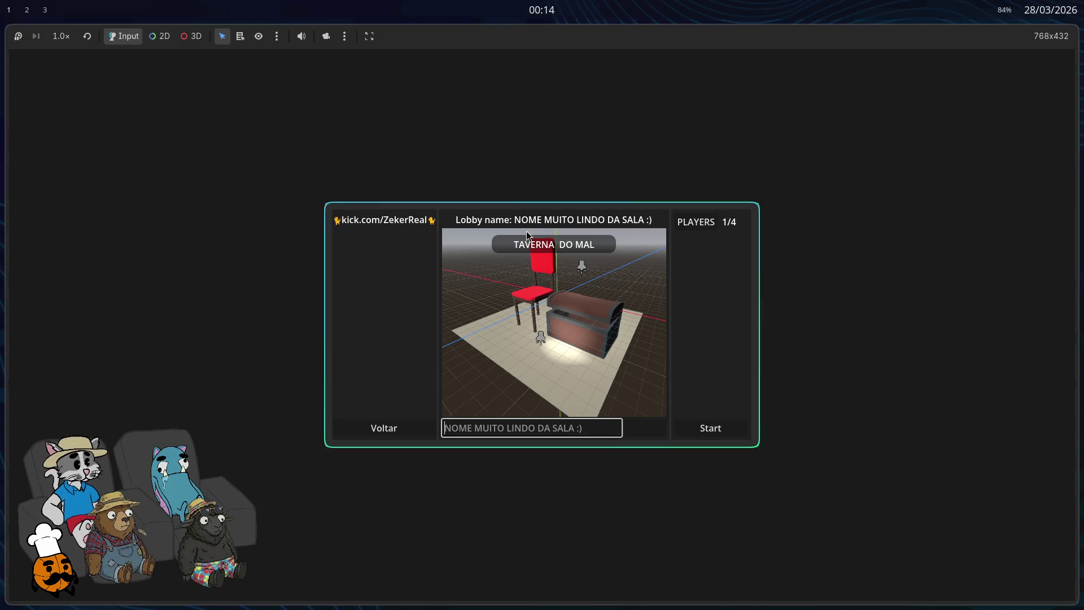
key("super+f")
key("super+q")
key("super+f")
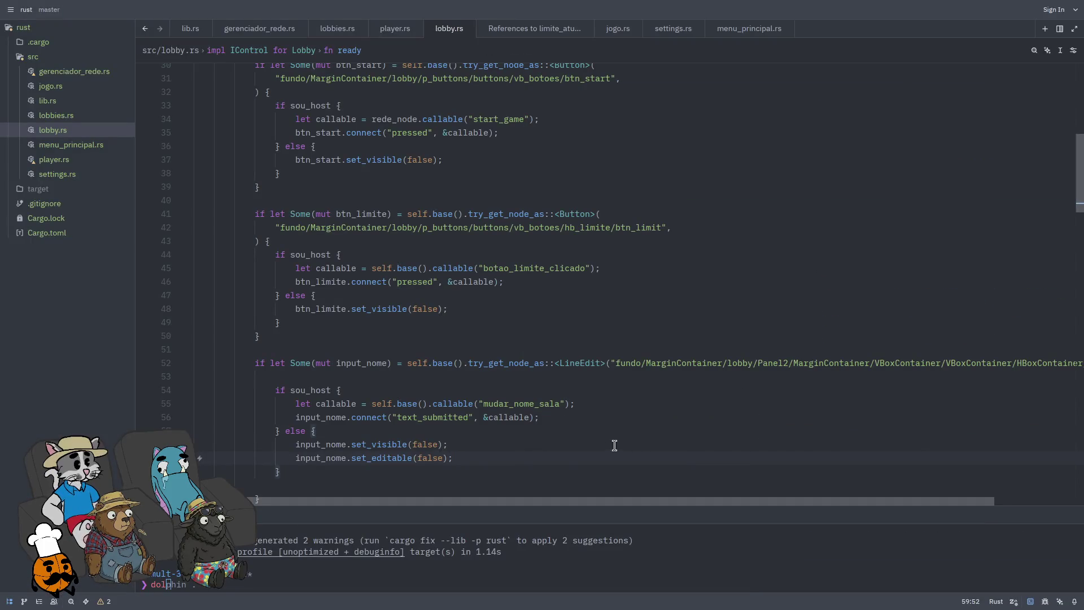
Step: Find the closing brace of the input_nome lookup below the btn_limite code
left_click(557, 476)
scroll(623, 372, "down", 1)
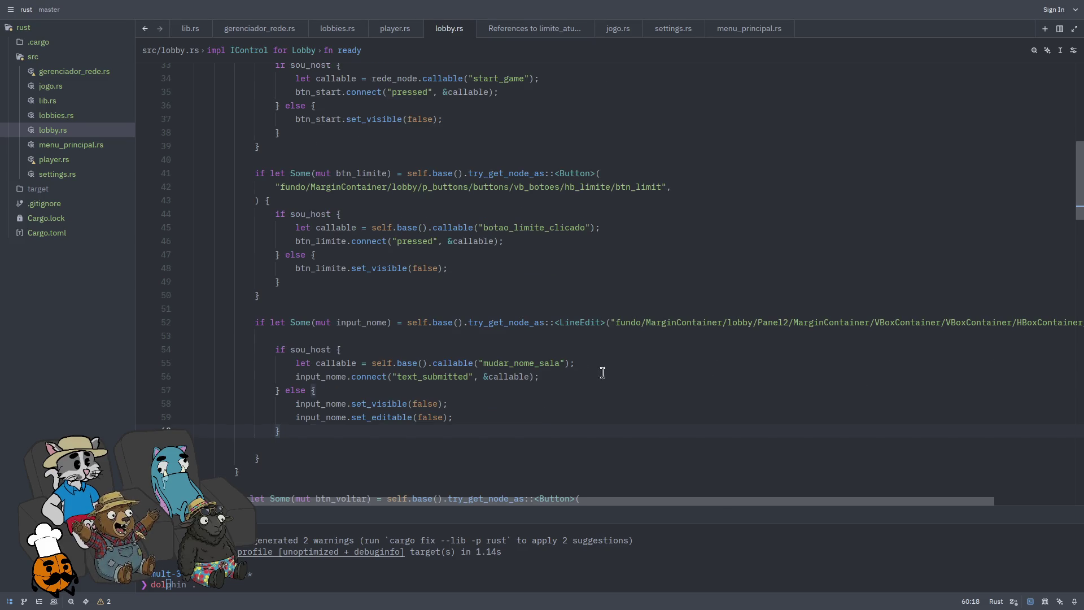
scroll(381, 300, "up", 1)
left_click(418, 323)
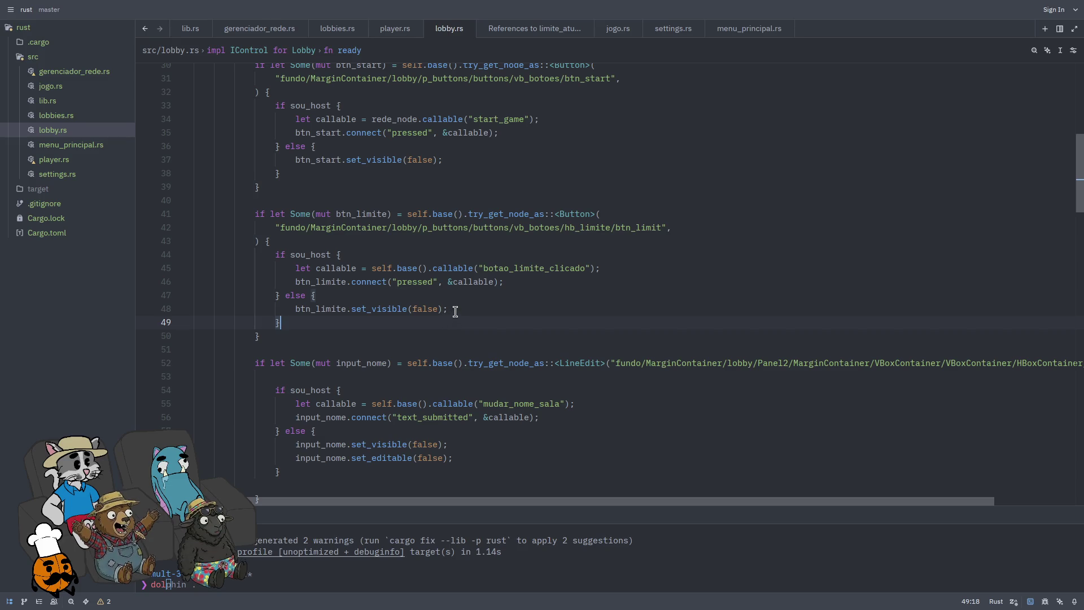
scroll(462, 308, "up", 1)
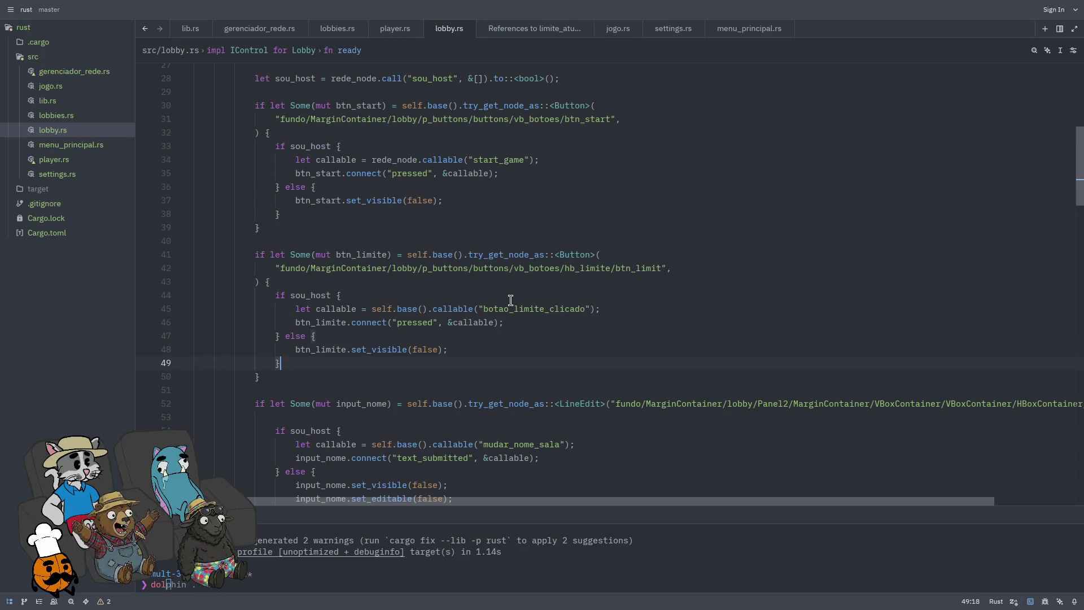
scroll(609, 291, "down", 5)
left_click(542, 309)
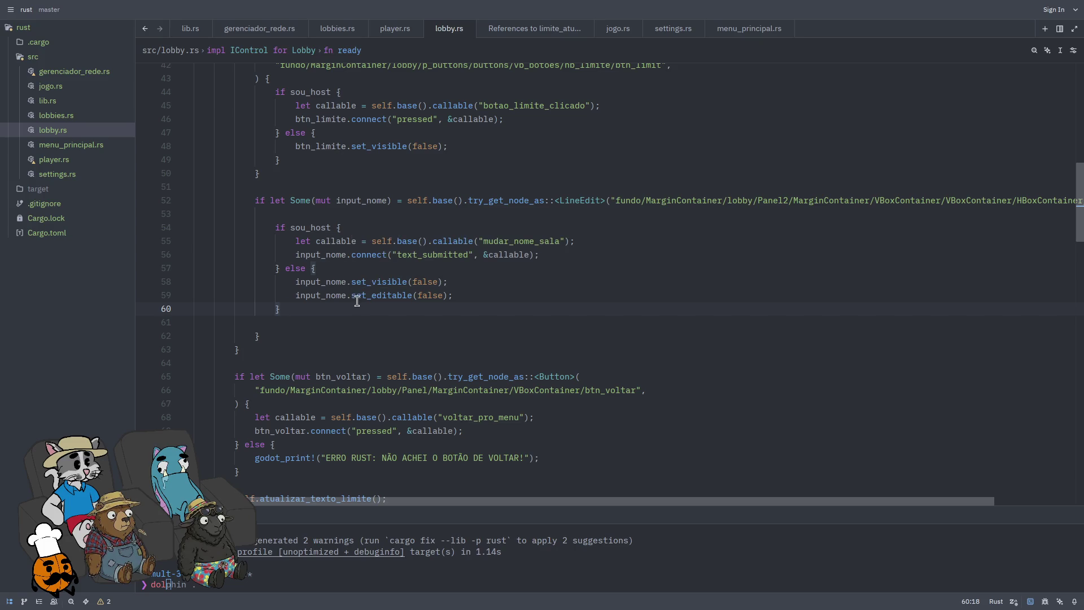
left_click(315, 333)
Step: Add an else branch printing "ERRO RUST: NÃO ACHEI O LINEEDIT DO NOME DA SALA!"
type("se{")
key("Return")
key("Return")
key("Return")
key("Up")
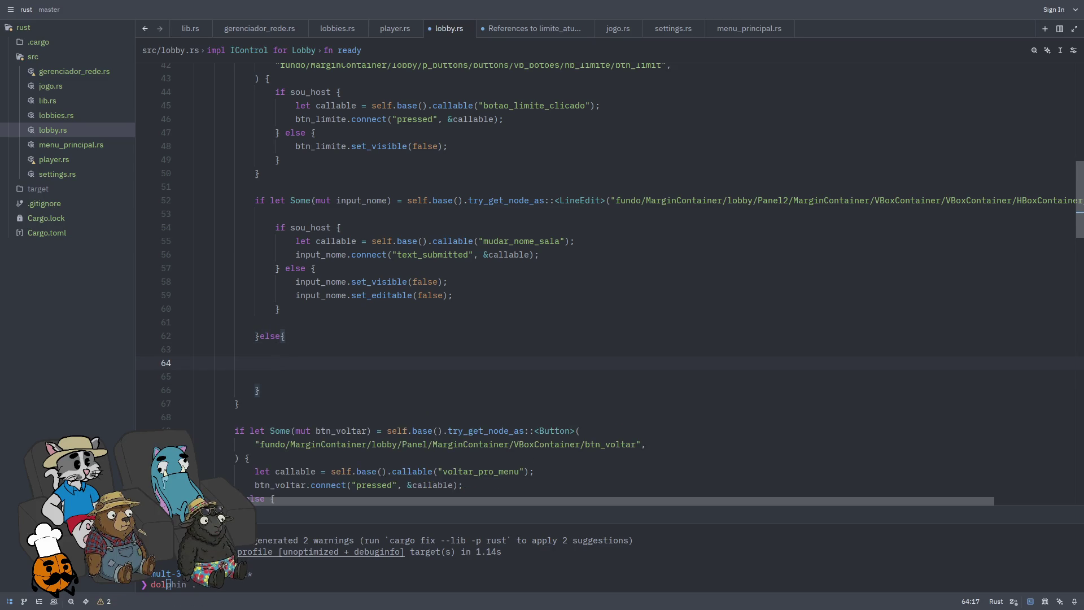
type("godot_print")
type("!(\"ERRO RUST: NÃO ACHEI O LINEEDIT DO NOME DA SALA!\");")
key("BackSpace")
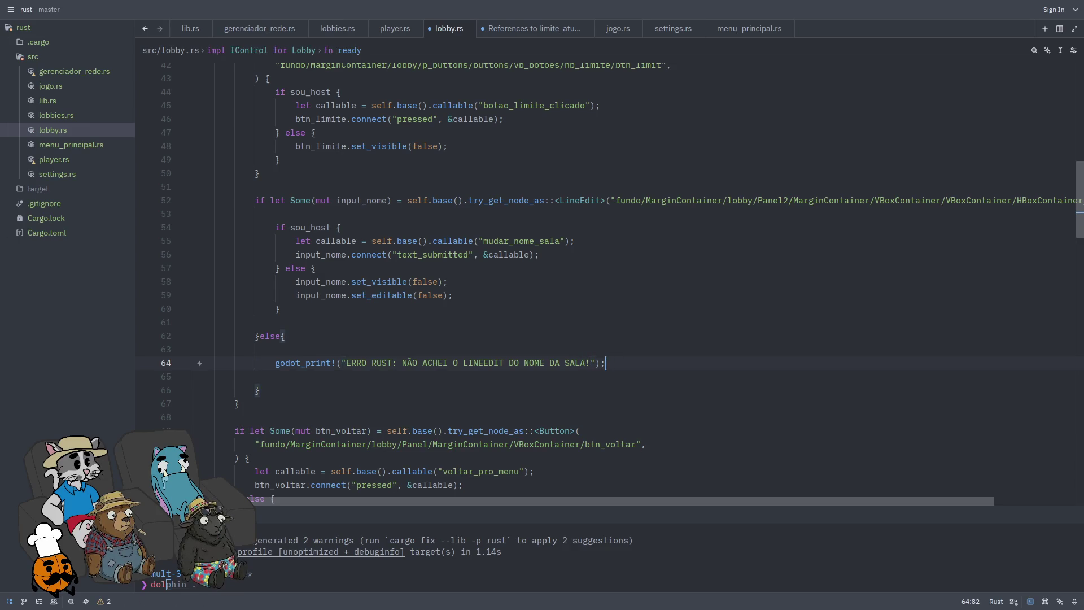
left_click(405, 375)
left_click(425, 392)
scroll(429, 370, "down", 1)
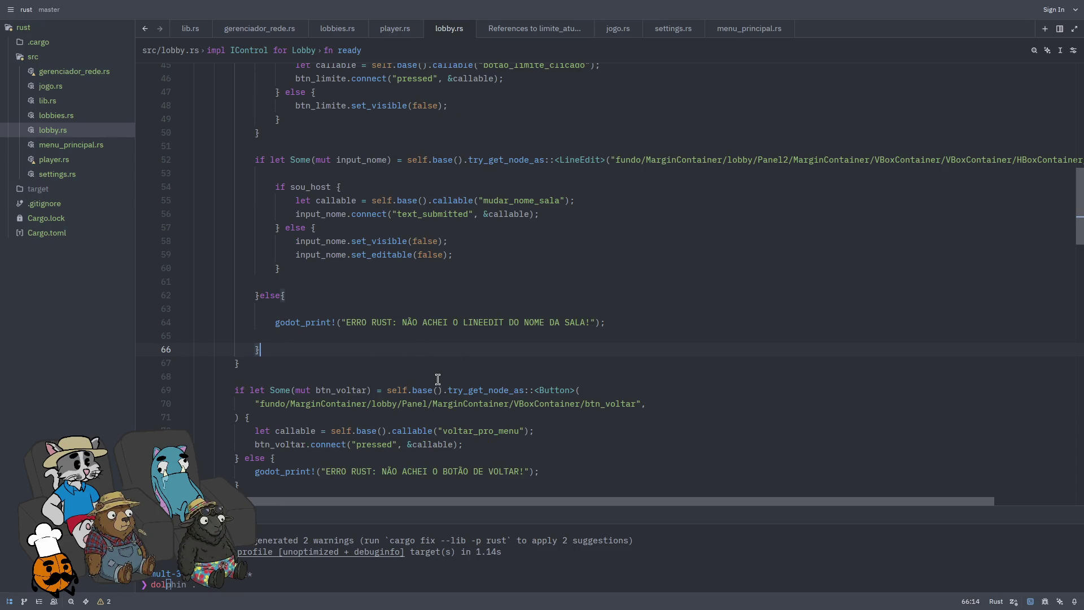
left_click(365, 366)
scroll(366, 366, "down", 3)
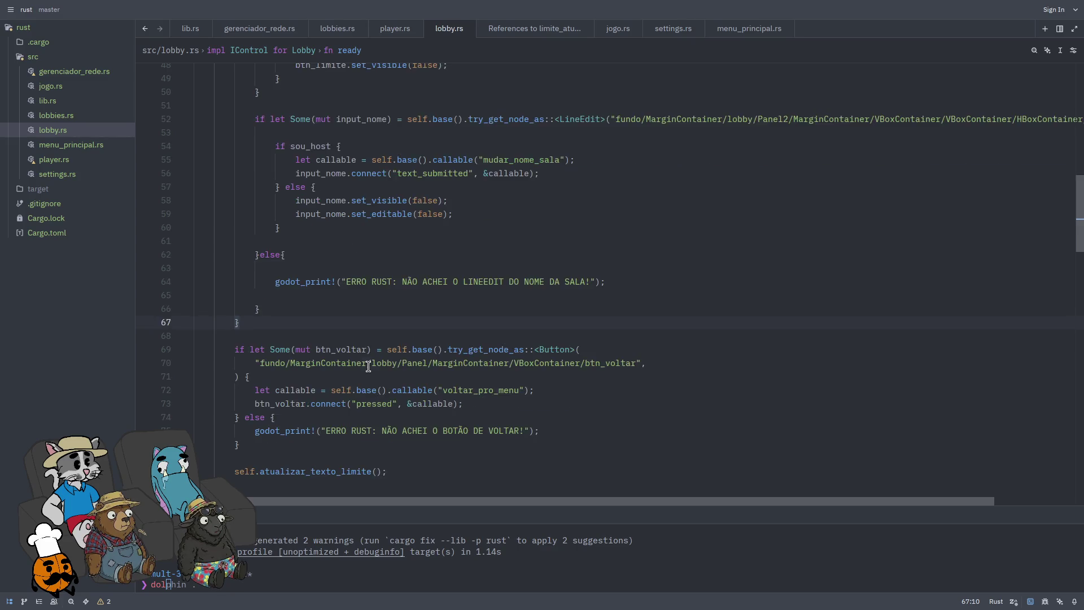
Step: Add a self.atualizar_nome_sala() call on a new line after self.atualizar_texto_limite() in ready
mouse_move(423, 310)
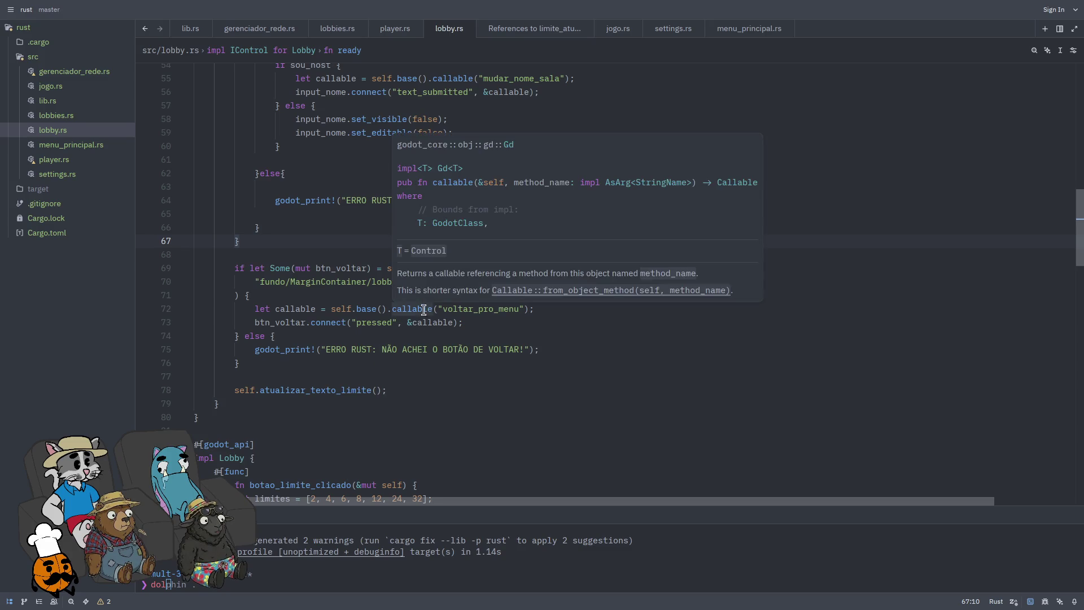
scroll(343, 291, "down", 1)
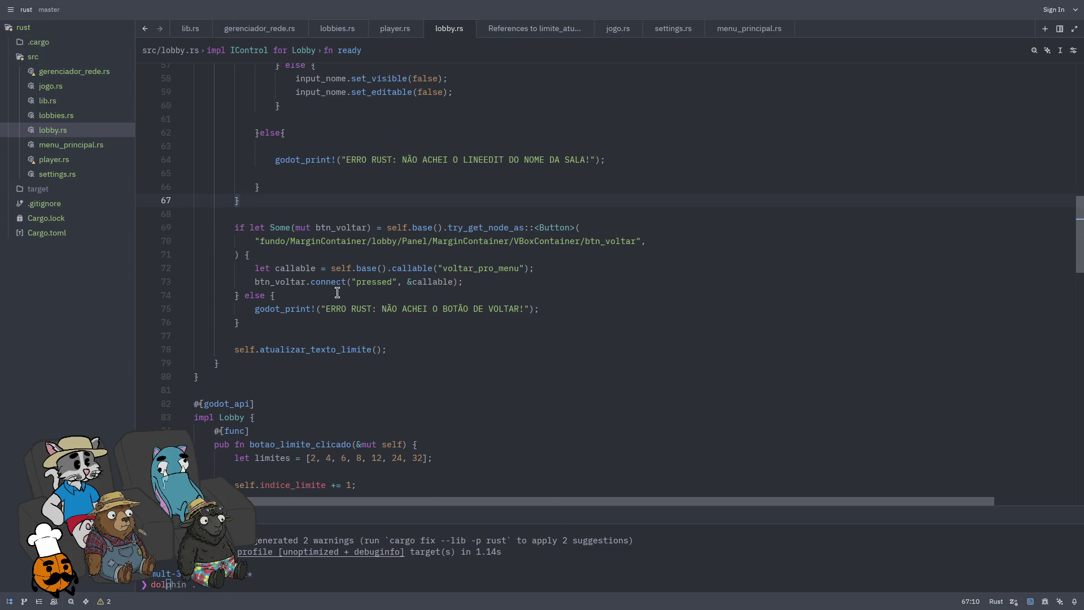
left_click(414, 350)
key("Return")
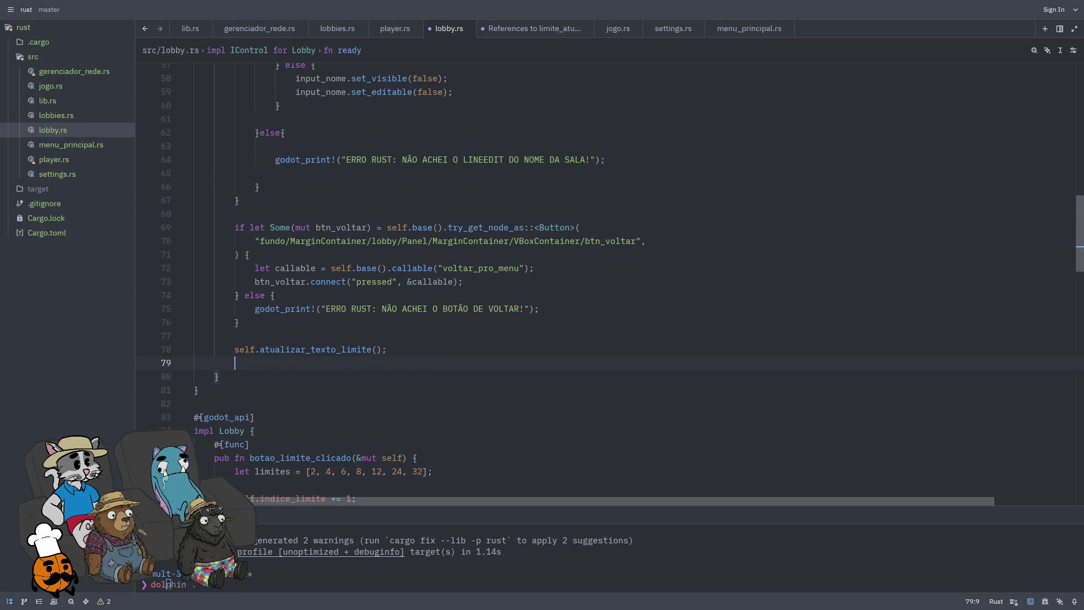
type("SEL")
type("elf.atualiz")
type("ar_nome_sala")
scroll(500, 260, "up", 3)
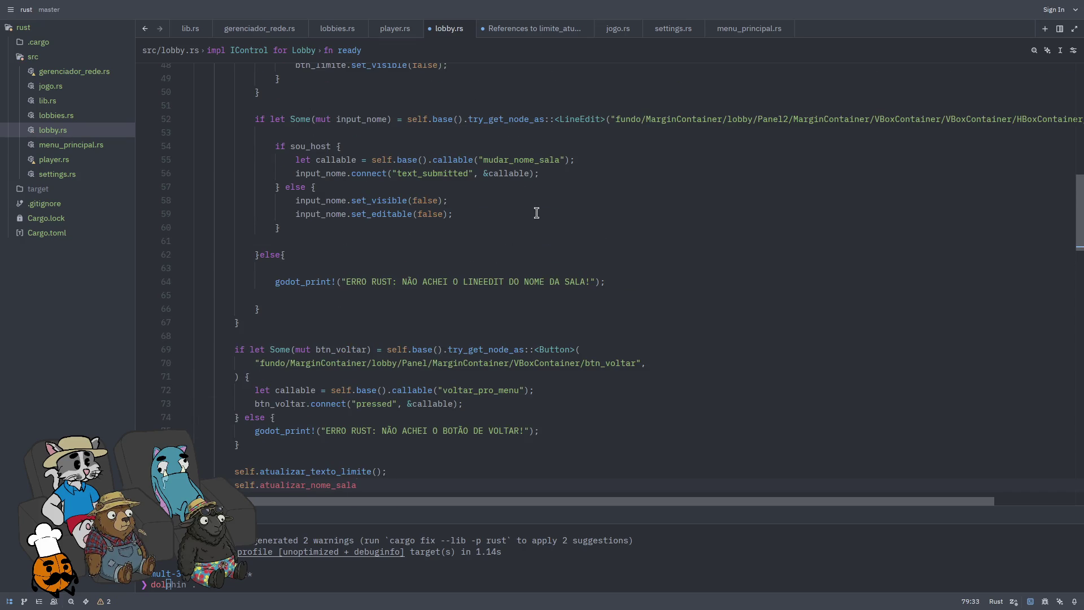
scroll(477, 257, "down", 3)
type("()")
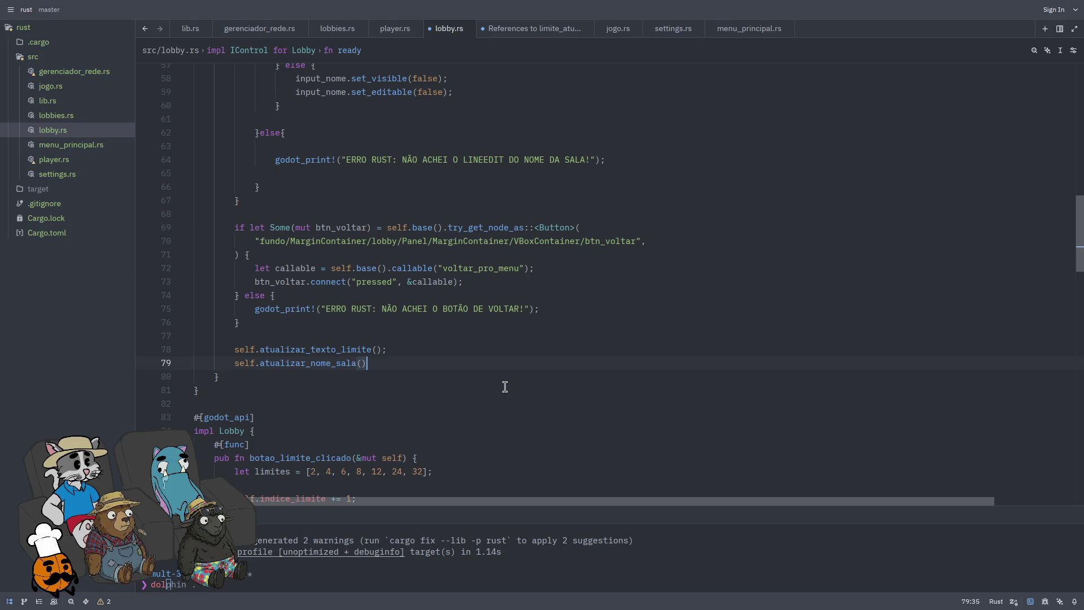
scroll(361, 367, "down", 1)
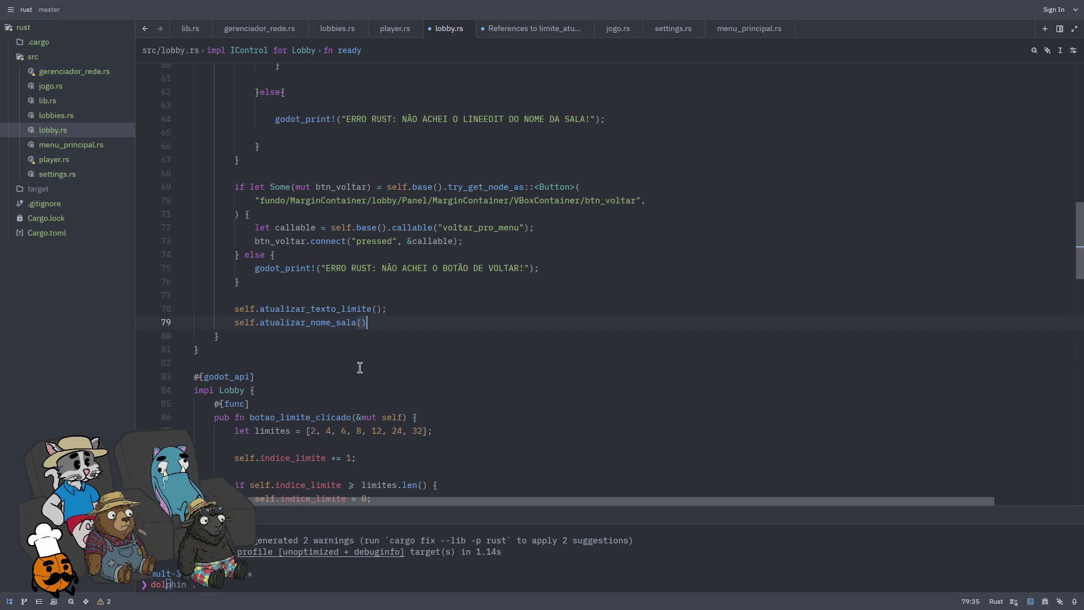
scroll(330, 338, "down", 6)
scroll(331, 333, "down", 20)
left_click(339, 255)
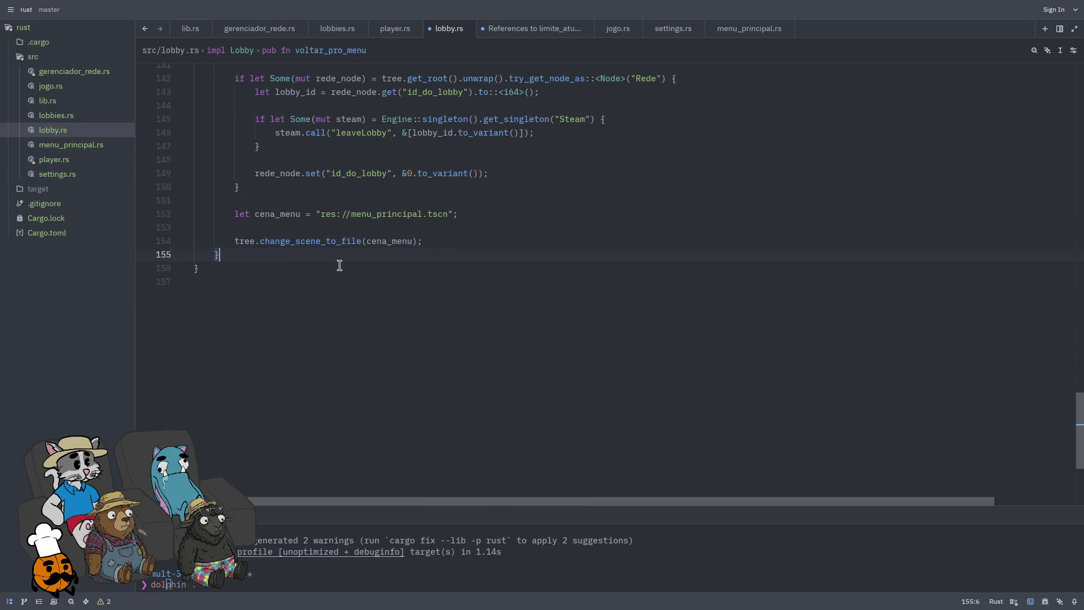
Step: Below voltar_pro_menu, add #[func] pub fn mudar_nome_sala(&mut self, novo_nome: GString) with empty braces
scroll(339, 264, "up", 5)
key("Return")
key("Return")
type("#[func~]")
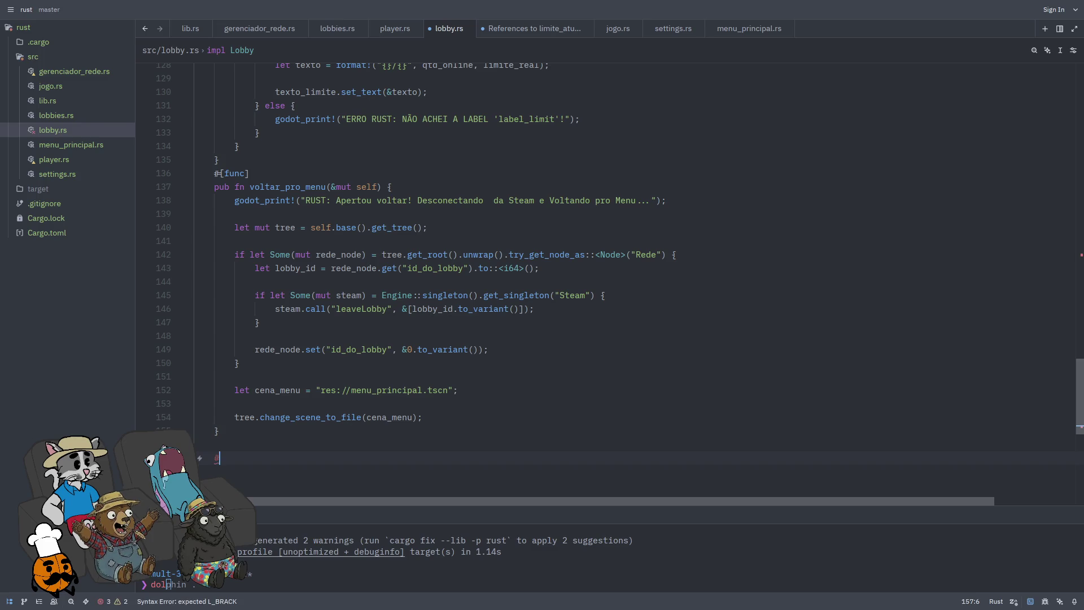
key("BackSpace")
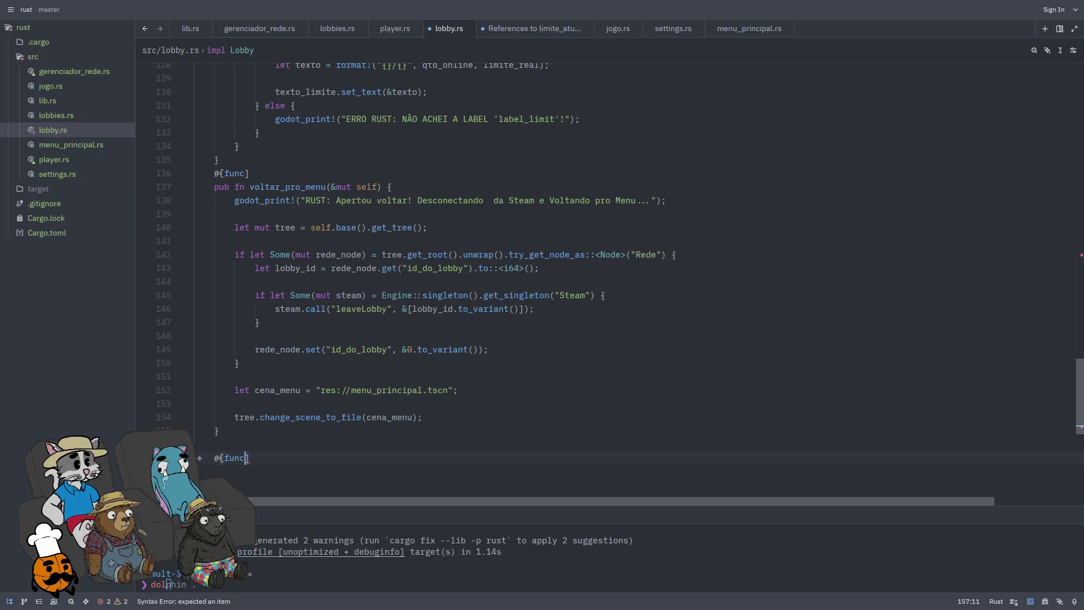
key("Return")
type("pub fn mudar_nome_sa")
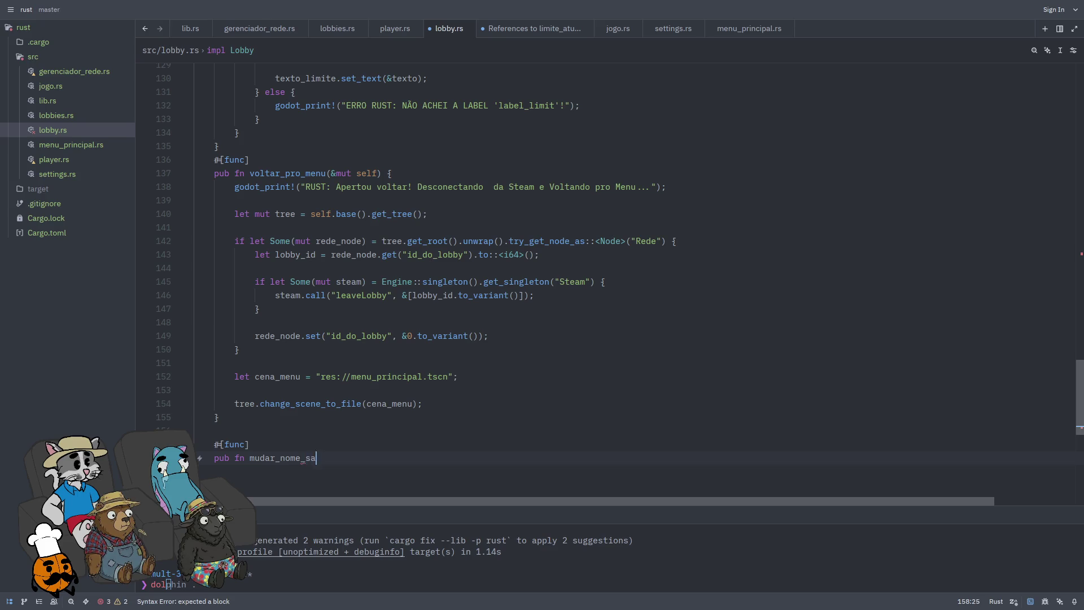
type("la(&MUT)")
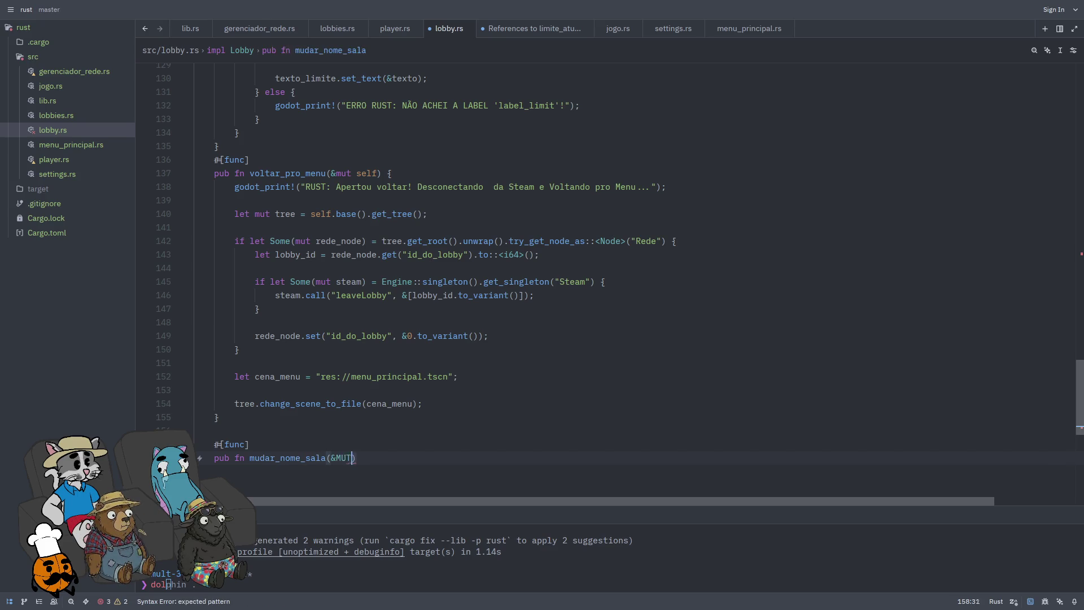
key("BackSpace")
key("BackSpace")
key("BackSpace")
type("u")
key("BackSpace")
key("BackSpace")
type("mut self")
type(", novo_nome")
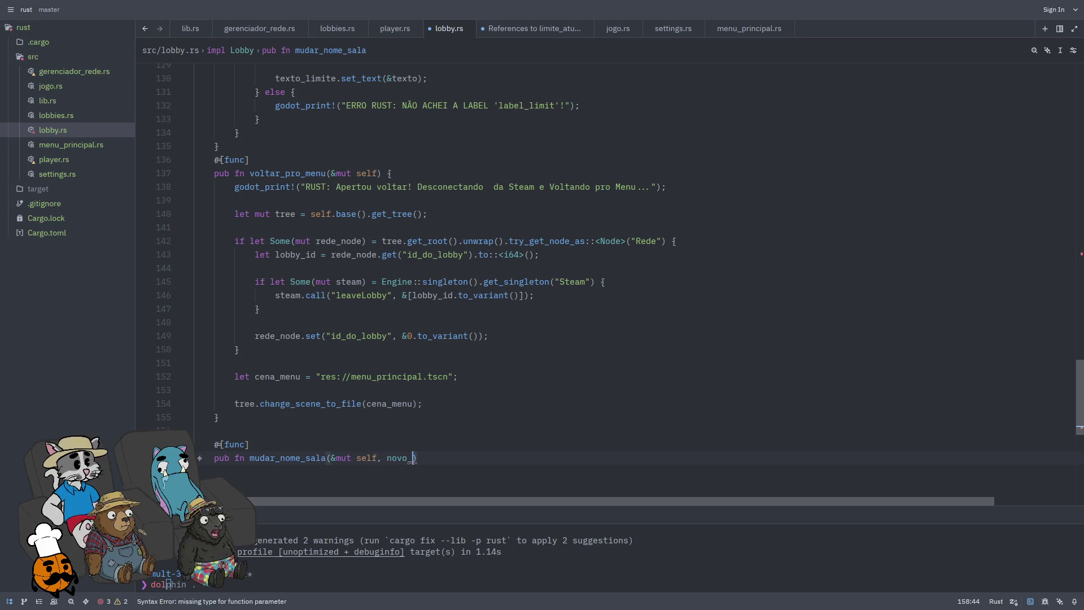
type(":")
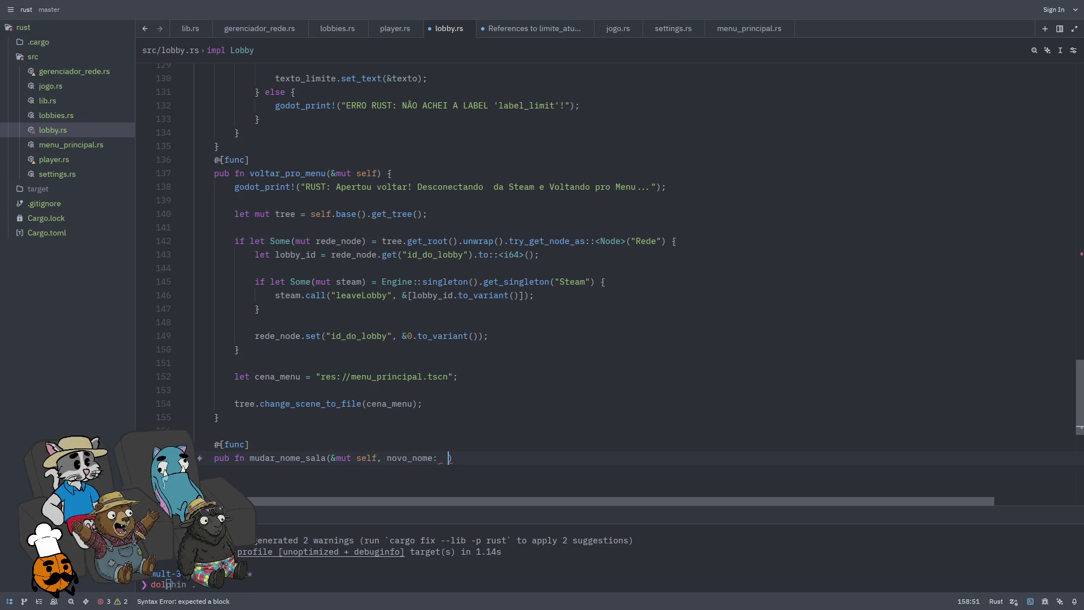
key("BackSpace")
type("F")
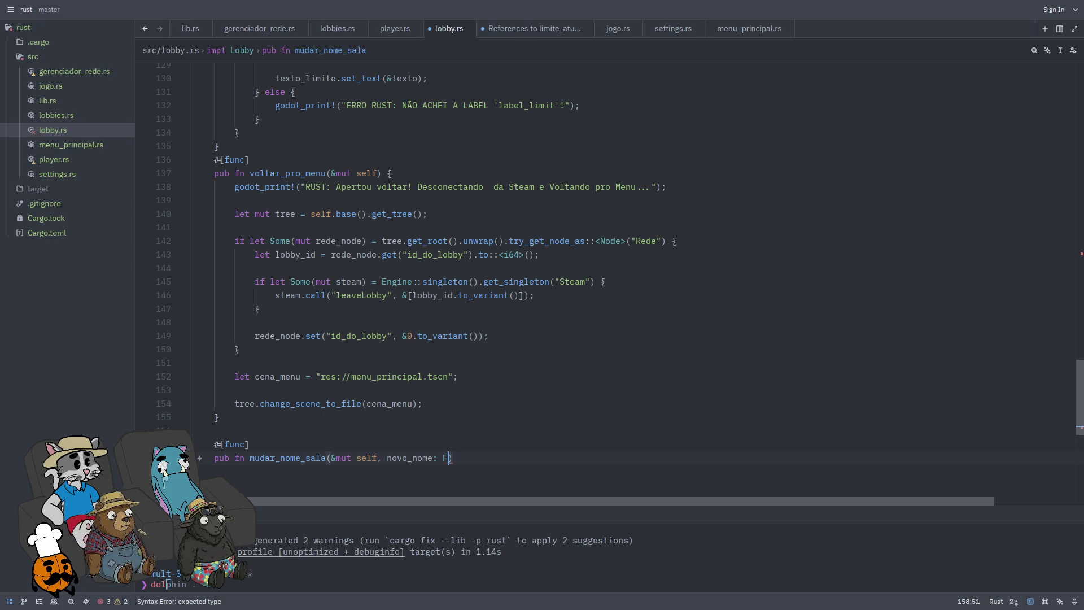
key("BackSpace")
type("GString){")
key("Return")
key("Return")
key("Return")
key("Up")
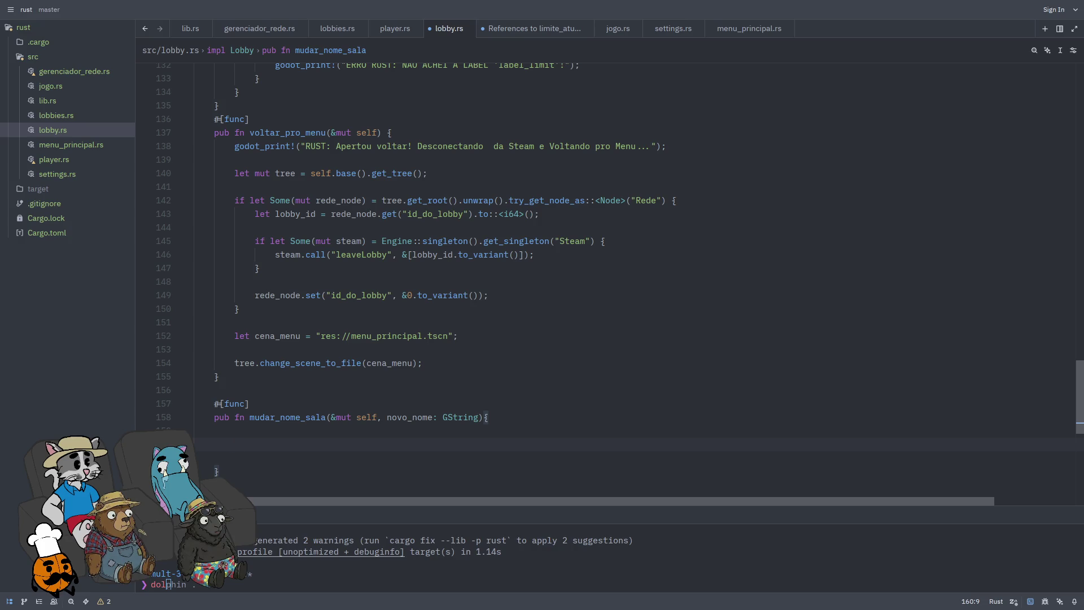
Step: Return early from mudar_nome_sala when novo_nome.is_empty()
type("of")
type(" novo_mon")
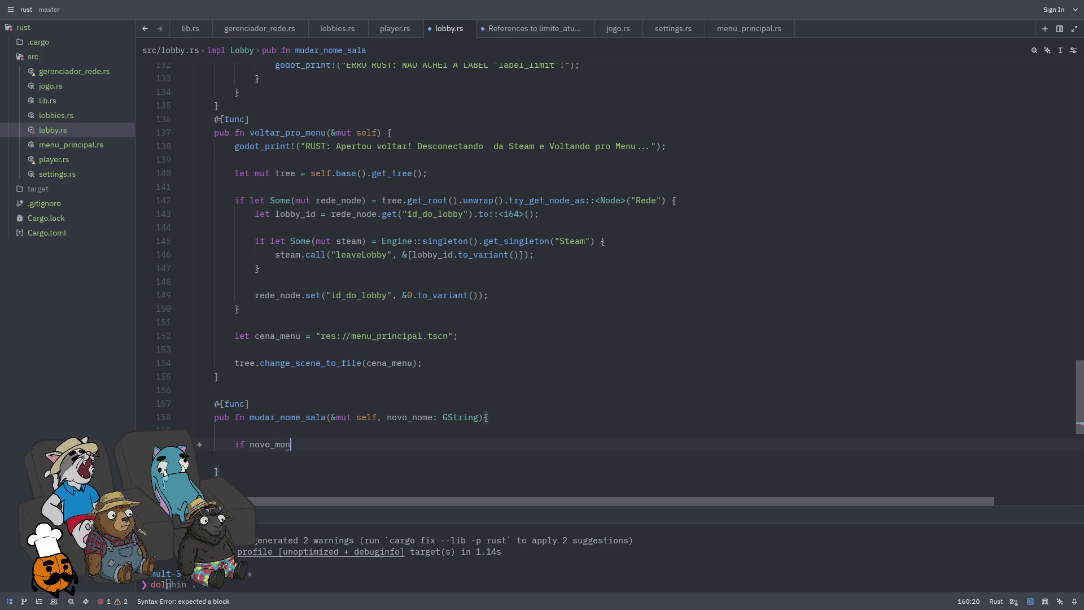
key("BackSpace")
key("BackSpace")
key("BackSpace")
type("nome")
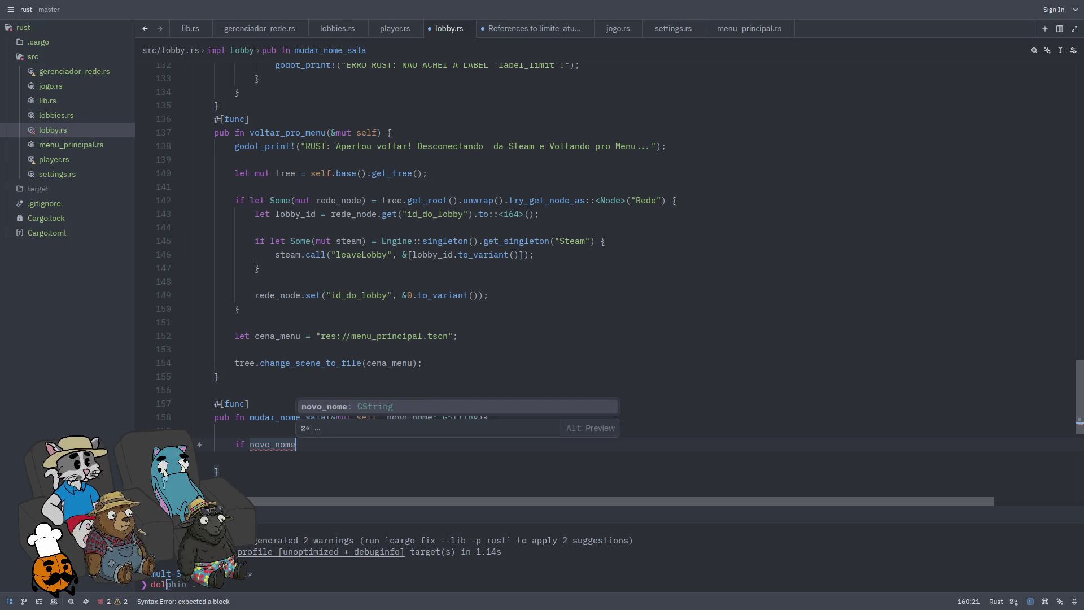
type(".is_e")
key("Return")
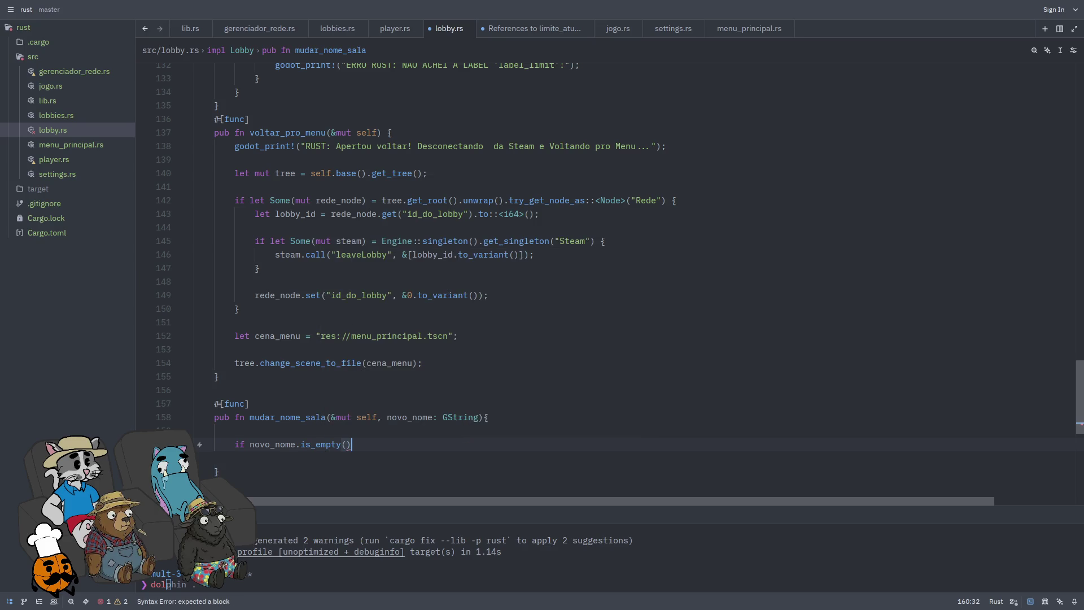
type("{")
key("Return")
type("return;")
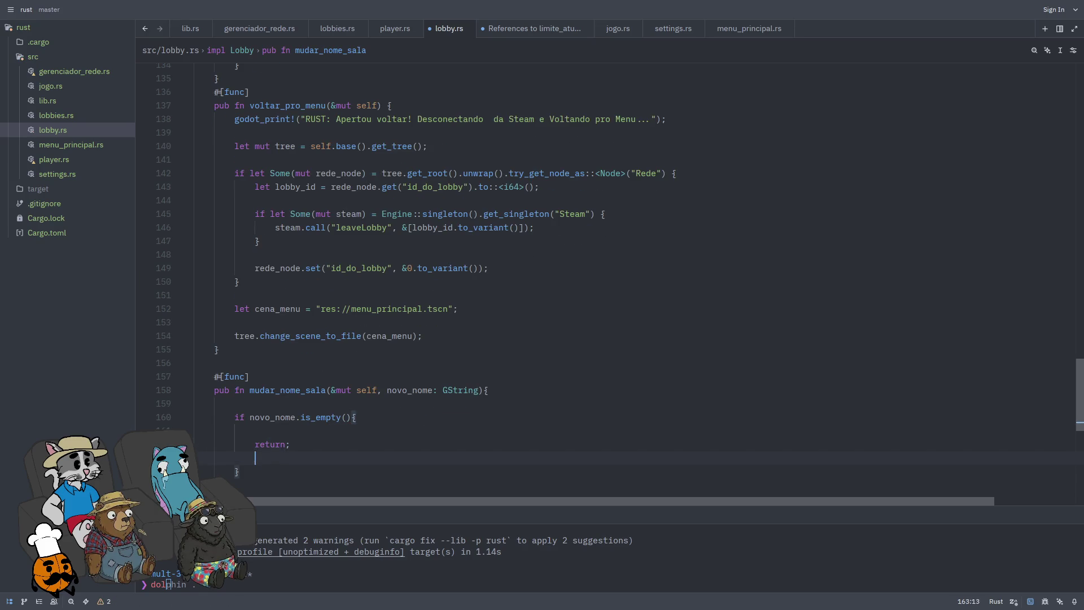
key("Down")
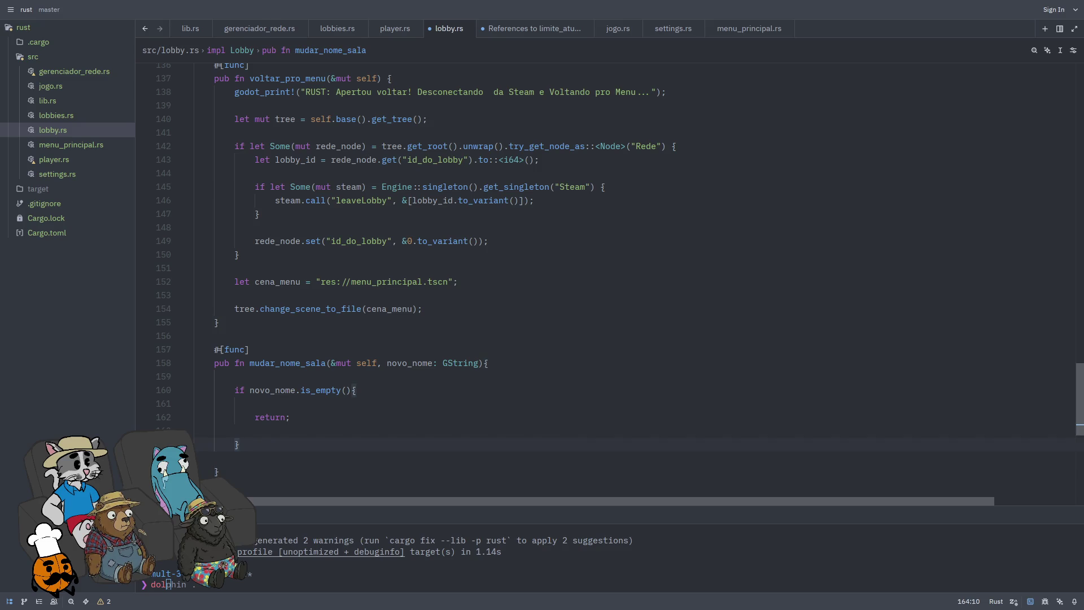
key("Return")
key("Return")
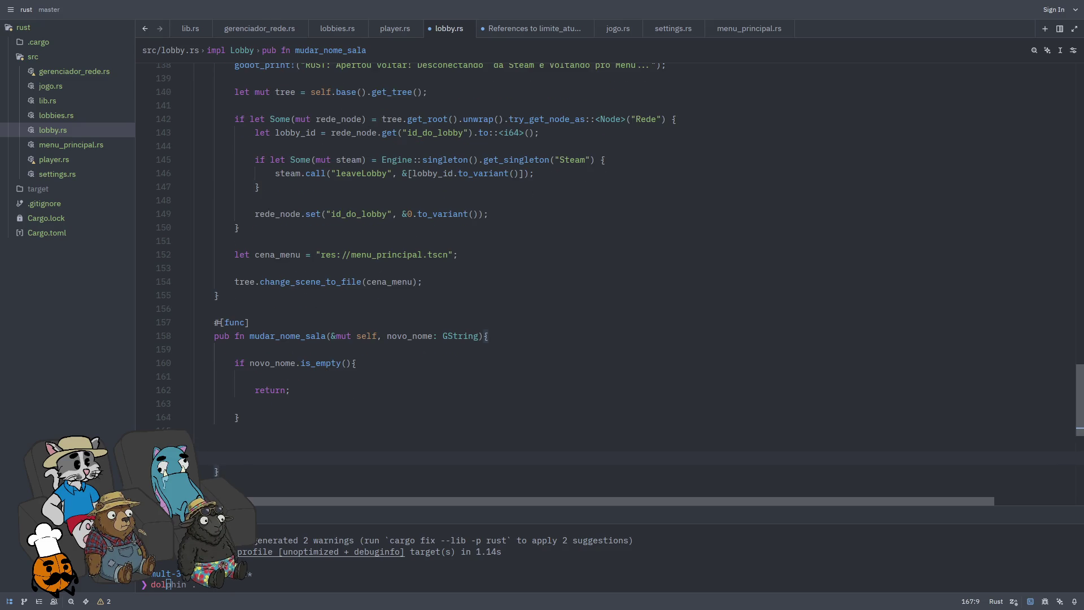
Step: Add a godot_print! line with a "RUST: ..." message that prints the new room name
type("godot")
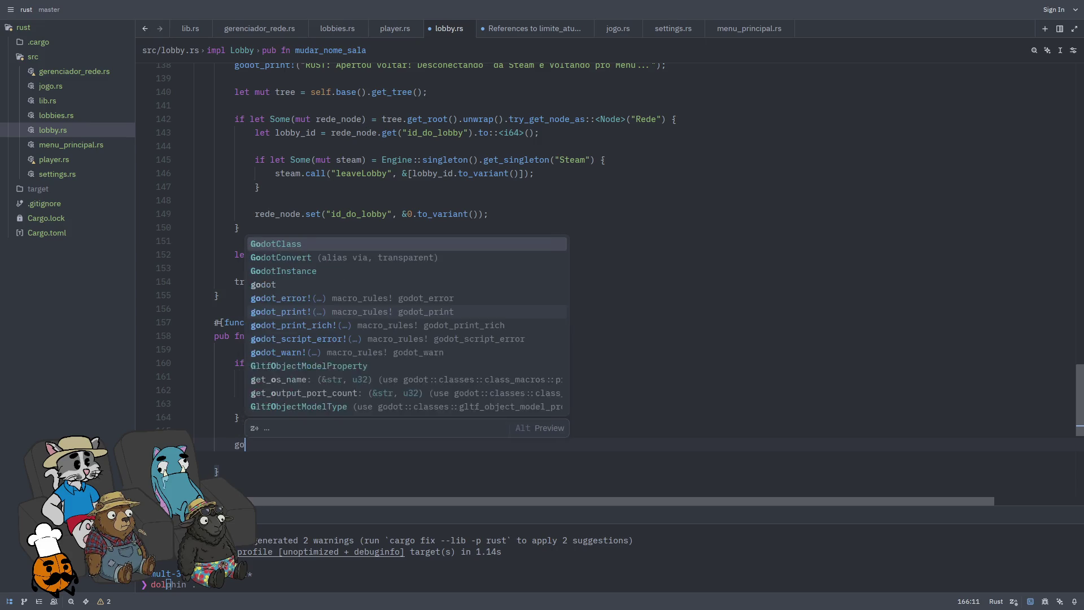
type("_print")
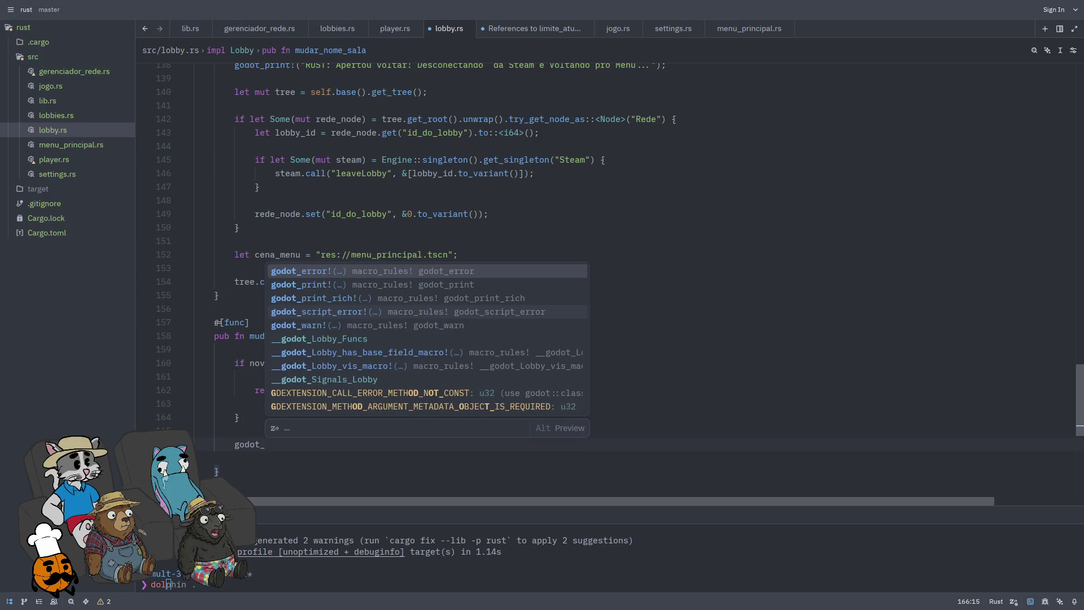
key("Return")
type("\"RU")
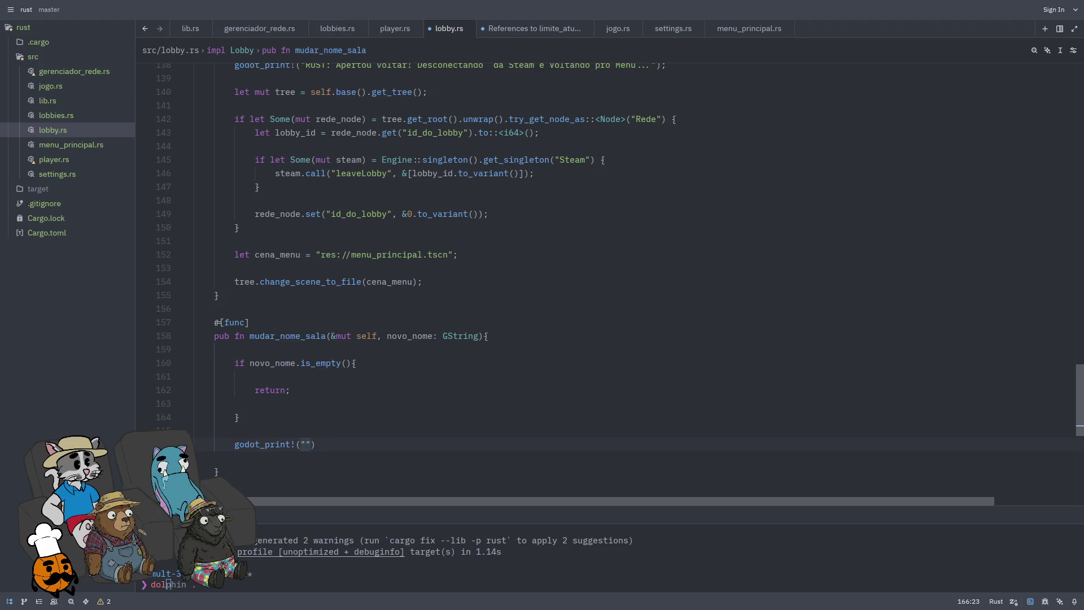
type("ST:  ")
type("O HG")
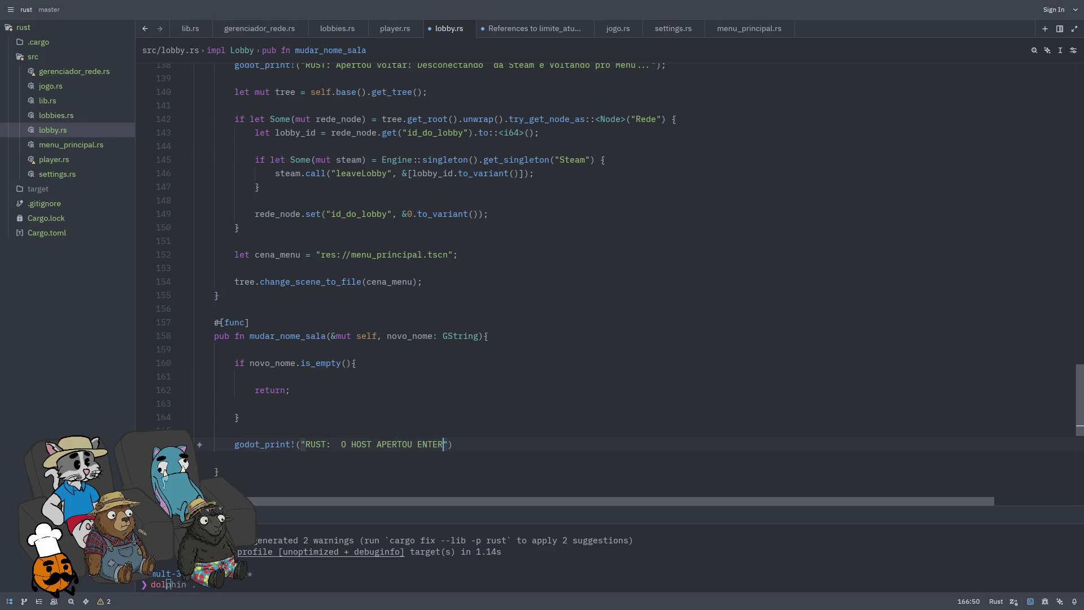
type("M")
type("ME PRA:")
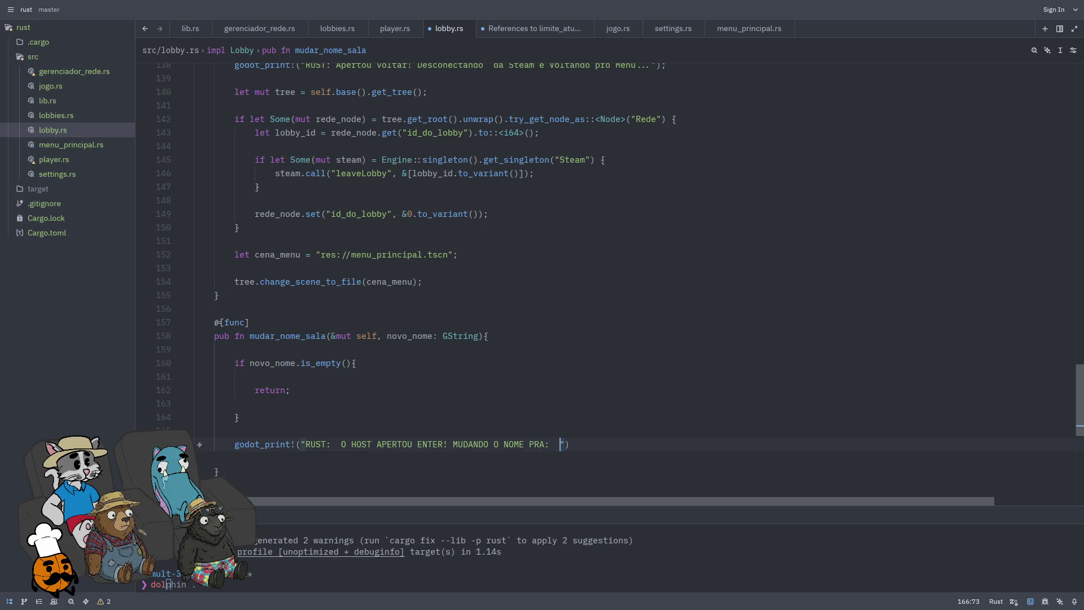
key("BackSpace")
key("BackSpace")
type("AR")
key("BackSpace")
type(": ")
type("e)")
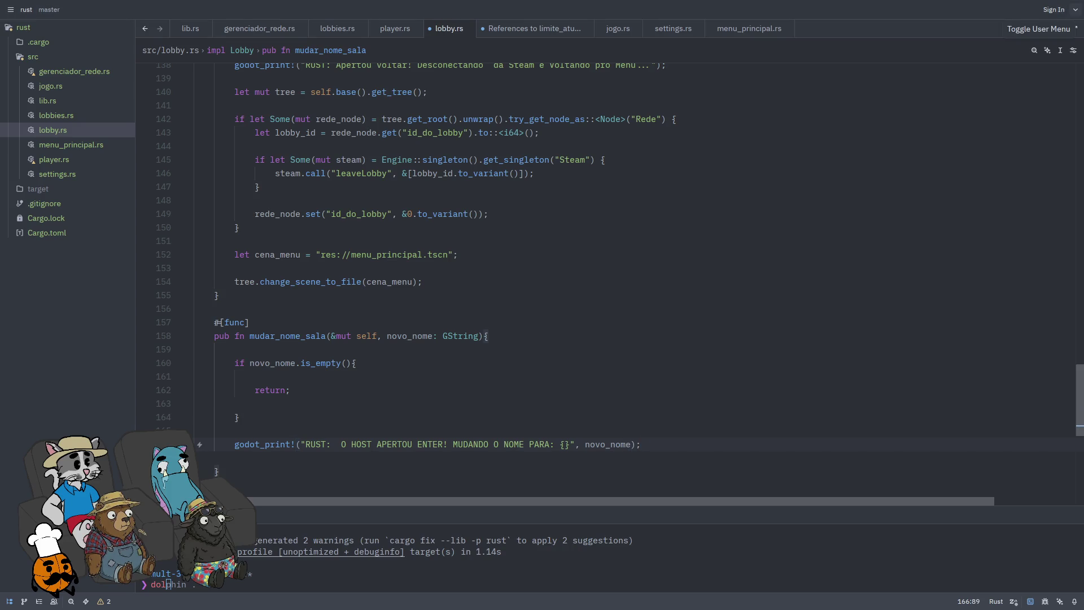
double_click(676, 445)
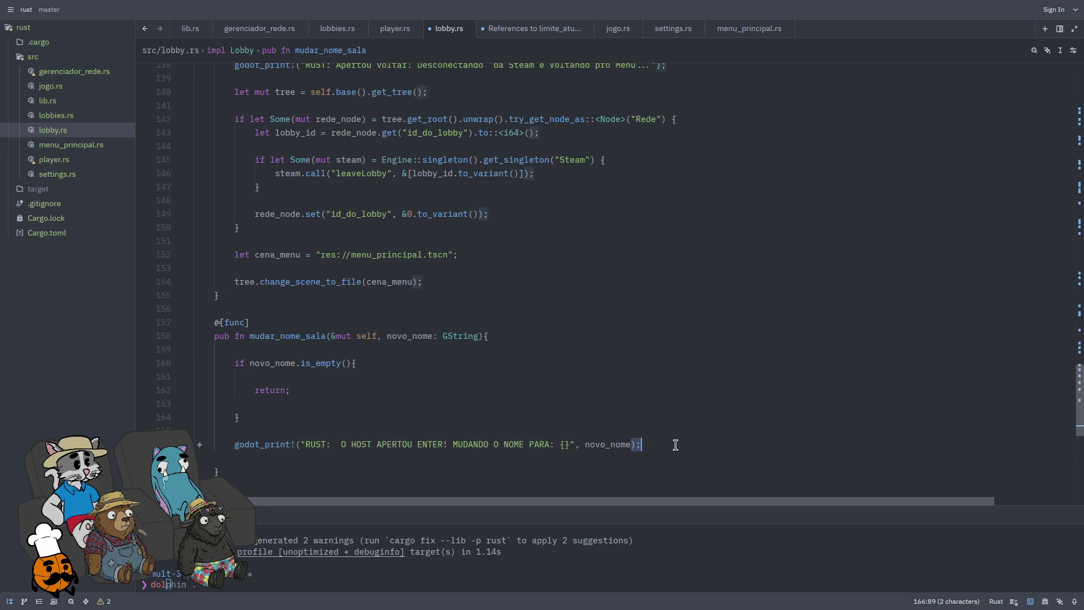
key("Escape")
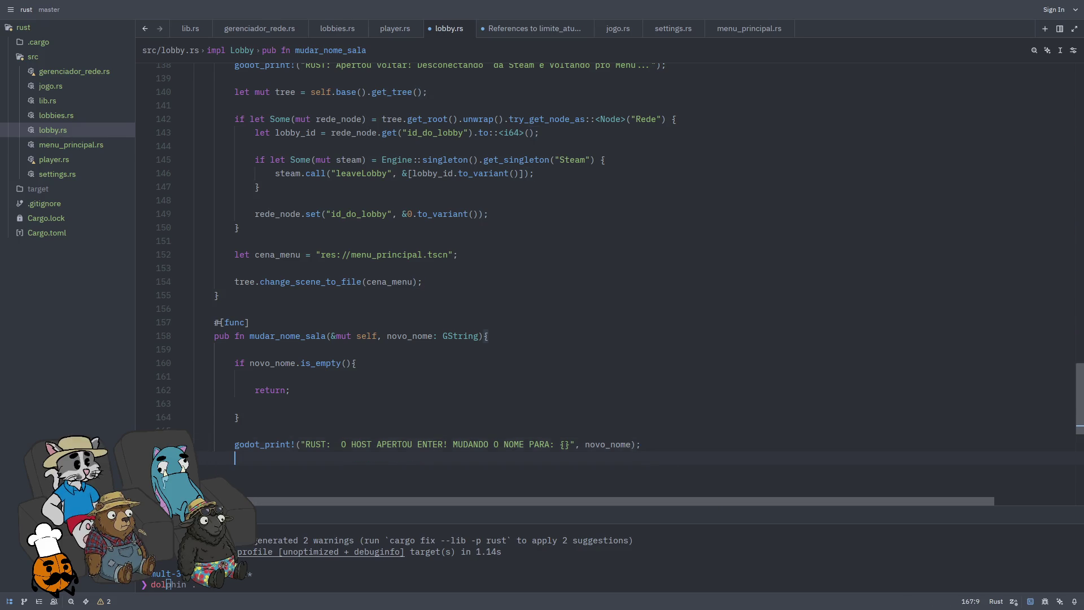
Step: Add let tree = self.base().get_tree(); below the print statement
key("Return")
type("let tree")
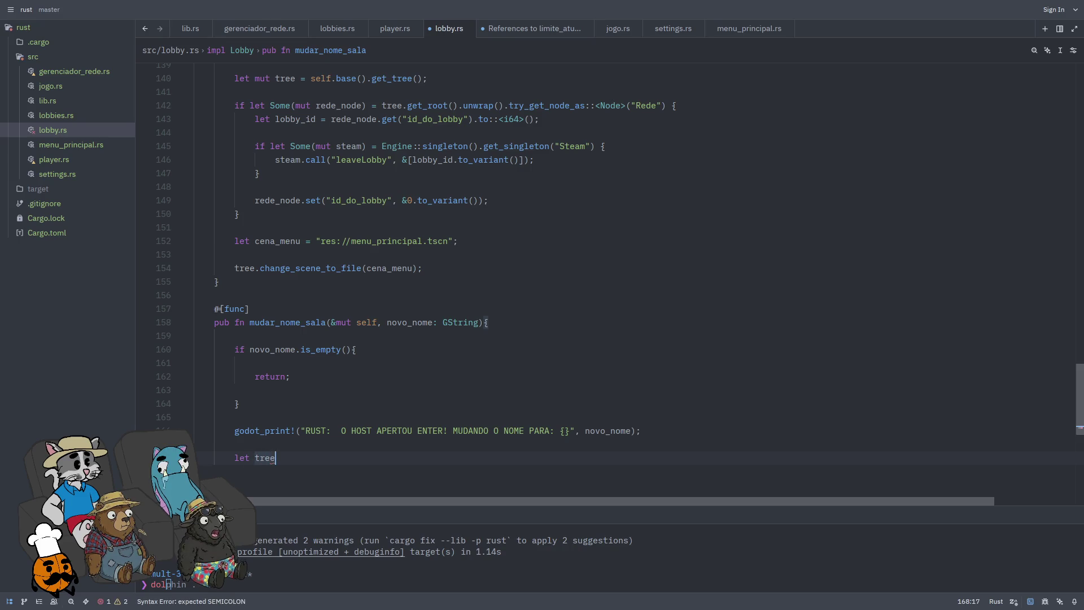
type(" = self.base().get_t")
type("ree();")
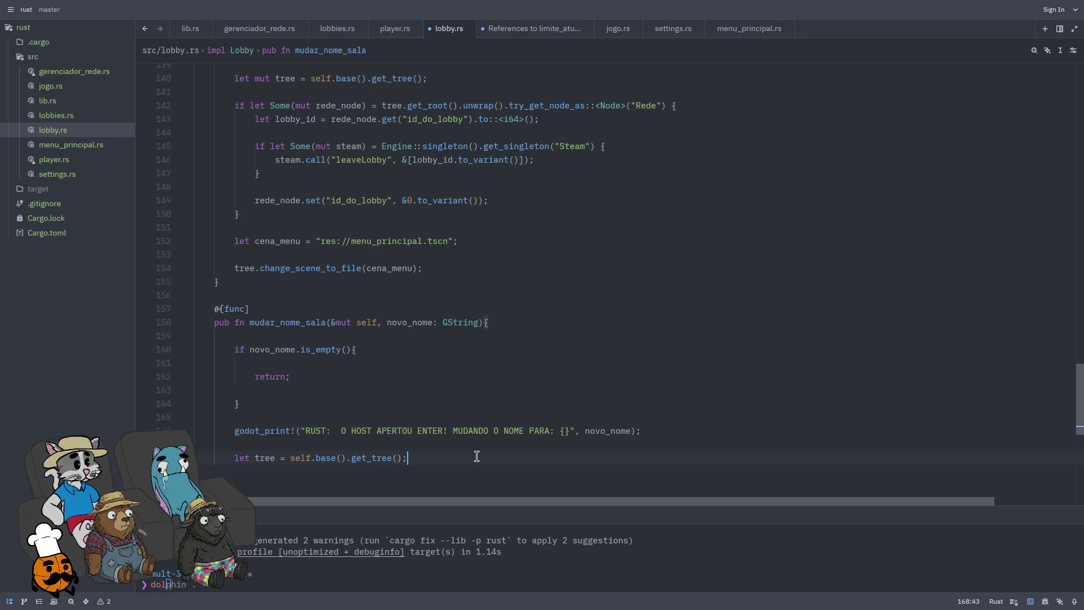
key("Return")
key("Return")
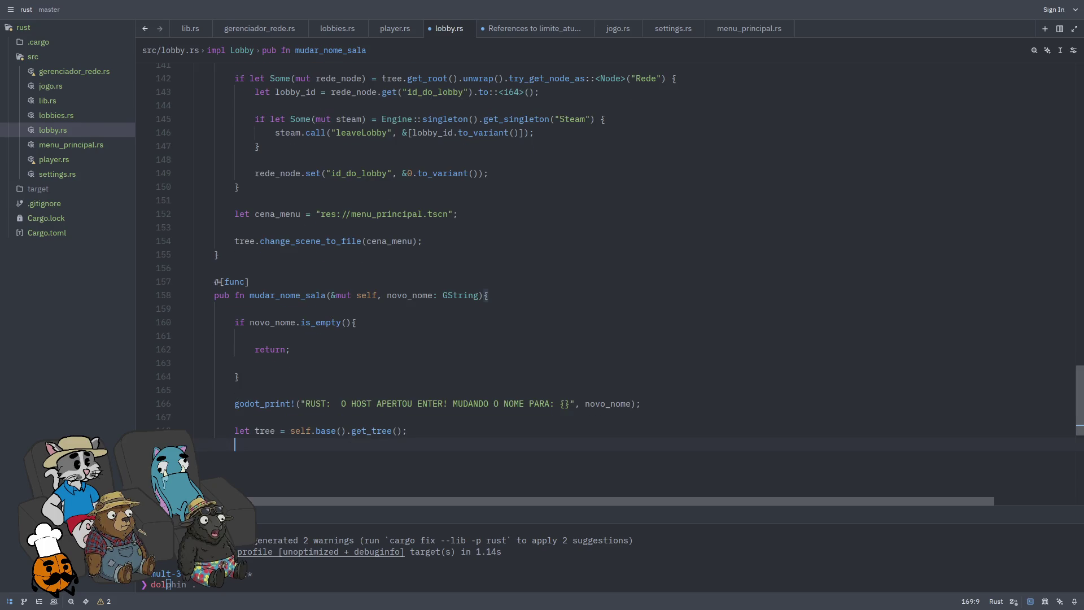
Step: Open an empty if let Some(mut rede_node) block fetching "Rede" via tree.get_root().unwrap().try_get_node_as::<Node>
type("if let SOme")
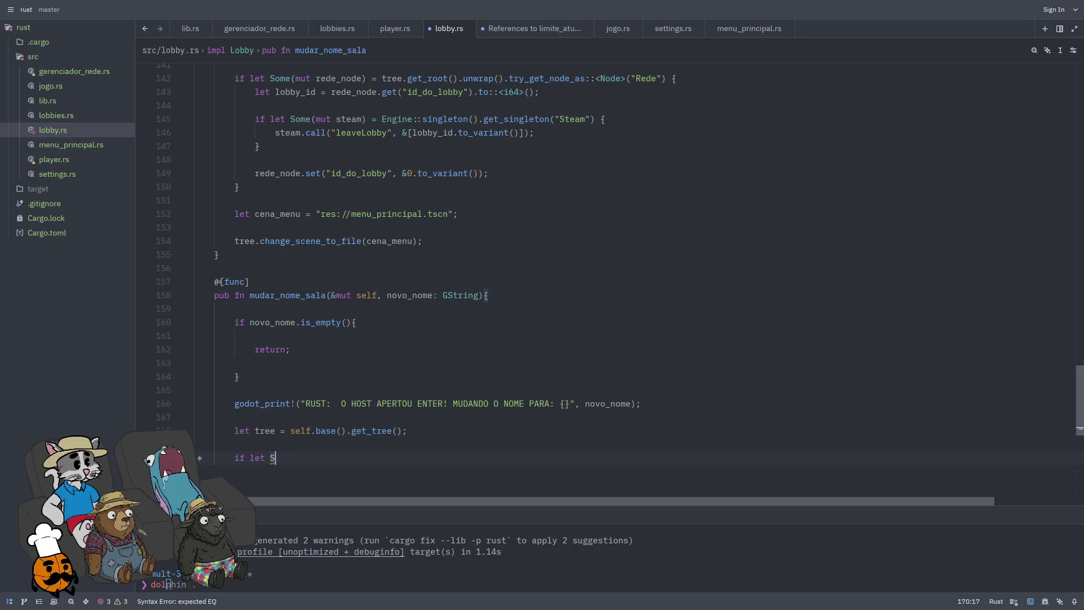
key("ctrl+BackSpace")
type("Some(")
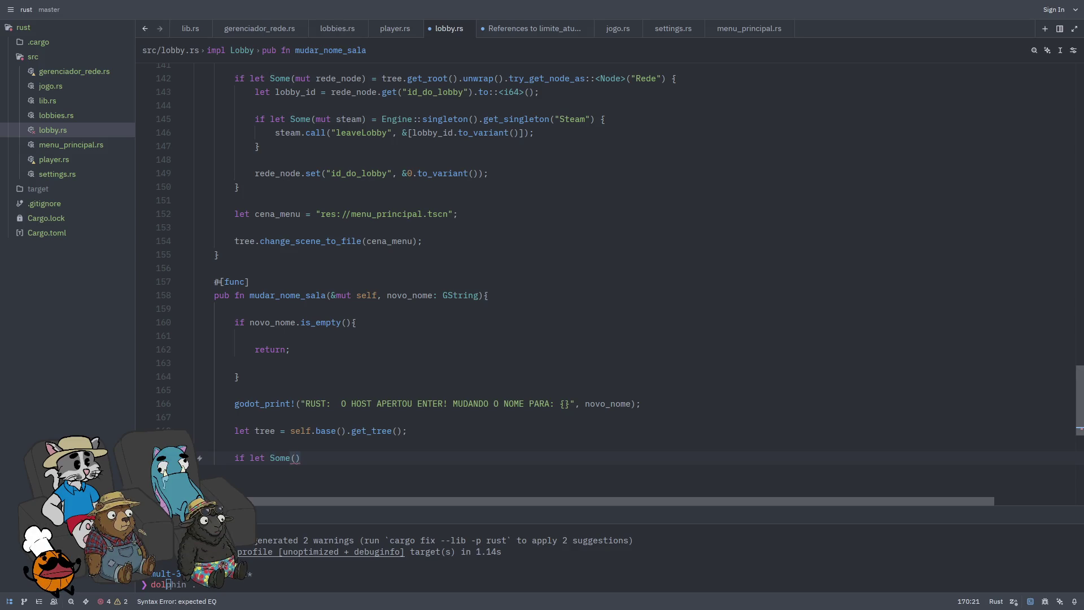
type("mut rede_node)")
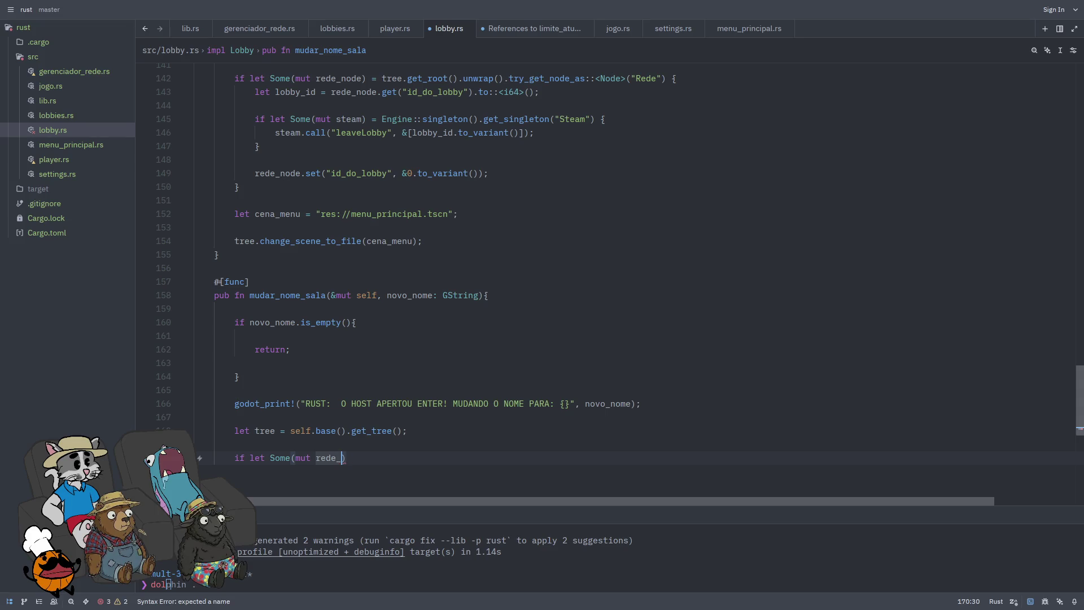
type(" = ")
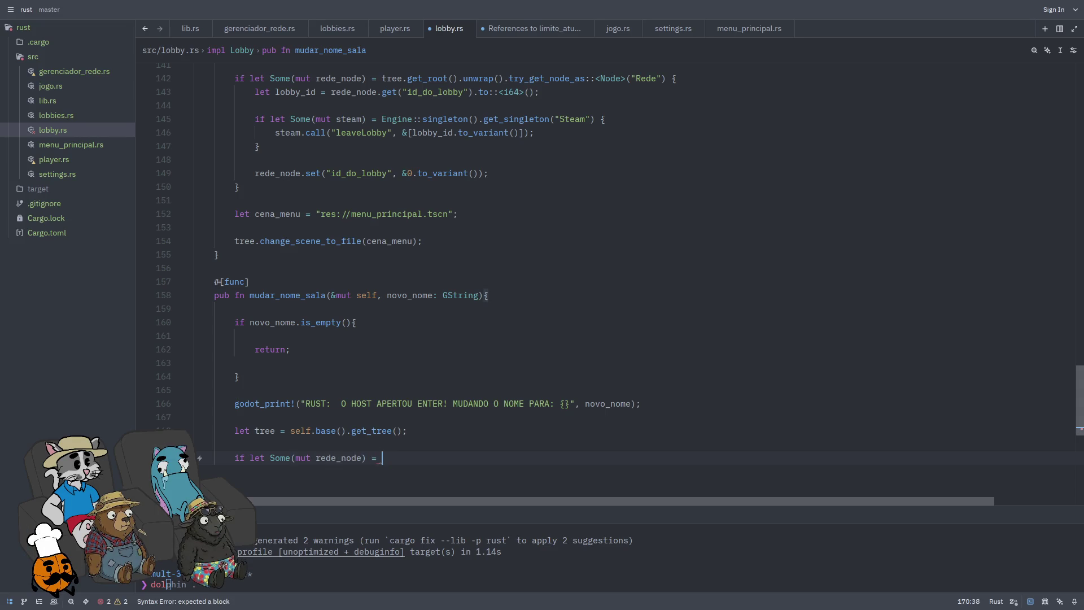
type("tree.")
type("get_root()")
type(".unwrap_or")
key("Return")
key("BackSpace")
key("BackSpace")
key("BackSpace")
type("().")
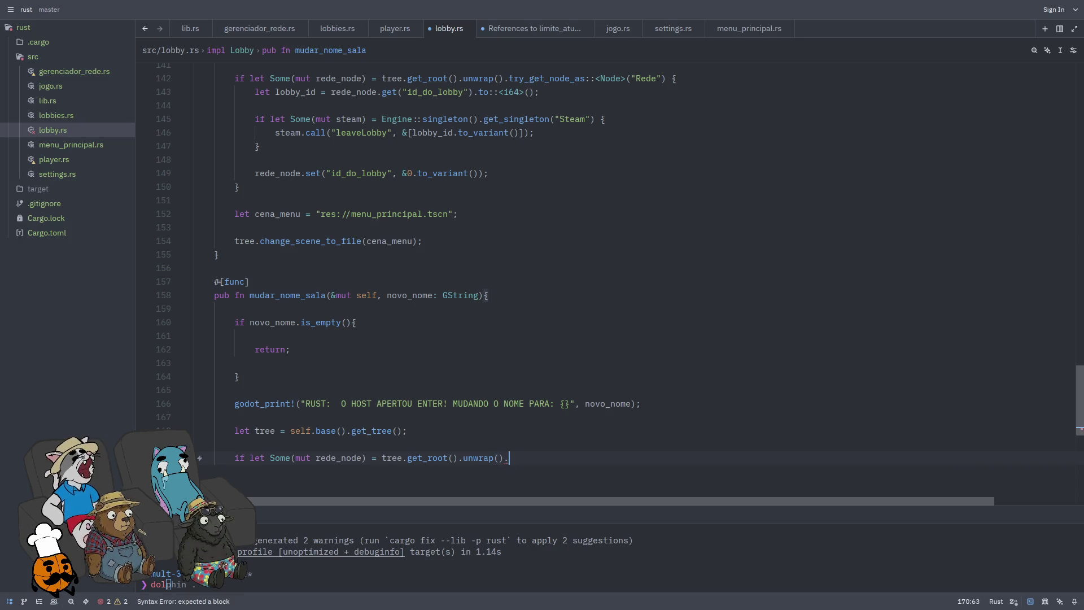
type("try_get_")
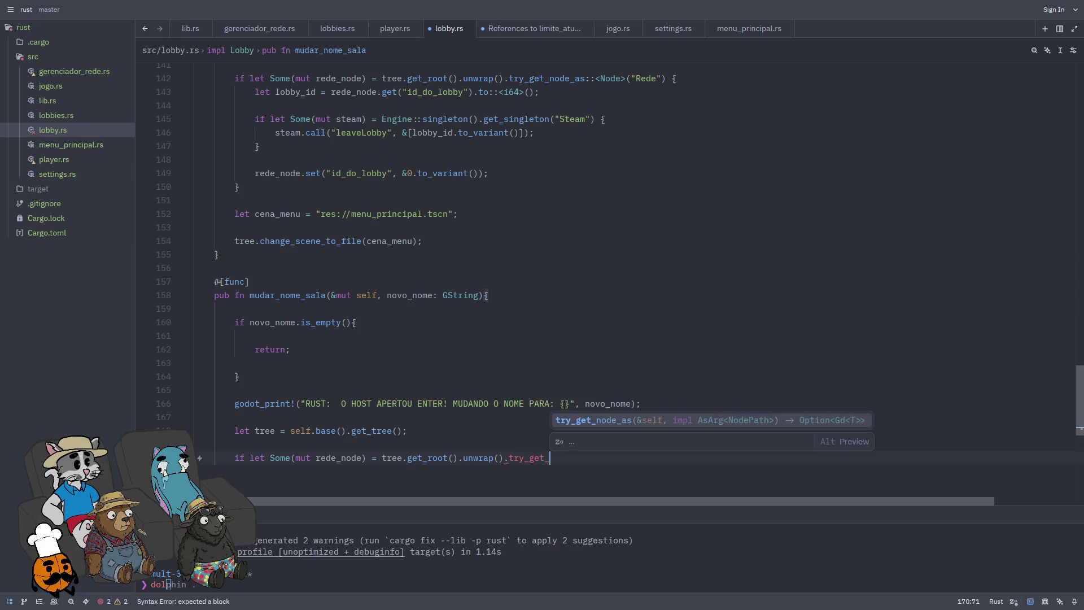
key("Tab")
type("(")
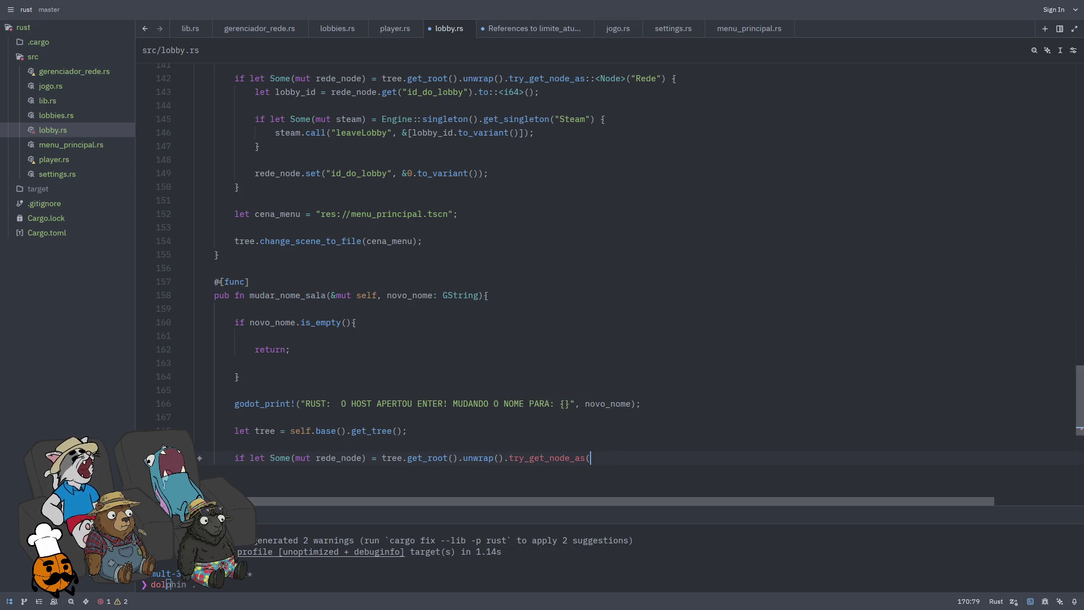
key("BackSpace")
type("::<Node>(")
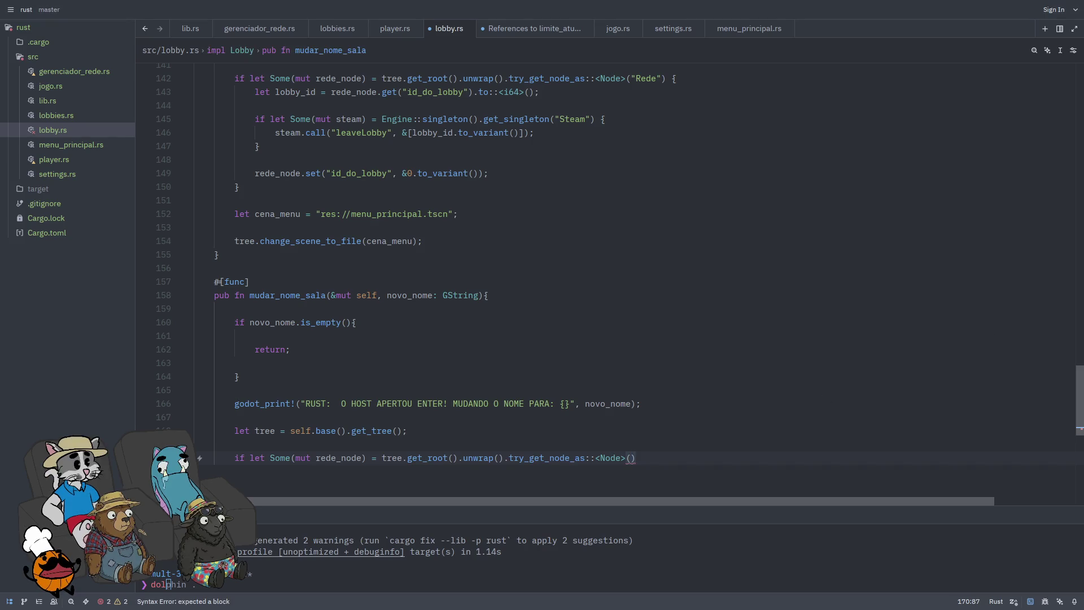
type("\"Rede\")")
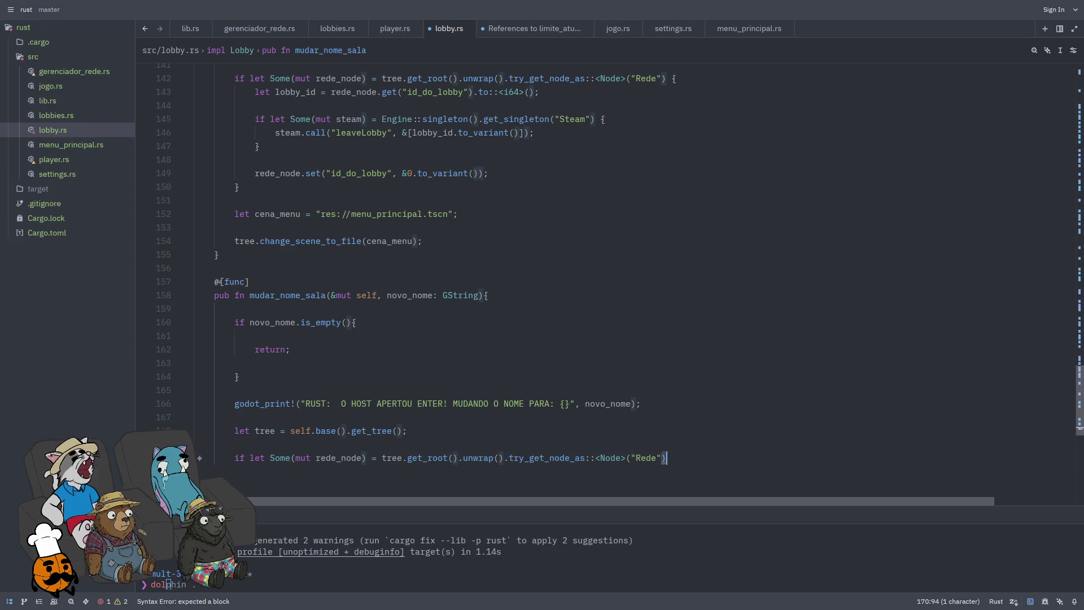
key("BackSpace")
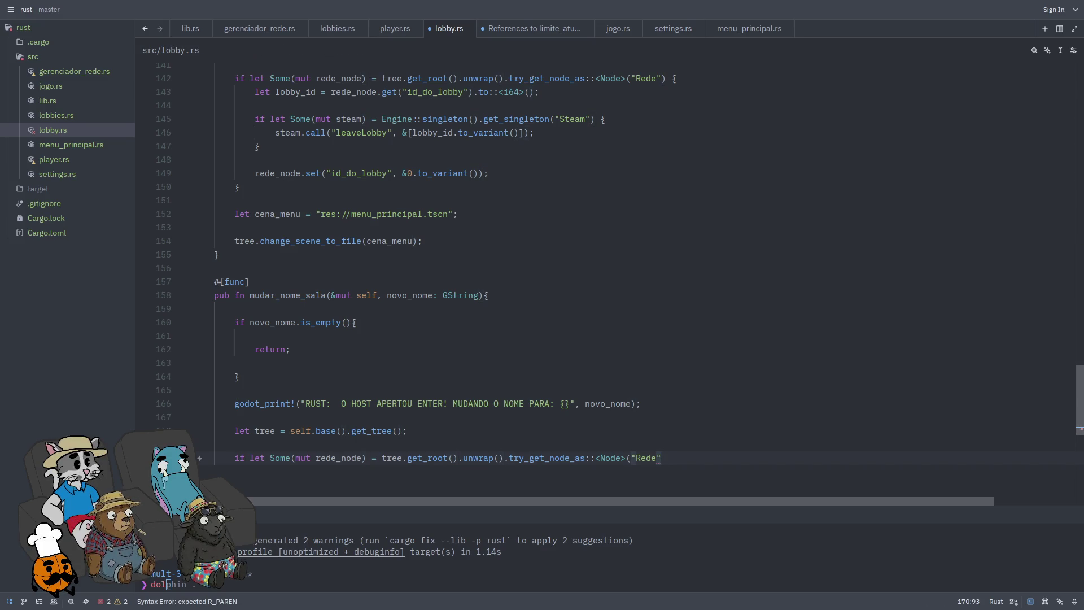
type("){")
key("Return")
key("Return")
key("Return")
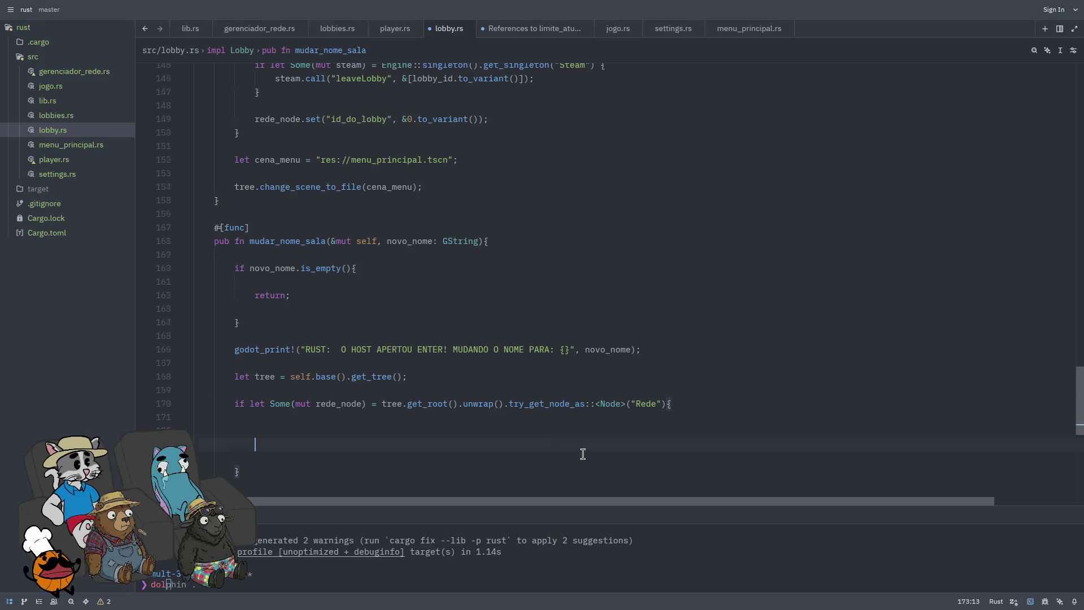
scroll(525, 366, "down", 3)
key("BackSpace")
key("BackSpace")
key("BackSpace")
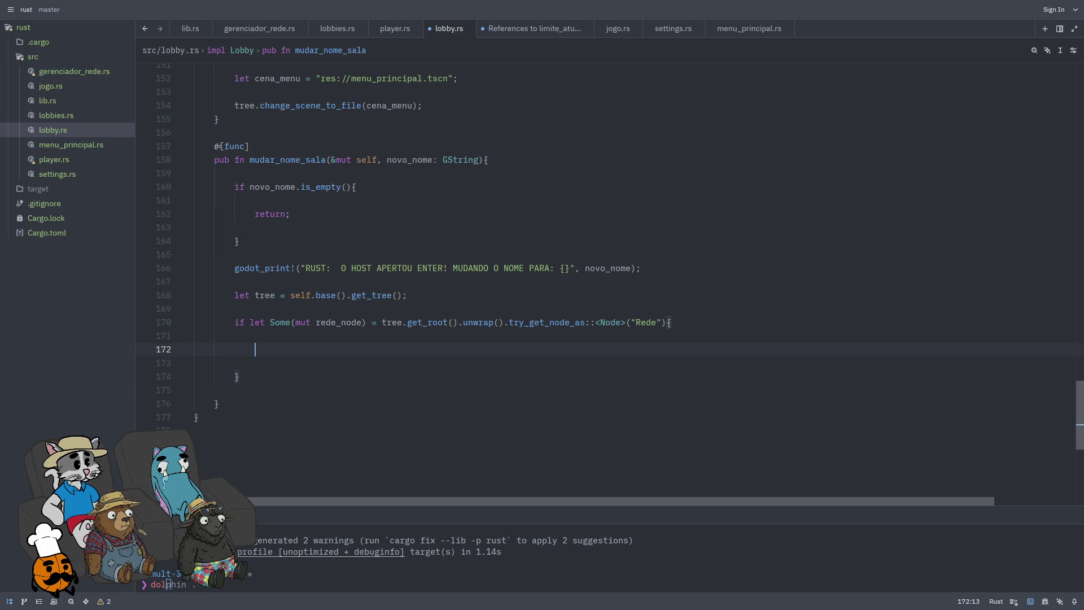
Step: Add let lobby_id = rede.node.get("id_do_lobby").to::<i64>(); and begin a nested Steam if-let
type("if")
key("BackSpace")
key("BackSpace")
type("let lo")
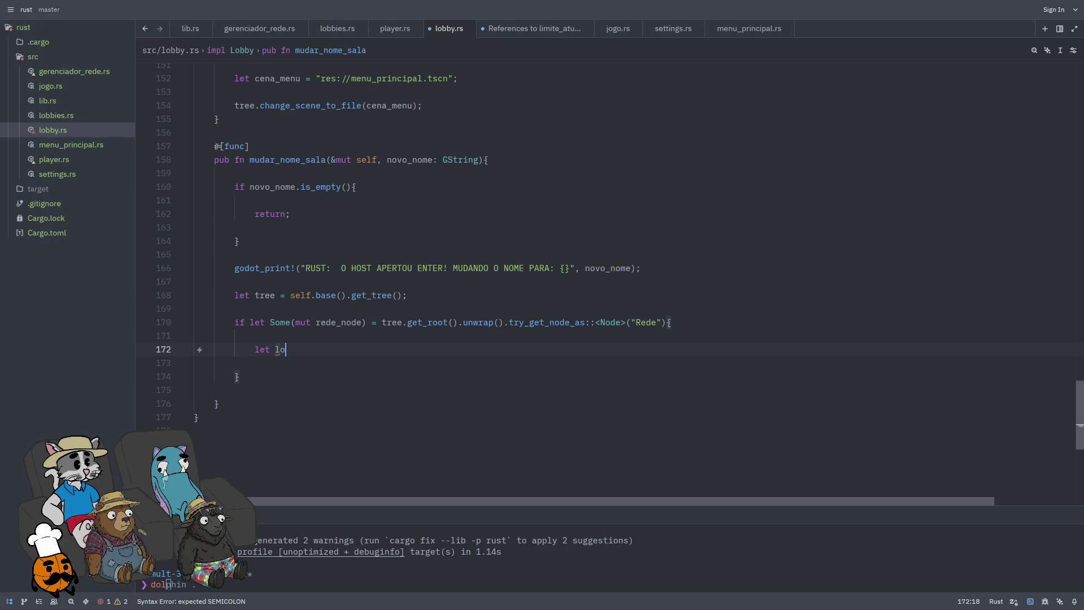
type("bby_id = r")
type("ede.")
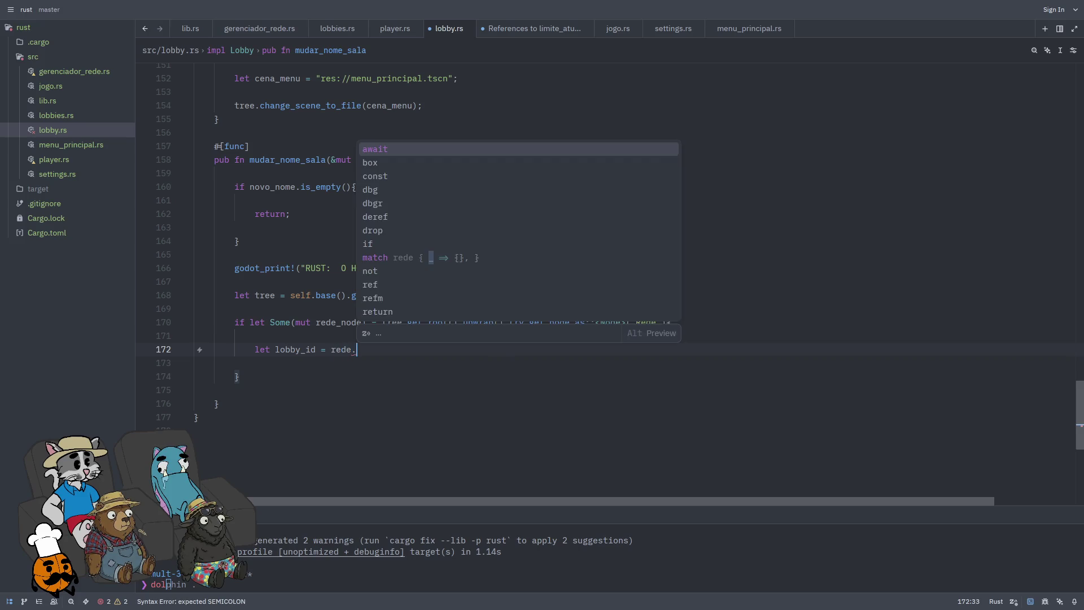
type("node.get(\"id_do_lobb")
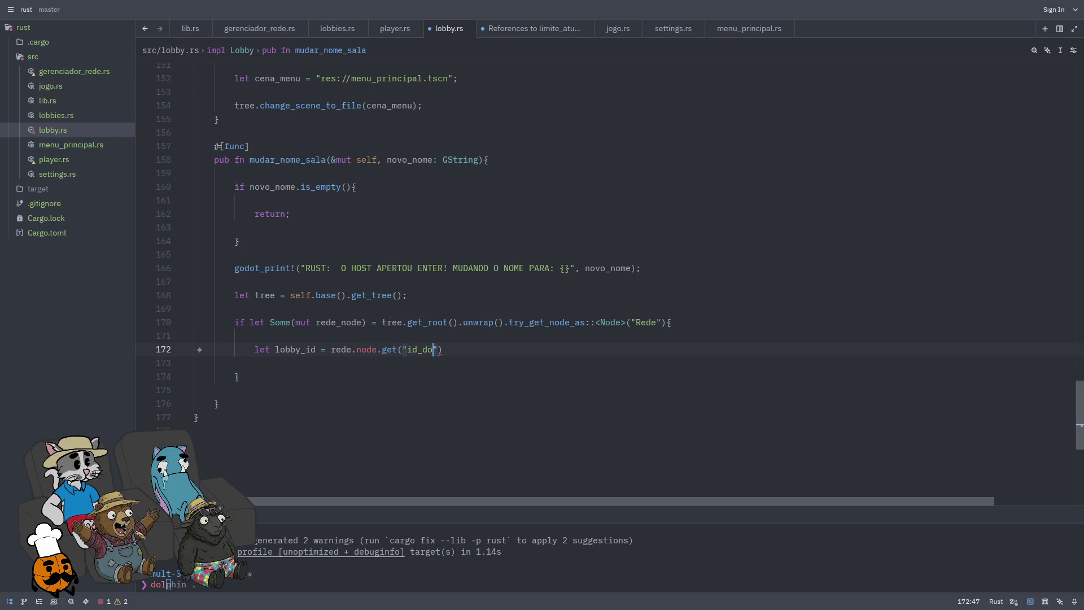
type("y\")")
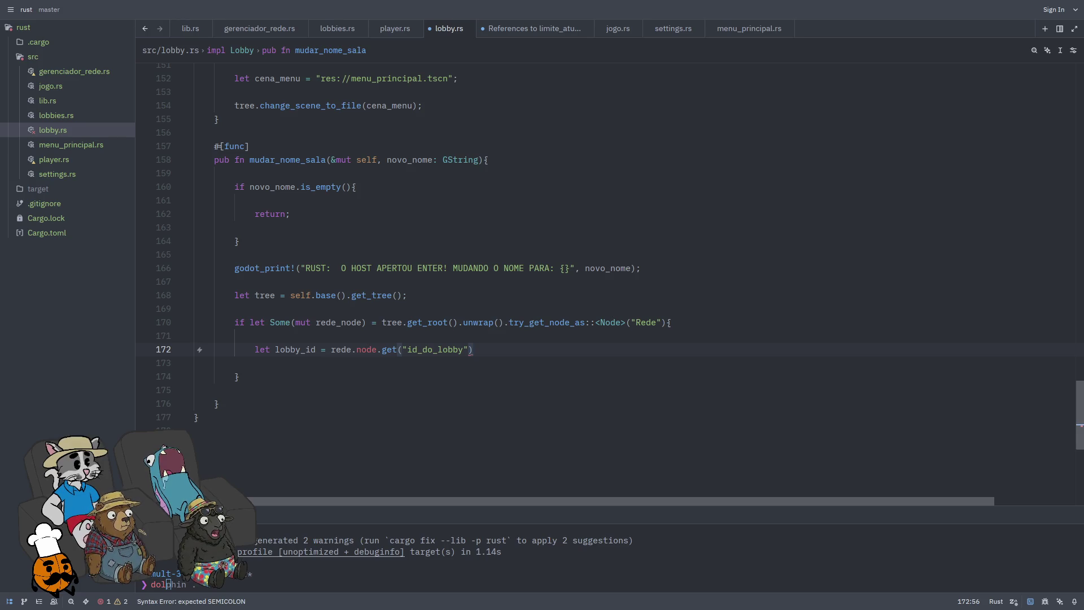
type(".to::<")
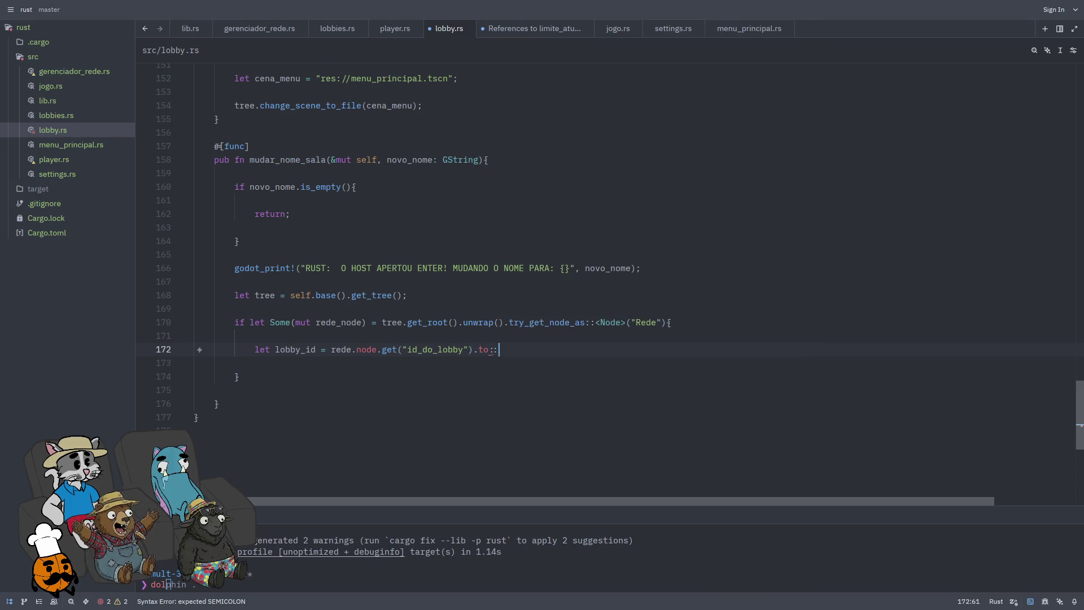
type("i6")
type(">()")
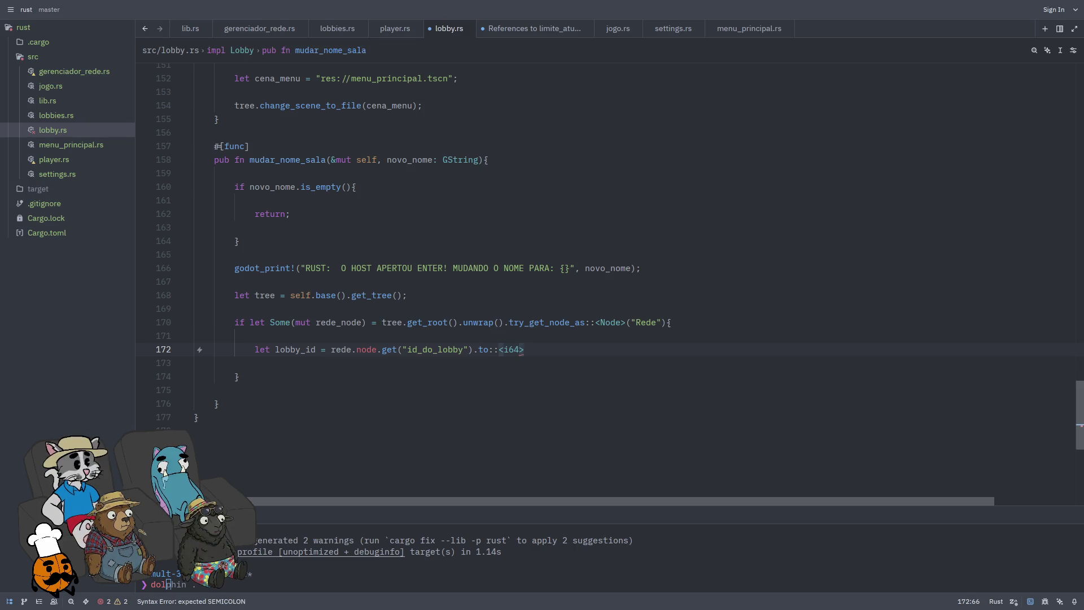
type(";")
key("Return")
key("Return")
key("Return")
key("BackSpace")
key("BackSpace")
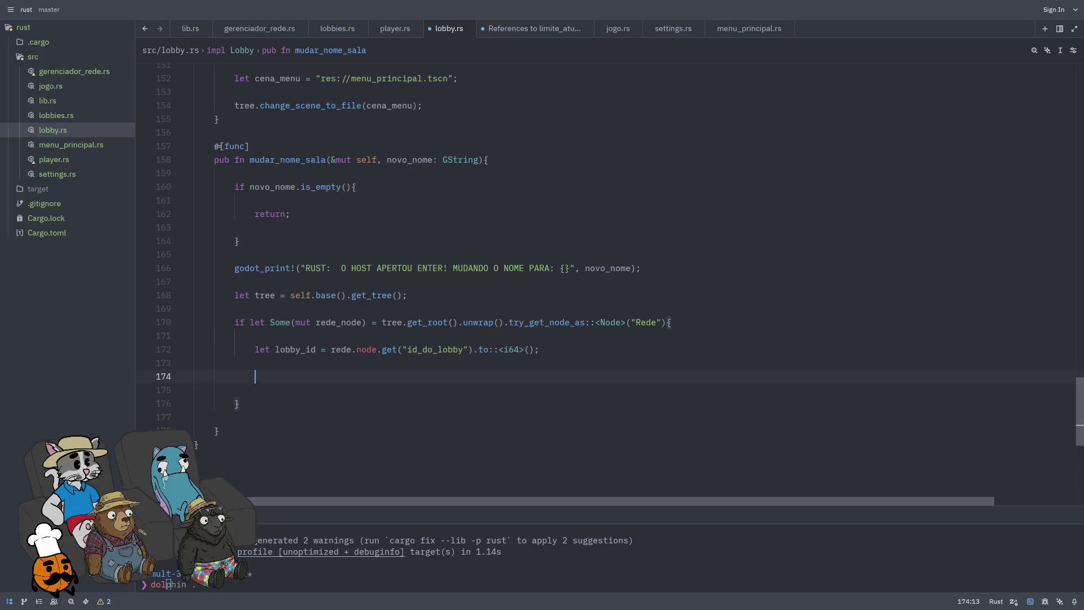
type("if let S")
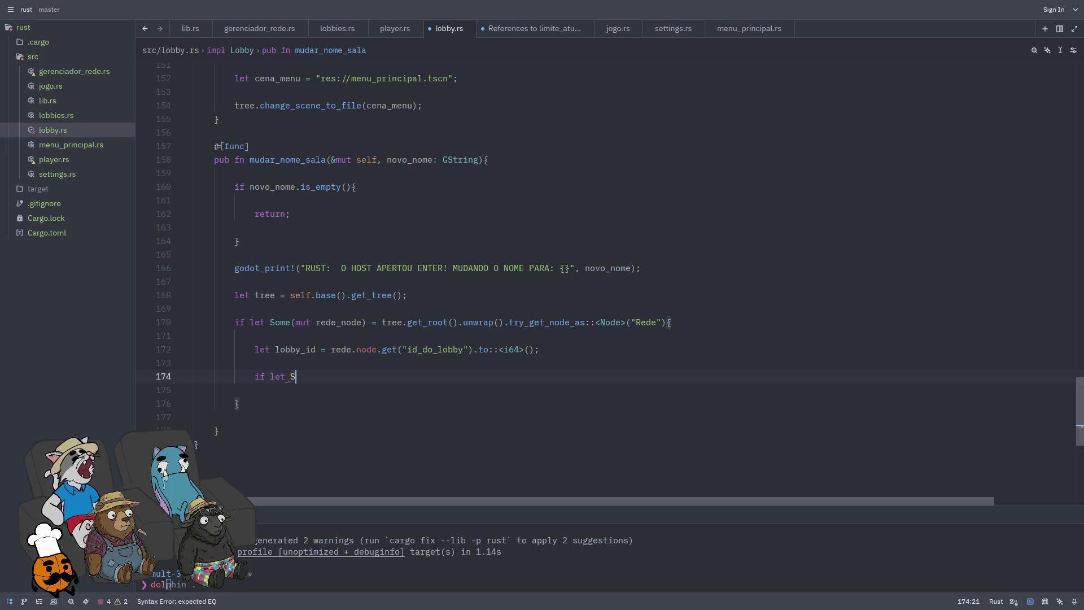
type("ome(m")
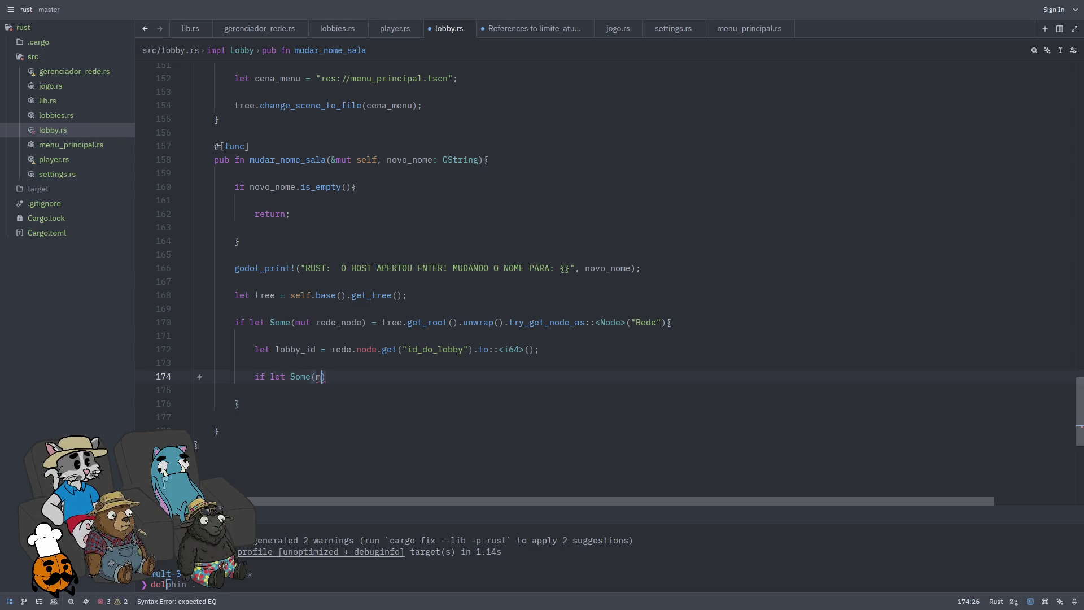
type("ut steam)  = ")
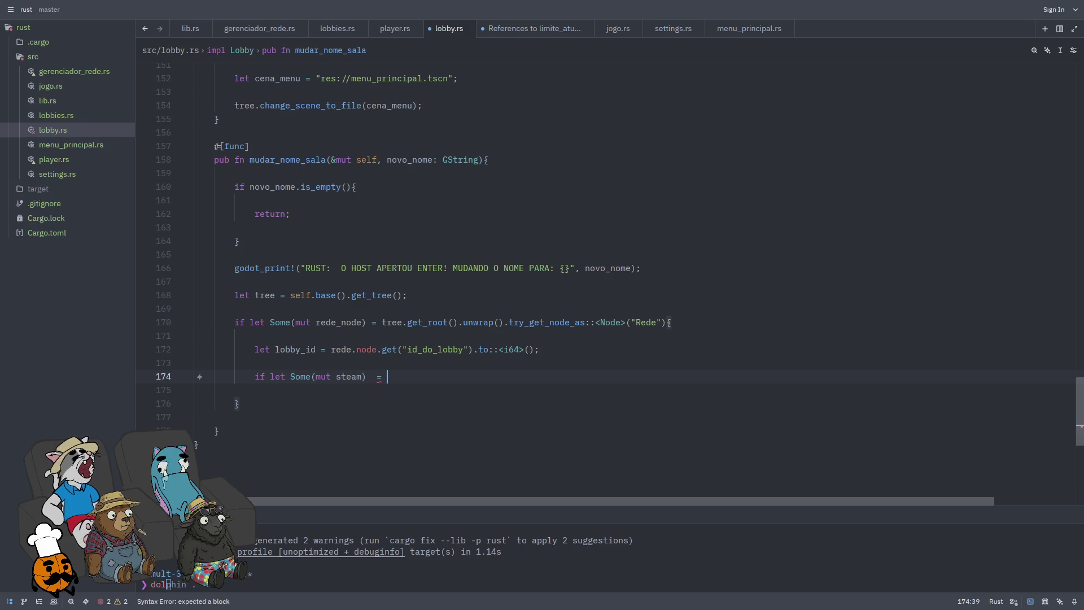
type("ngine")
Step: Complete the nested if-let so steam = Engine::singleton().get_singleton("Steam"), with an open body
key("BackSpace")
key("BackSpace")
key("BackSpace")
type("= Engine::single")
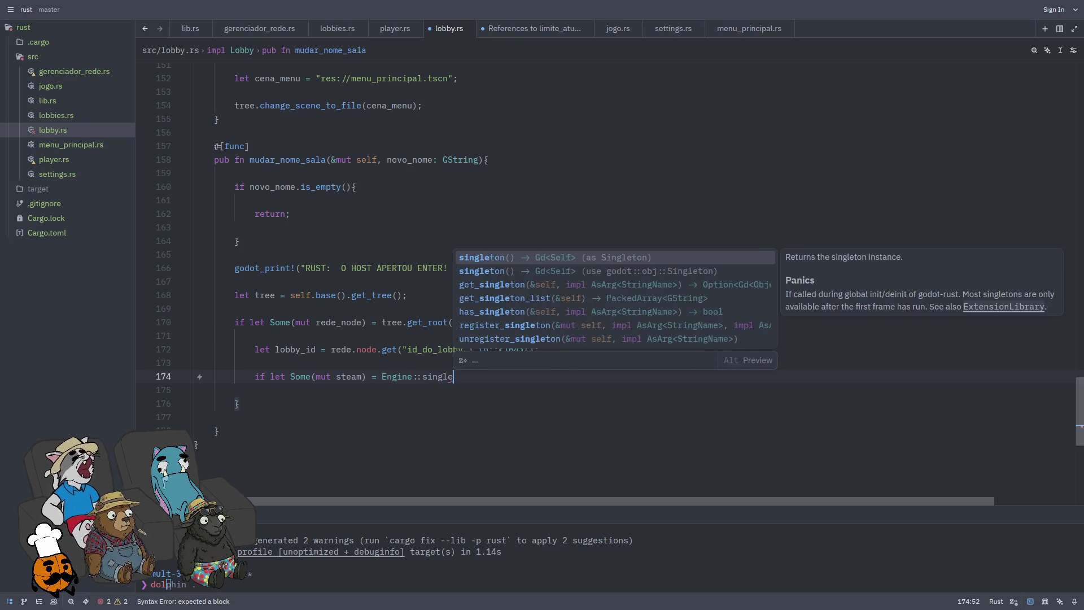
key("Return")
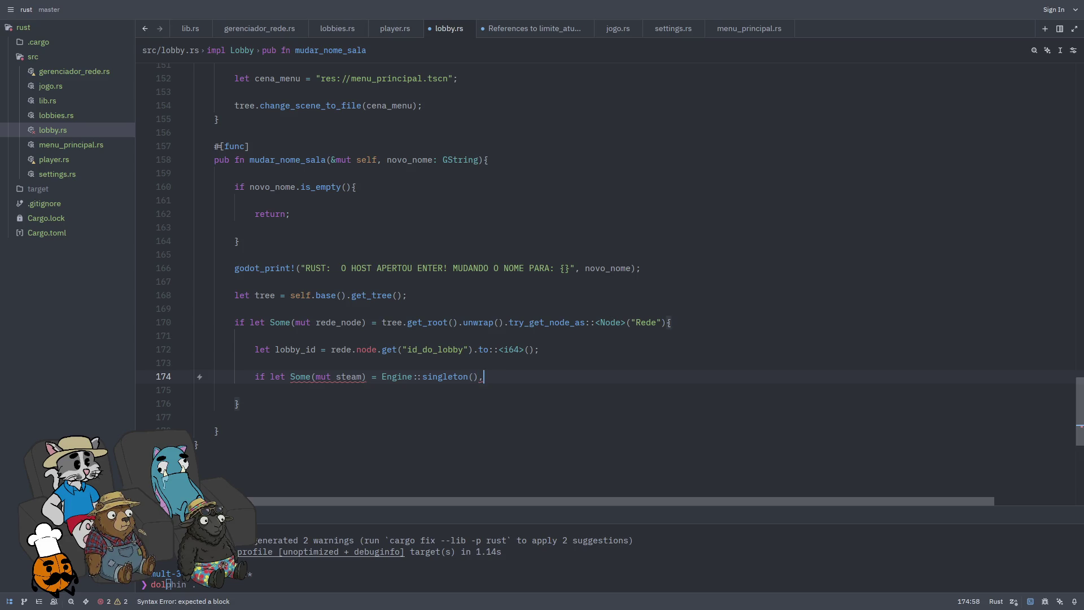
type(".get_single")
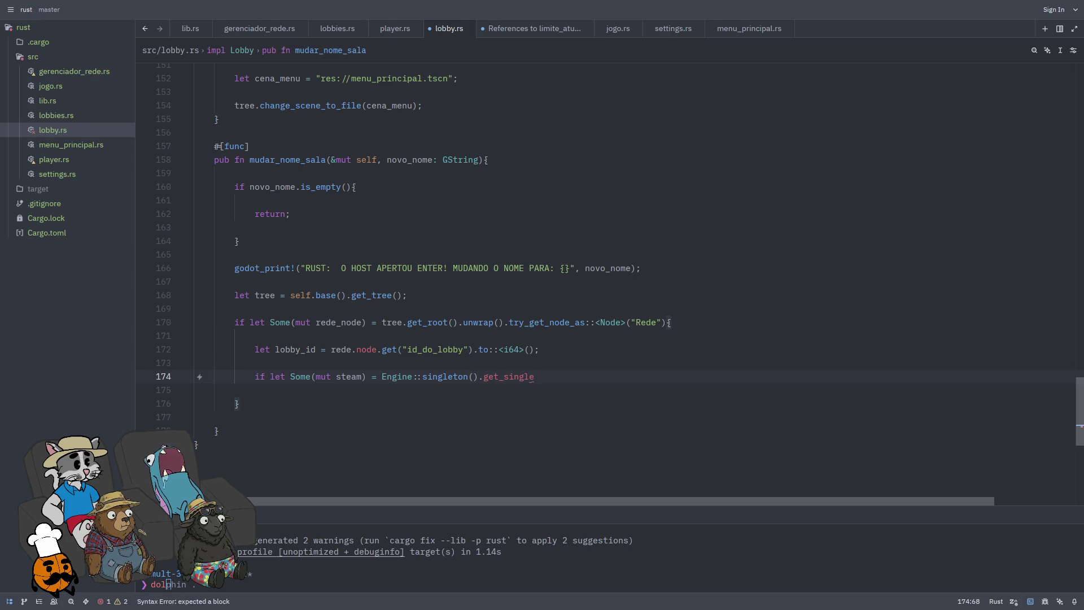
key("Return")
type("\"Ste")
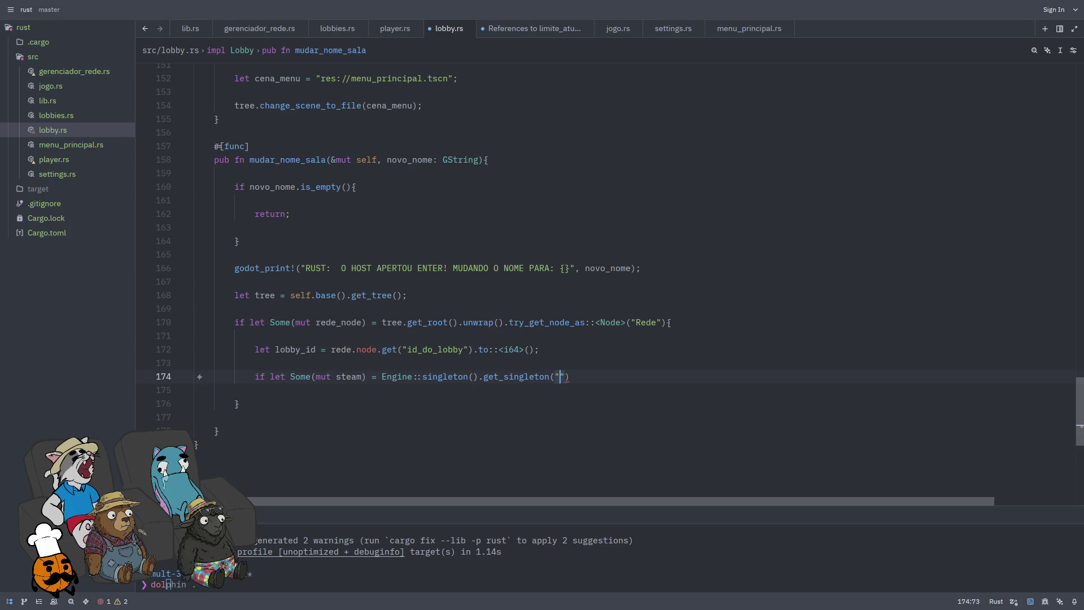
type("am\")")
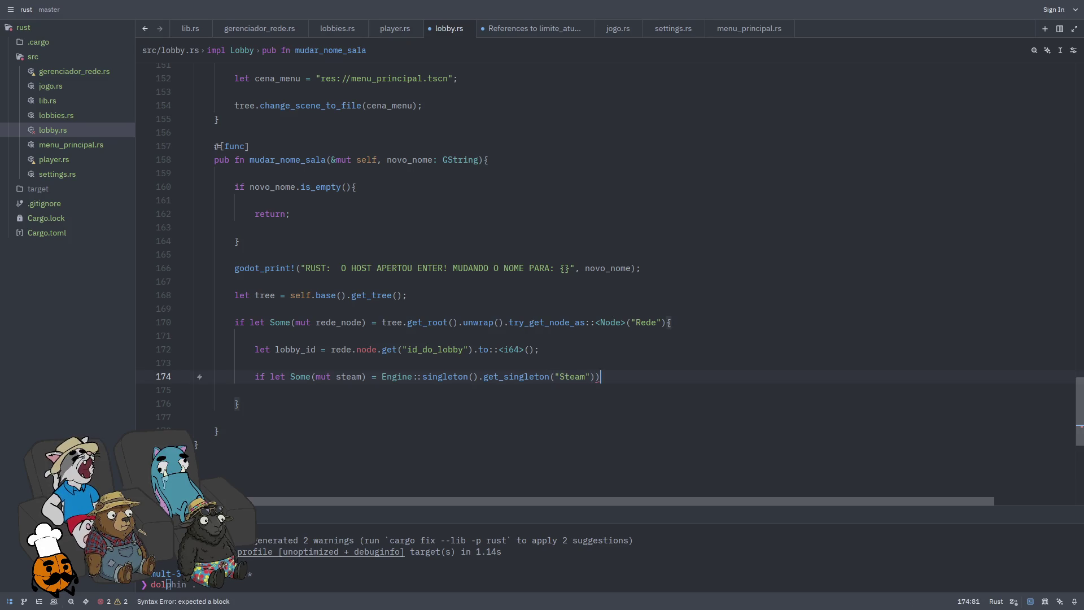
type("{")
key("Return")
key("Return")
key("Return")
key("Up")
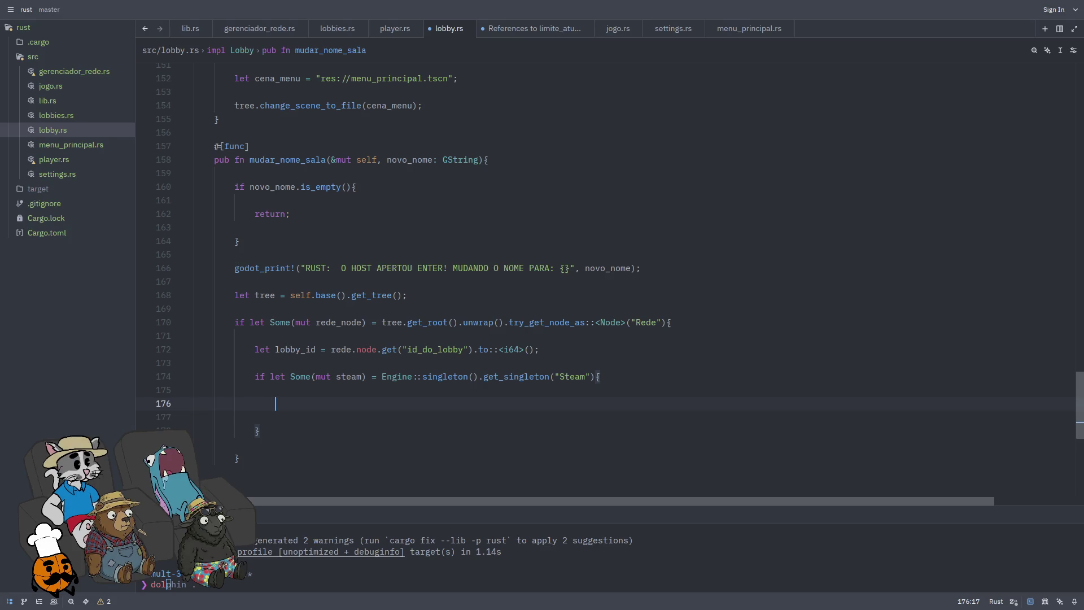
Step: Call steam.call("setLobbyData", ...) with lobby_id, "nome_da_sala" and novo_nome as variants, and save
type("steam")
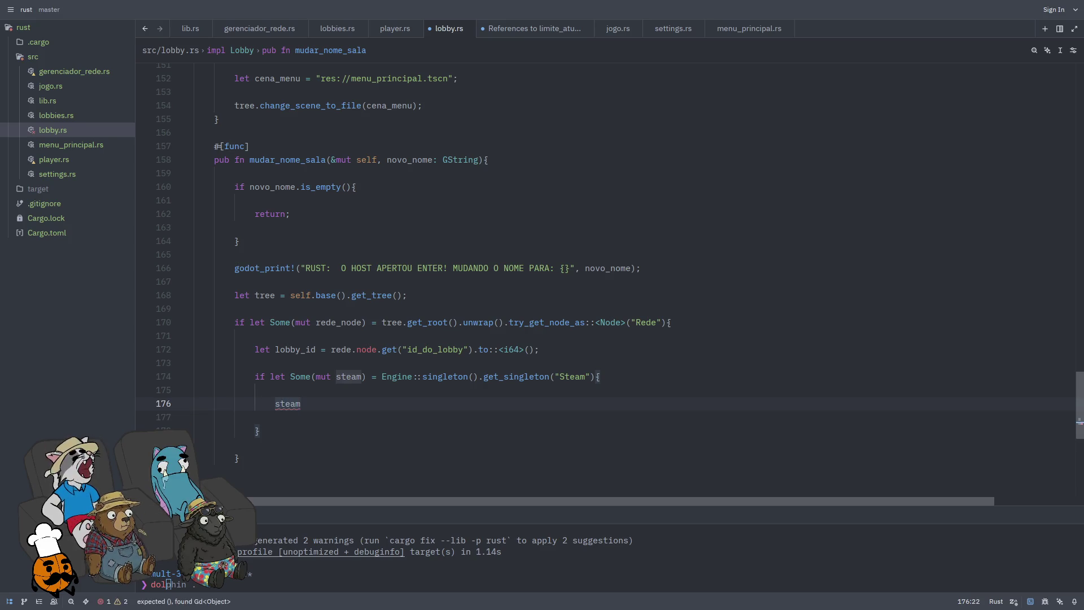
type(".call")
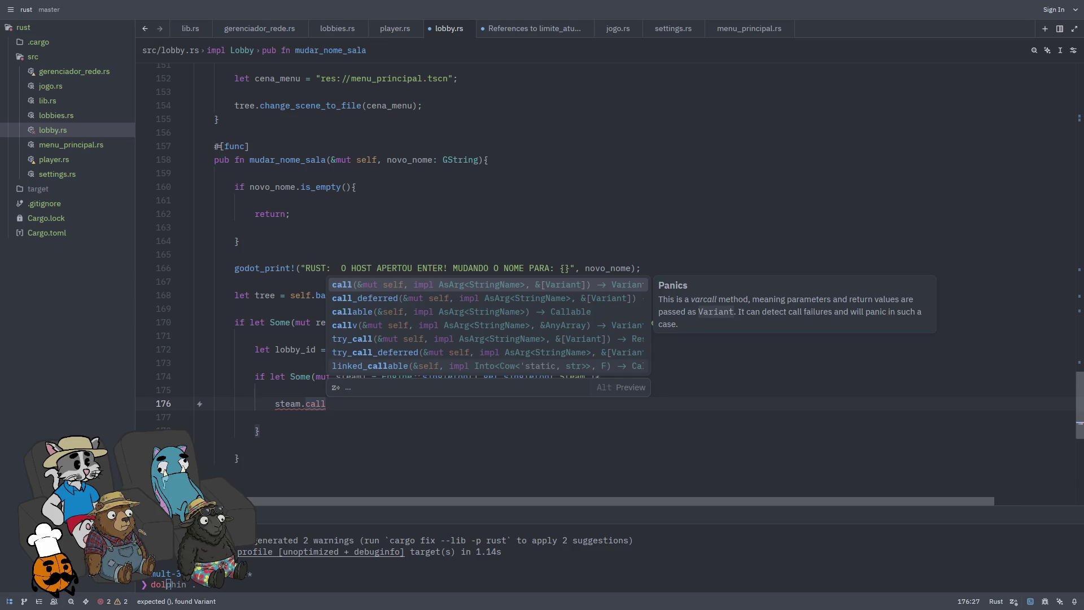
type("(\"")
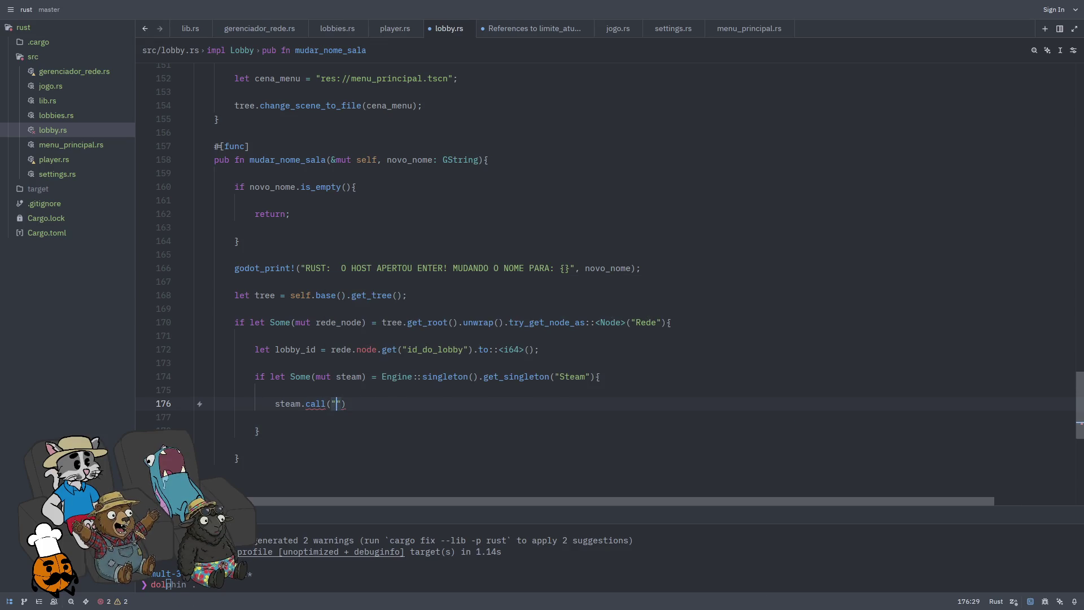
type("setL")
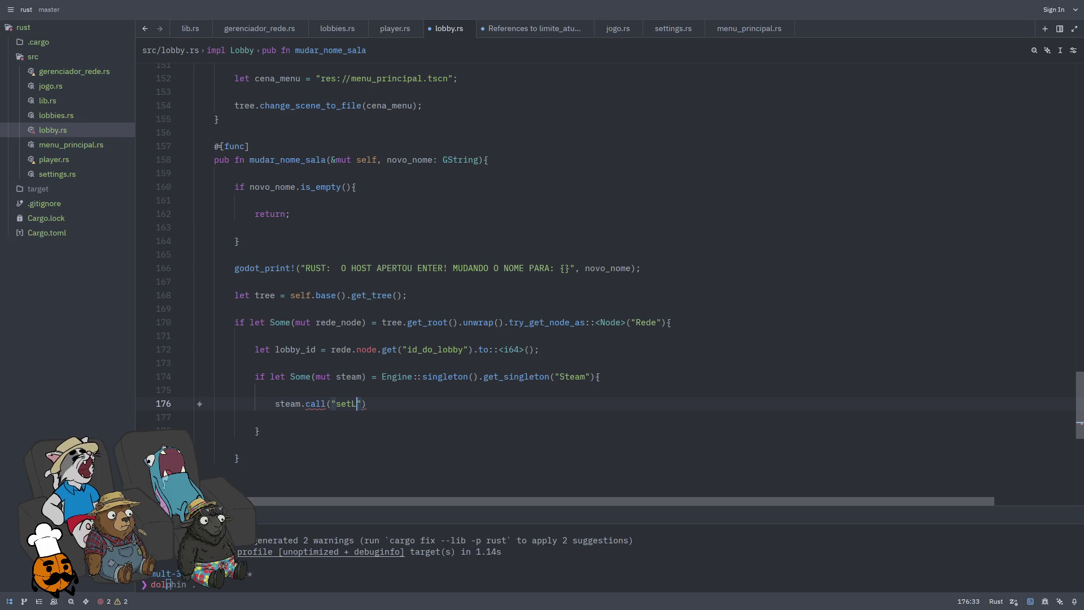
type("obby")
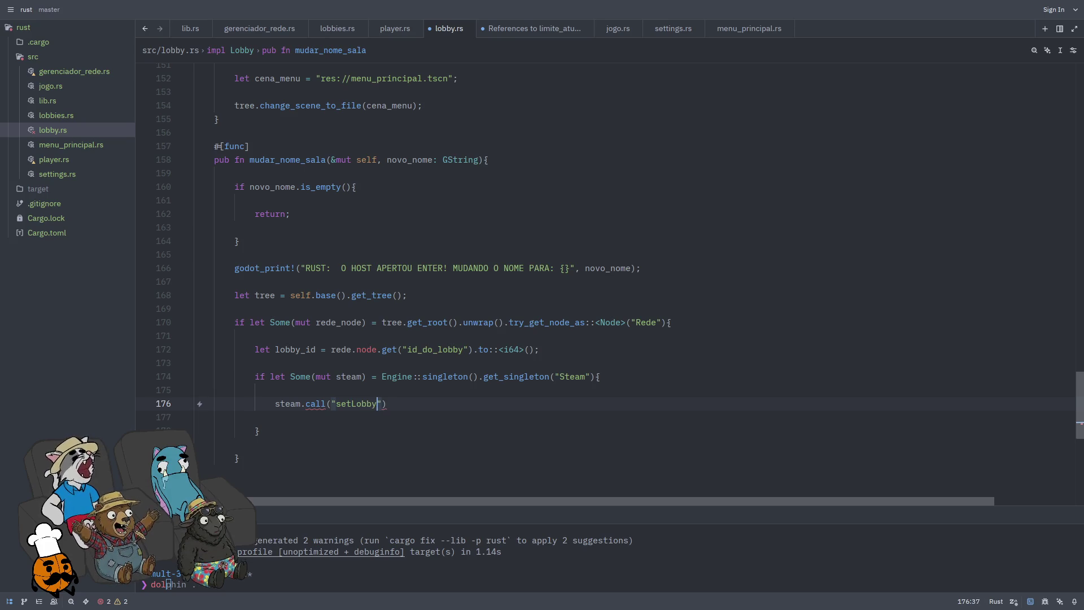
type("Data\",")
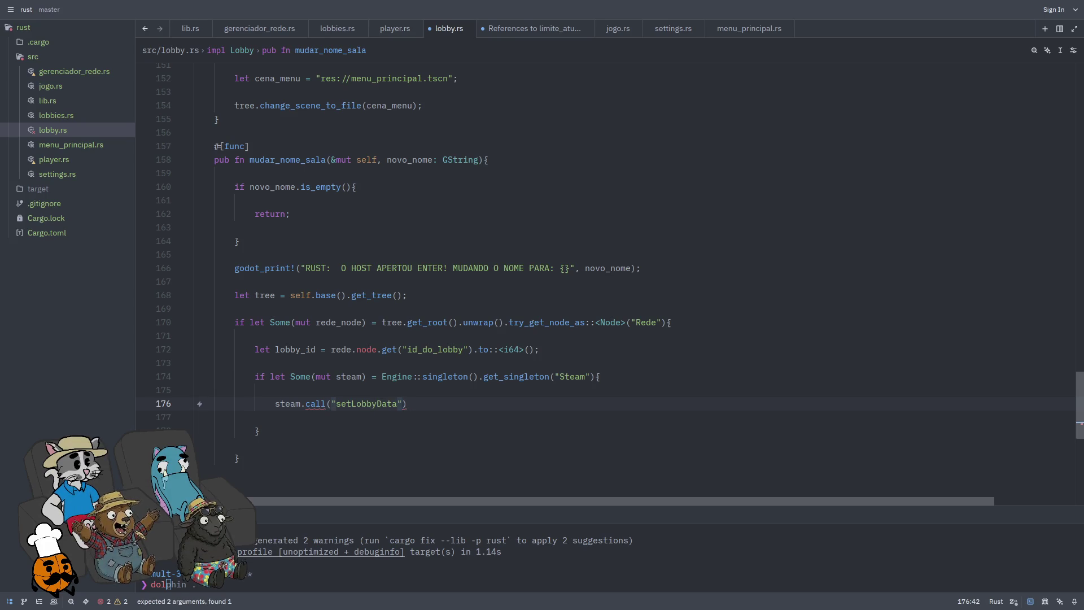
type(" &[lobb")
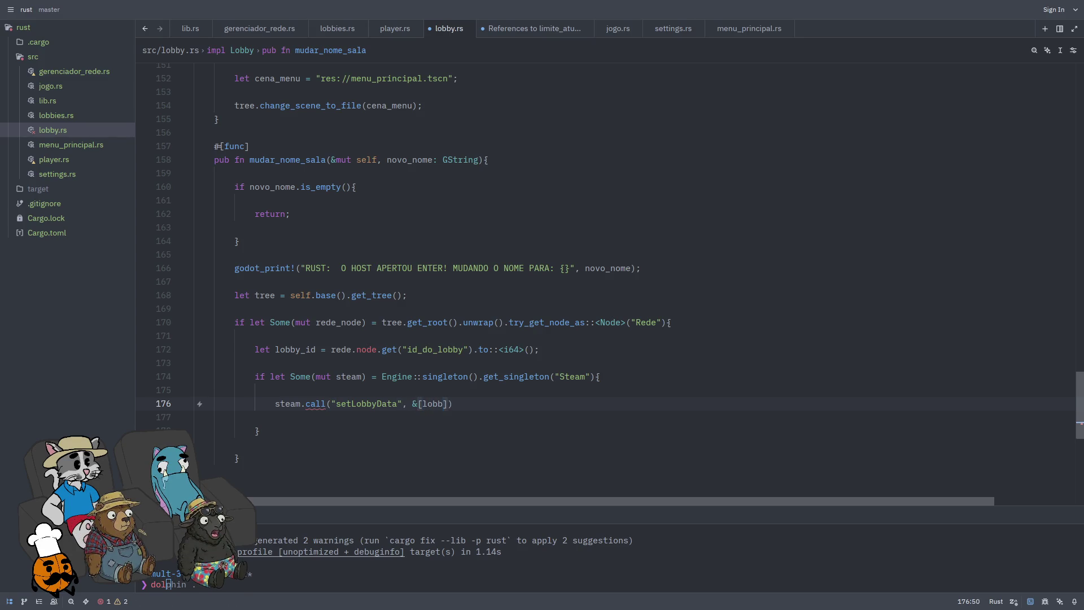
type("y_id.to_variant(),")
key("BackSpace")
type("\"nome")
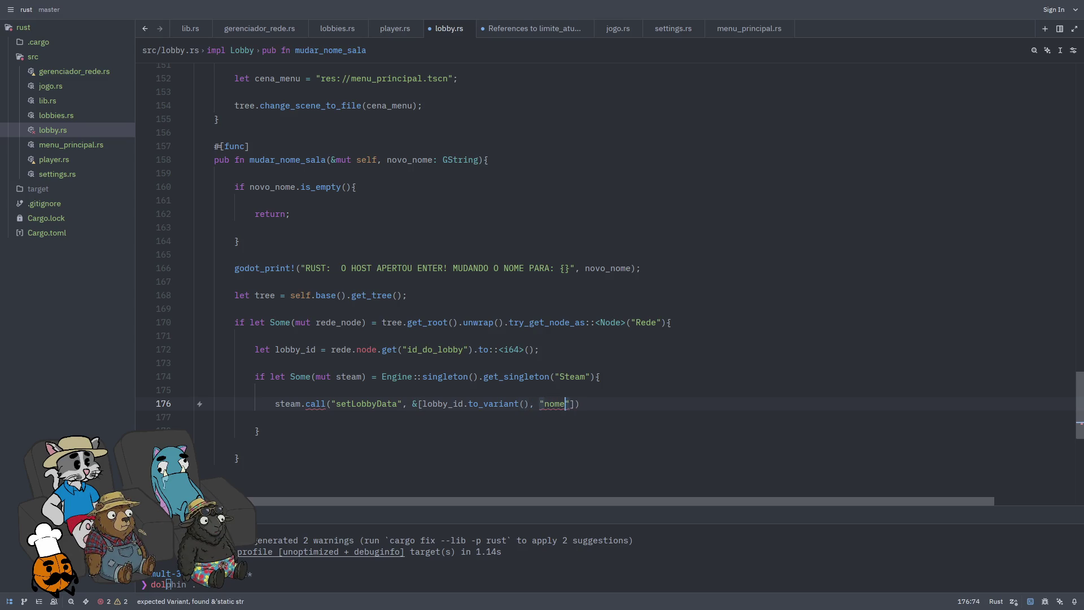
type("_da_sala\"")
type(".to_")
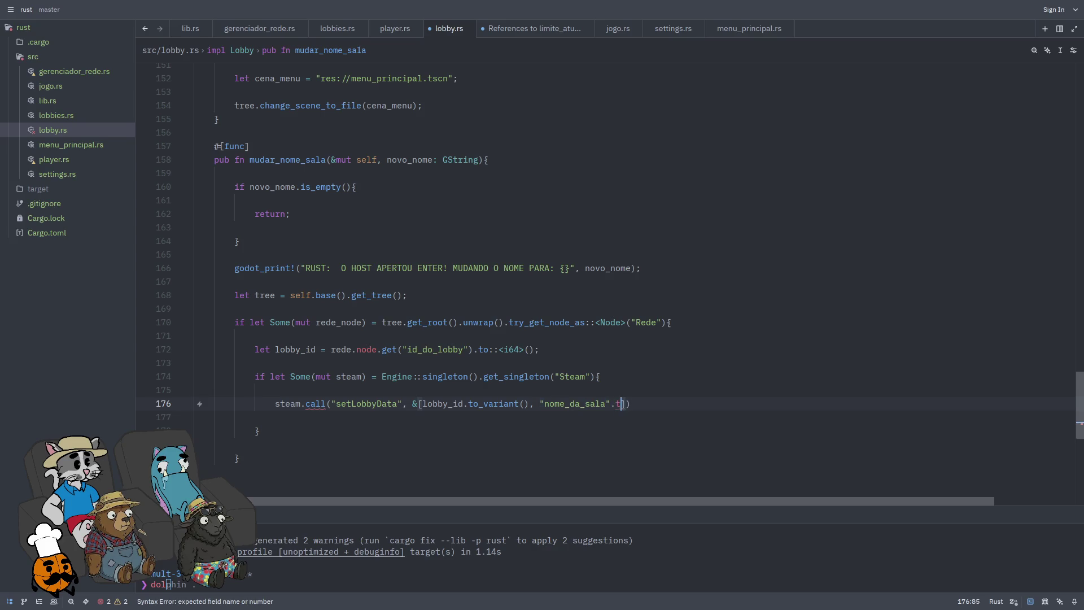
type("vari")
key("Return")
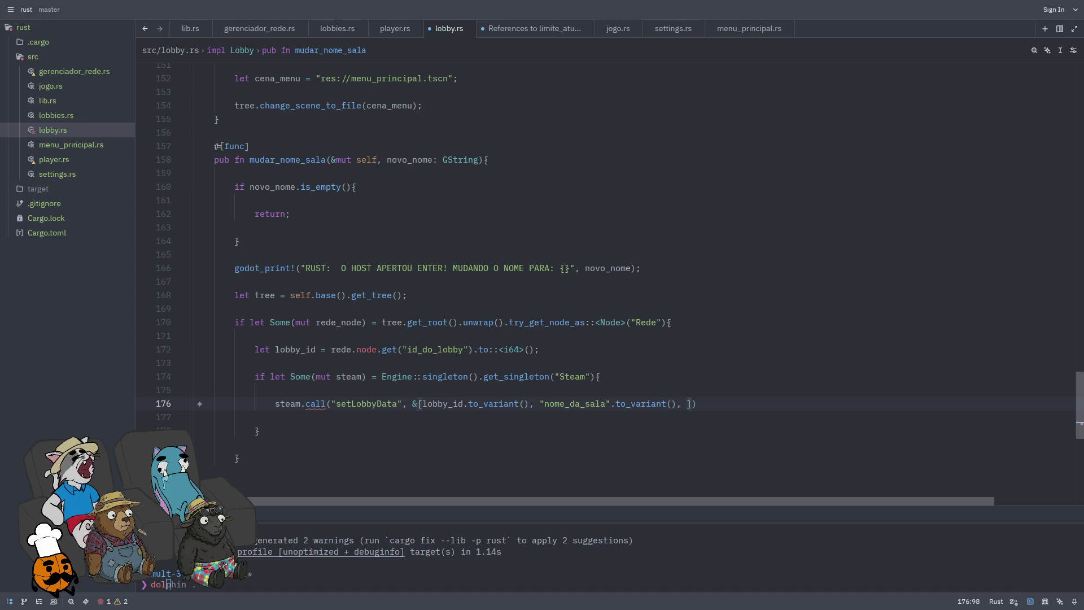
type("novo")
type("_nome")
type(".to_va")
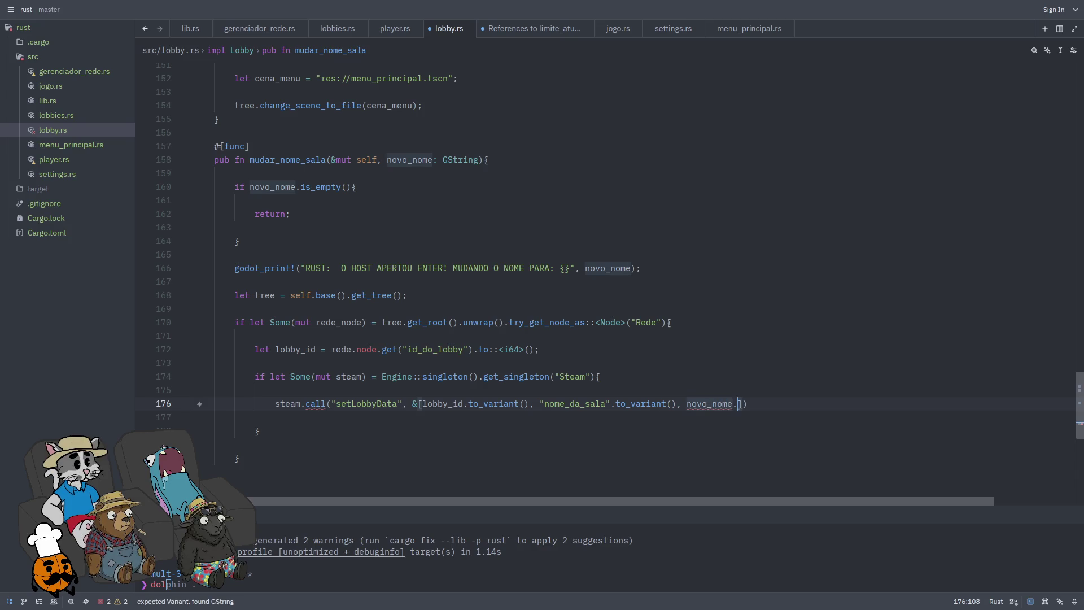
key("Return")
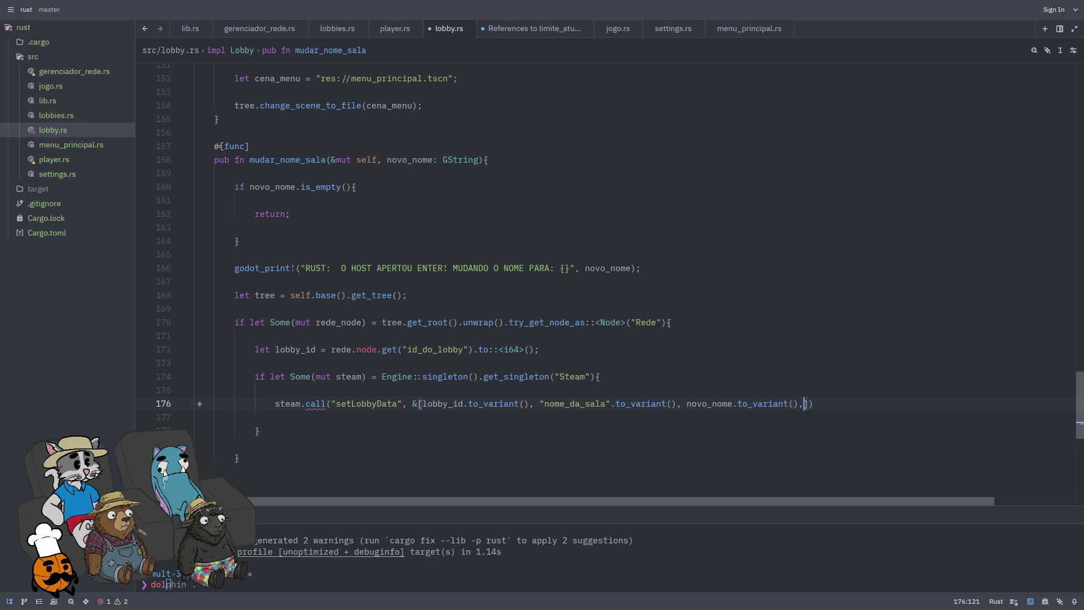
key("ctrl+s")
key("ctrl+s")
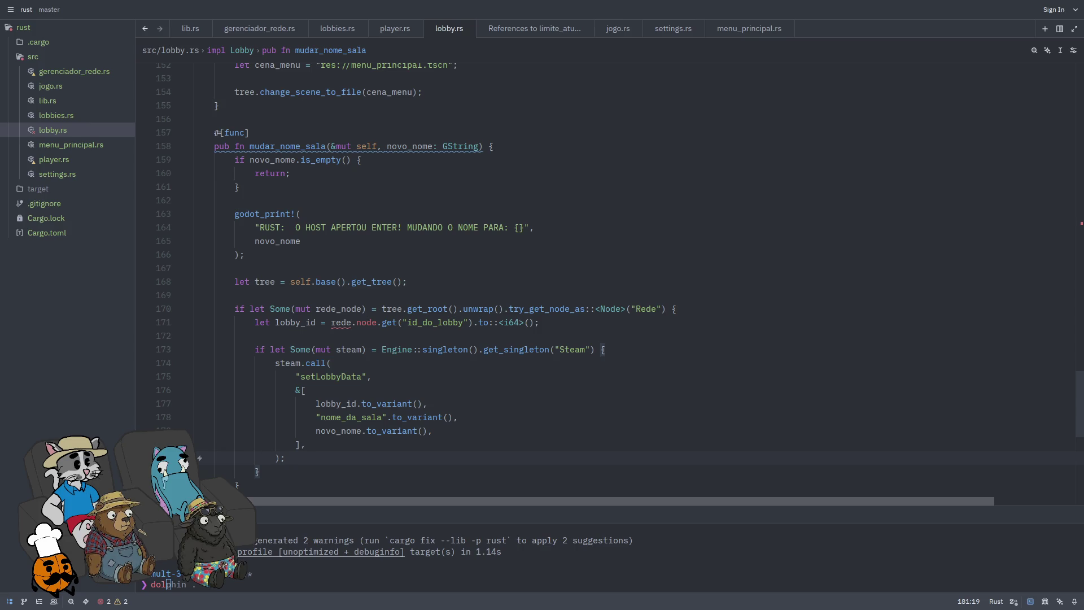
Step: Change rede.node to rede_node in the lobby_id line and save lobby.rs
scroll(535, 405, "down", 2)
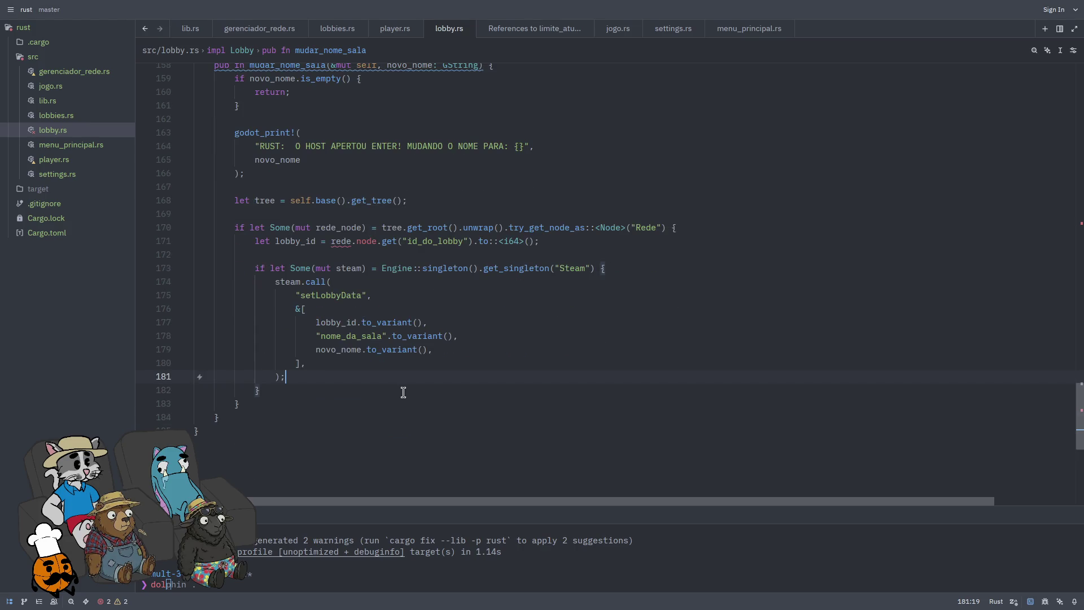
mouse_move(344, 241)
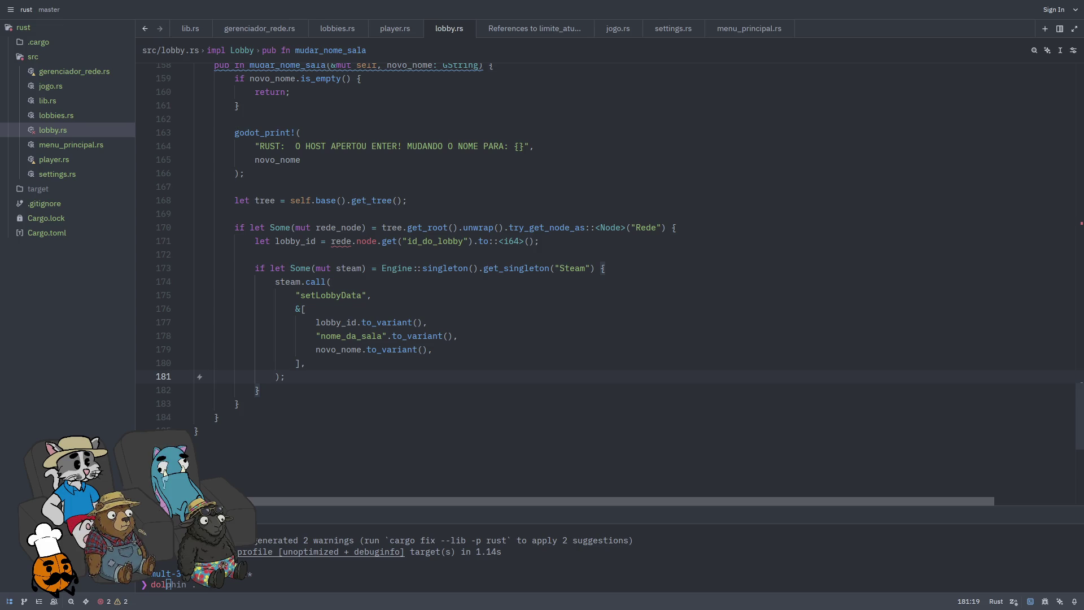
left_click(356, 241)
key("BackSpace")
type("_")
key("ctrl+s")
Step: Add blank lines after the end of mudar_nome_sala for new code
key("ctrl+space")
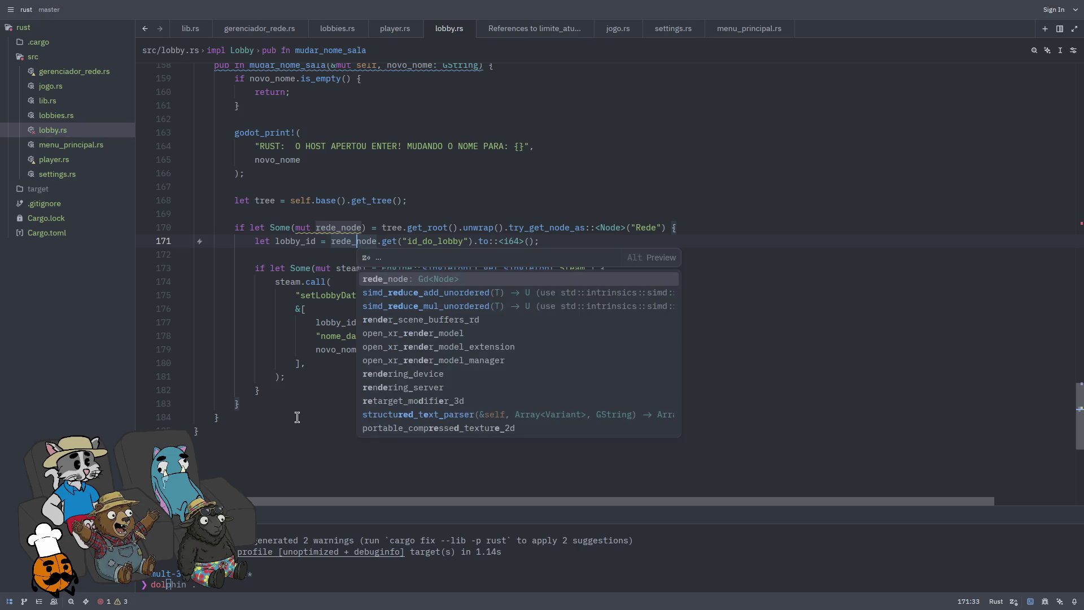
left_click(297, 416)
scroll(293, 418, "up", 2)
scroll(282, 412, "down", 2)
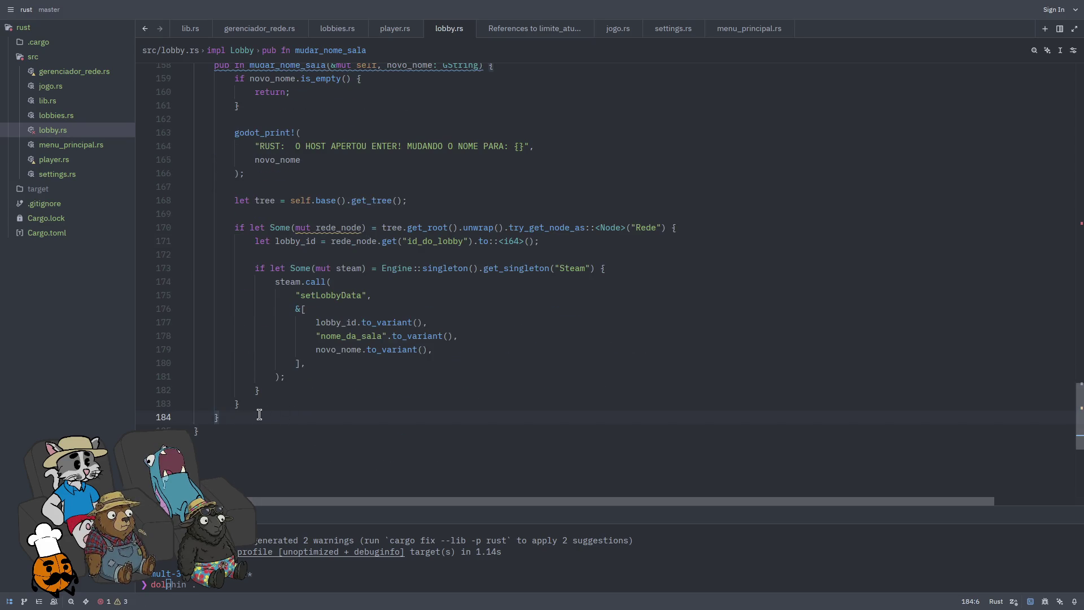
key("Return")
key("Return")
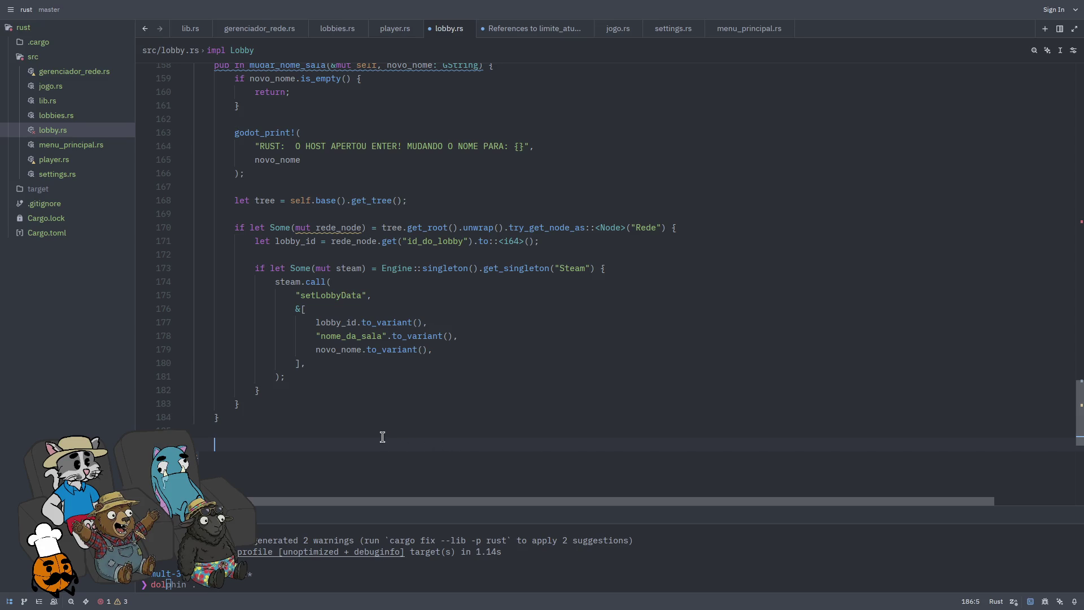
Step: Add a #[func] pub fn atualizar_nome_sala(&mut self) with an open body
type("#[f")
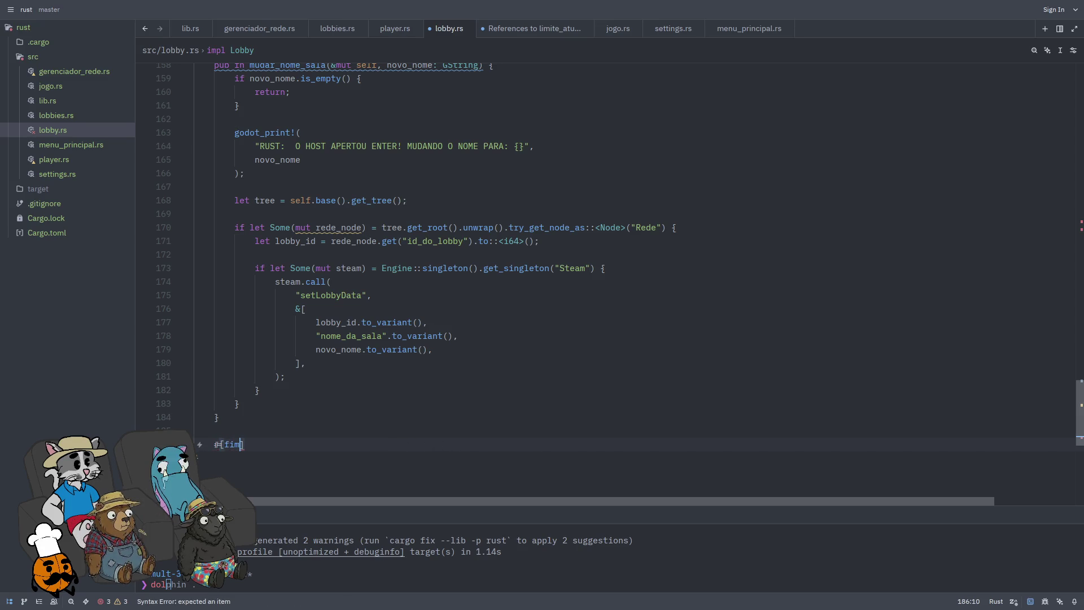
type("unc]")
key("Return")
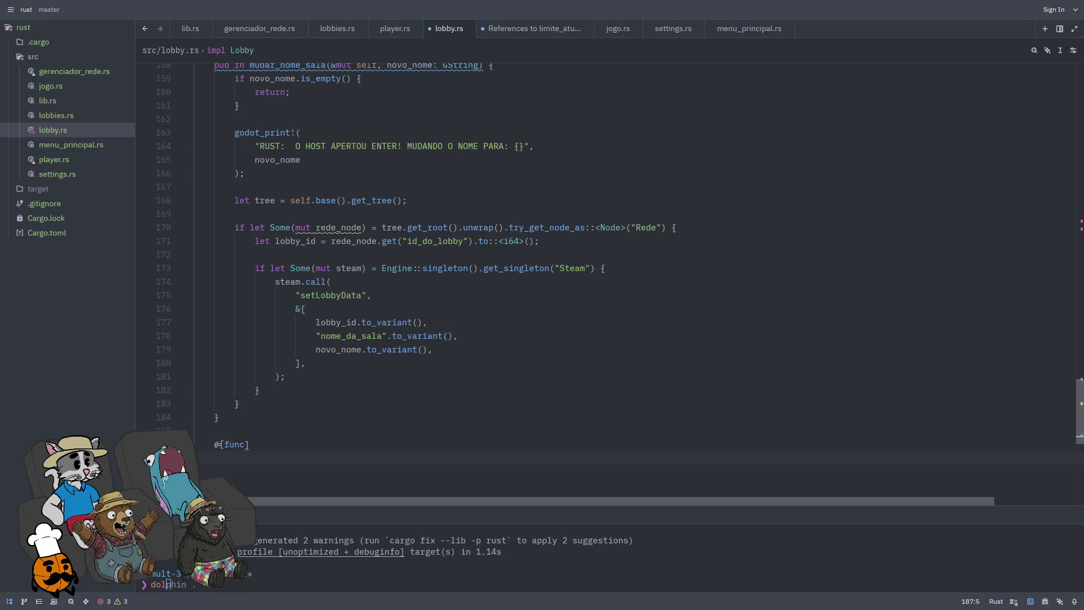
type("pub fn atualizar_nome_sala")
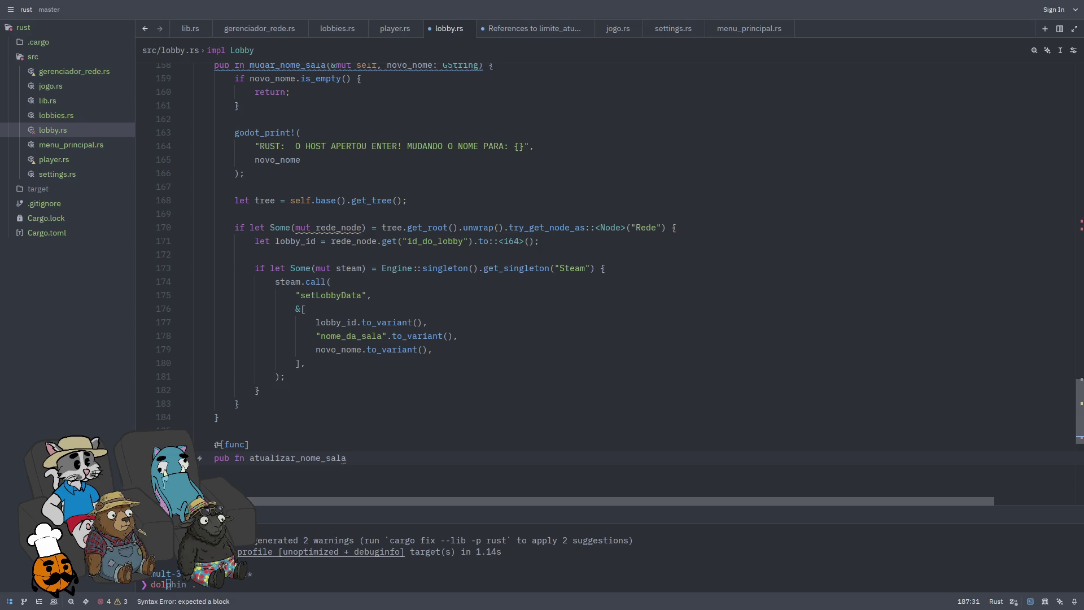
type("(&mut sel")
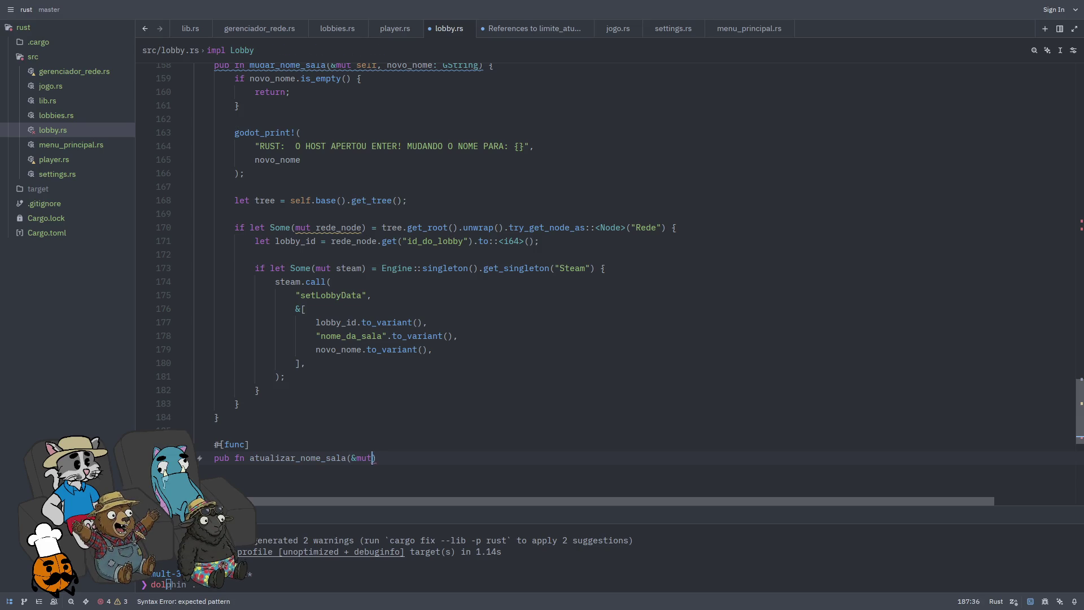
type("f){")
key("Return")
key("Return")
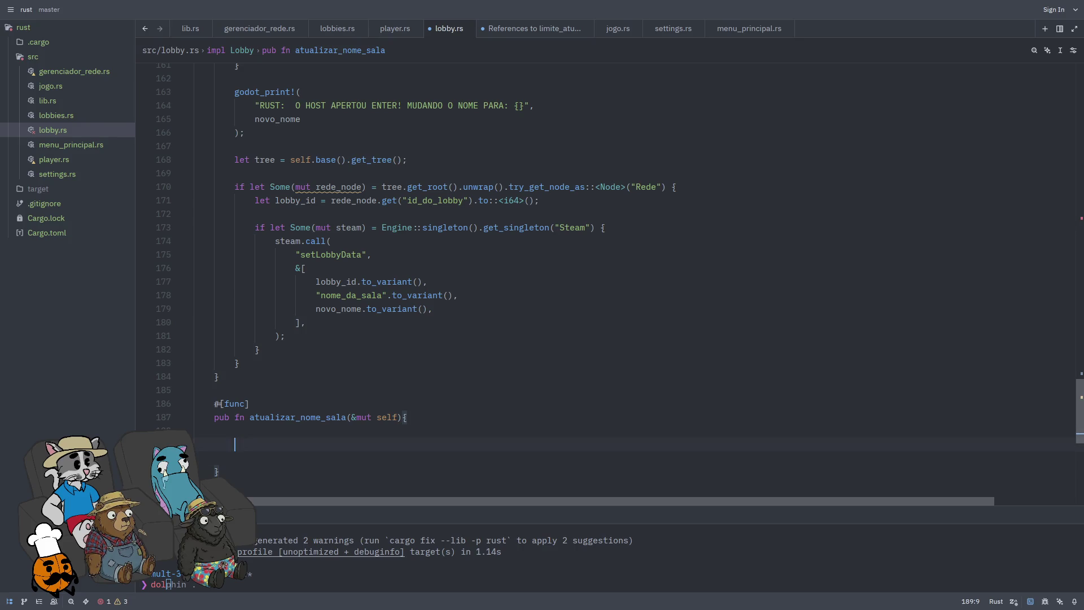
Step: Return early when !self.base().is_inside_tree()
type("if !")
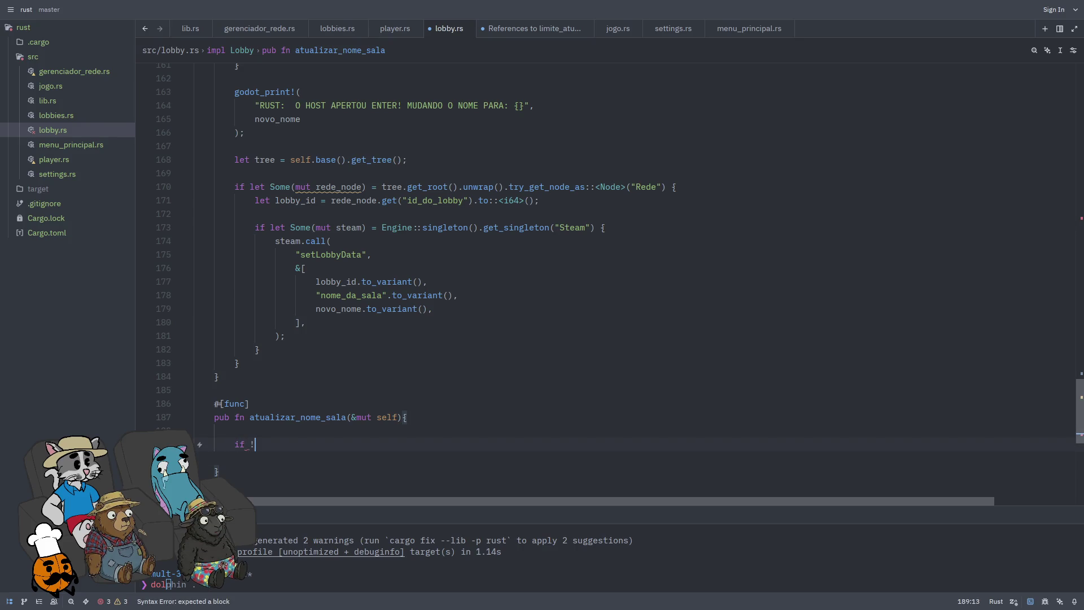
type("self.base(0.i")
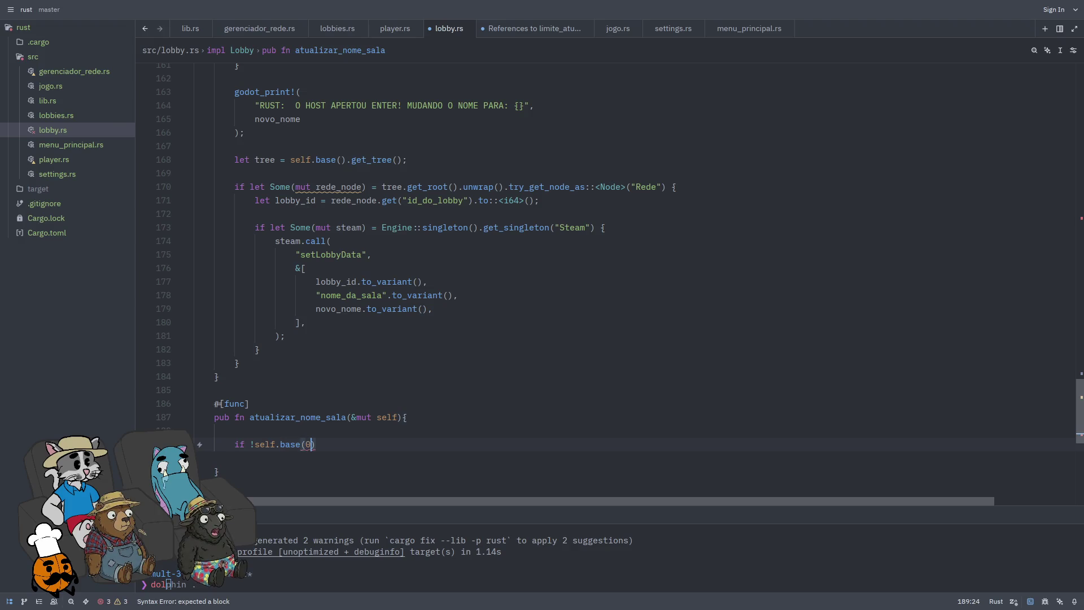
key("BackSpace")
key("BackSpace")
key("BackSpace")
type(").is)io")
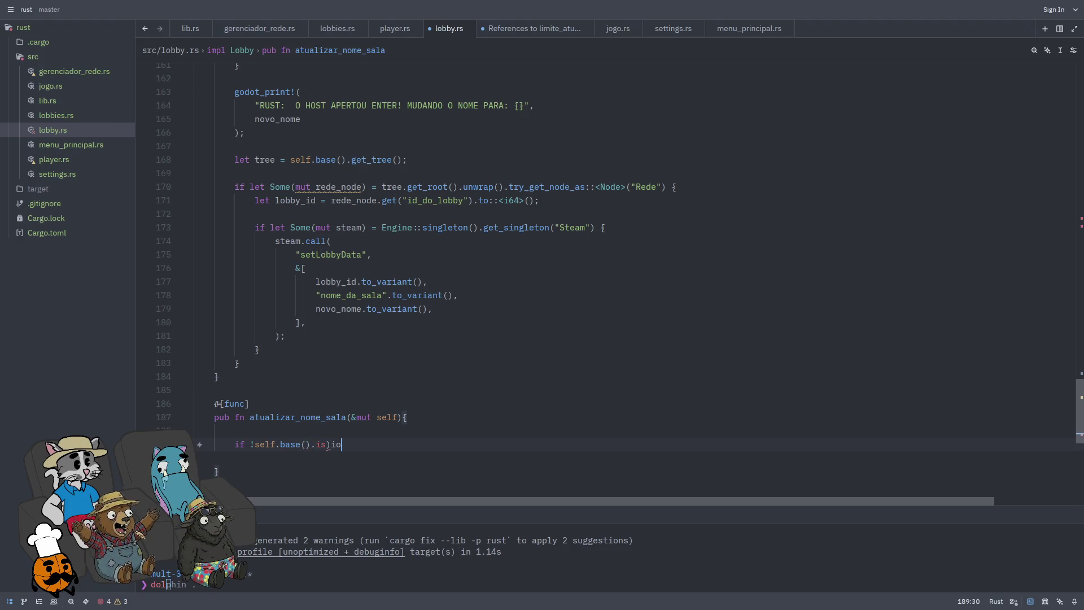
key("BackSpace")
type("_insid")
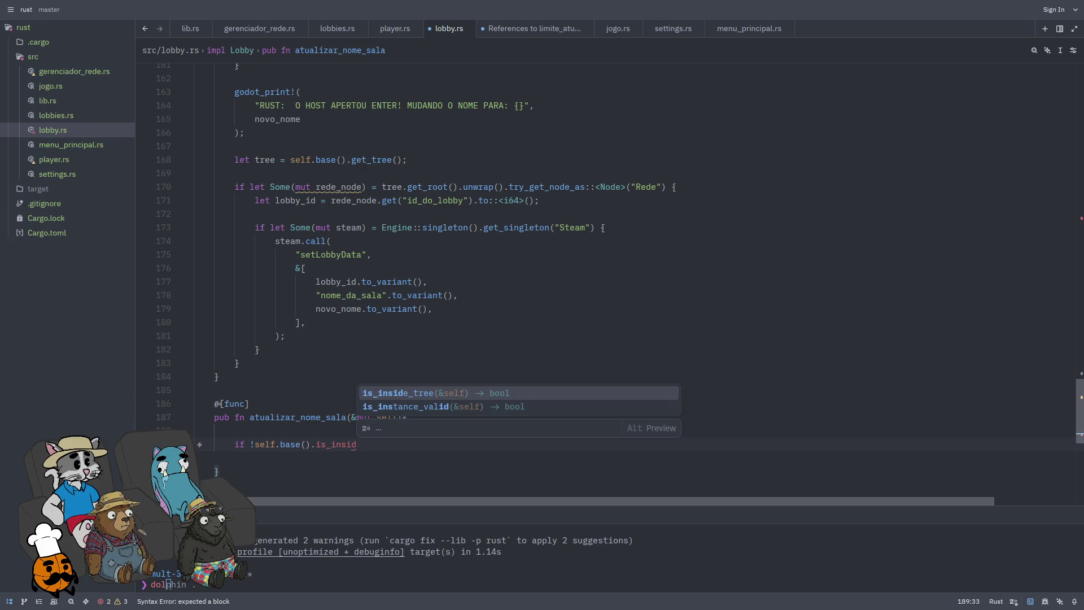
key("Return")
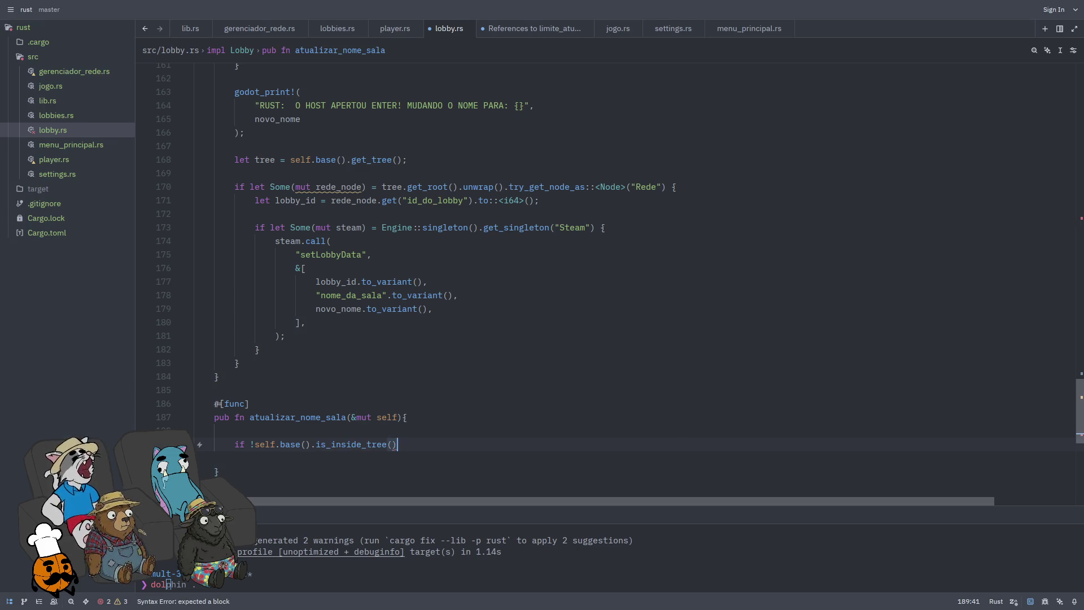
type("{")
key("Return")
key("Return")
key("Return")
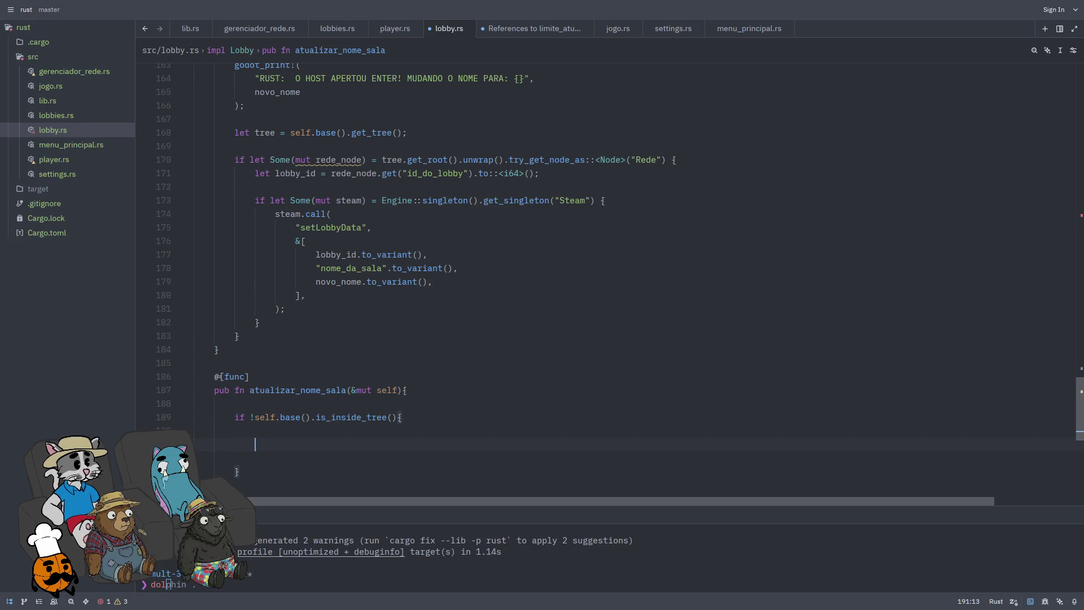
type(";")
key("Down")
key("Down")
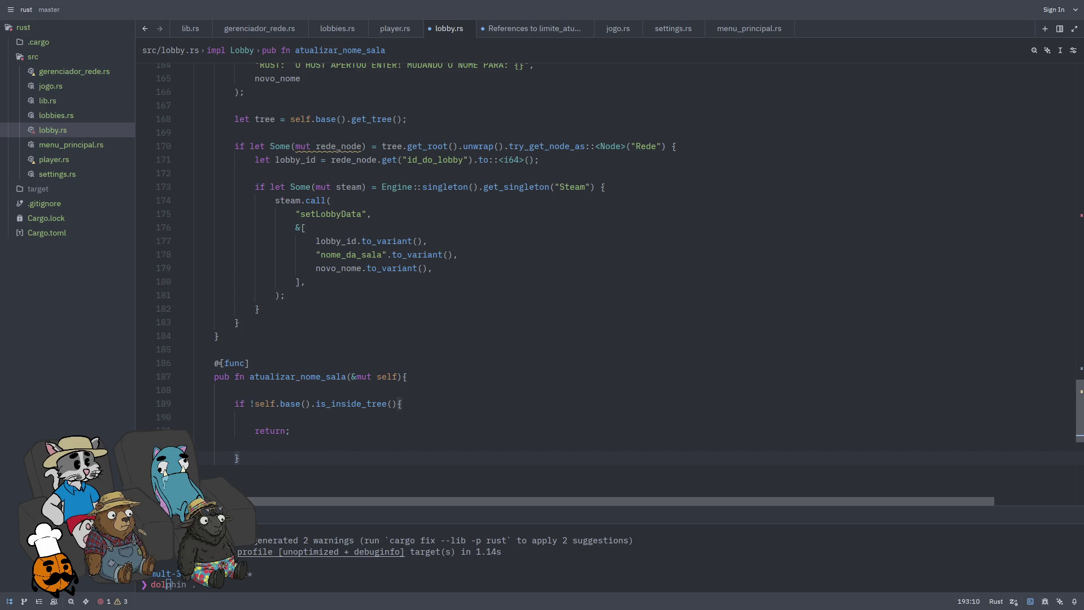
Step: Add let tree = self.base().get_tree(); after the early-return block
key("Return")
key("Return")
type("let tre")
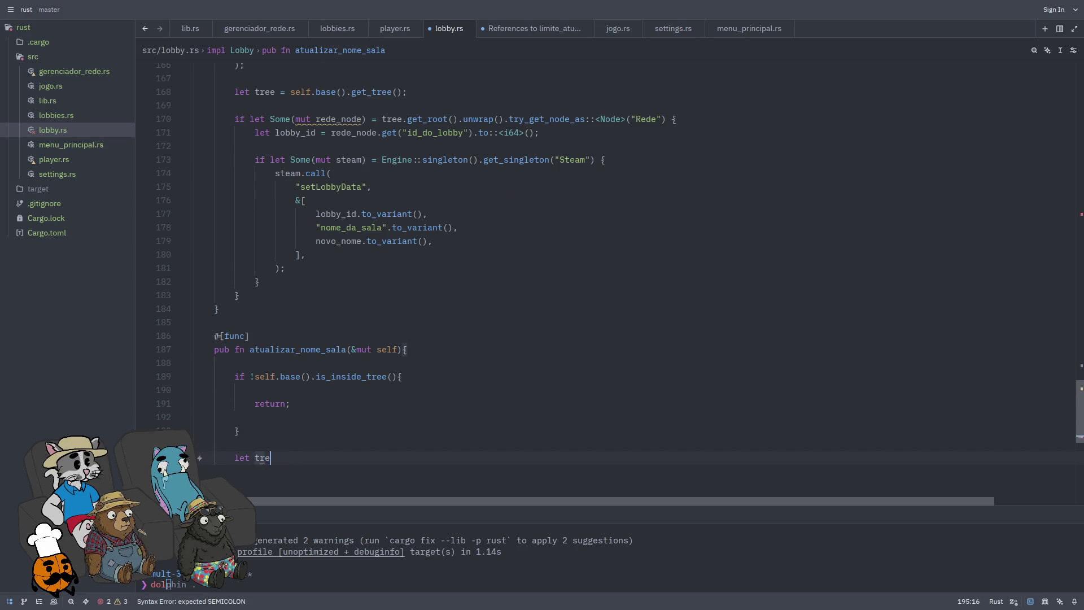
type("= g")
type("self.base(")
type(").get_tr")
type("ee();")
key("Return")
key("Return")
Step: Open an if let Some(mut rede_node) block fetching "Rede" from tree.get_root().unwrap() as a Node
type("u")
key("BackSpace")
type("if let S")
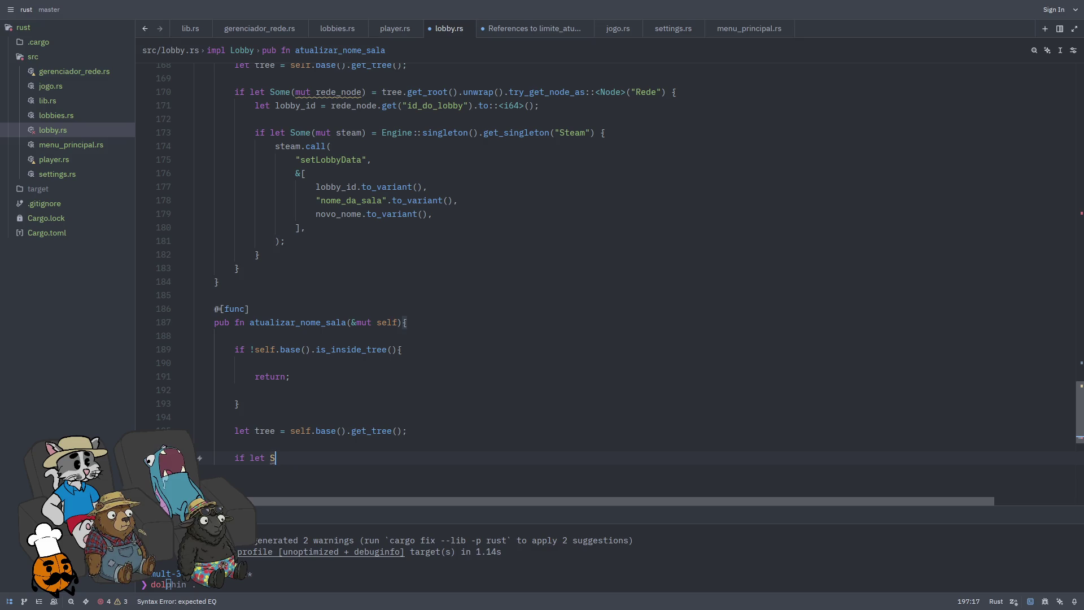
key("Tab")
type("(mut rede_node")
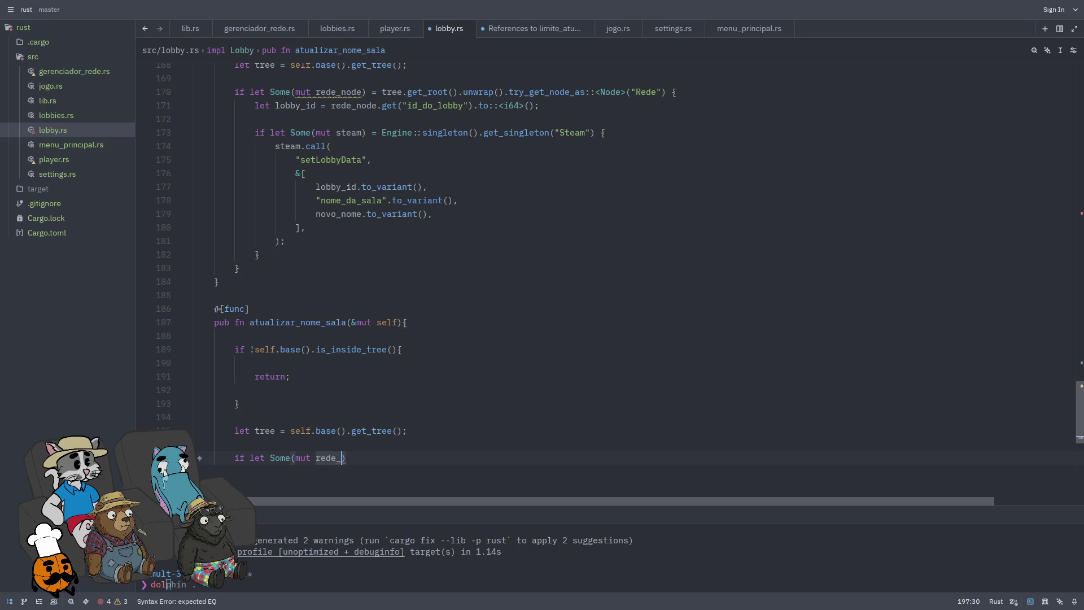
type(") = ")
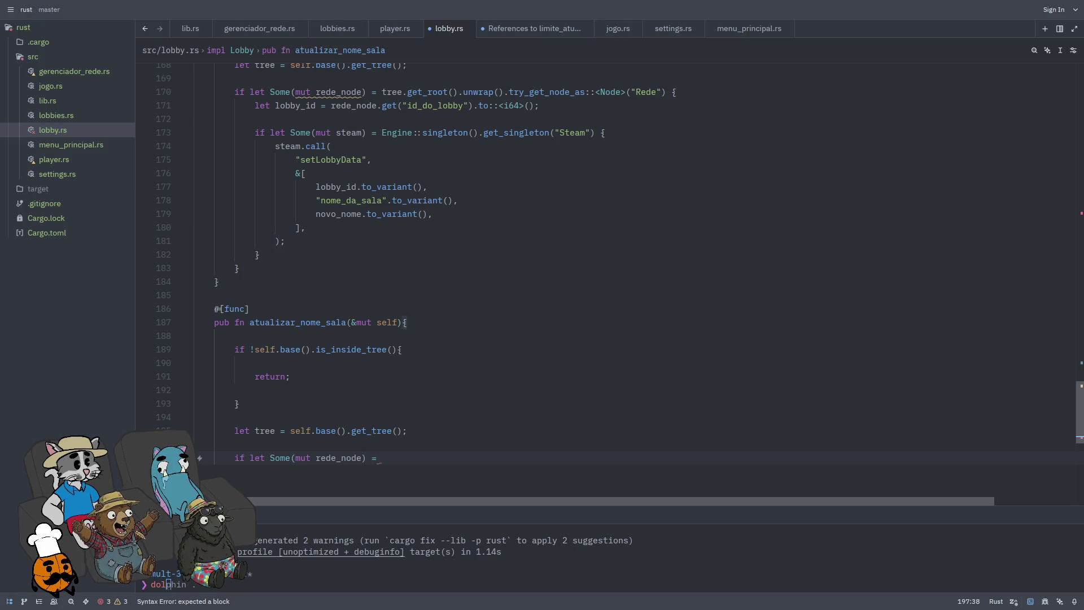
type("tree.get_roo")
key("Tab")
type(".")
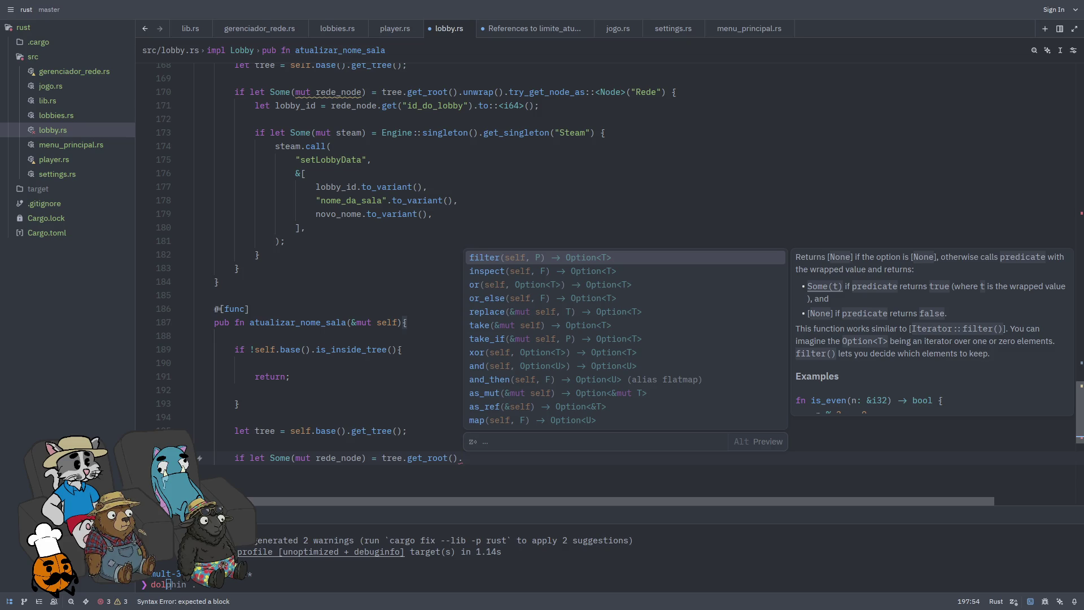
type("unw")
key("Tab")
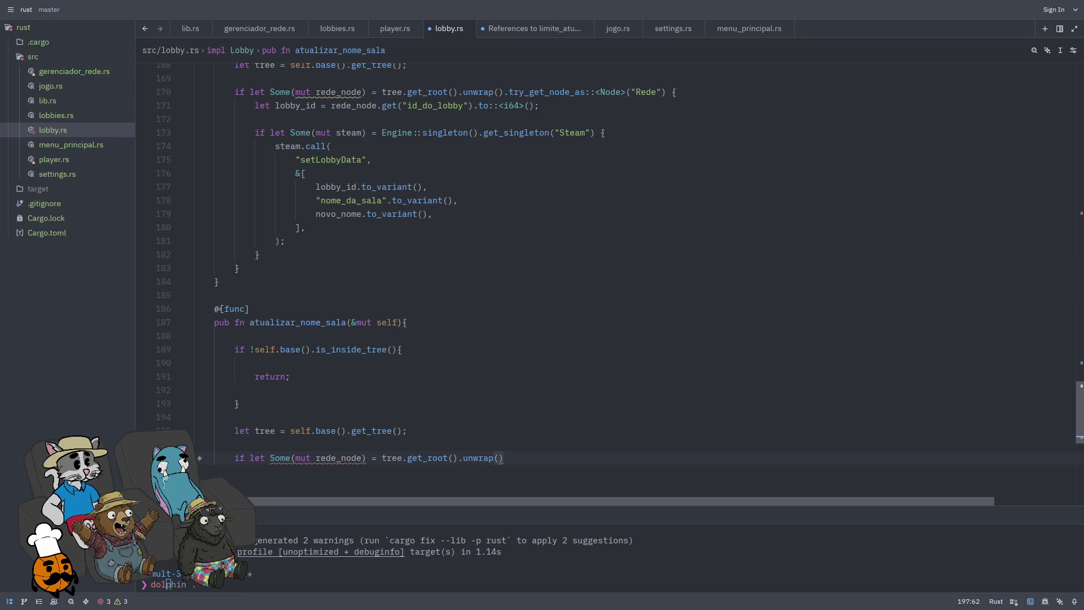
type(".try_get_no")
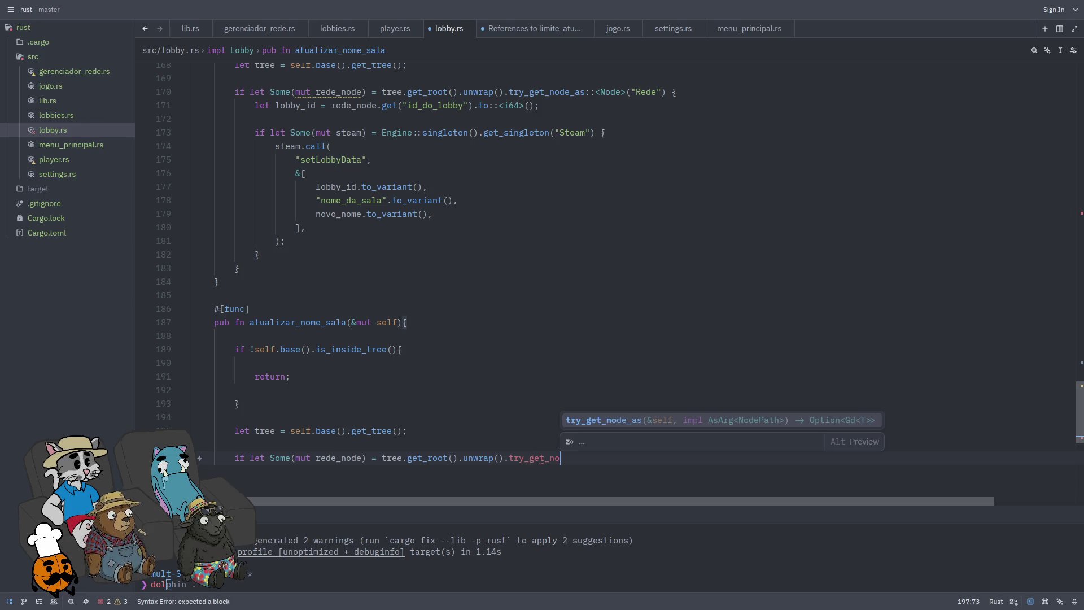
key("Tab")
key("BackSpace")
key("BackSpace")
type("::")
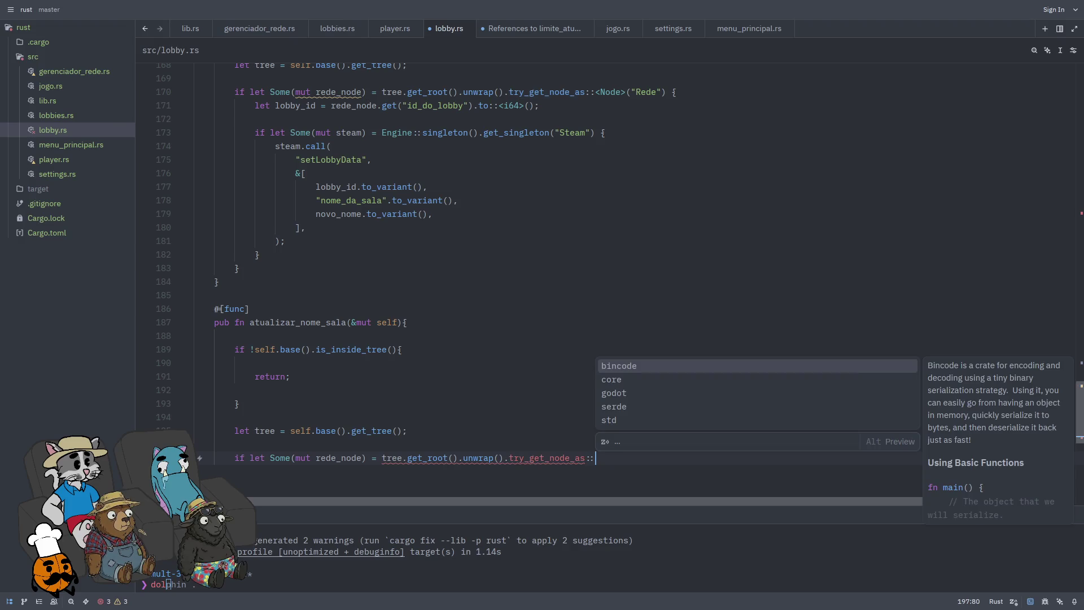
type("<Node>")
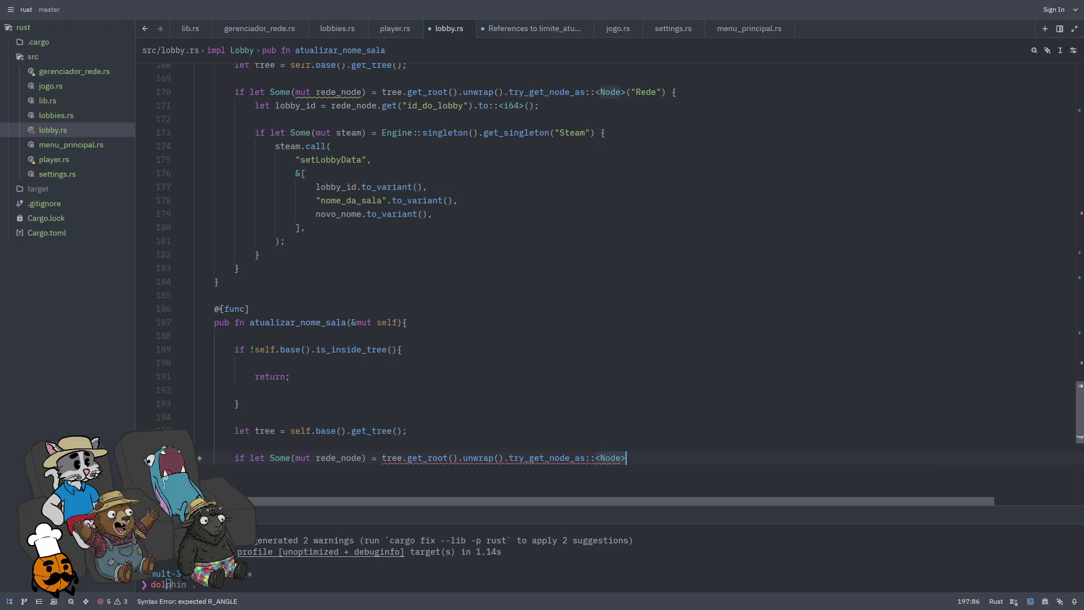
type("(\"Rede\"")
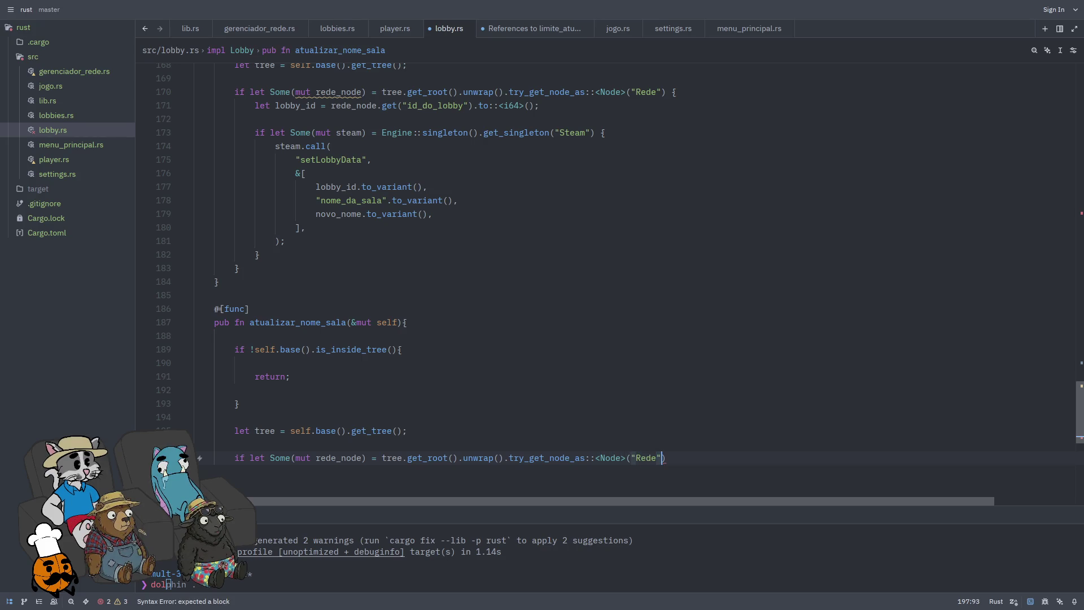
type("){")
key("Return")
key("Return")
key("Return")
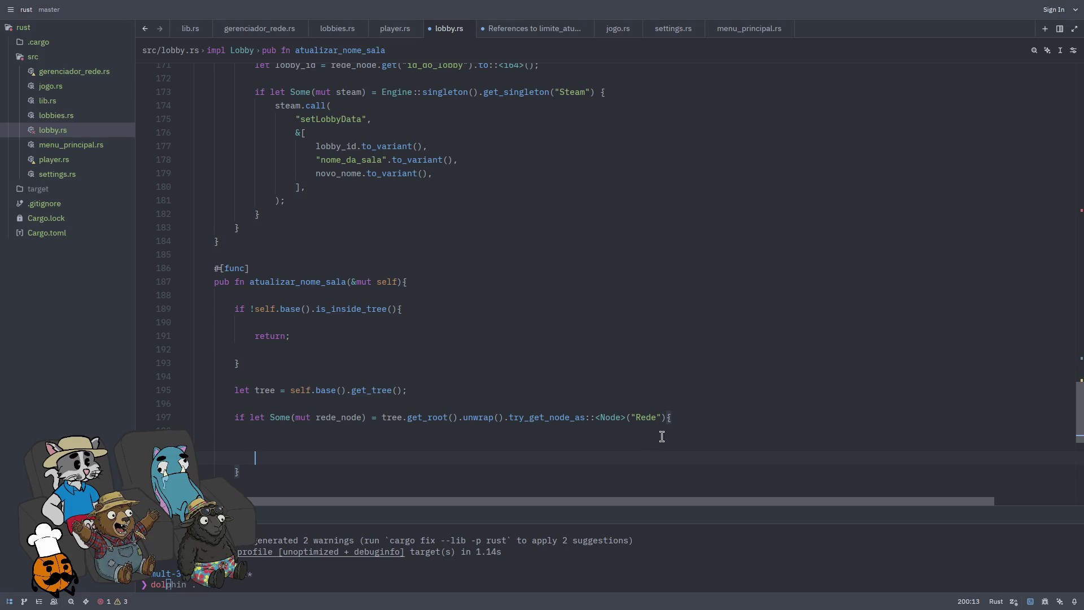
Step: Inside the block, add let lobby_id = rede_node.get("id_do_lobby").to::<i64>();
left_click(679, 431)
type("let")
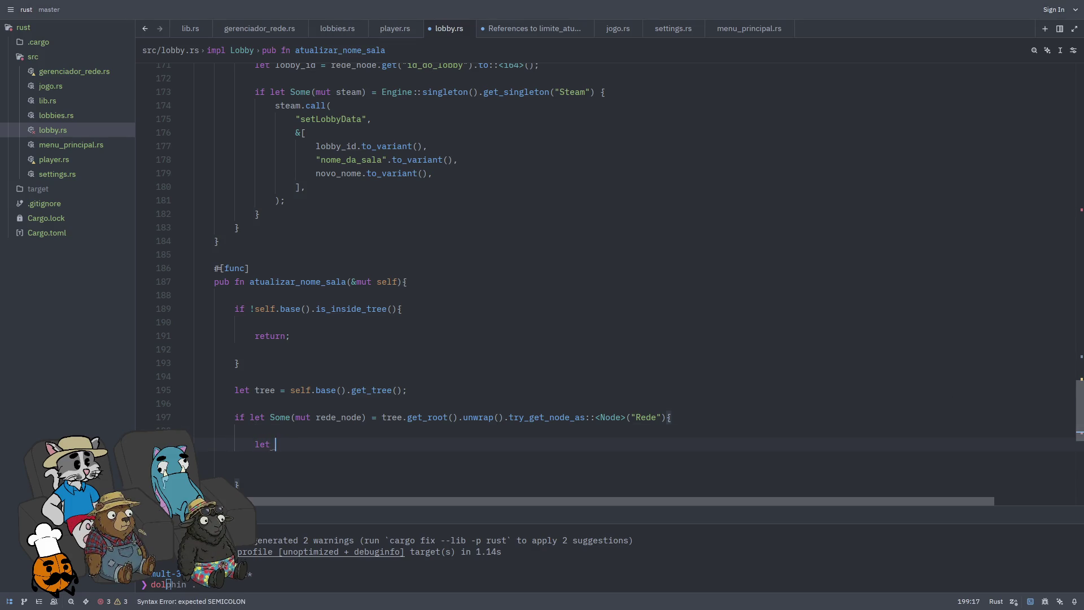
type("= rede_node.")
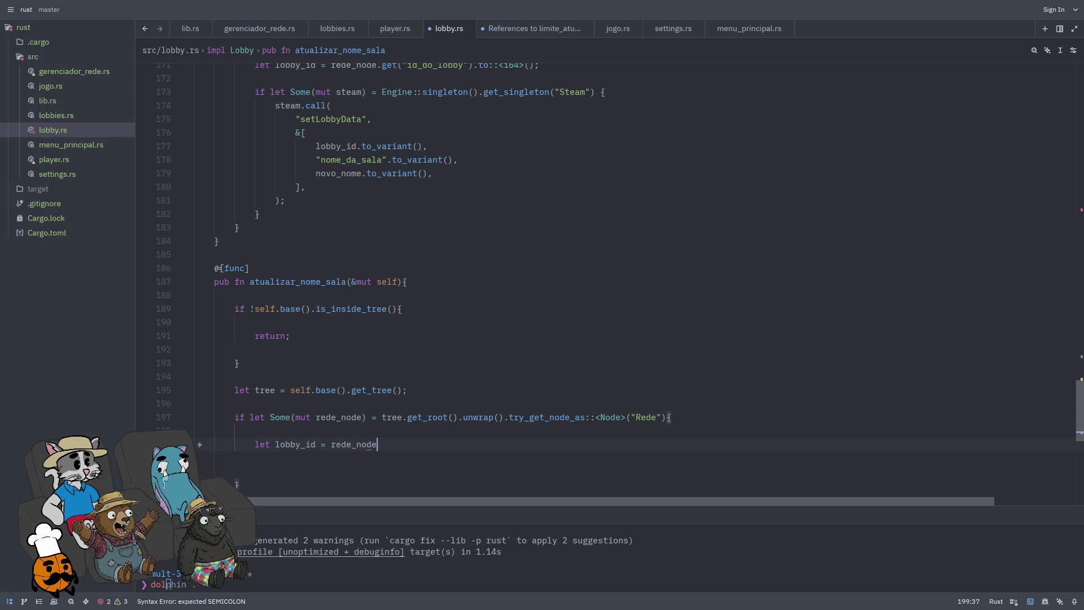
type("get(\"id_do_")
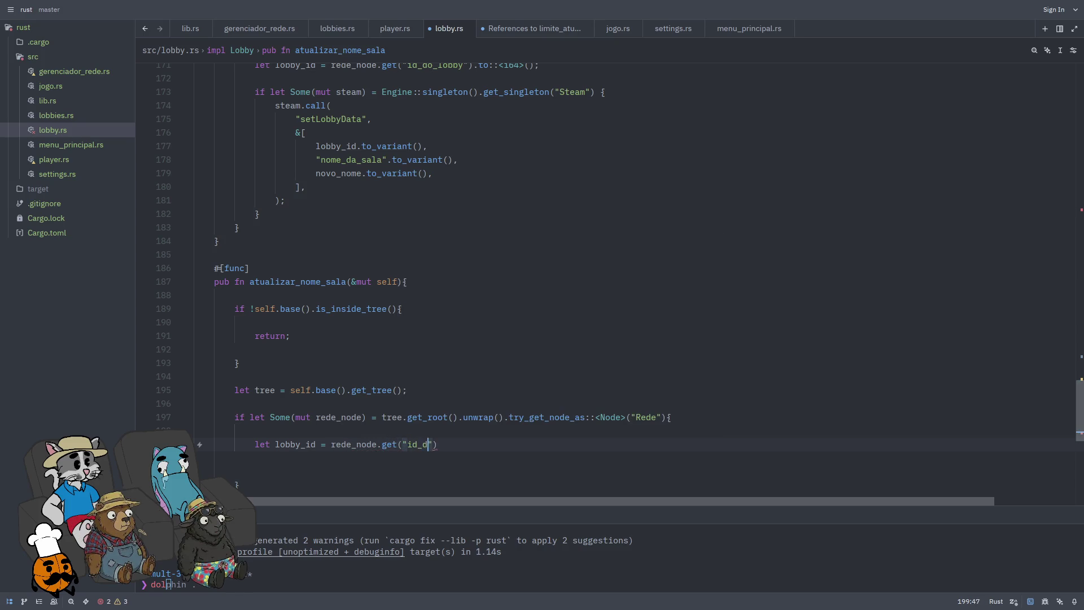
type("lobby\")")
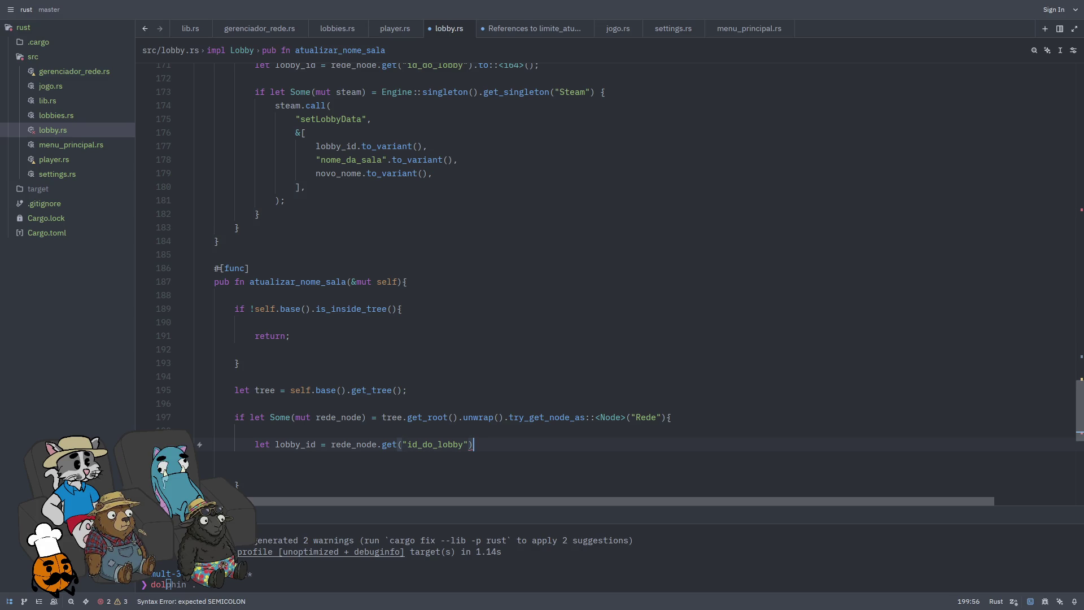
type(".to_")
key("BackSpace")
type("::<i64")
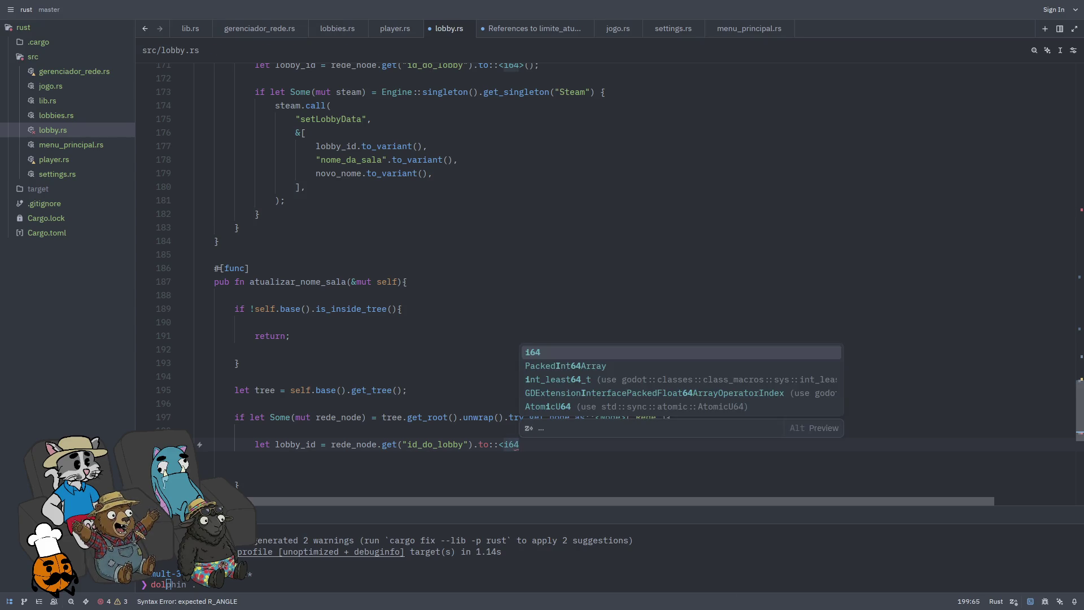
type(">();")
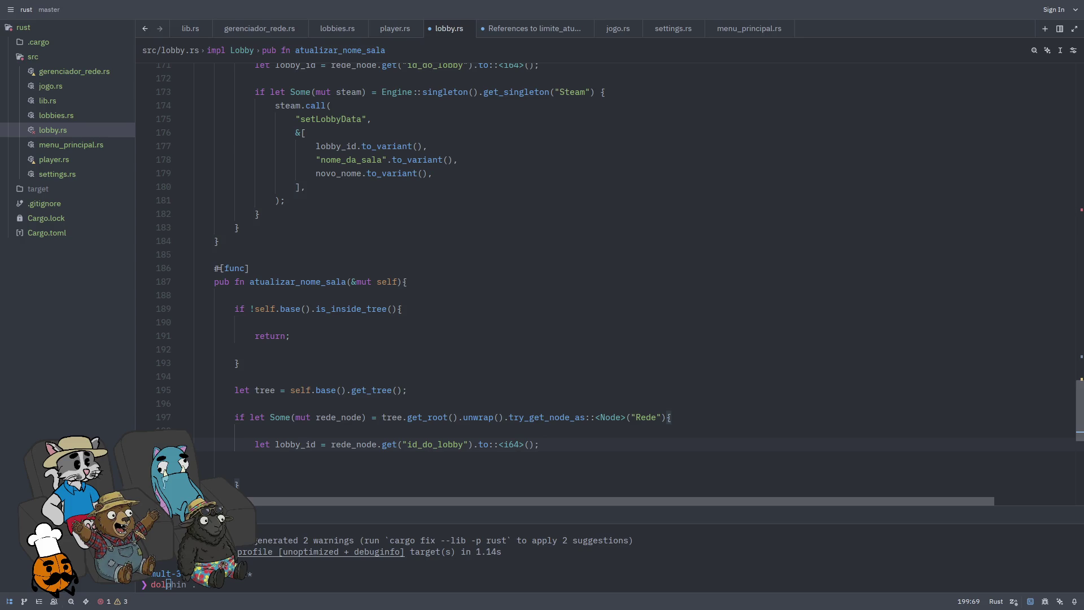
key("Return")
key("Return")
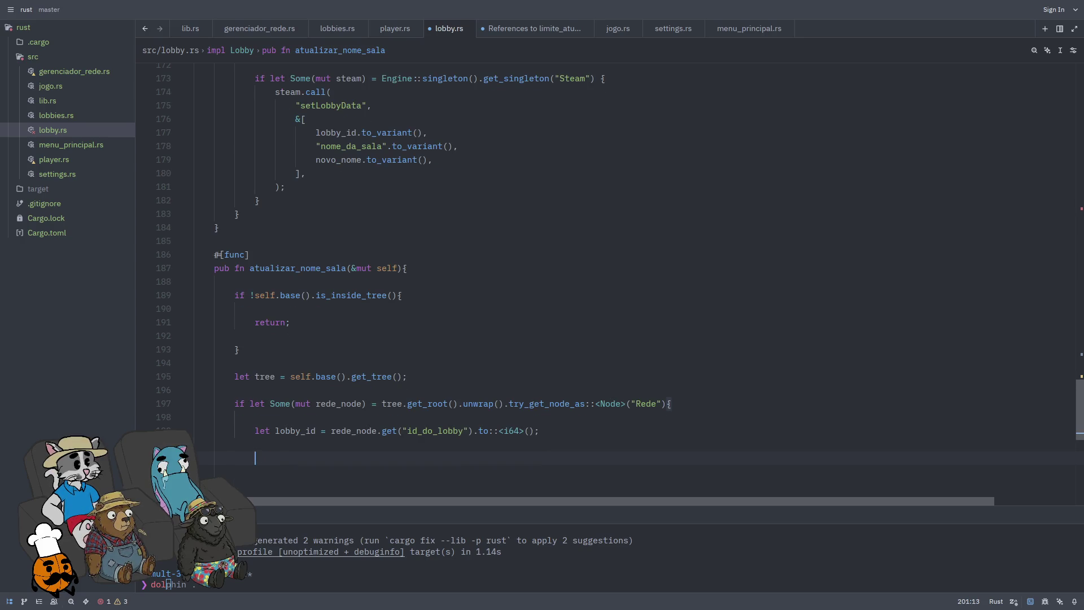
Step: Open an if-let block that gets the Steam singleton via Engine::singleton().get_singleton("Steam")
type("if let Some(mut ste")
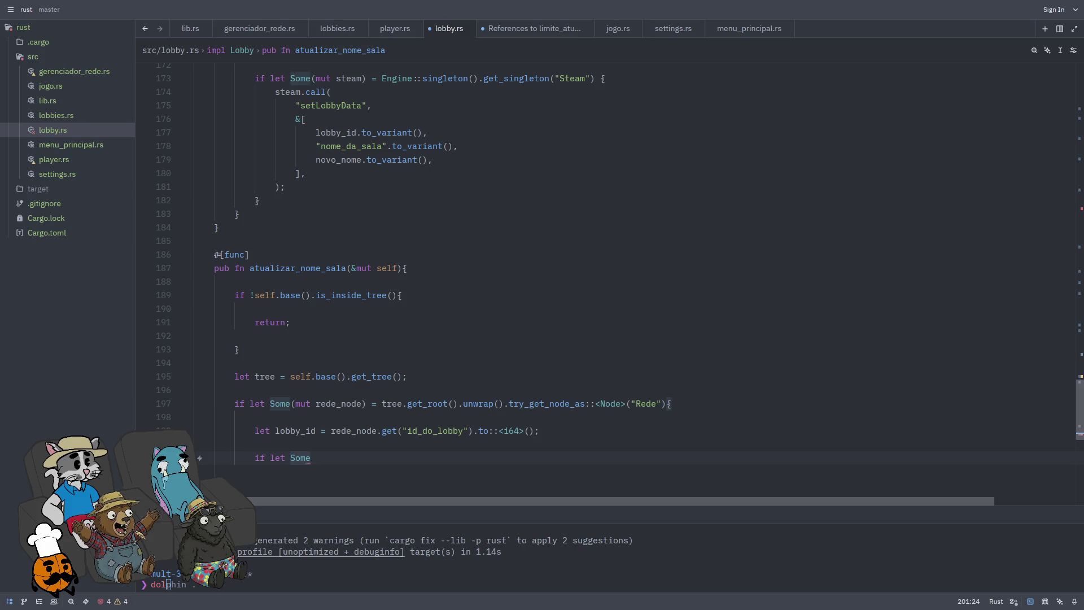
type("am)")
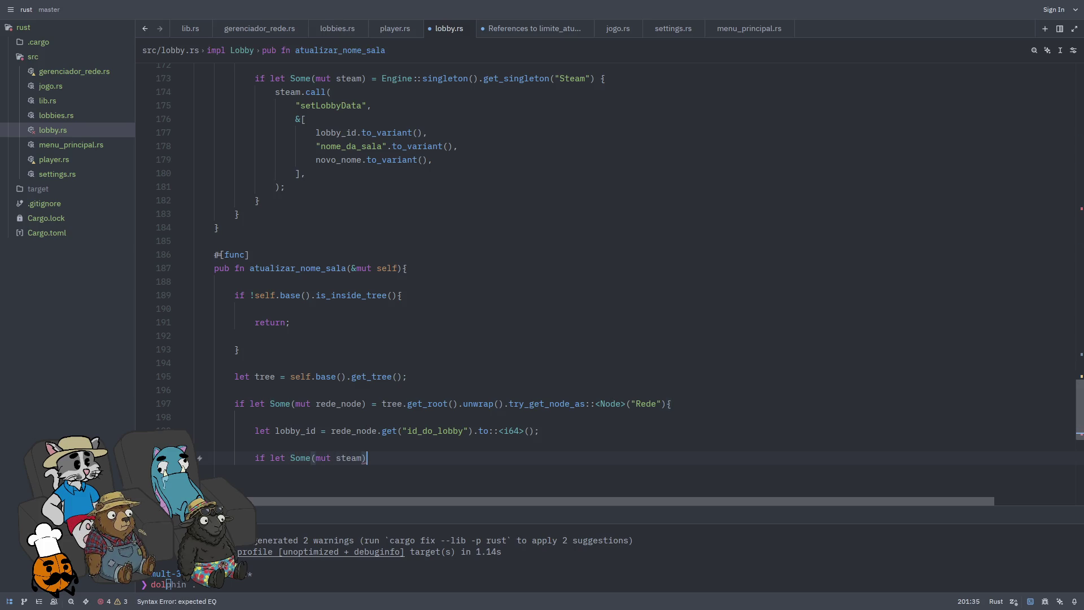
type(" = Engine::sing")
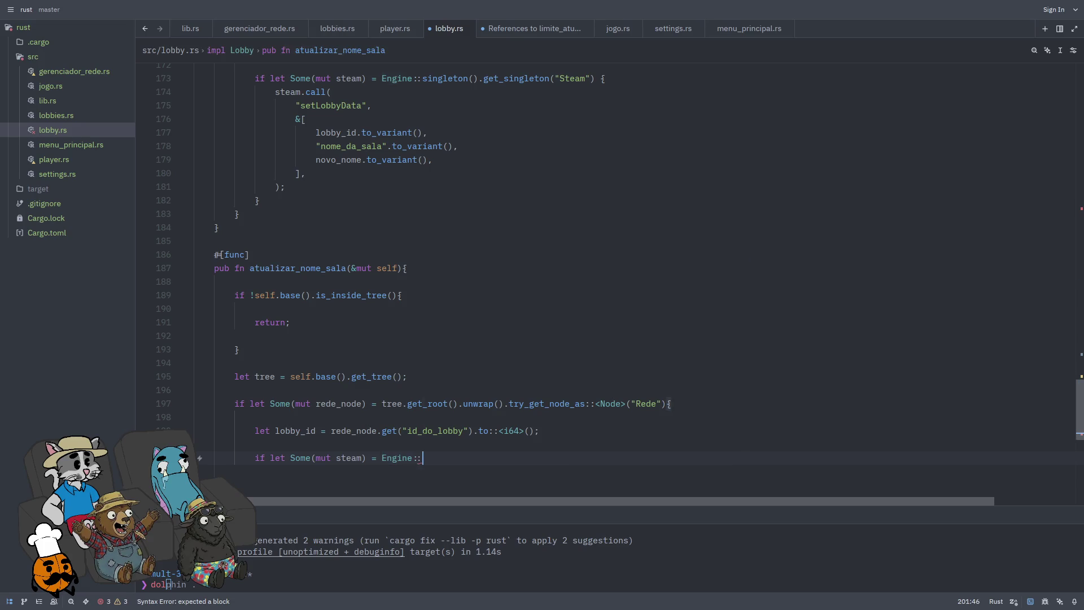
key("Return")
type(".get_singlet")
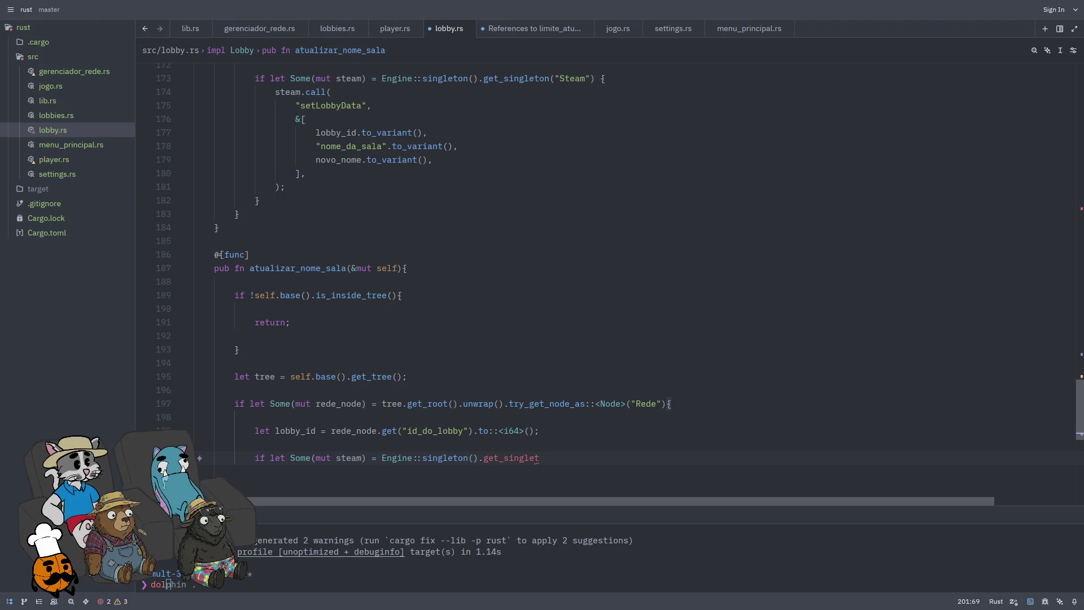
key("Return")
type("St")
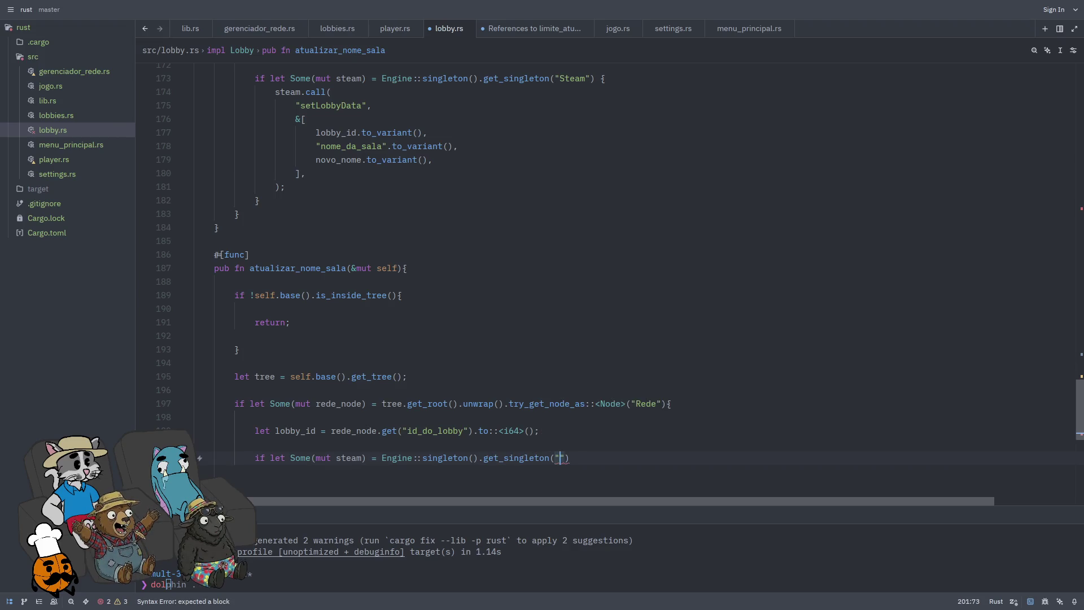
type("eam\")")
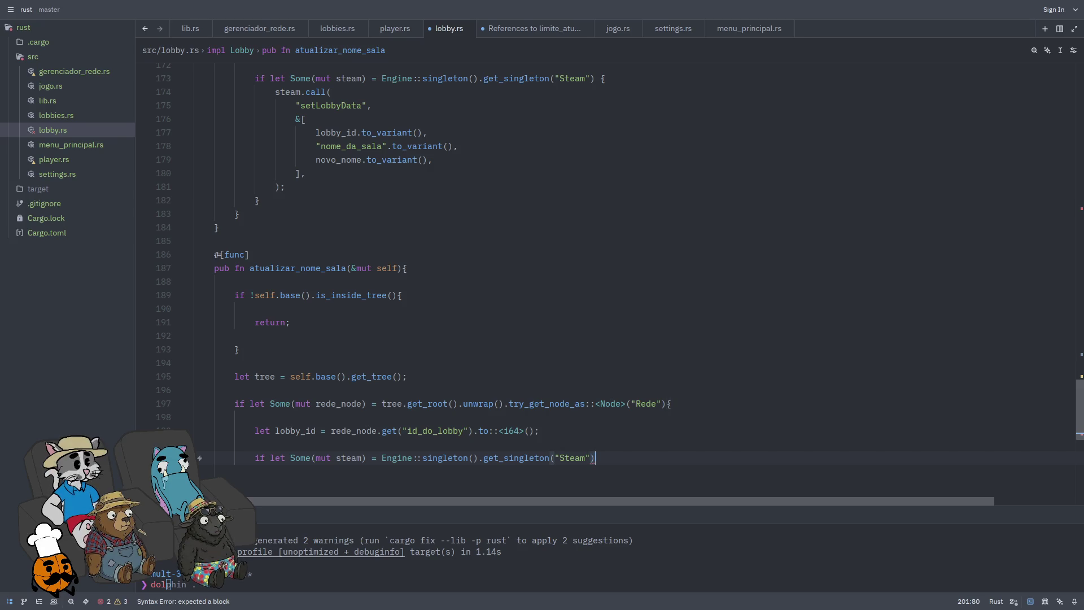
type("{")
key("Return")
key("Return")
Step: Declare nome_atual from getLobbyData on lobby_id and "nome_da_sala" as a GString, then save formatted
type("let nome_atual =")
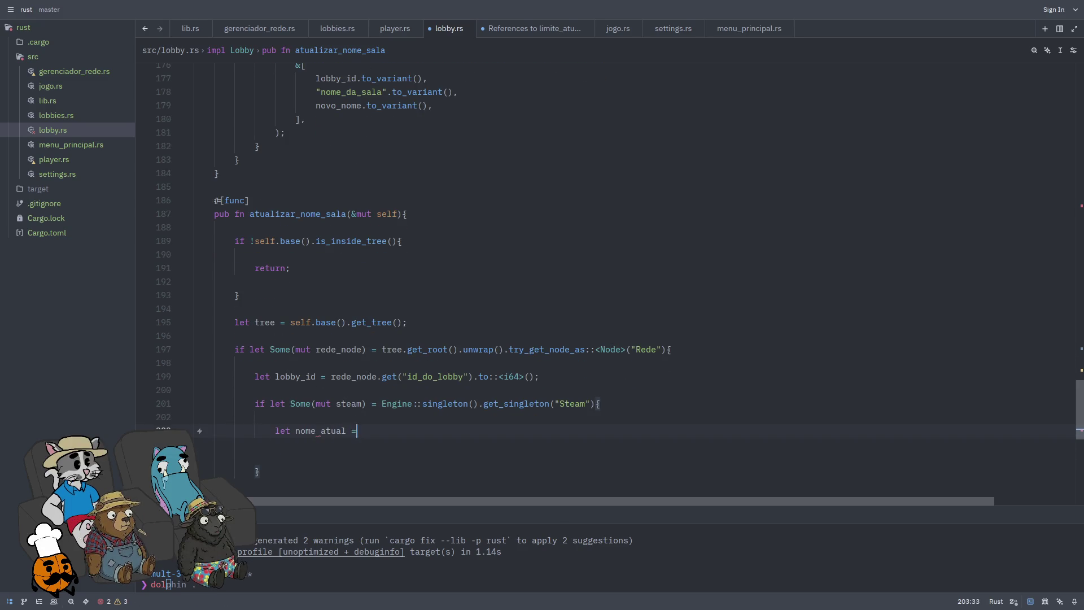
key("ctrl+BackSpace")
key("ctrl+BackSpace")
type("m.call(\"getLobbyD")
type("ata\", ")
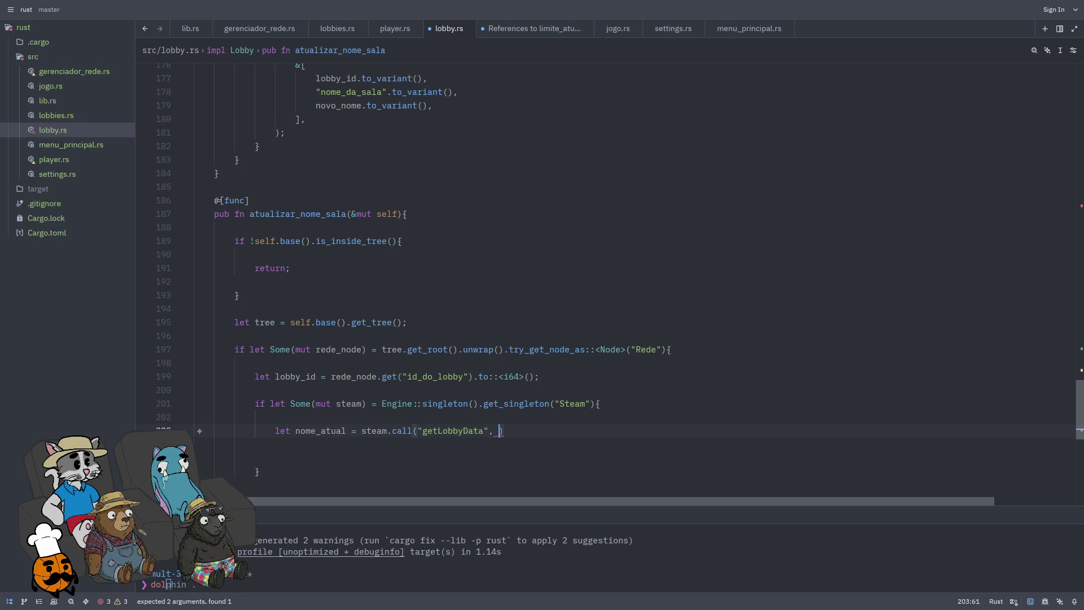
type("&[ ")
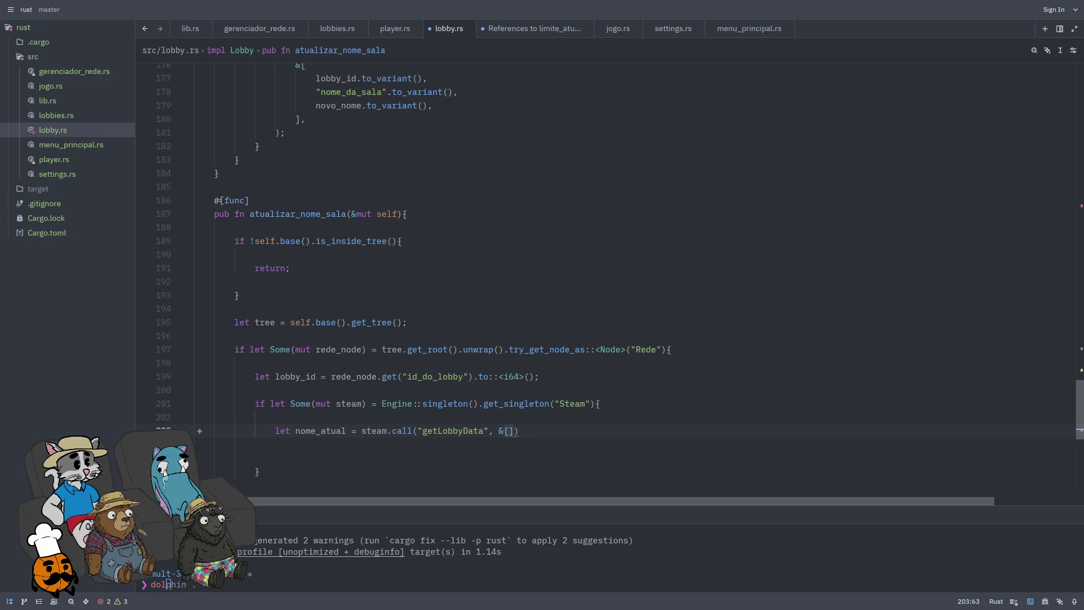
type("d.to_vari")
key("Return")
type("nome_d")
type("a_sala\"")
type(".to_va")
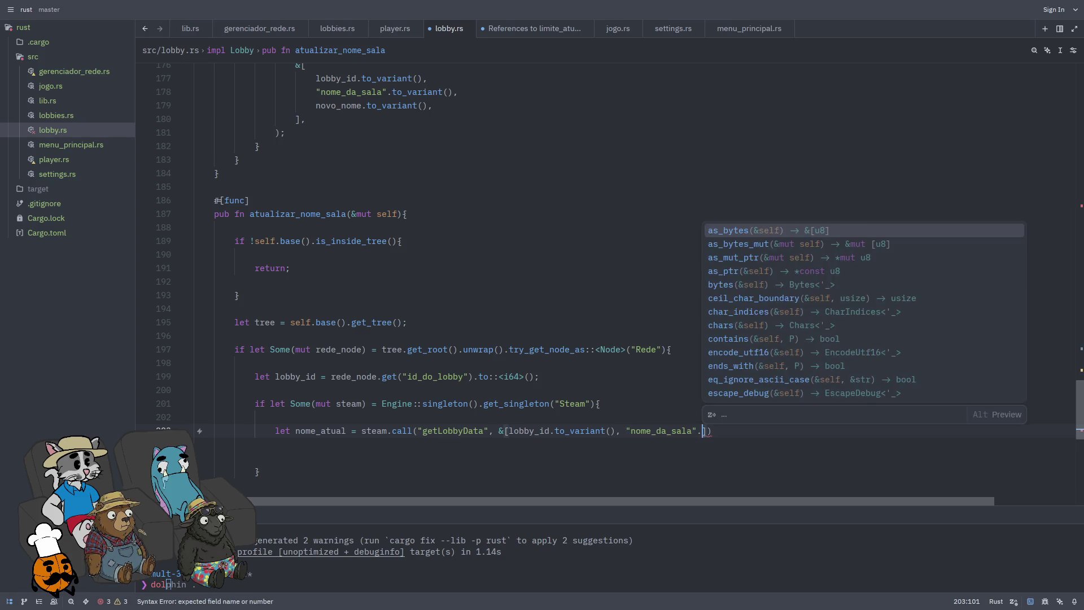
key("Tab")
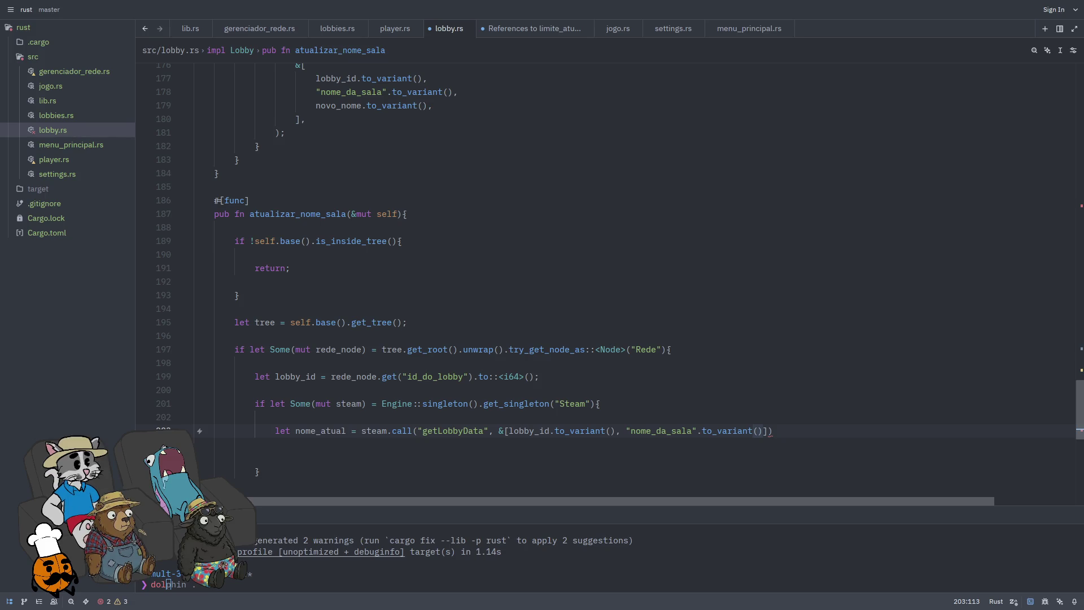
left_click(818, 435)
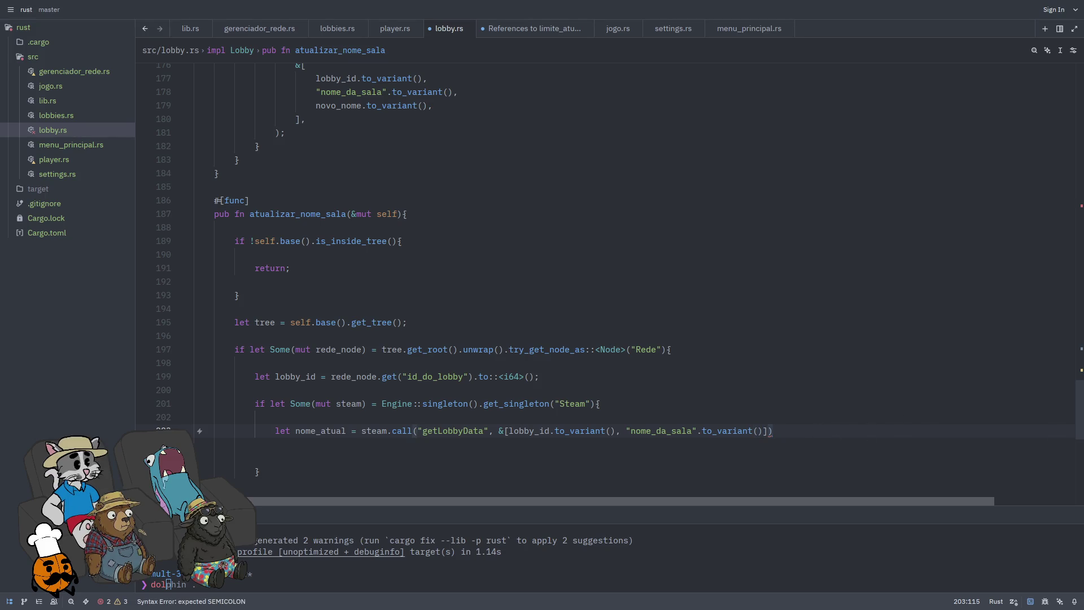
type(".to::<G")
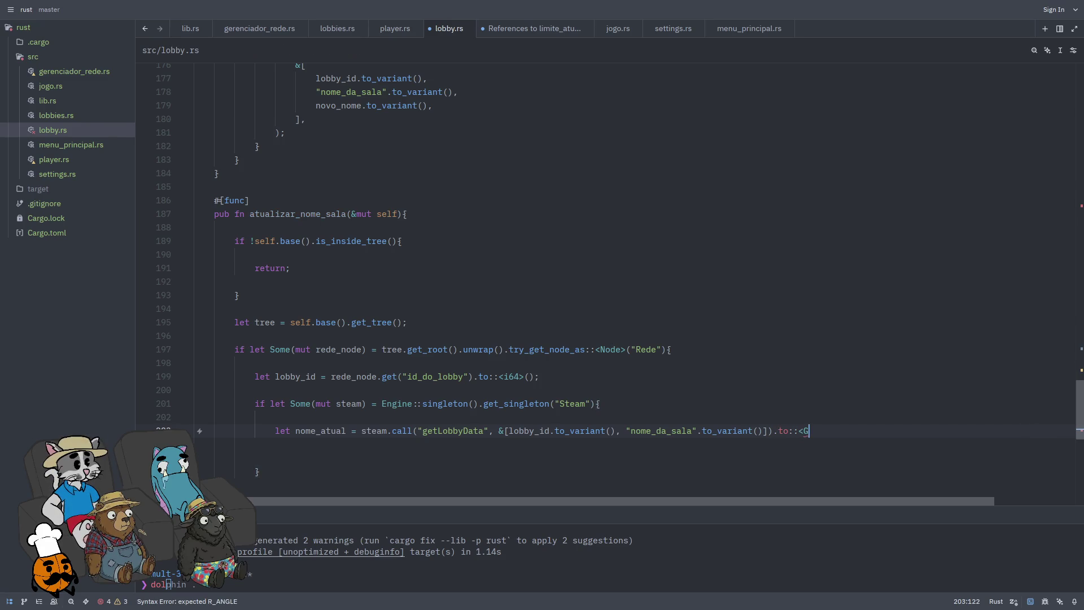
key("BackSpace")
key("BackSpace")
key("BackSpace")
type("ng")
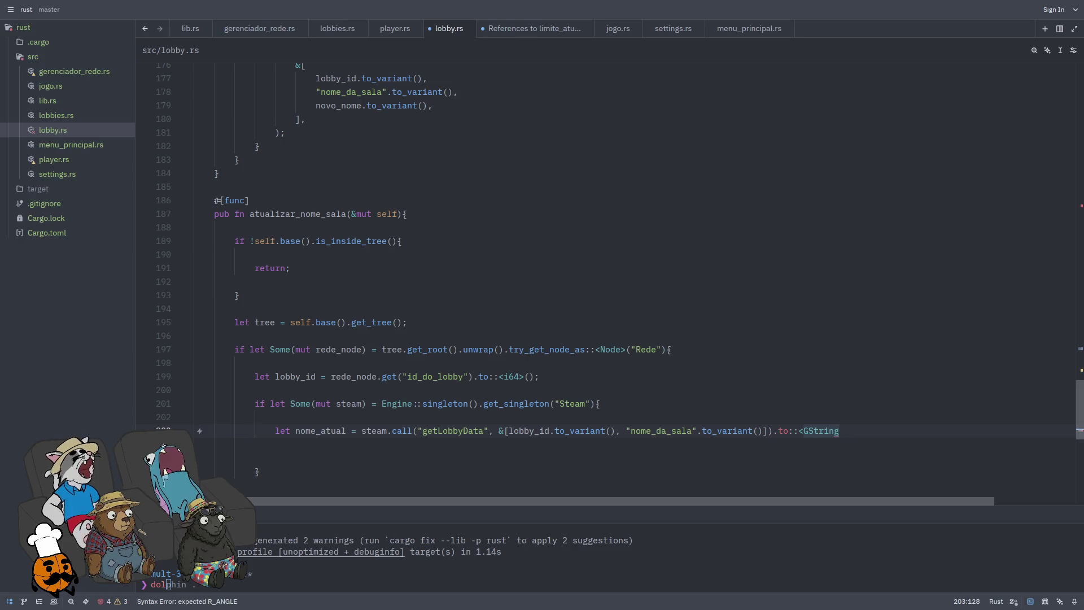
type(">();")
key("ctrl+s")
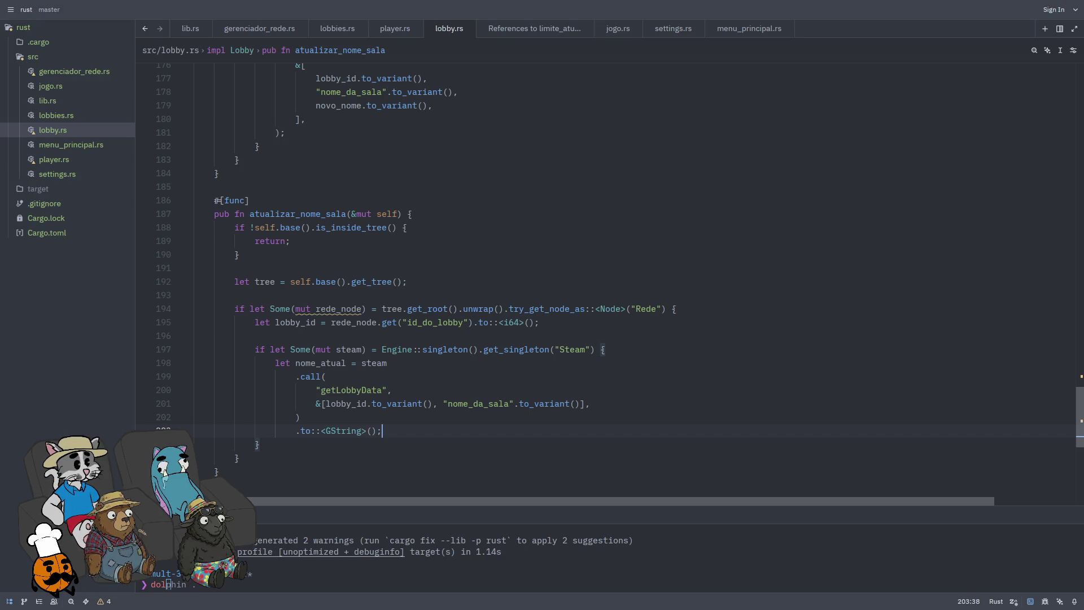
key("Return")
key("Return")
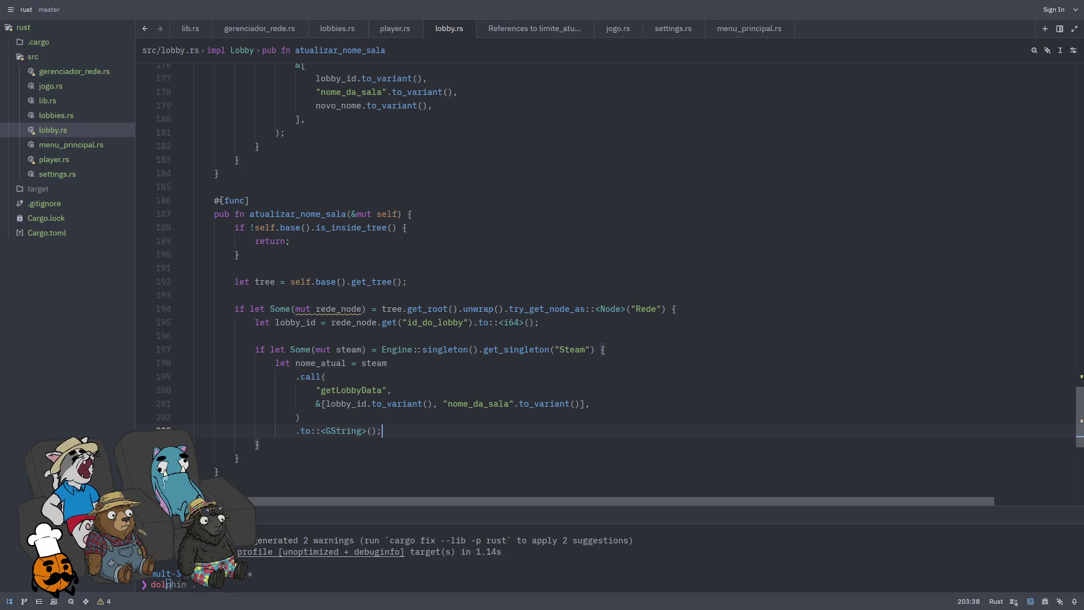
Step: Start the line 'if let Some(mut input_nome) = self.base().try_get_node_as::<LineEdit>(' below nome_atual
type("iflet So")
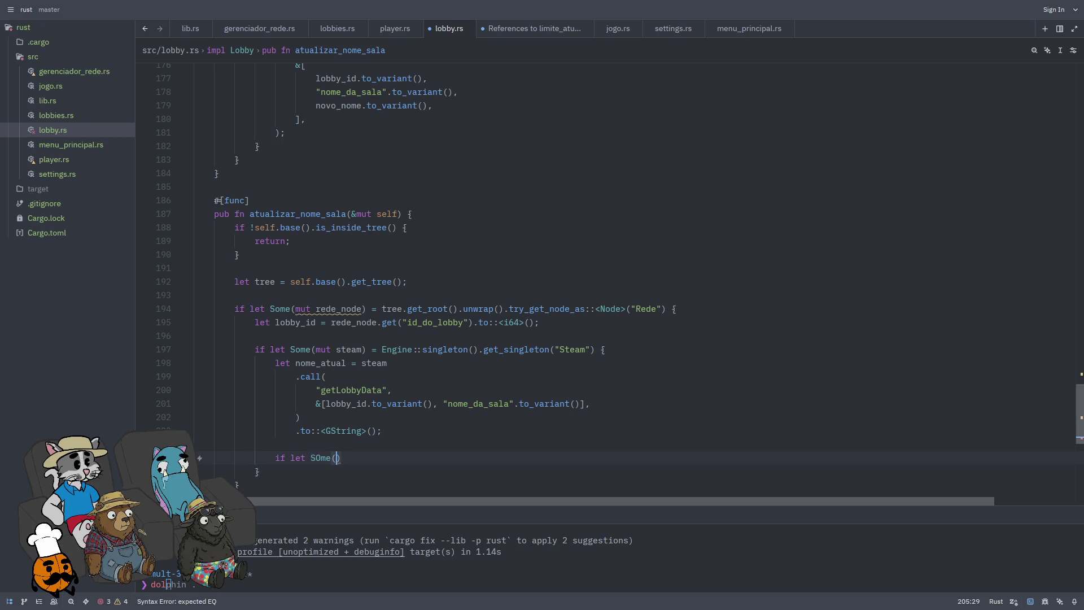
type("me(")
type("mut ")
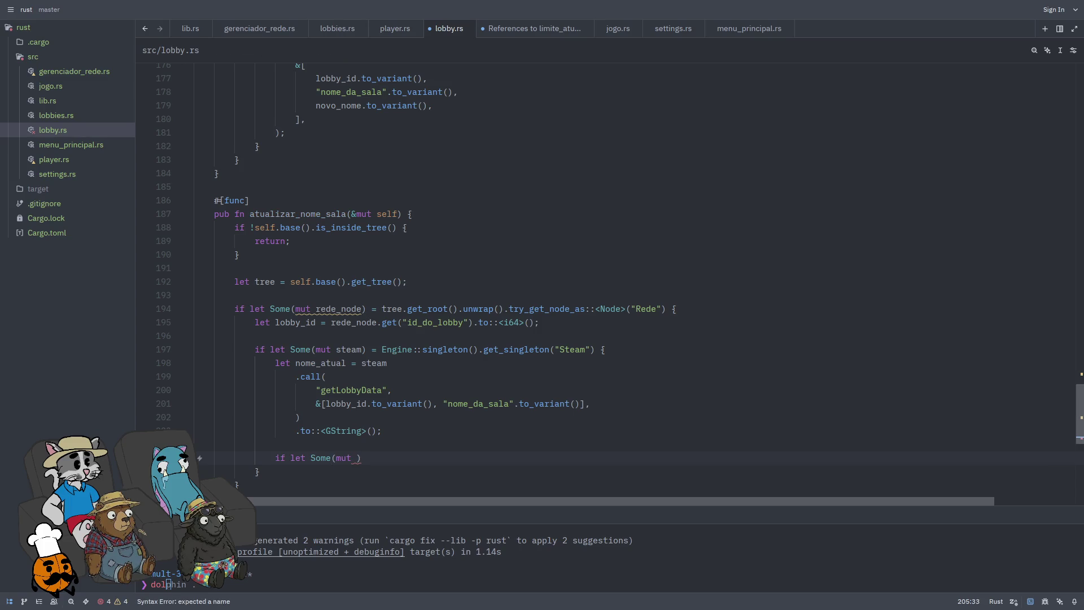
type("input_nome")
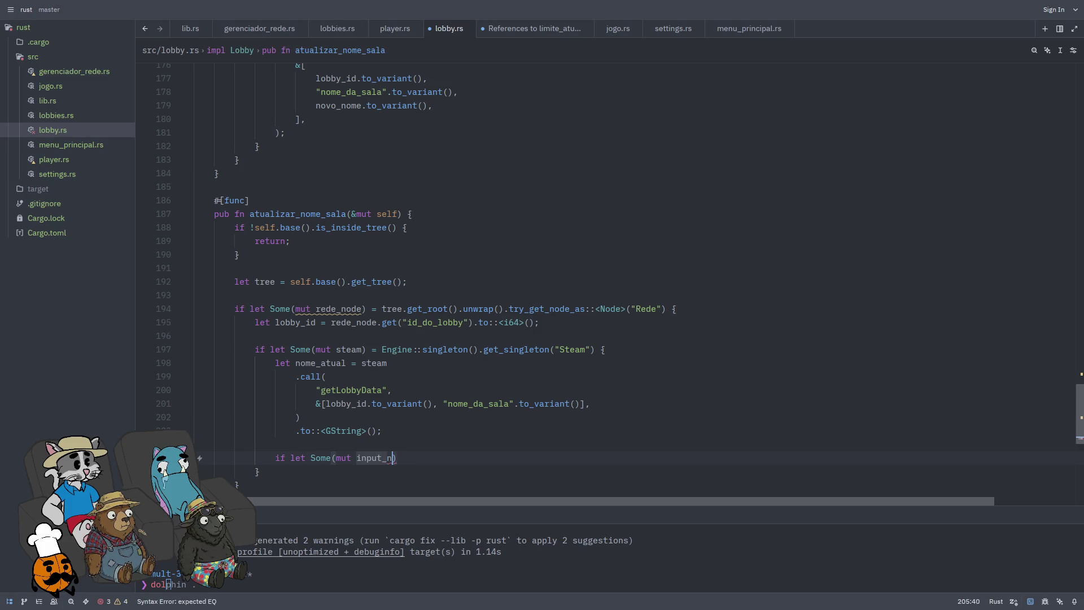
type(")")
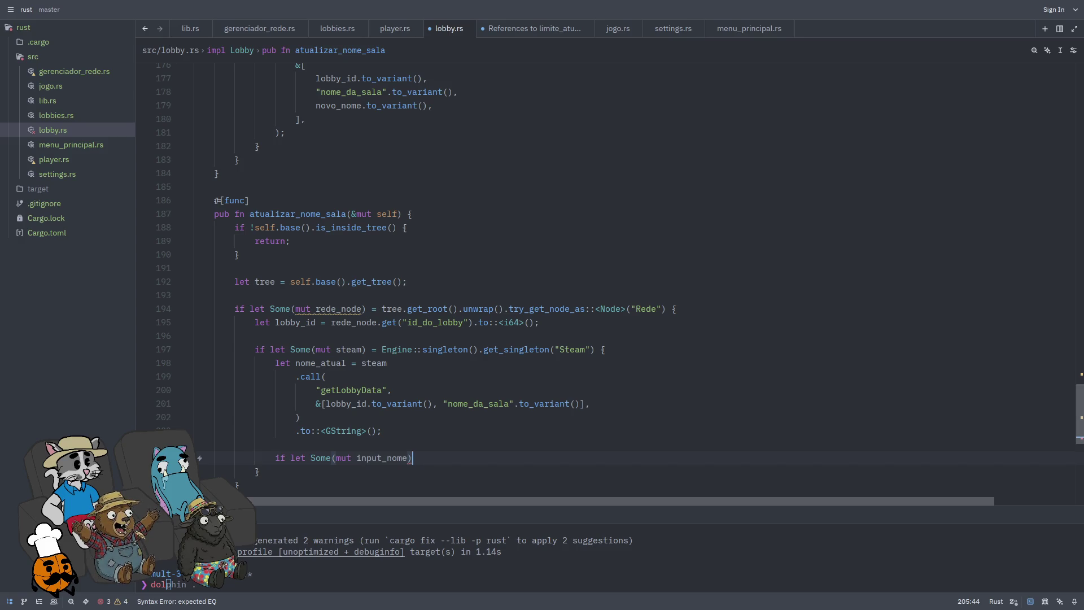
type(" = ")
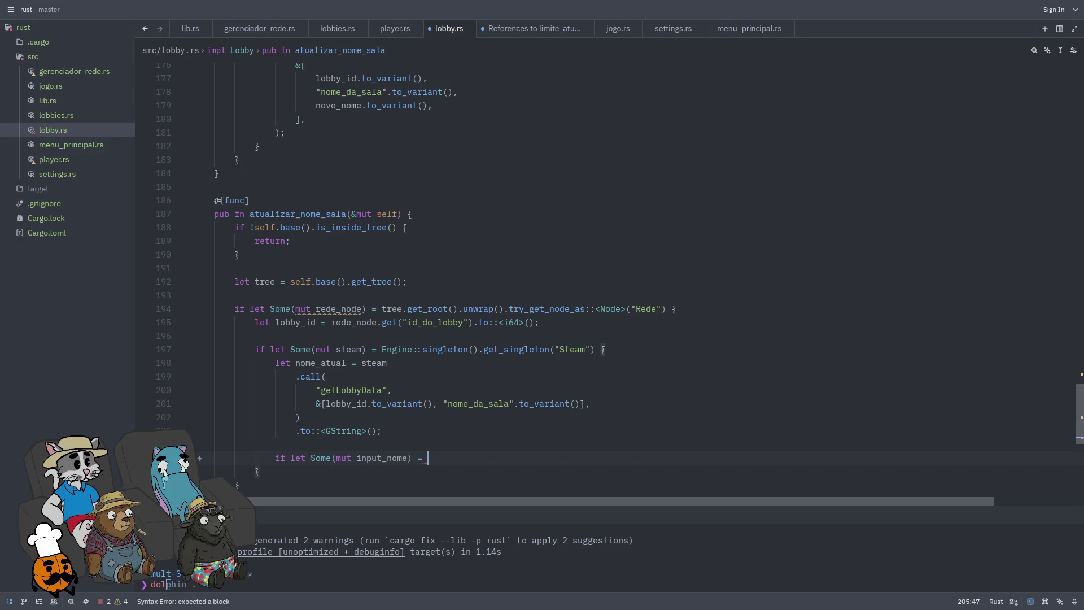
type("self")
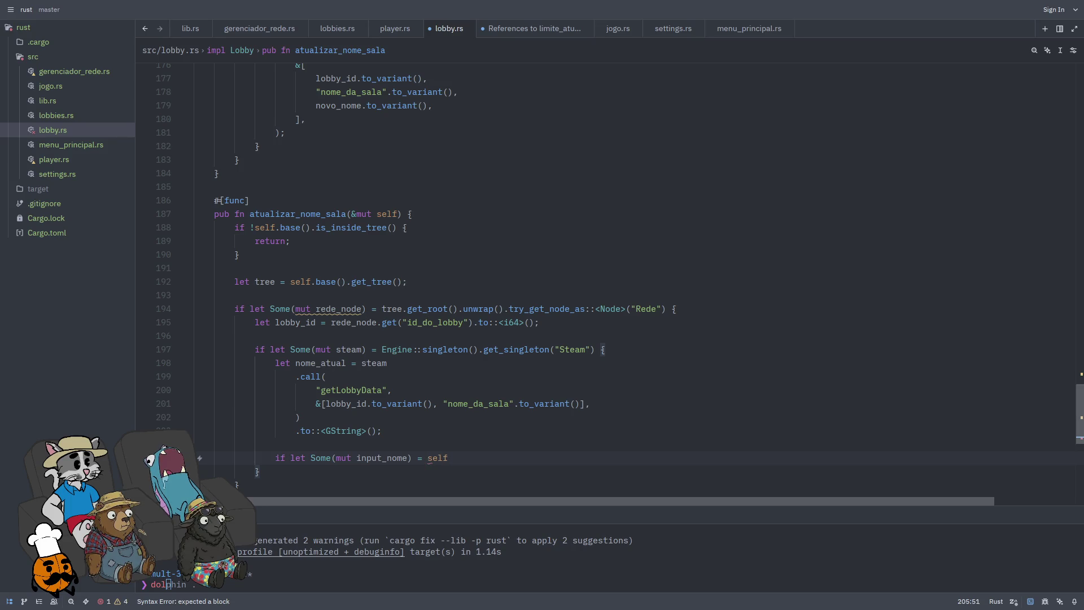
type(".base().try_get")
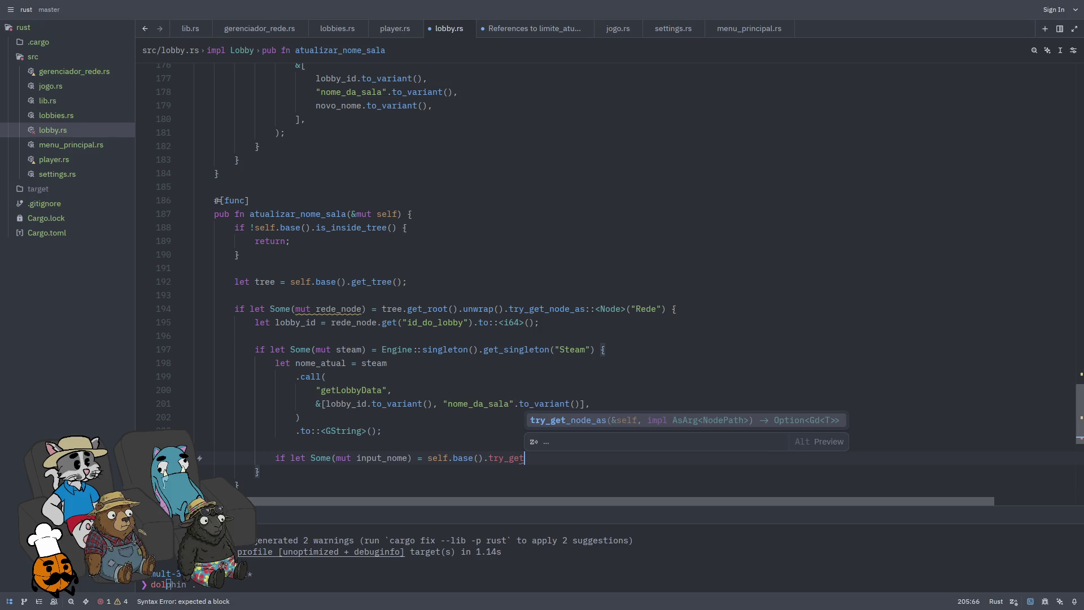
key("Return")
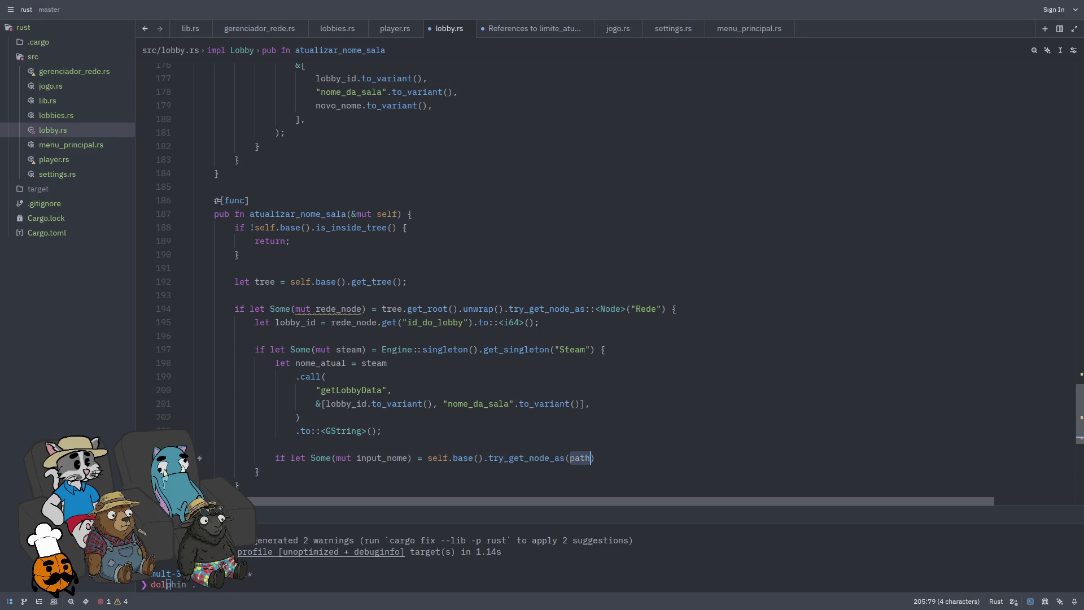
key("BackSpace")
type("::<Line")
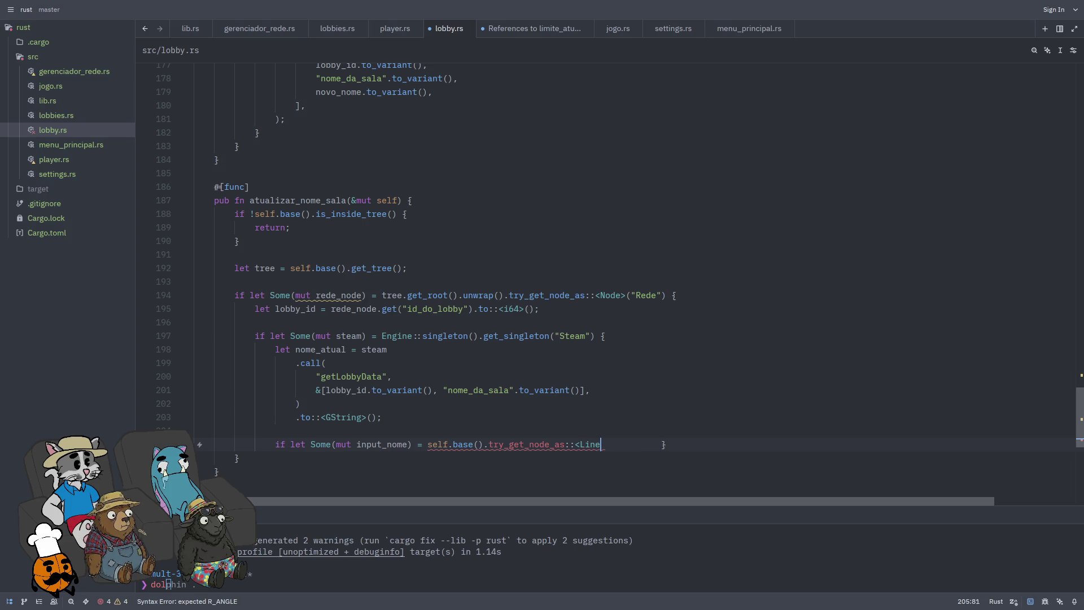
type("Edit>(")
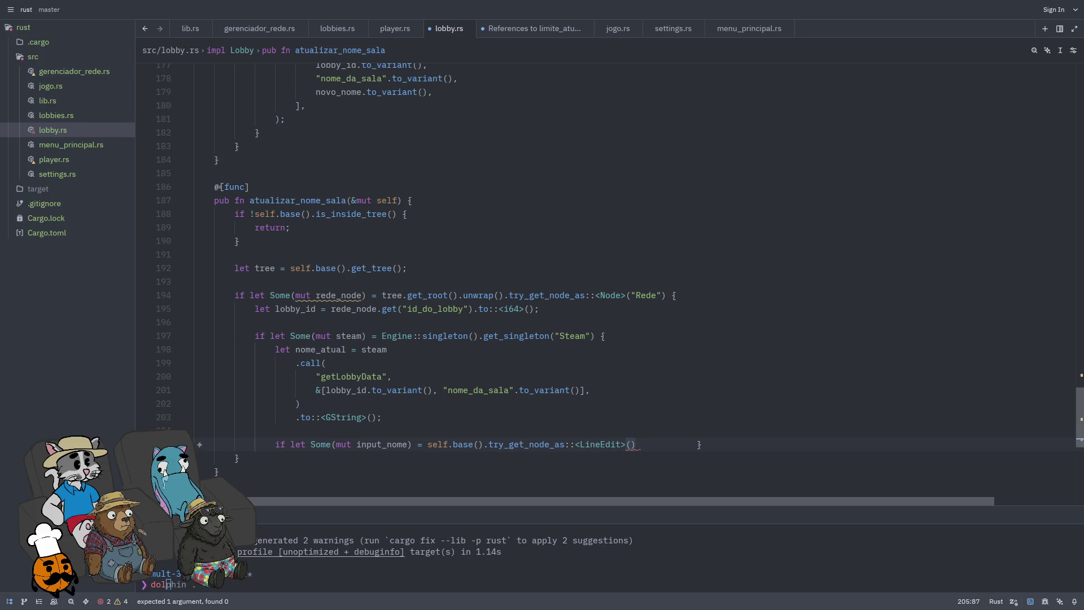
Step: Copy the input_name node's path from Godot's Scene dock and return to Zed
scroll(624, 346, "up", 9)
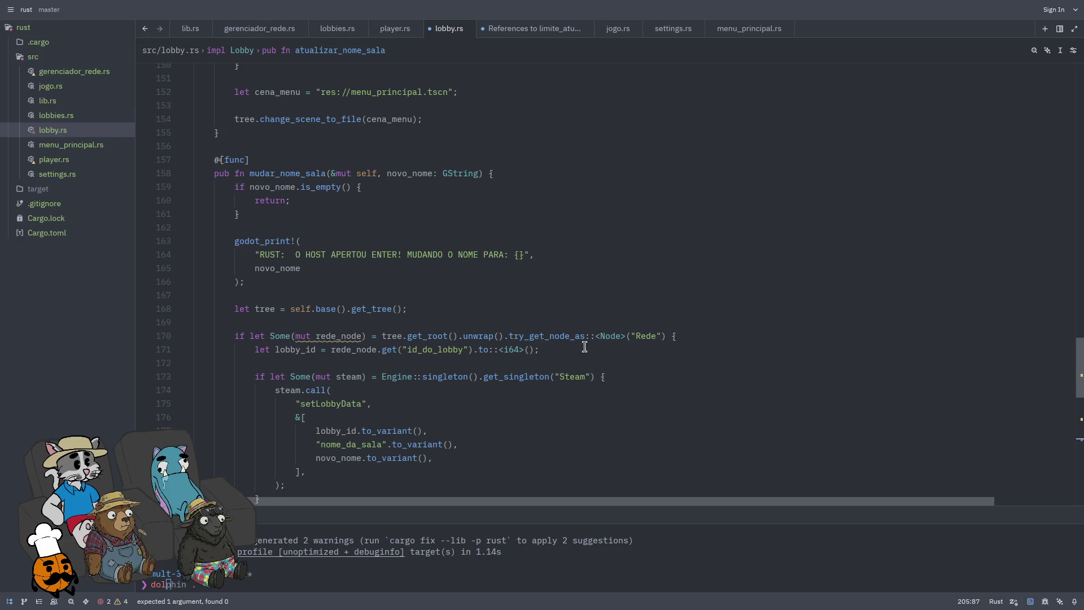
scroll(595, 347, "up", 11)
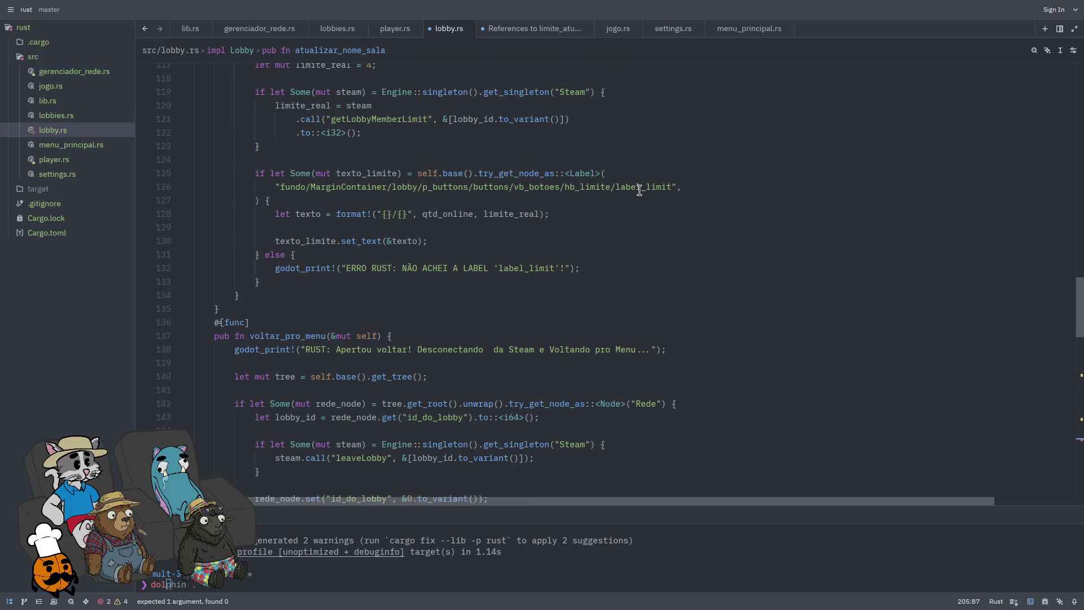
scroll(655, 247, "down", 10)
key("alt+Tab")
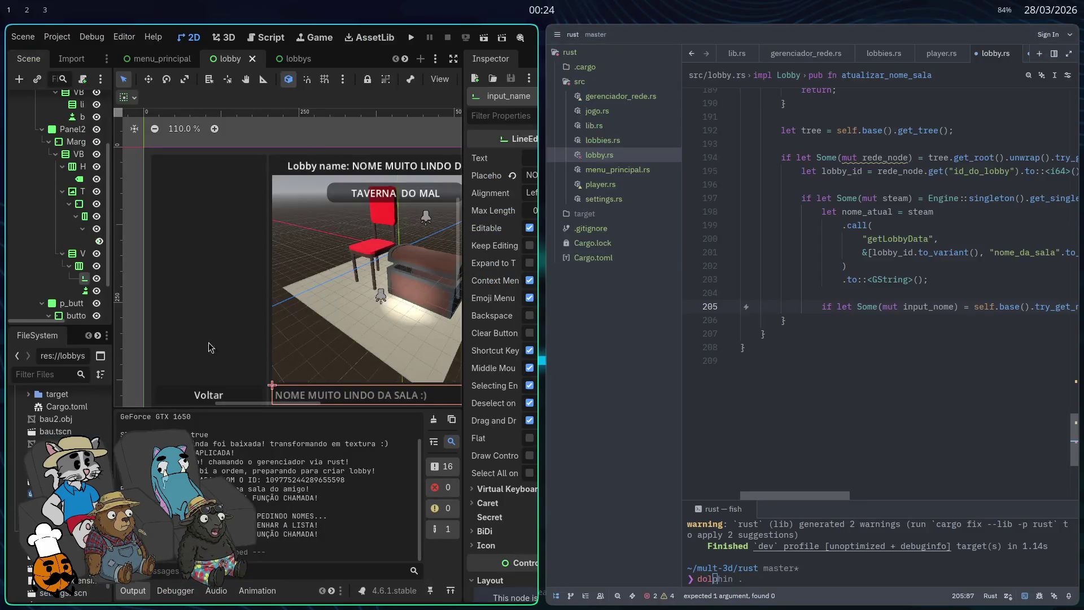
right_click(112, 253)
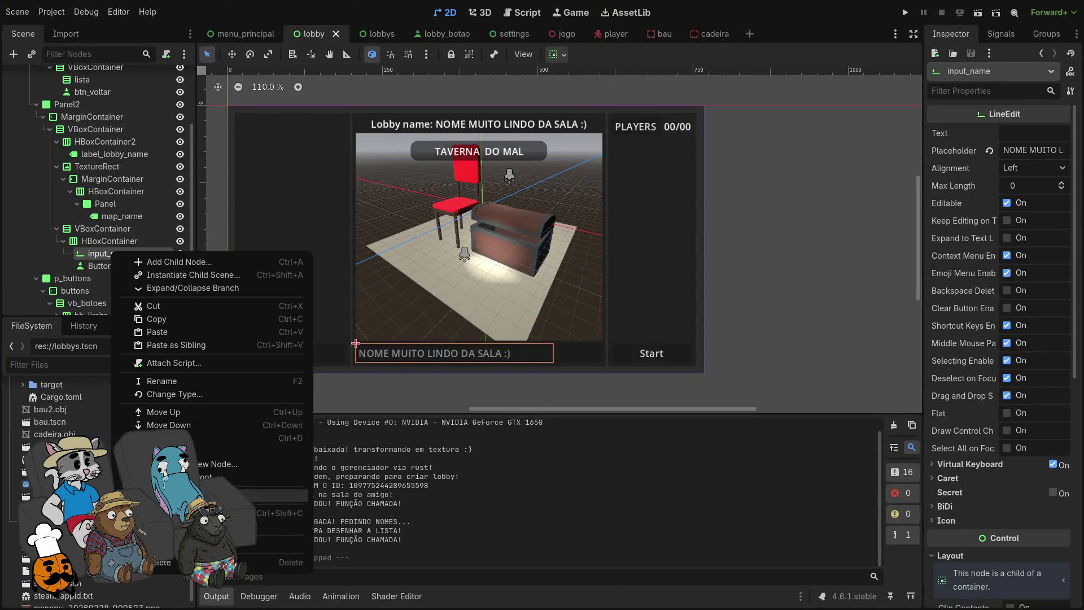
left_click(186, 513)
key("alt+Tab")
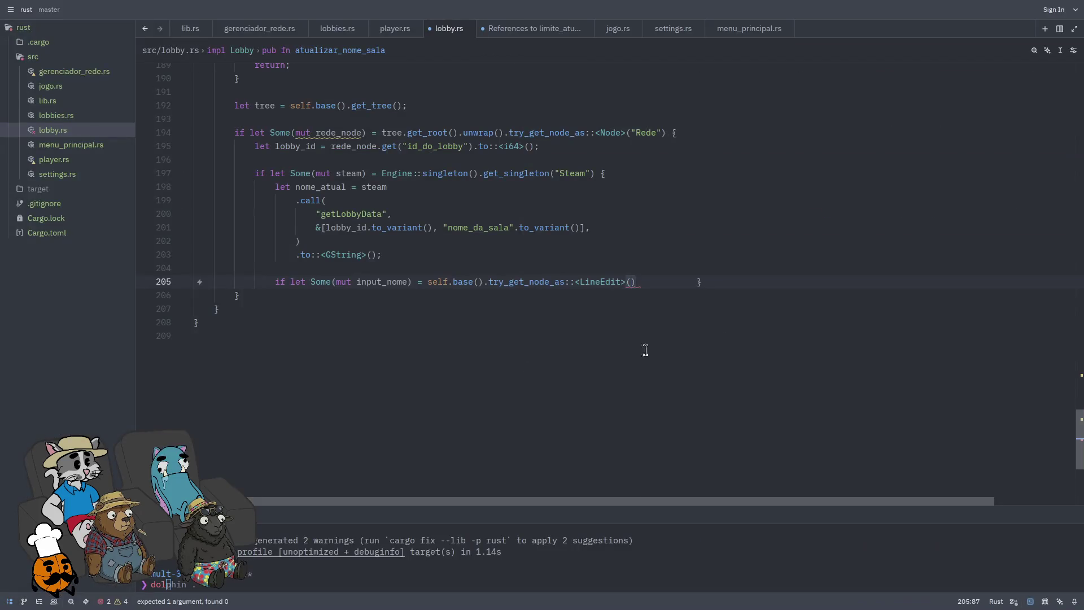
Step: Paste the input_name node path into the lookup and open an indented block body after it
type("fundo/MarginContainer/lobby/Panel2/MarginContainer/VBoxContainer/VBoxContainer/HBoxContainer/input_name")
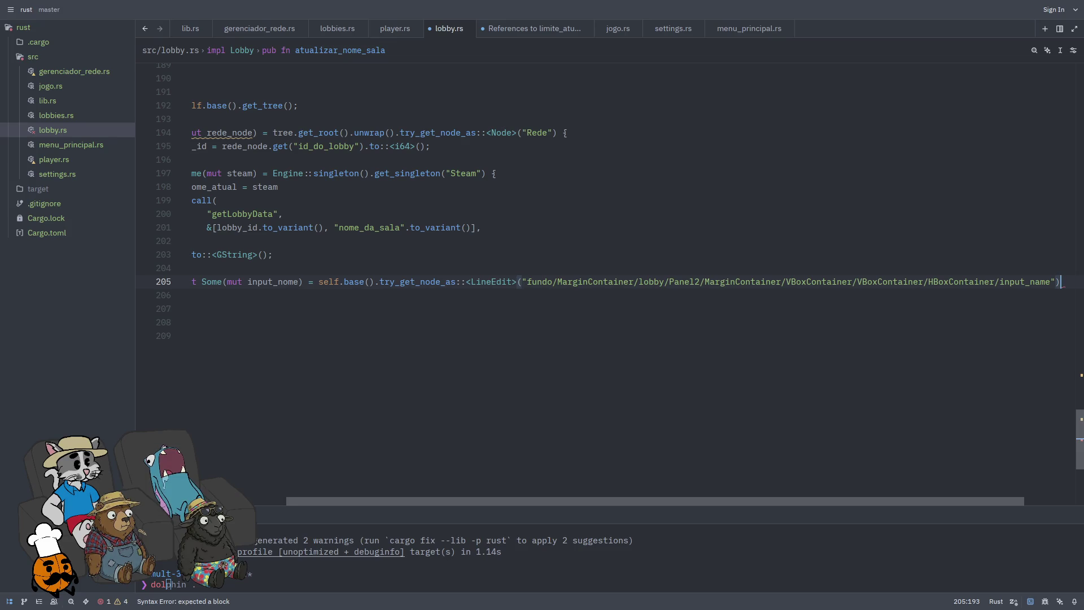
type("'")
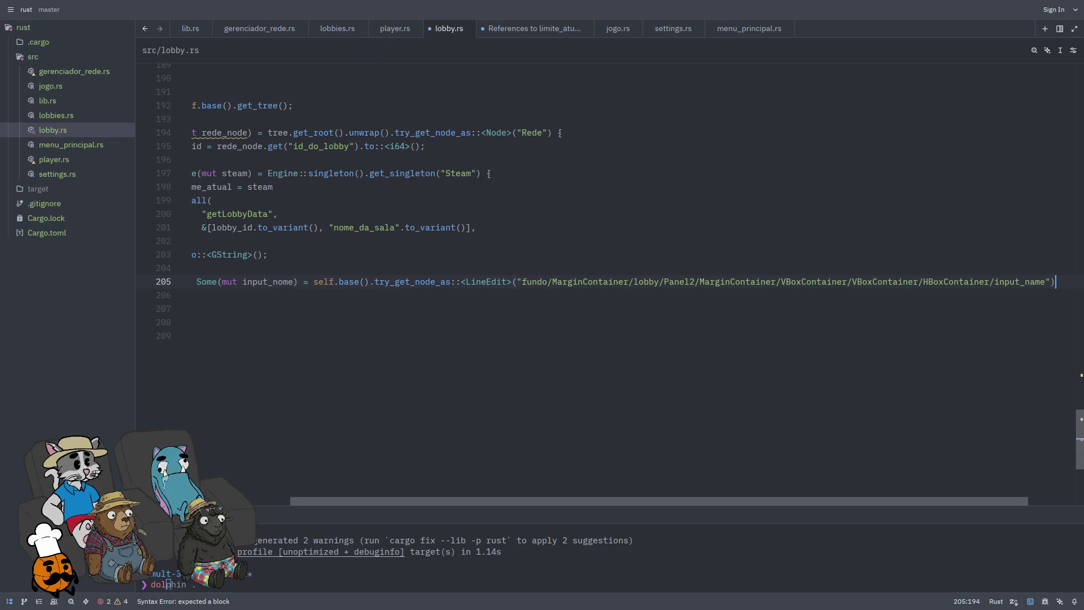
key("Return")
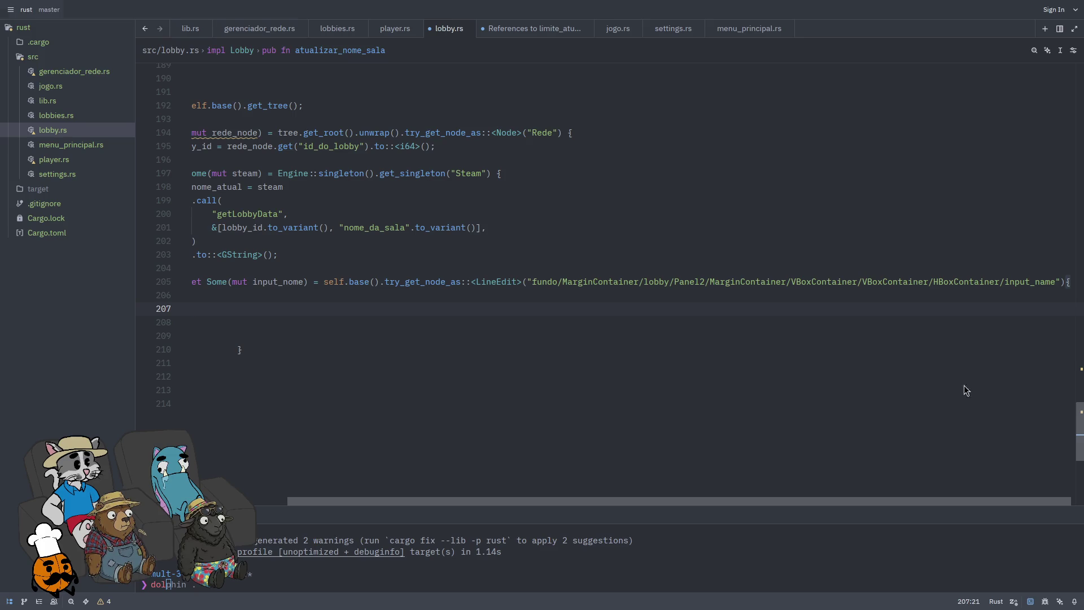
left_click(341, 321)
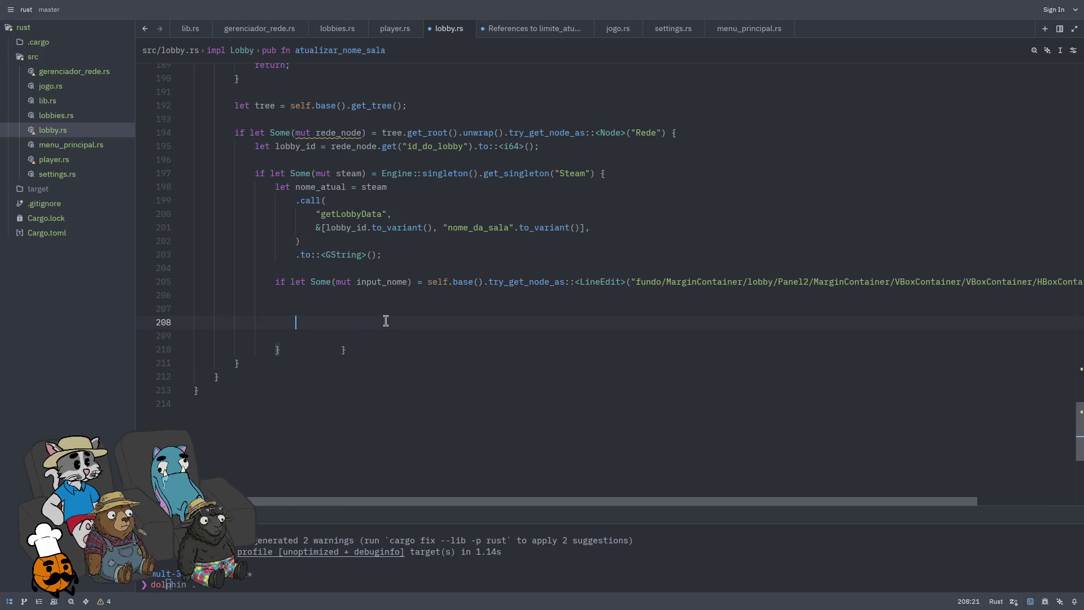
scroll(1016, 333, "right", 3)
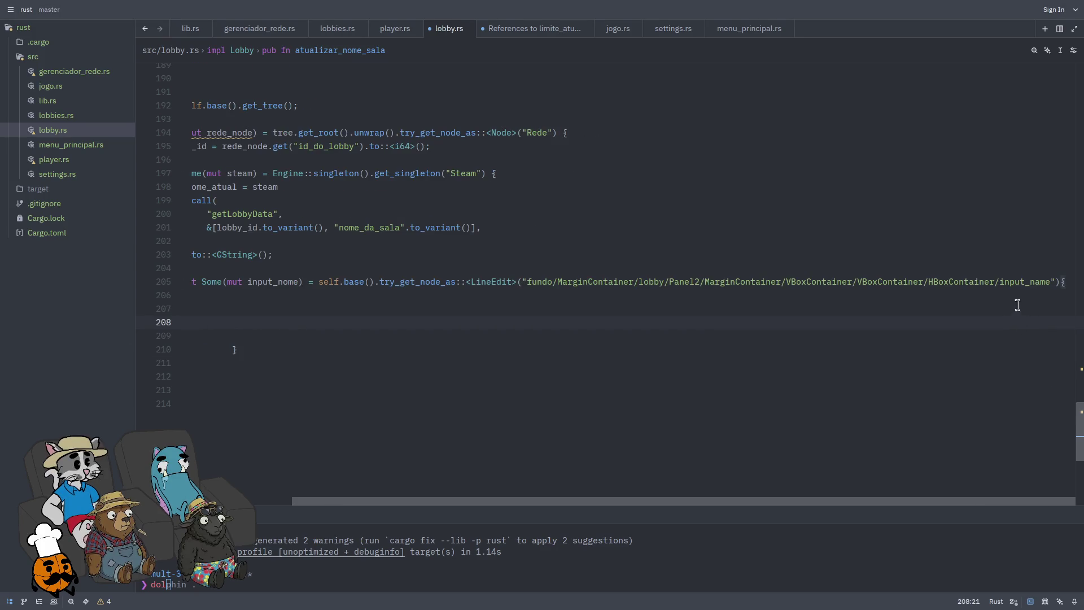
left_click(1064, 281)
key("Home")
key("Down")
key("Down")
key("Down")
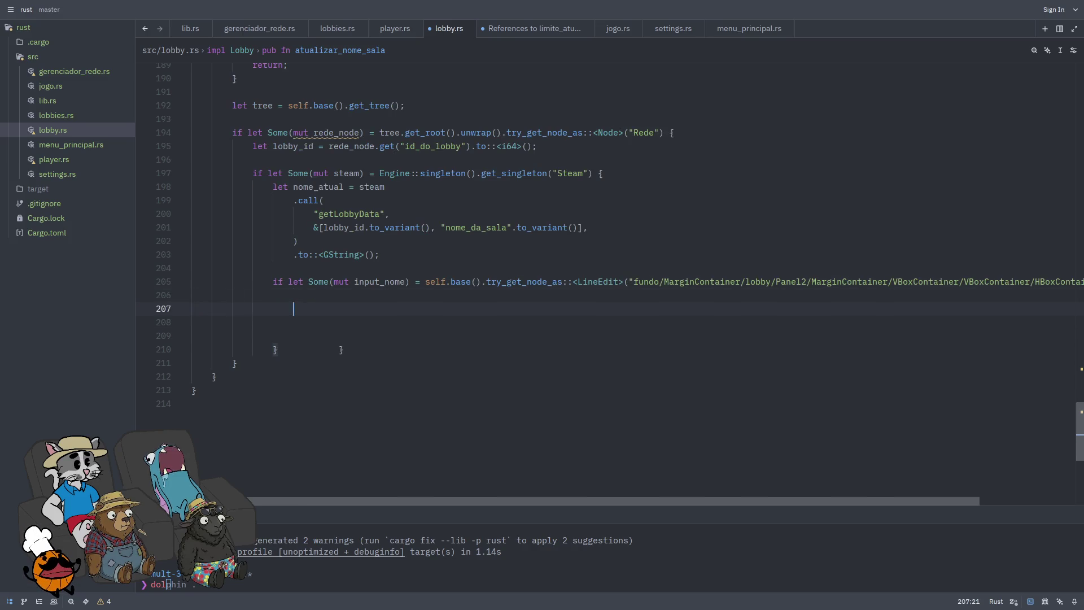
type("}")
key("BackSpace")
key("BackSpace")
key("BackSpace")
key("BackSpace")
key("BackSpace")
key("BackSpace")
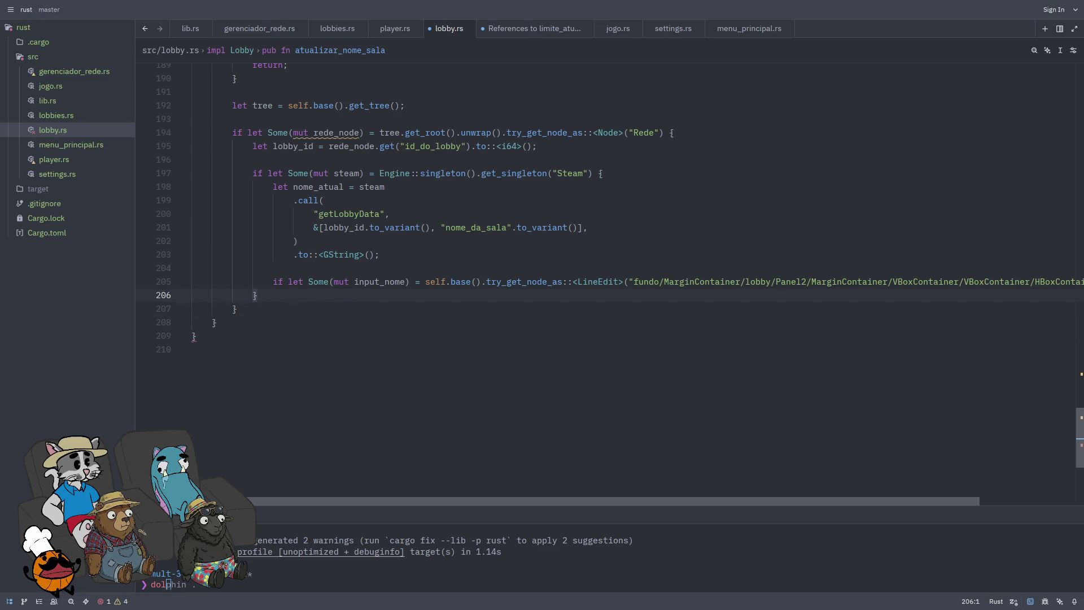
key("Left")
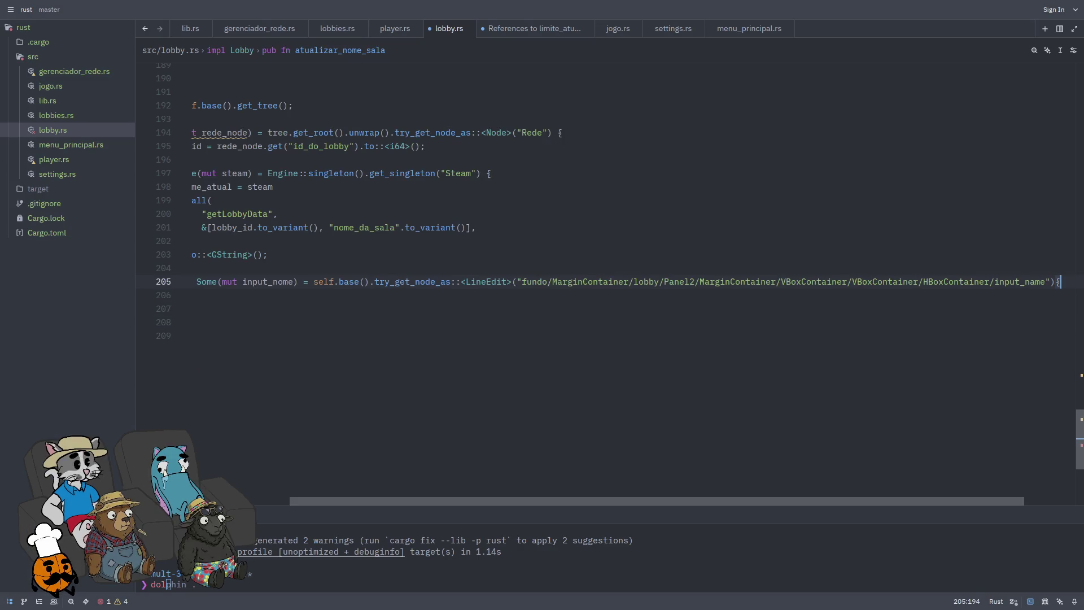
type("{")
key("Return")
key("Return")
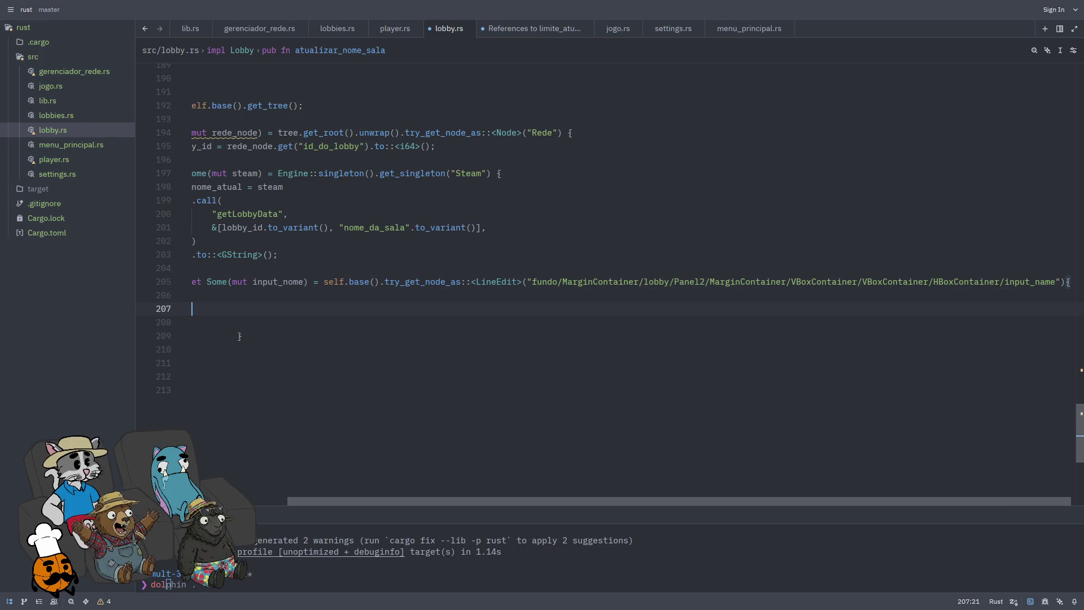
key("Tab")
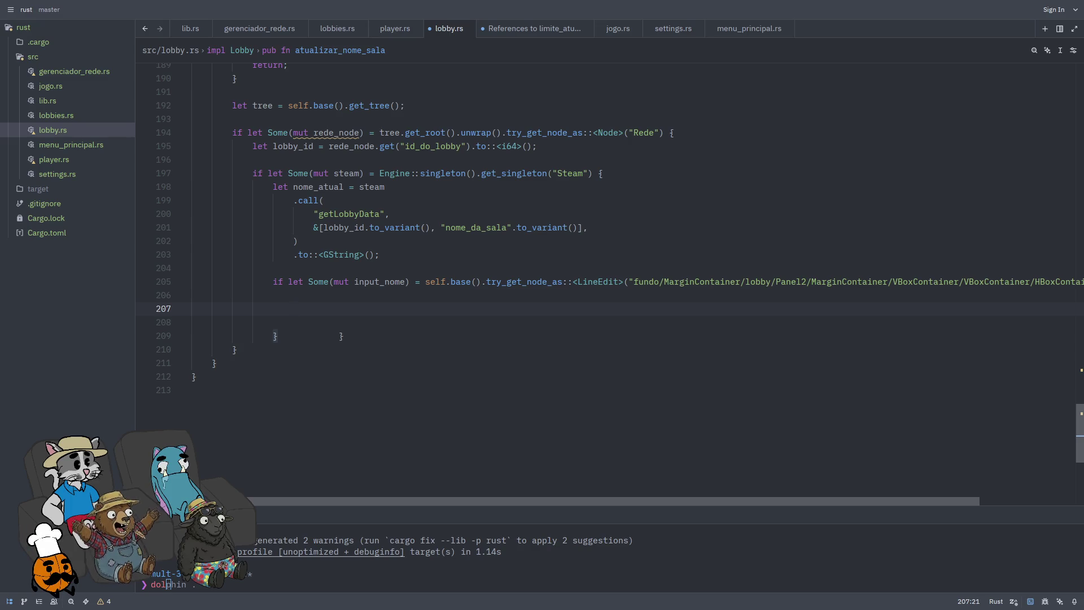
Step: Add 'if input_nome.get_text() != nome_atual' calling set_text(&nome_atual), and save formatted lobby.rs
type("if ")
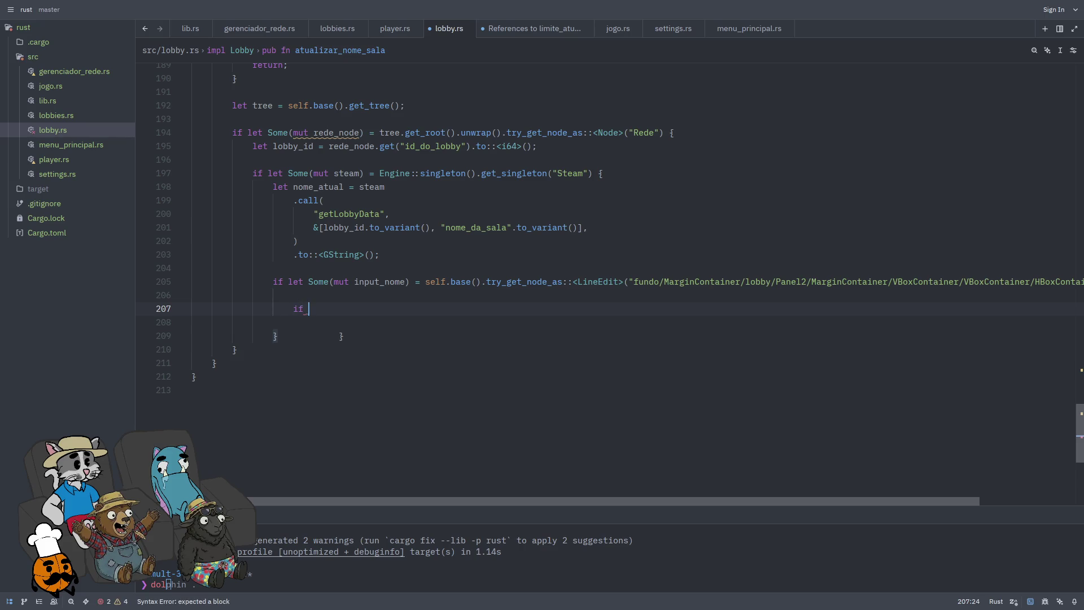
type("input_nome")
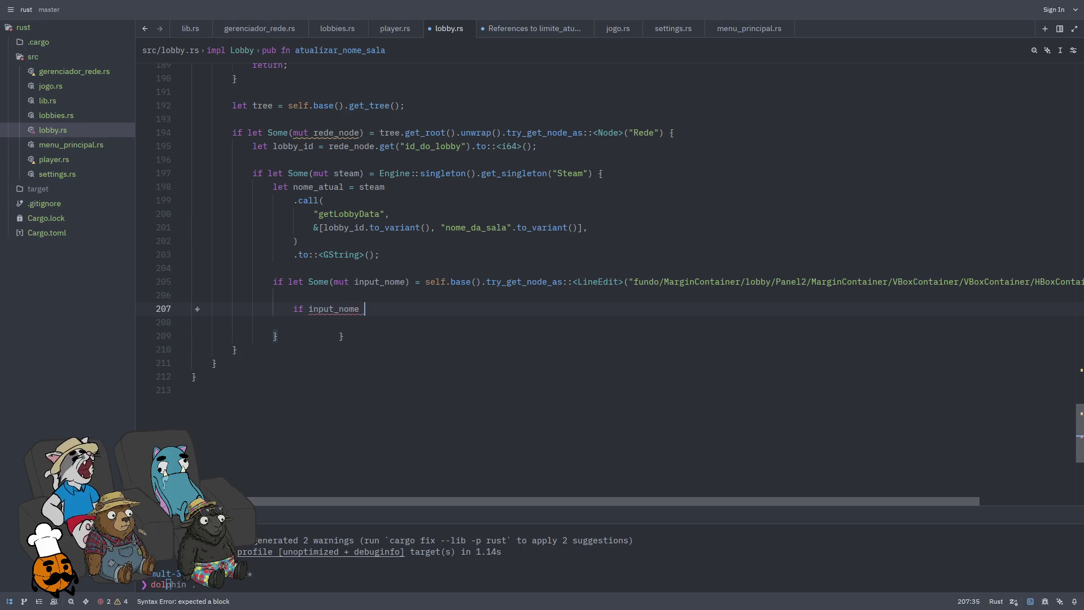
type(".get_text")
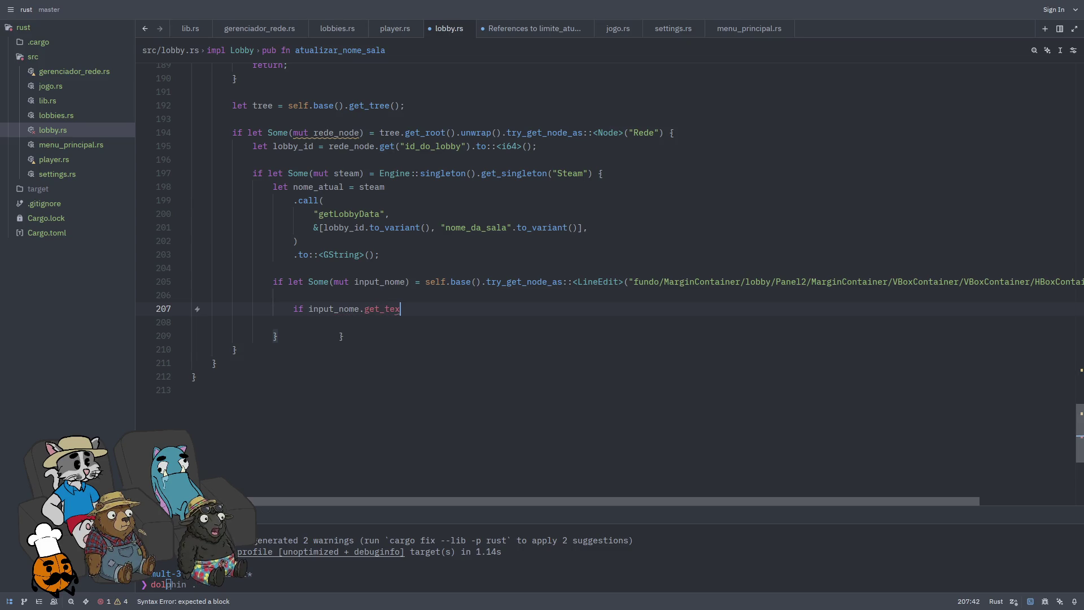
key("Return")
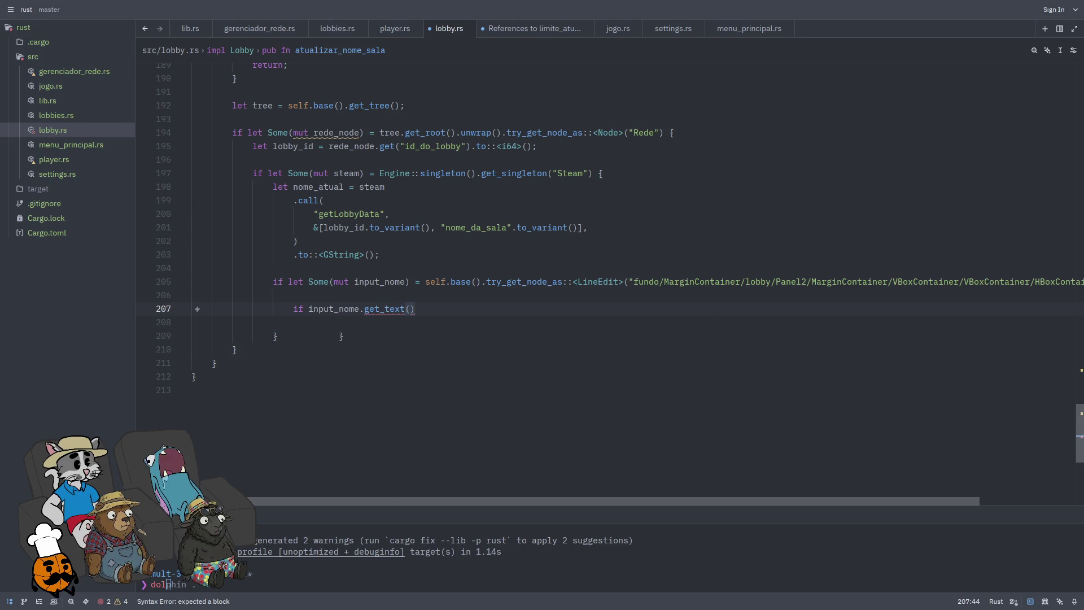
type(" !=")
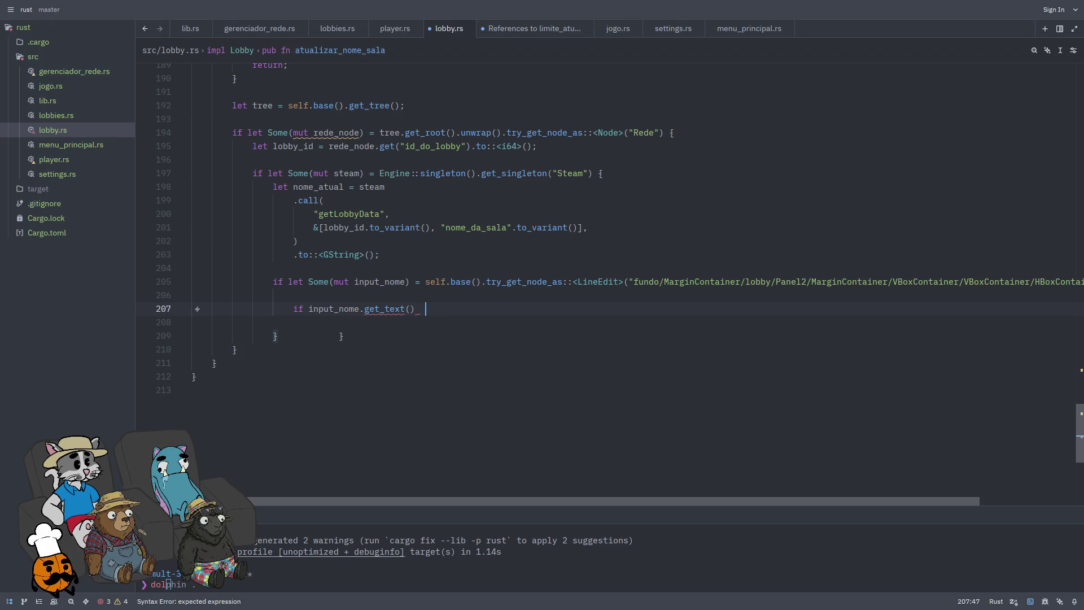
key("BackSpace")
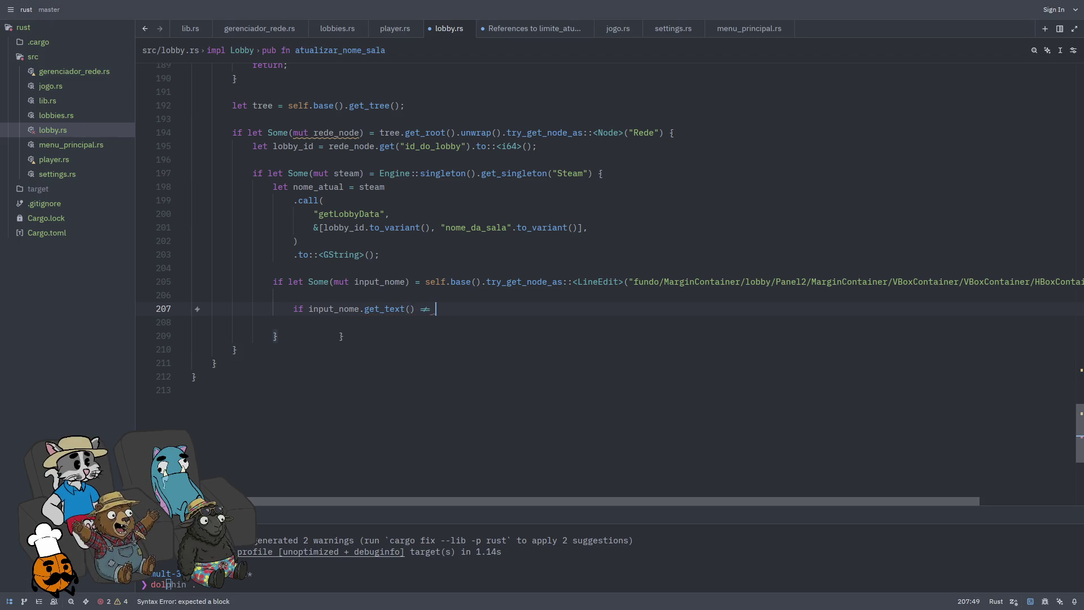
type("nome_atual")
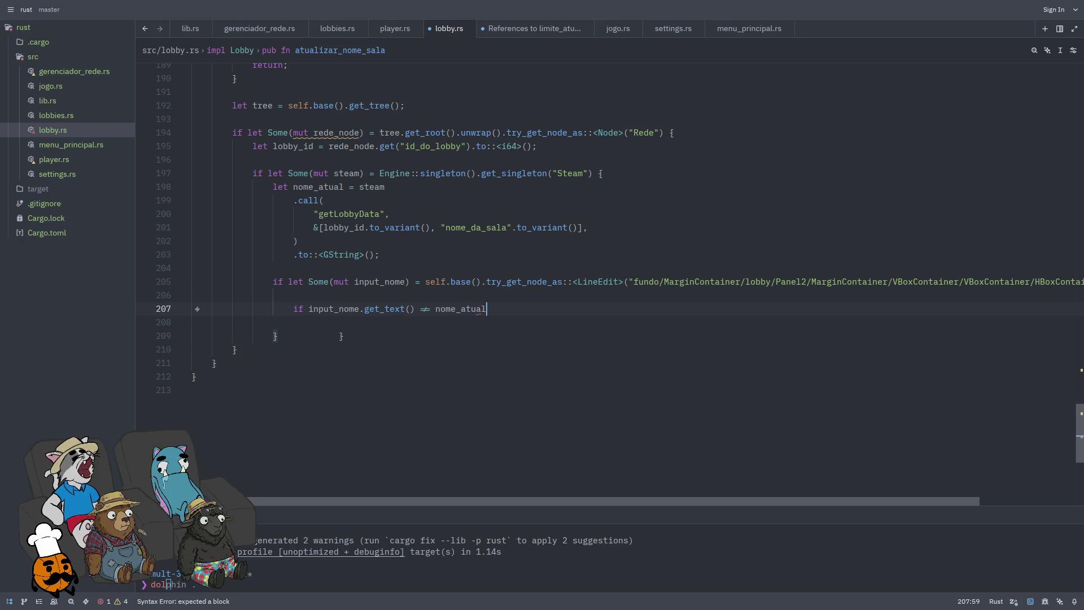
type("{")
key("Return")
key("Return")
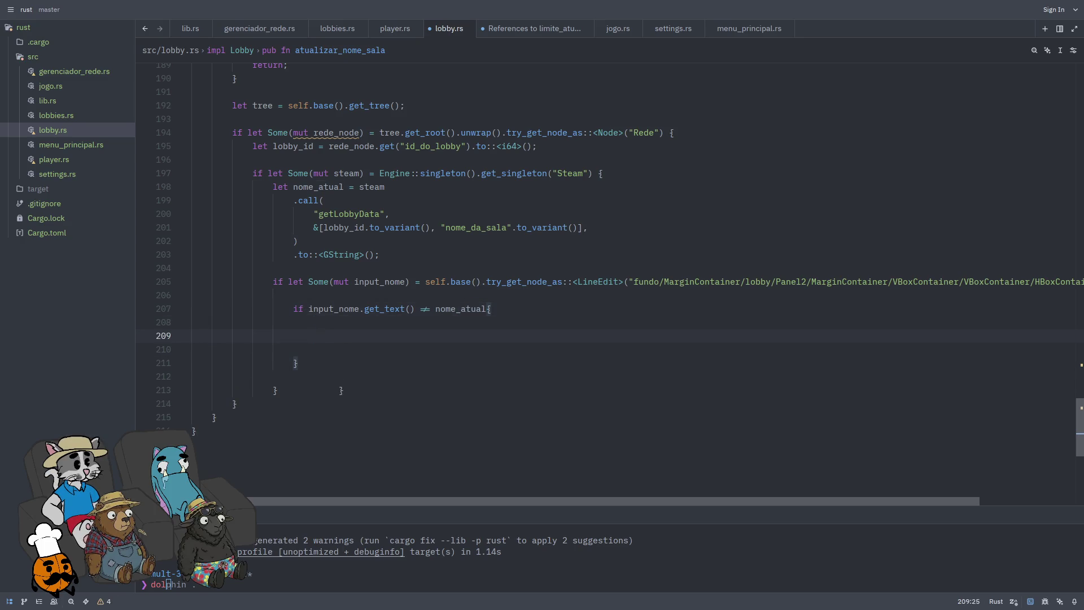
type("input")
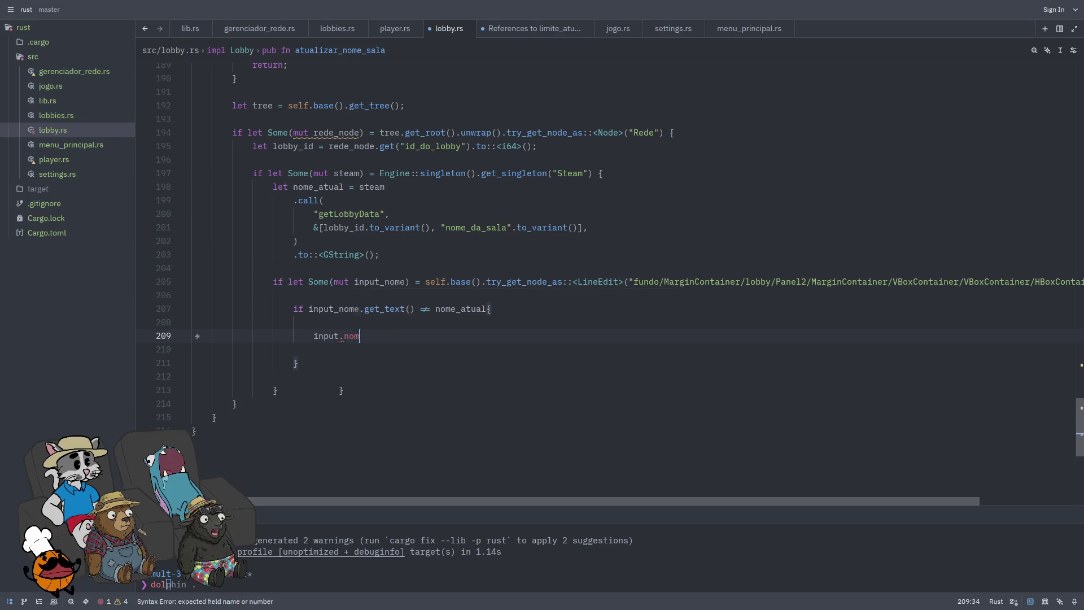
type("_nome")
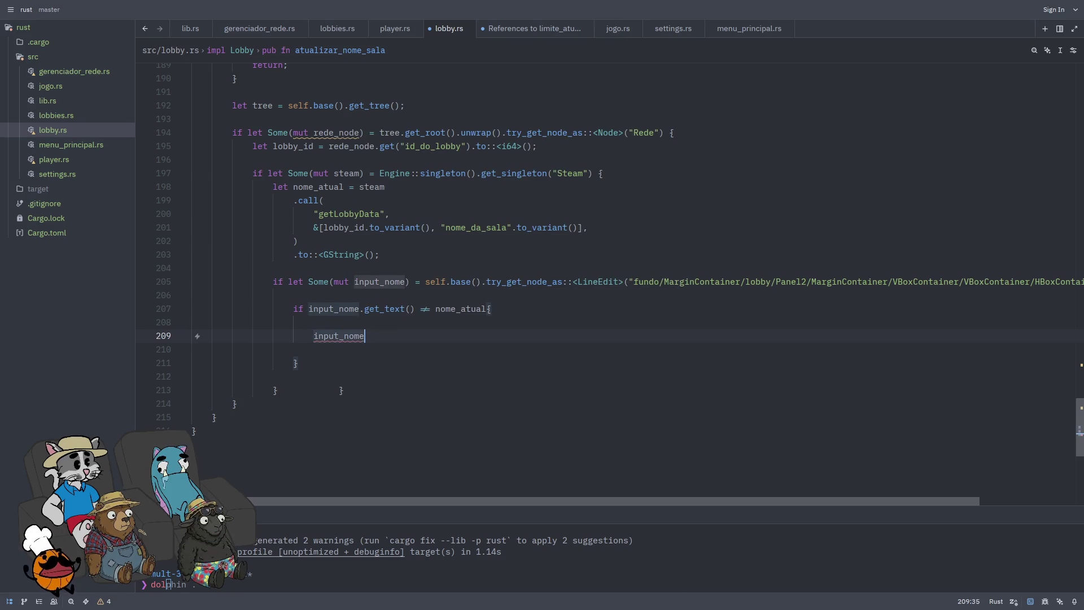
type(".set_text")
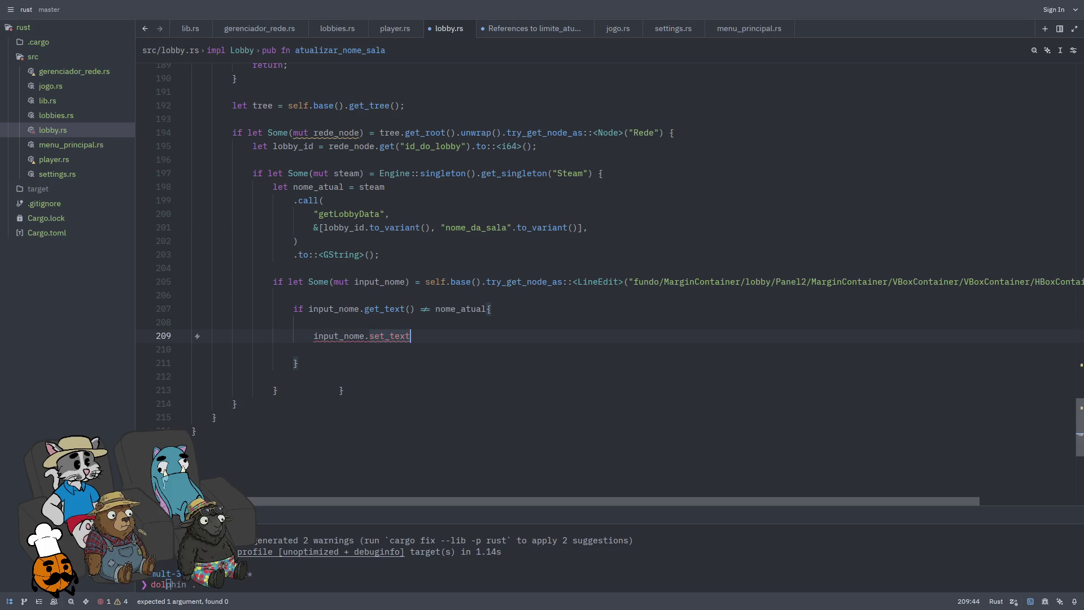
type("(")
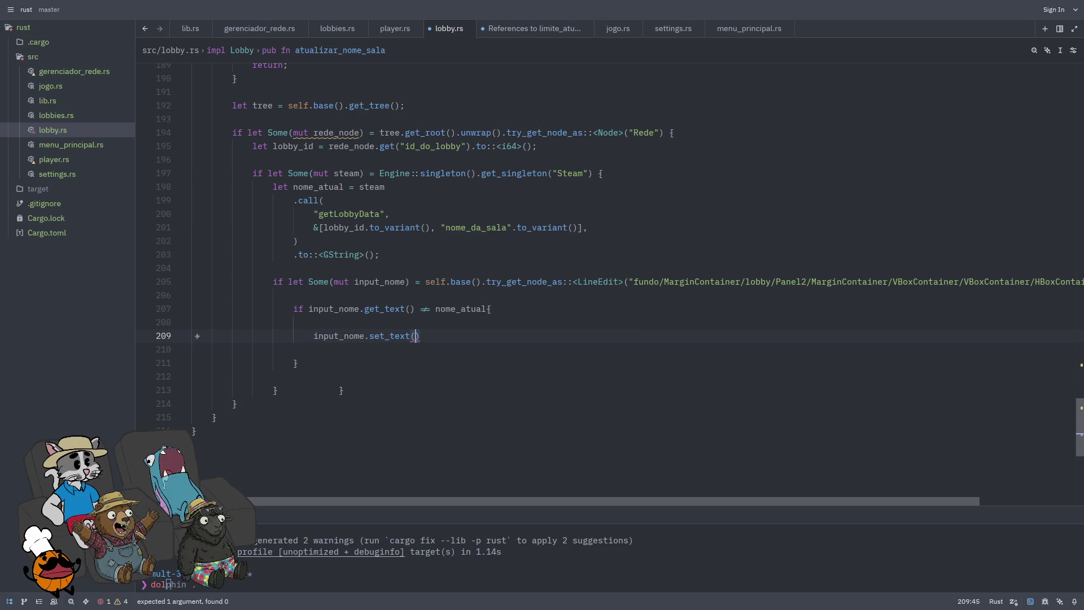
key("BackSpace")
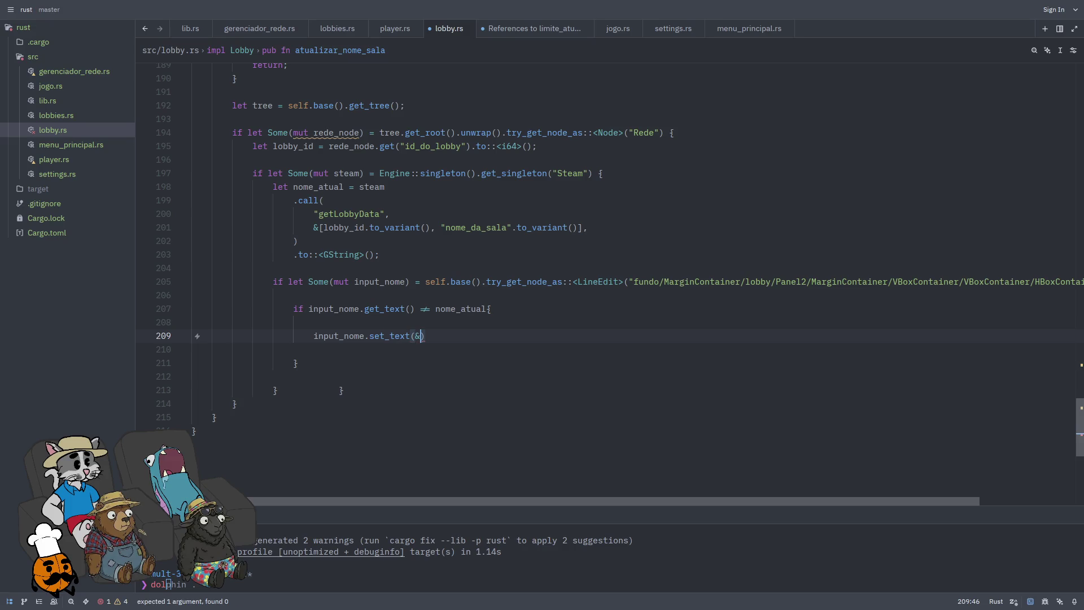
type("&nome_atual")
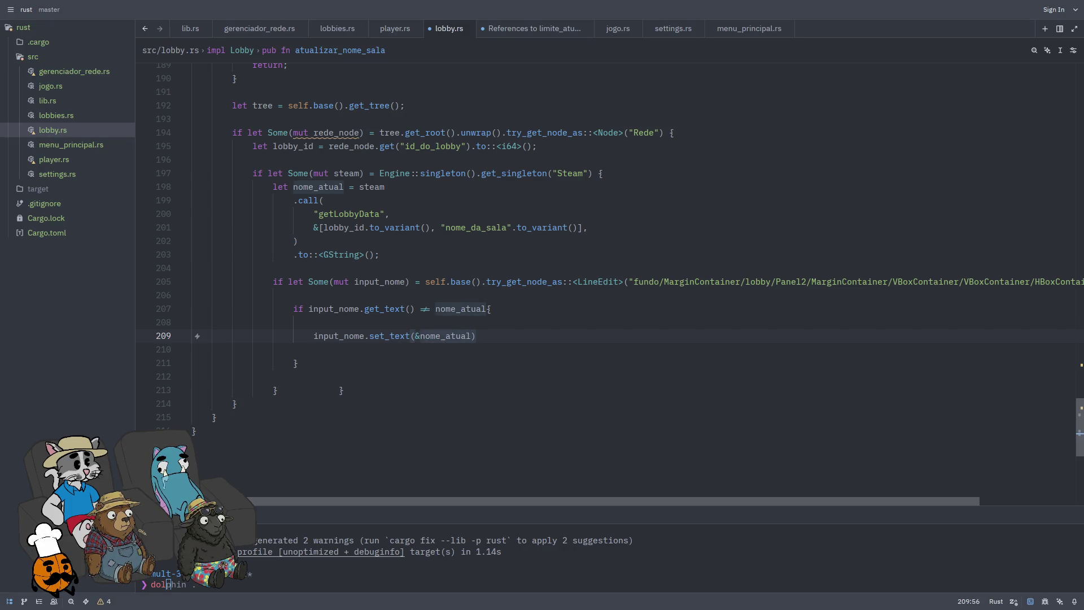
key("Delete")
type(";")
key("ctrl+s")
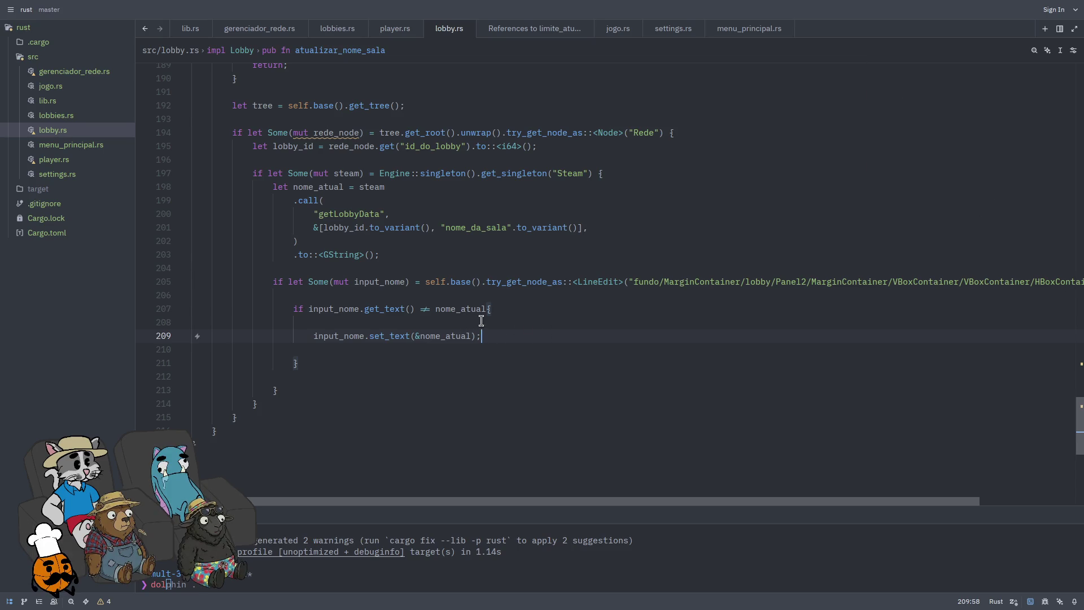
double_click(597, 283)
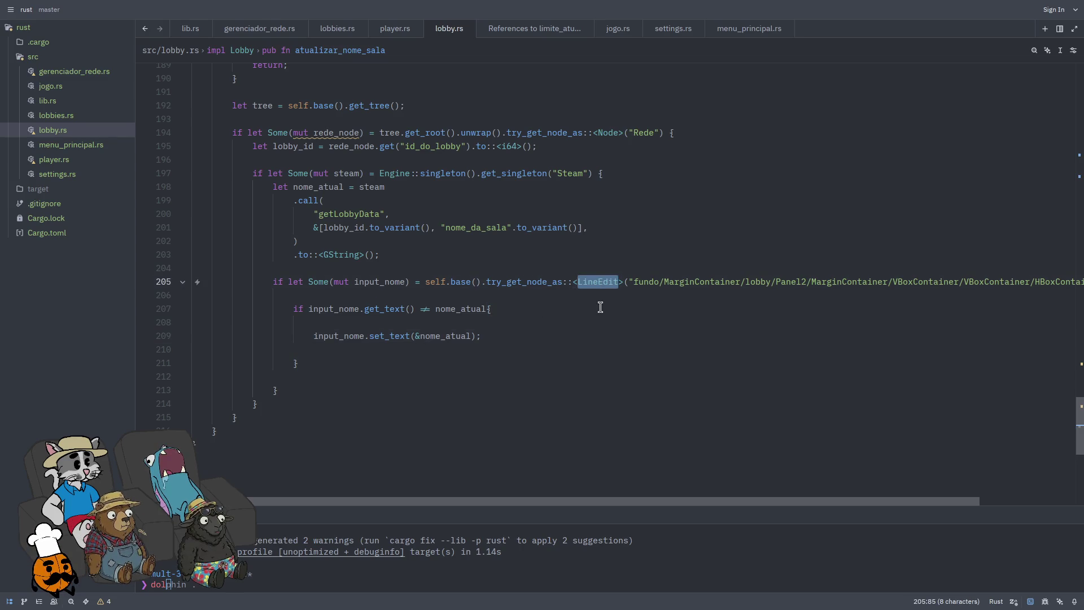
Step: Point the lookup at a Label, pasting label_lobby_name's node path from Godot over the old path, then save
left_click(604, 281)
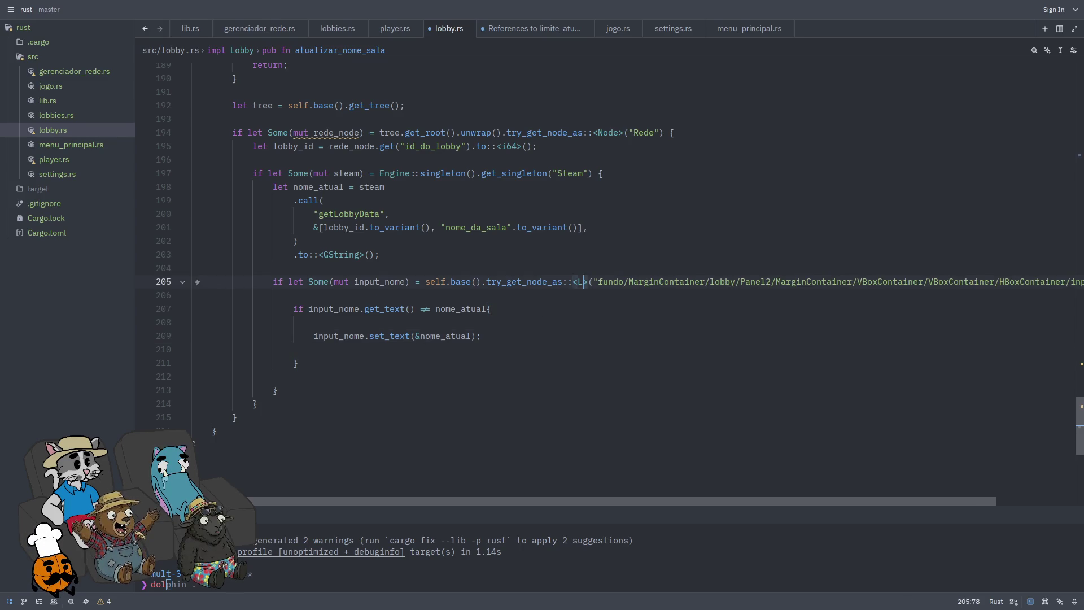
key("super+f")
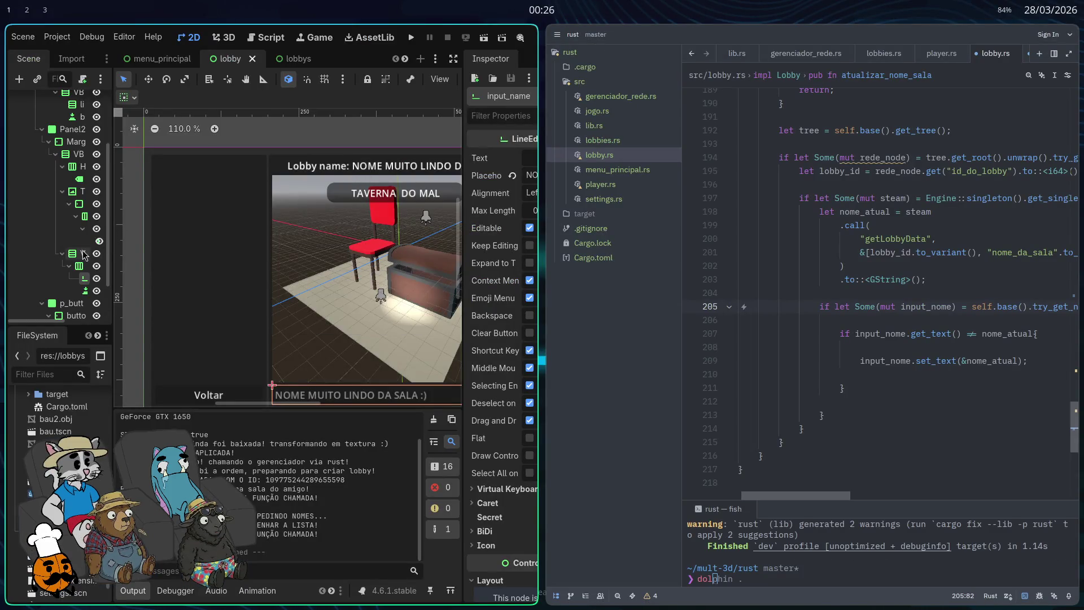
key("super+f")
left_click(129, 217)
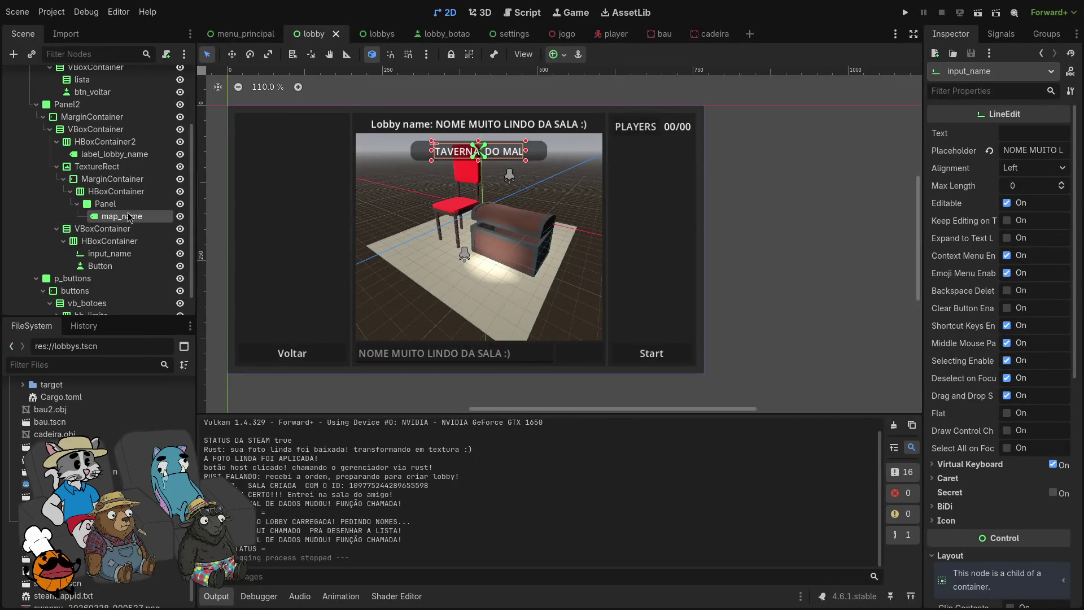
left_click(497, 126)
right_click(499, 125)
left_click(121, 155)
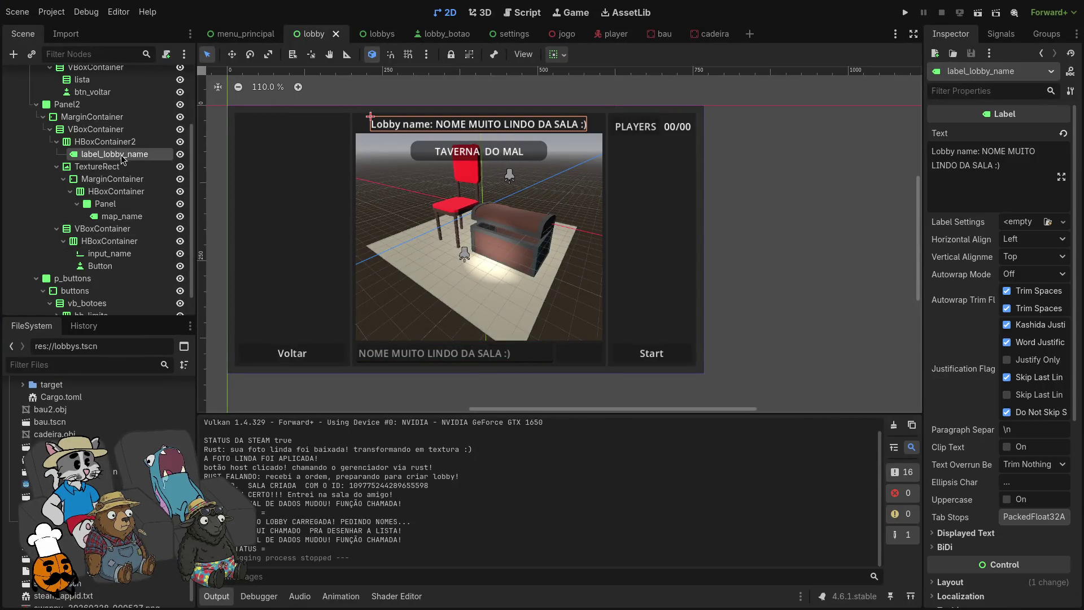
right_click(121, 154)
left_click(195, 428)
key("alt+Tab")
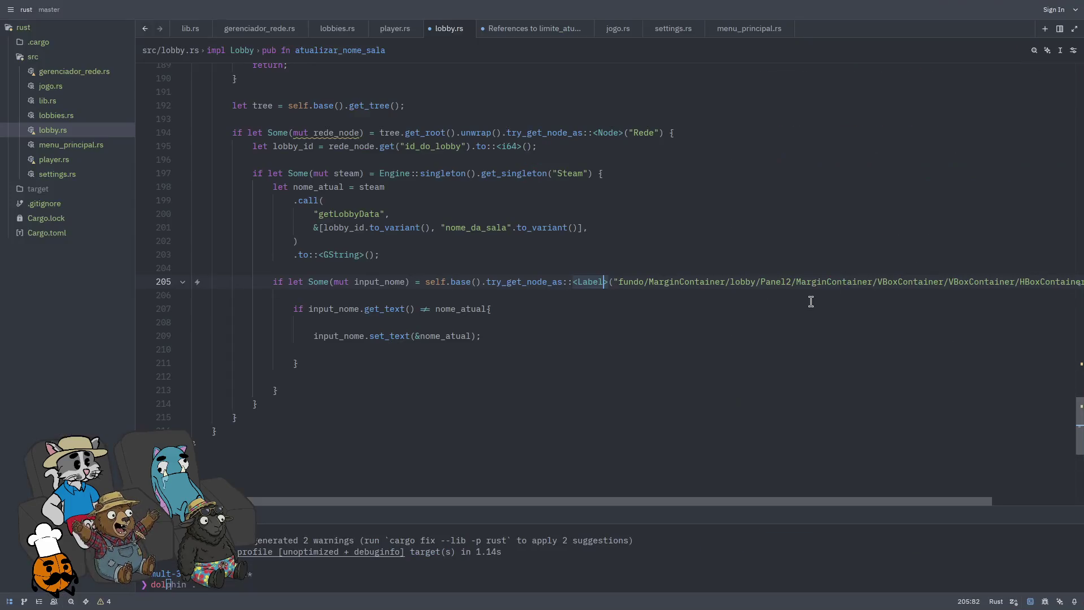
double_click(626, 281)
key("shift+End")
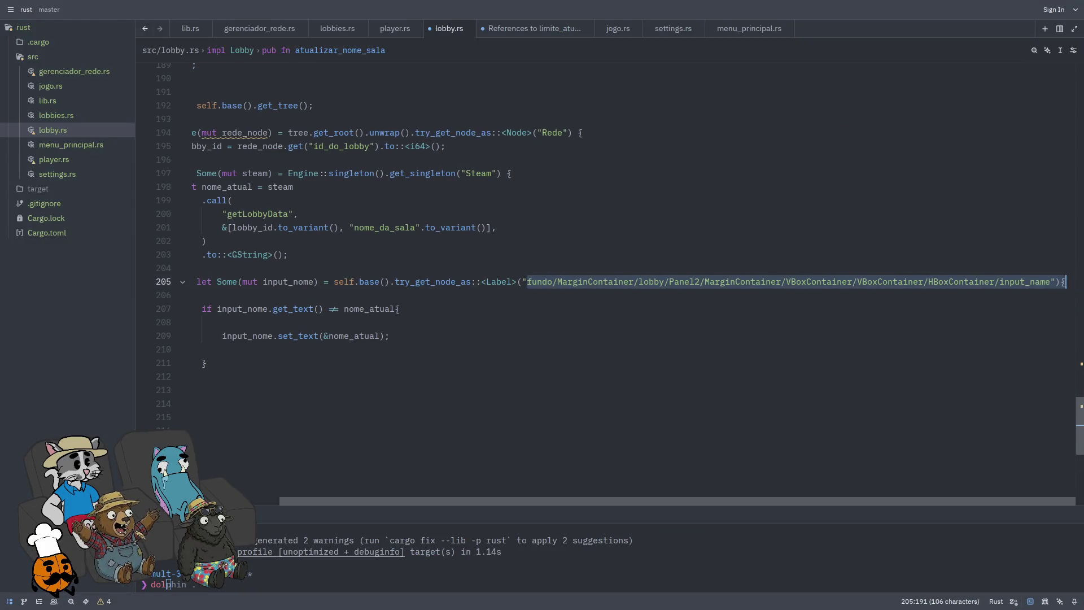
type("fundo/MarginContainer/lobby/Panel2/MarginContainer/VBoxContainer/HBoxContainer2/label_lobby_name")
key("ctrl+s")
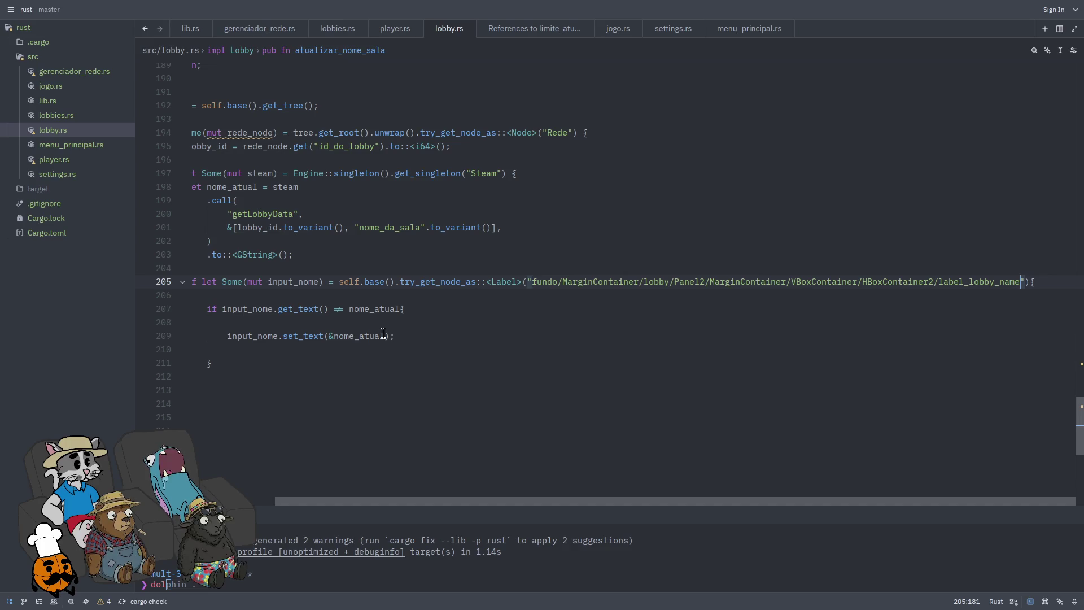
Step: Complete the get_text call, save, and rebuild the Rust library with cargo build
left_click(425, 350)
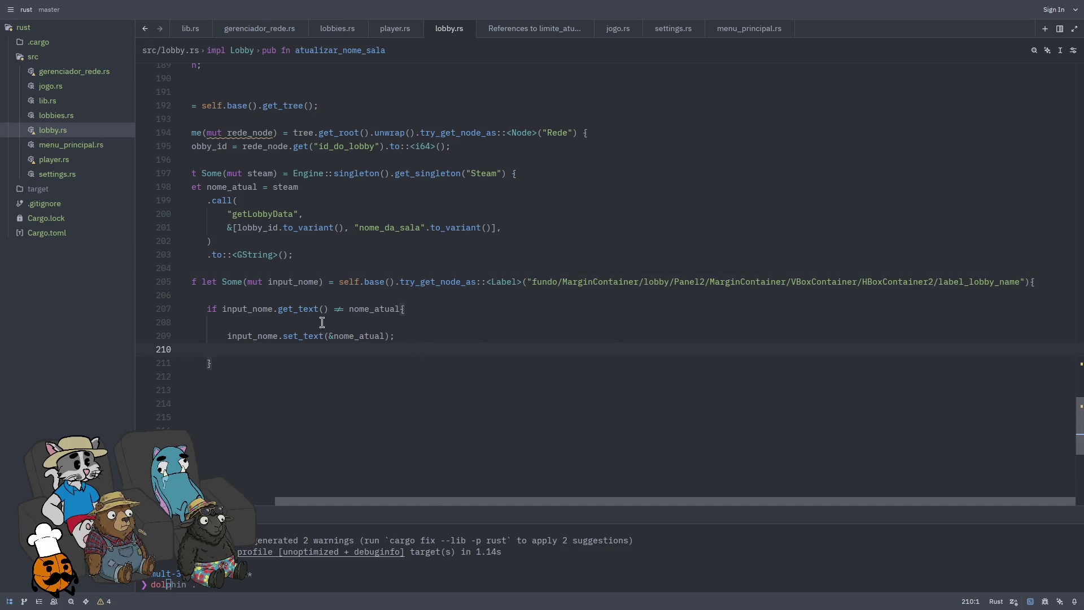
type("get_te")
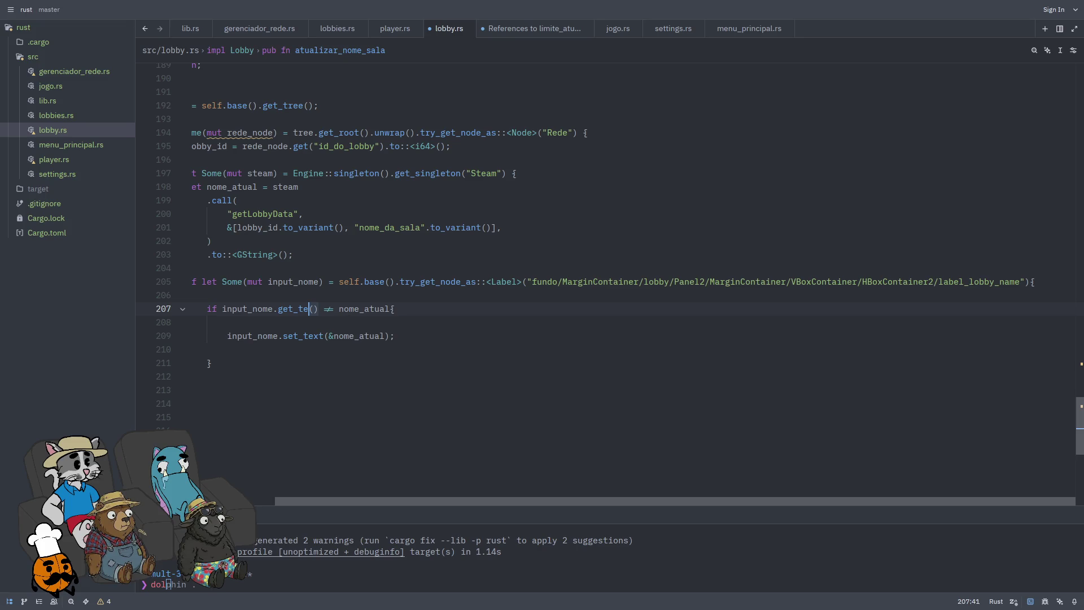
key("Return")
key("ctrl+s")
left_click(446, 335)
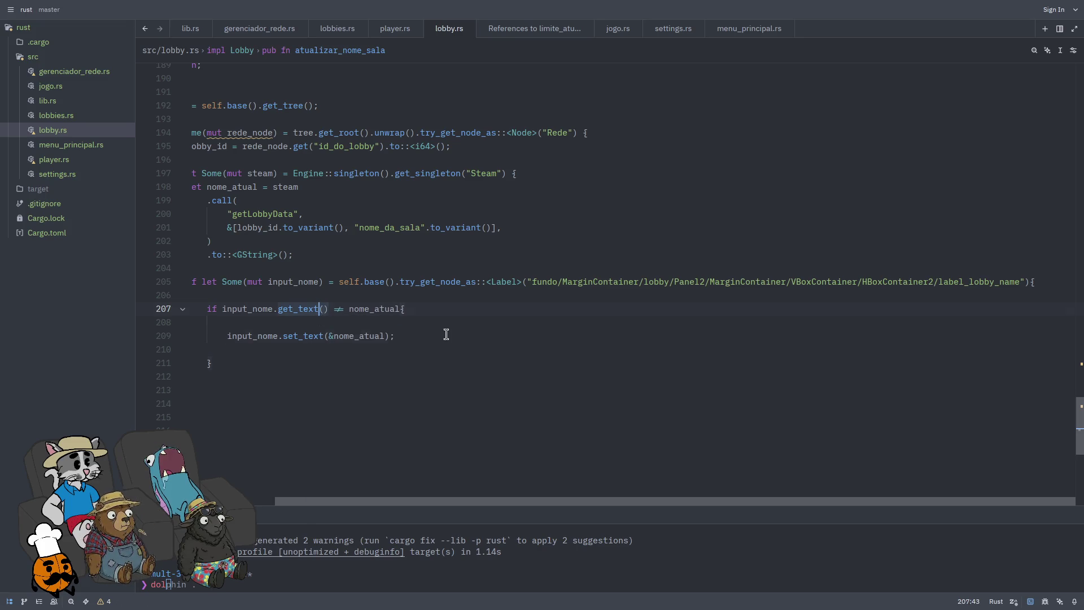
key("Return")
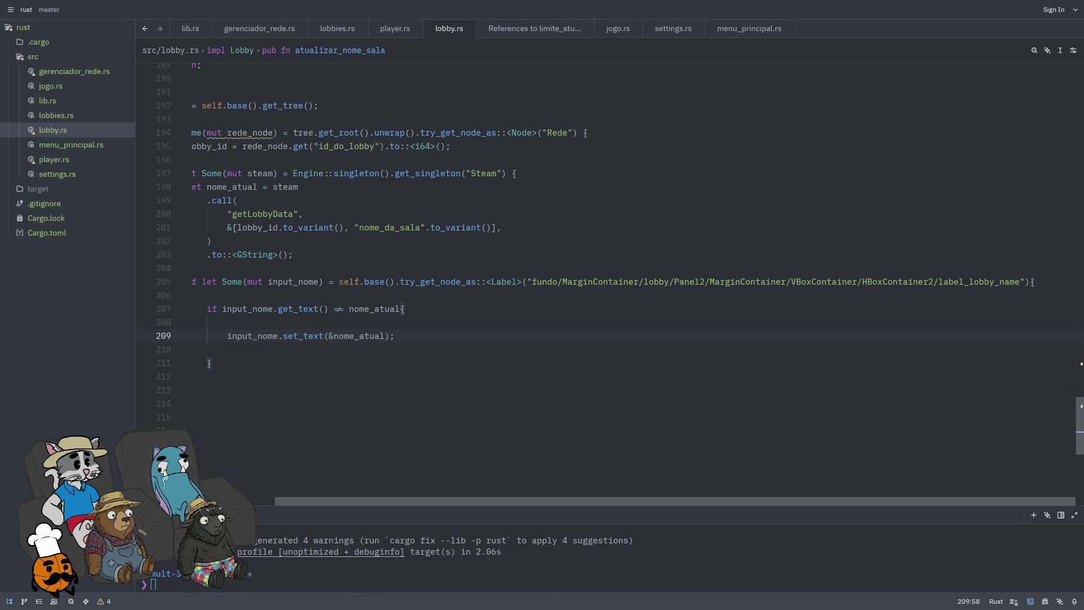
key("alt+Tab")
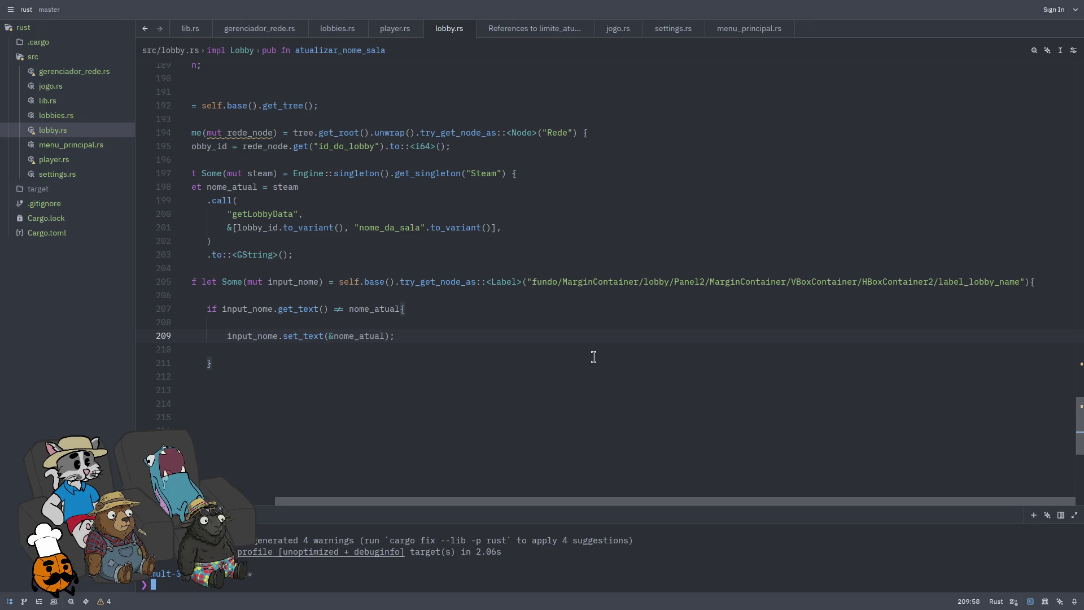
key("alt+Tab")
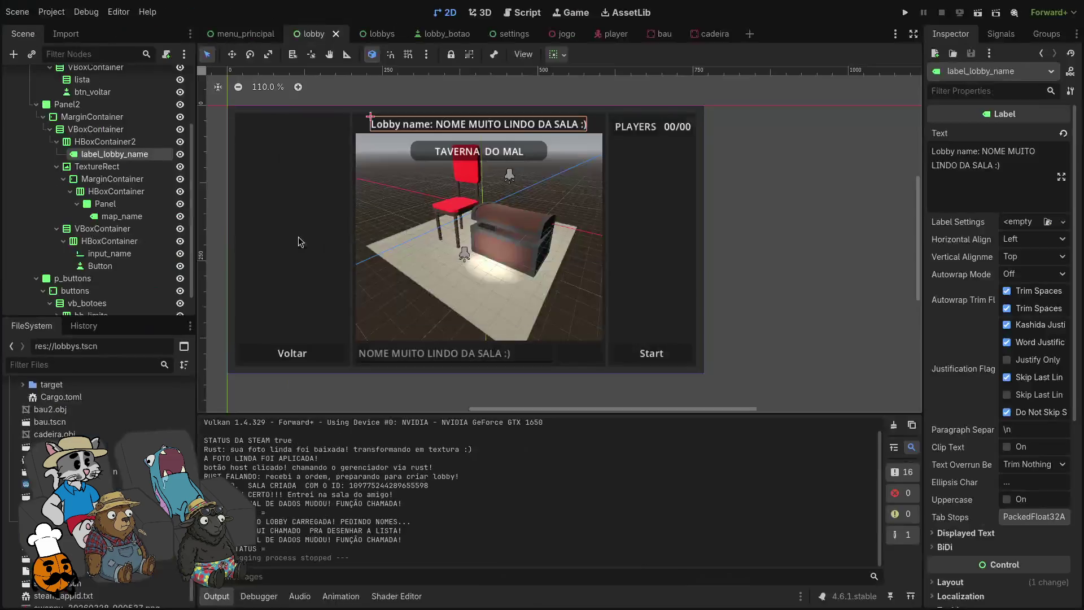
Step: Run the game, host a lobby, enter 'afafafafa' as the room name, then stop the game
key("F5")
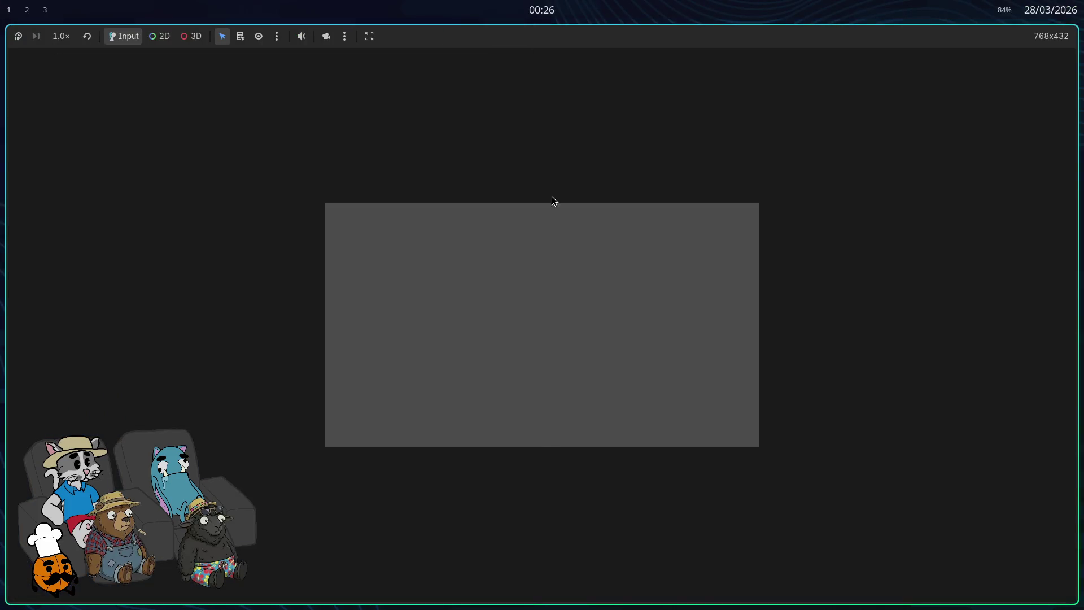
left_click(547, 290)
left_click(568, 430)
type("afafafa")
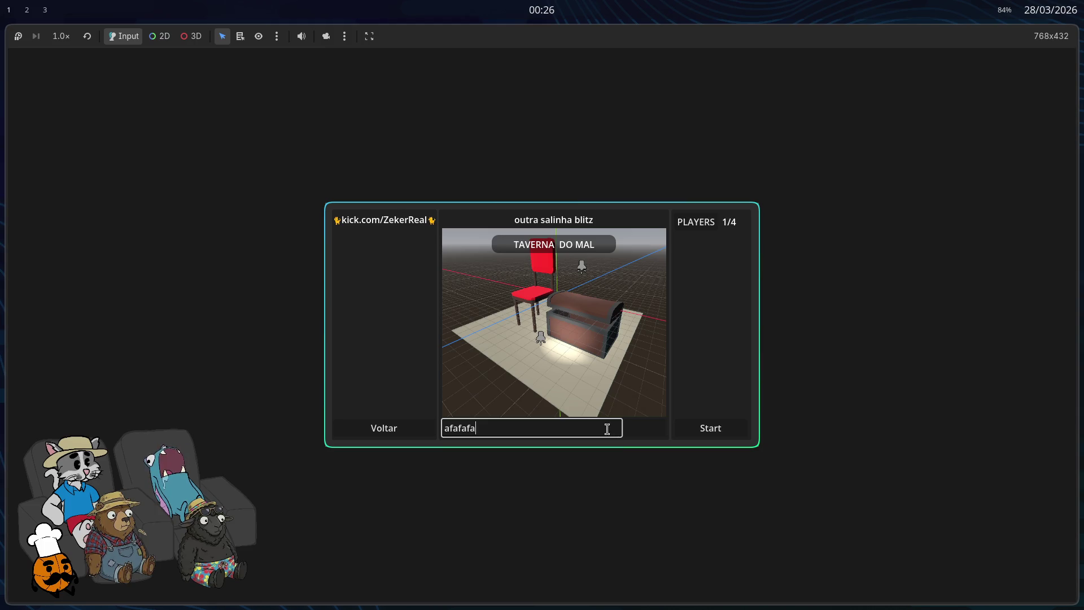
type("fa")
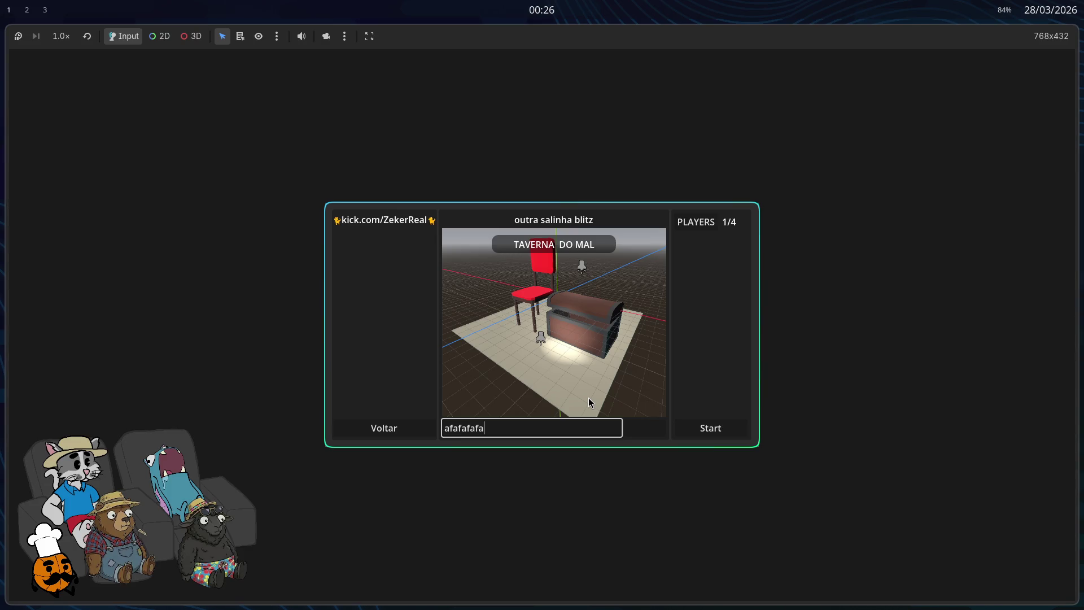
key("super+f")
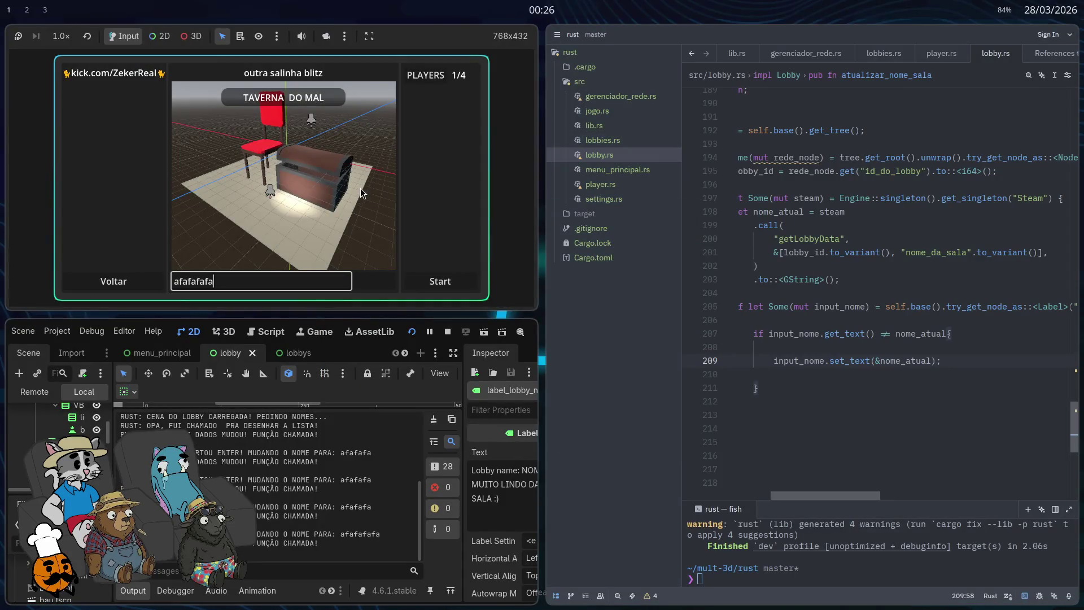
key("super+q")
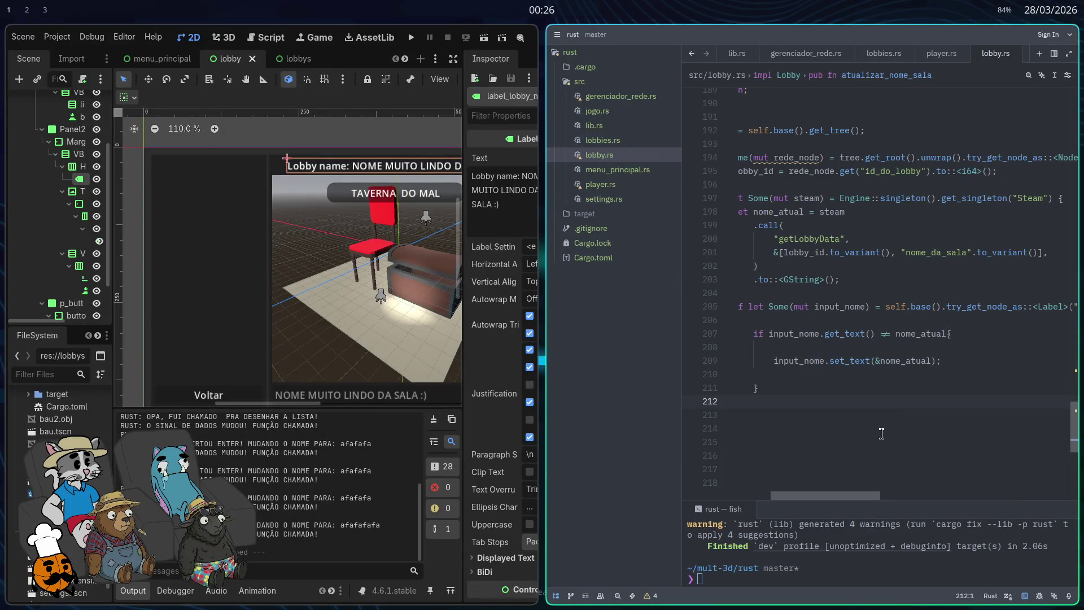
Step: Open gerenciador_rede.rs and search to jump to the dados_lobby_atualizados function
key("ctrl+v")
key("ctrl+z")
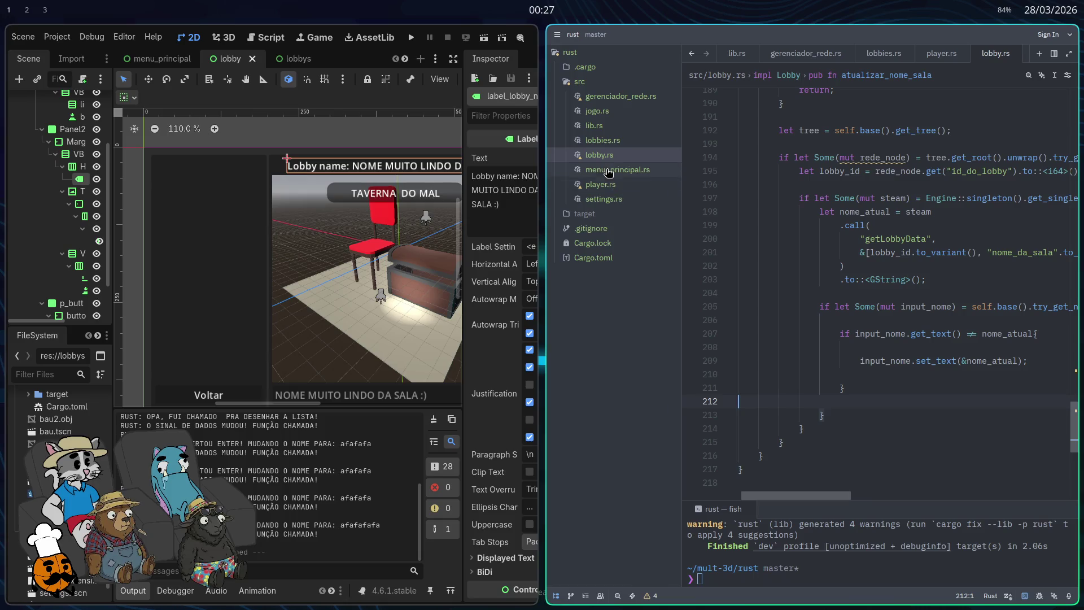
left_click(619, 97)
key("super+f")
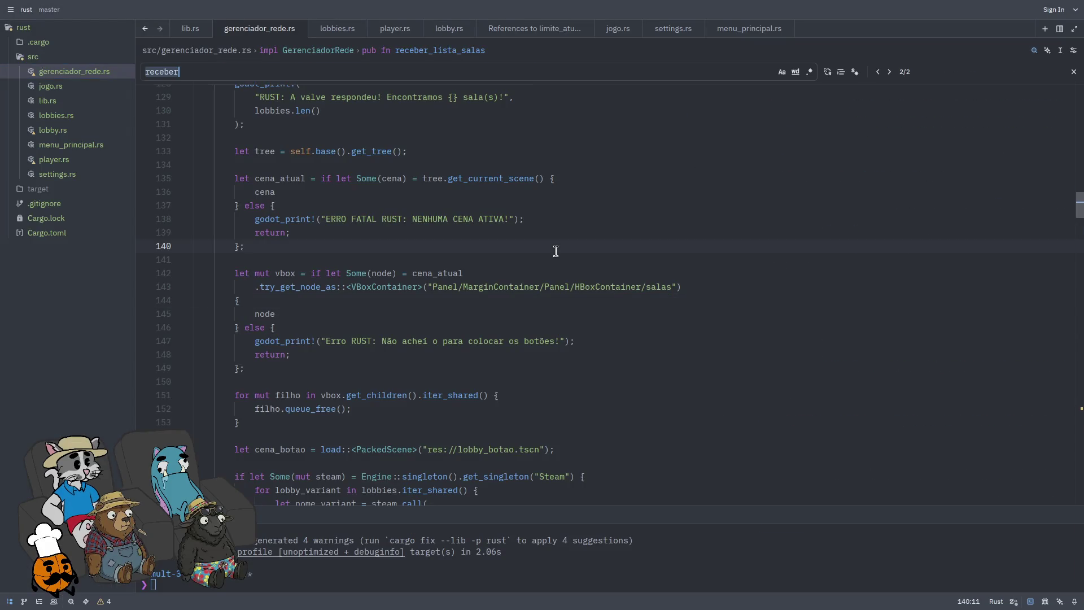
key("ctrl+f")
type("dados_atu")
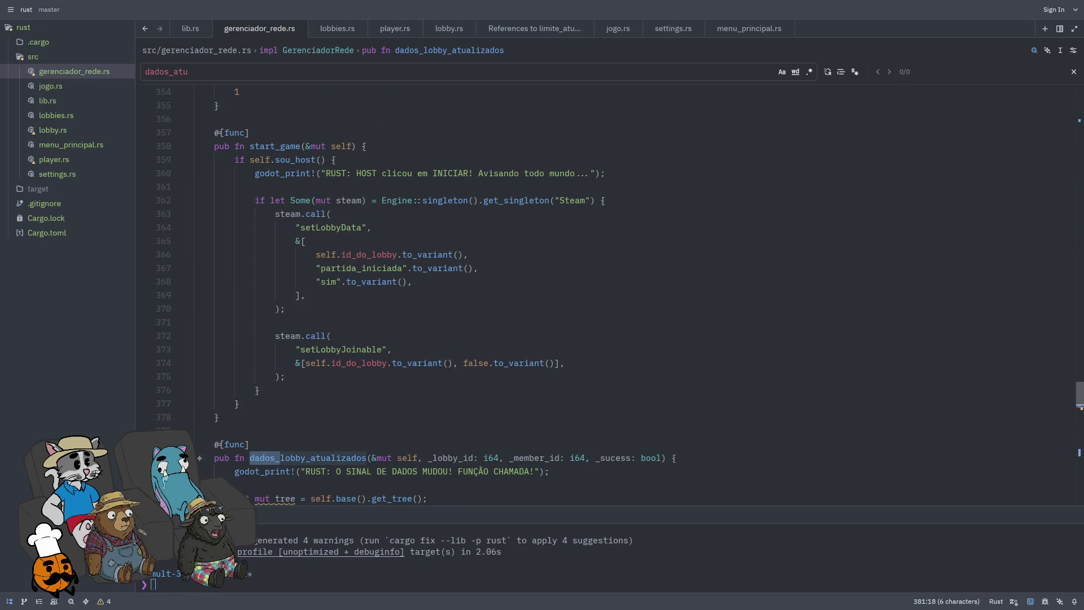
key("BackSpace")
key("BackSpace")
key("BackSpace")
type("lobb")
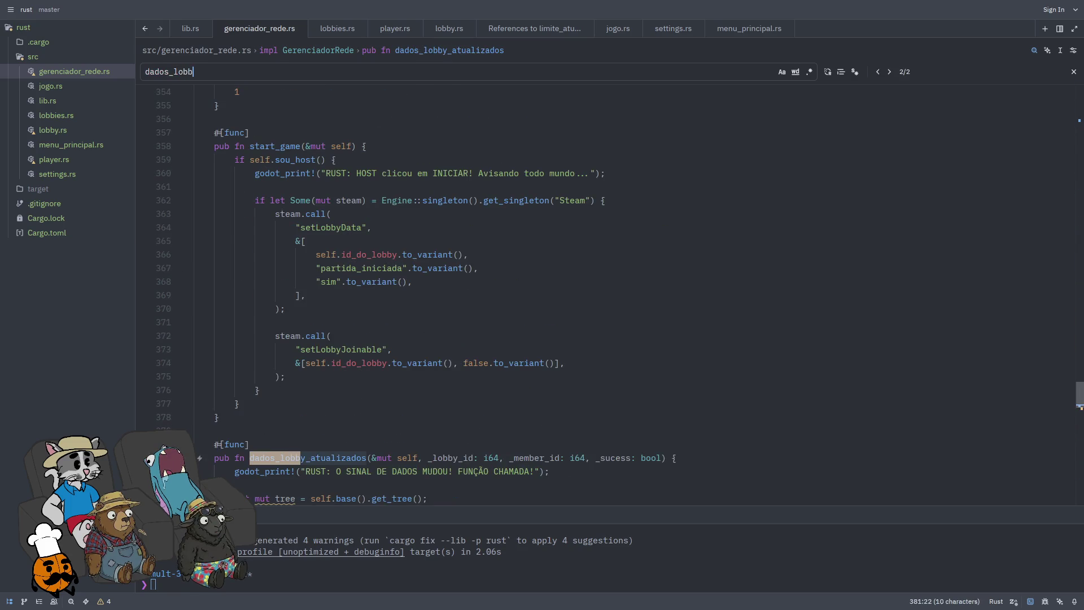
key("Return")
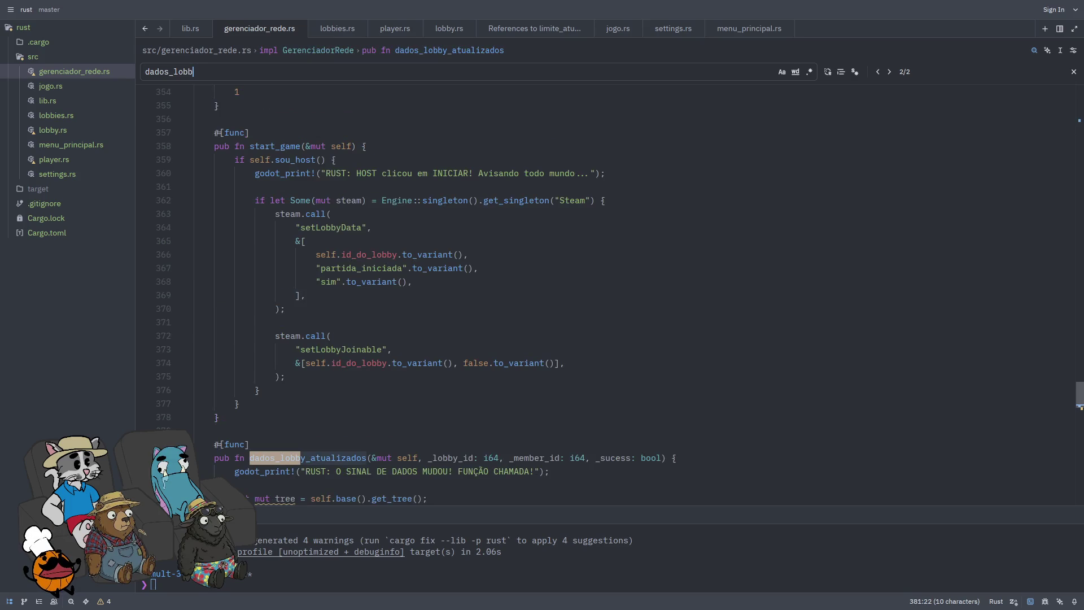
scroll(752, 418, "down", 3)
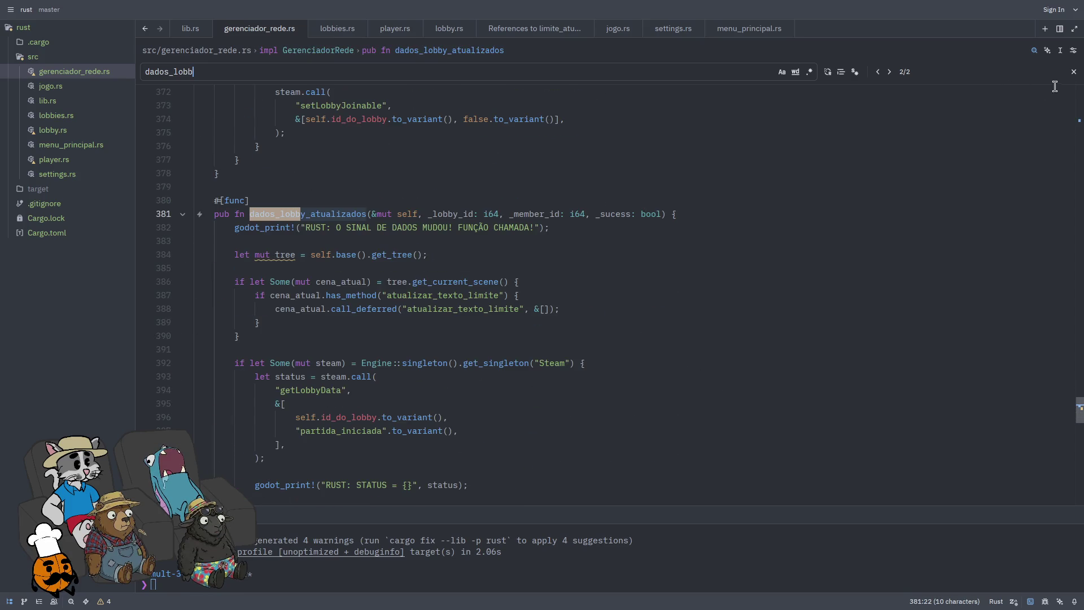